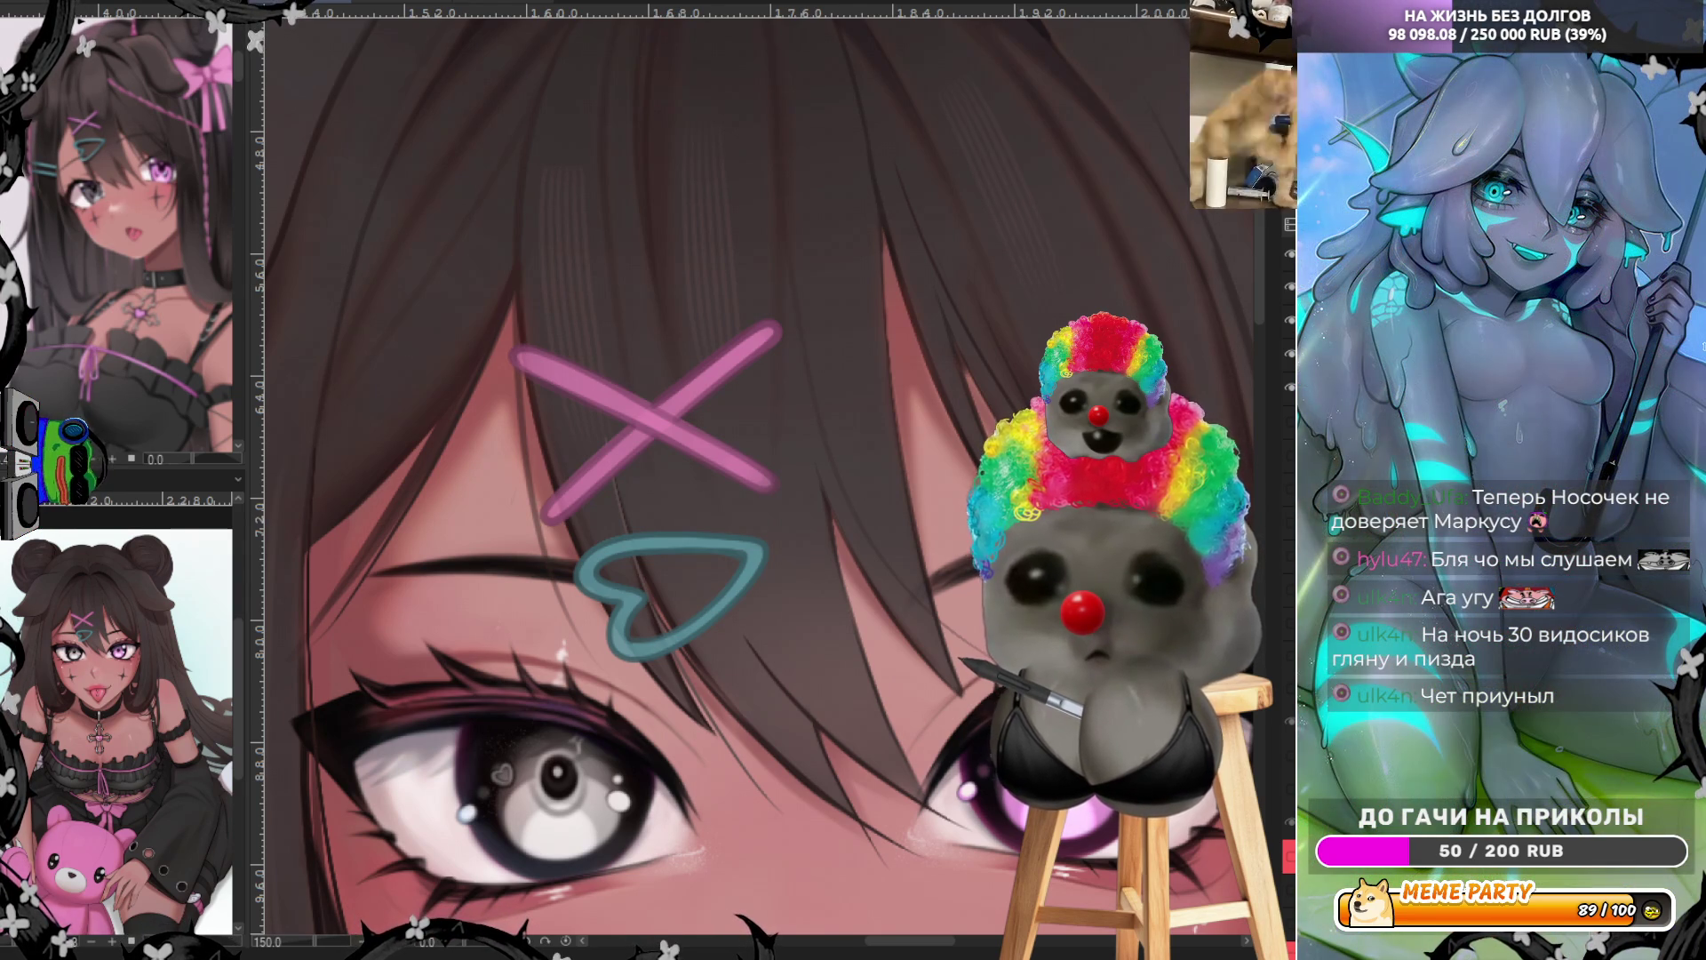
# Draw two parallel teal bars for an equals-sign hair clip left of the eye, redoing weak strokes
pyautogui.scroll(-3, 756, 480)
pyautogui.scroll(2, 756, 480)
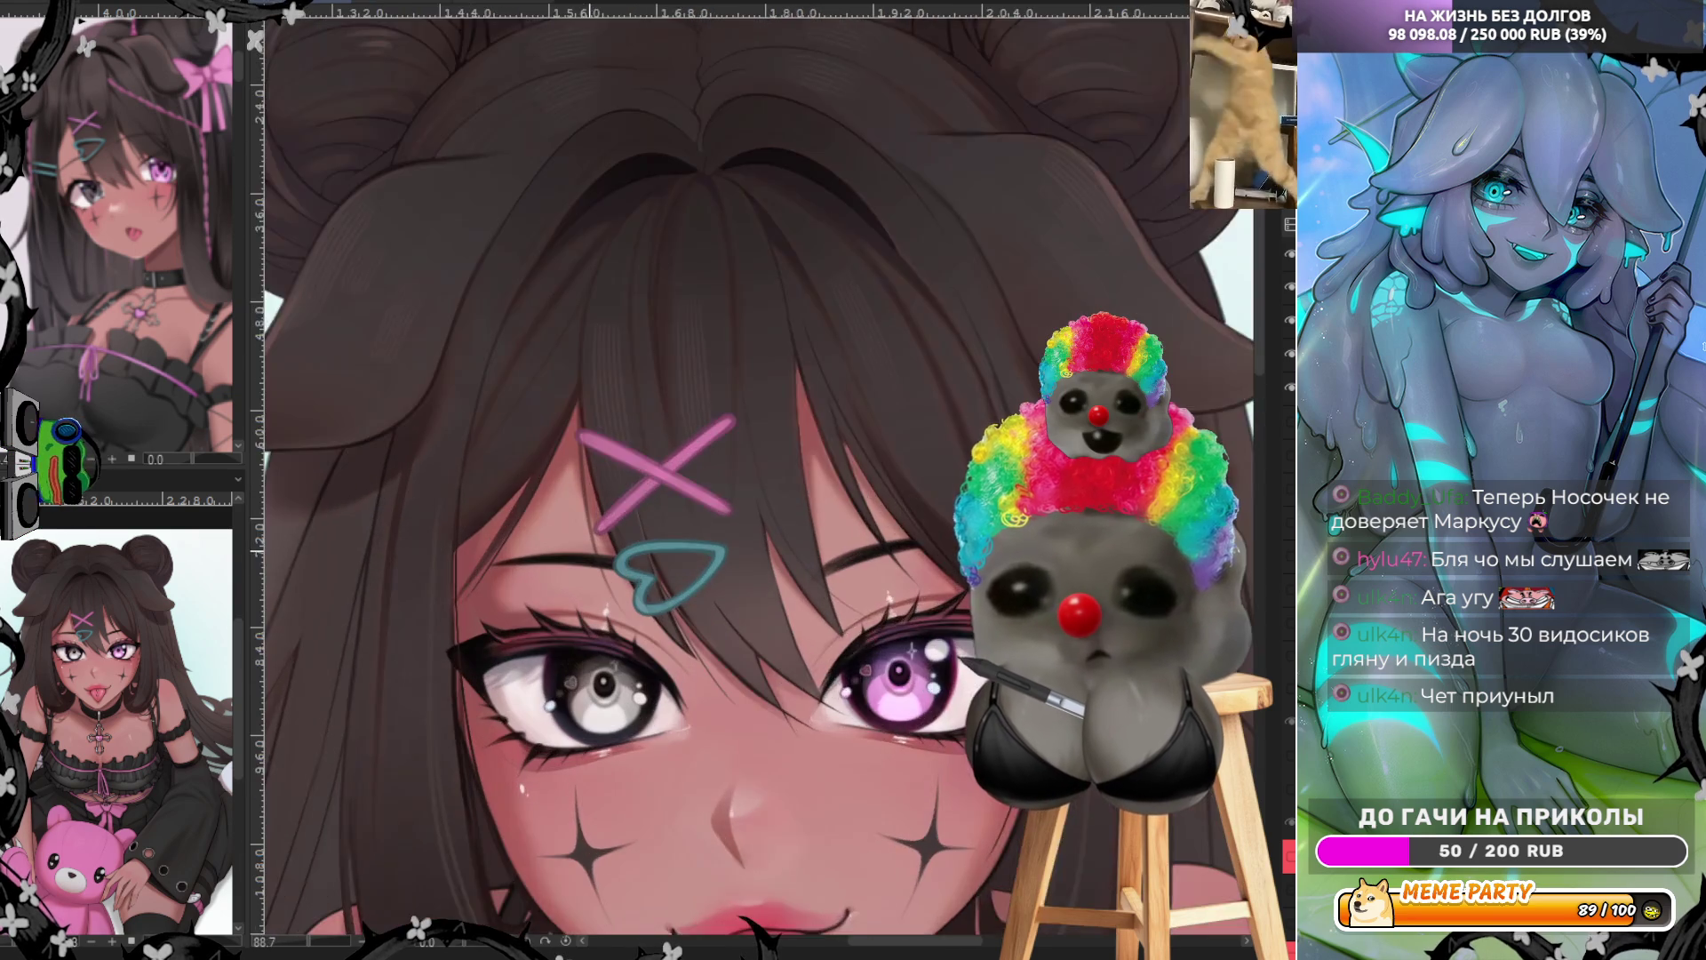
pyautogui.scroll(-3, 530, 605)
pyautogui.scroll(2, 531, 605)
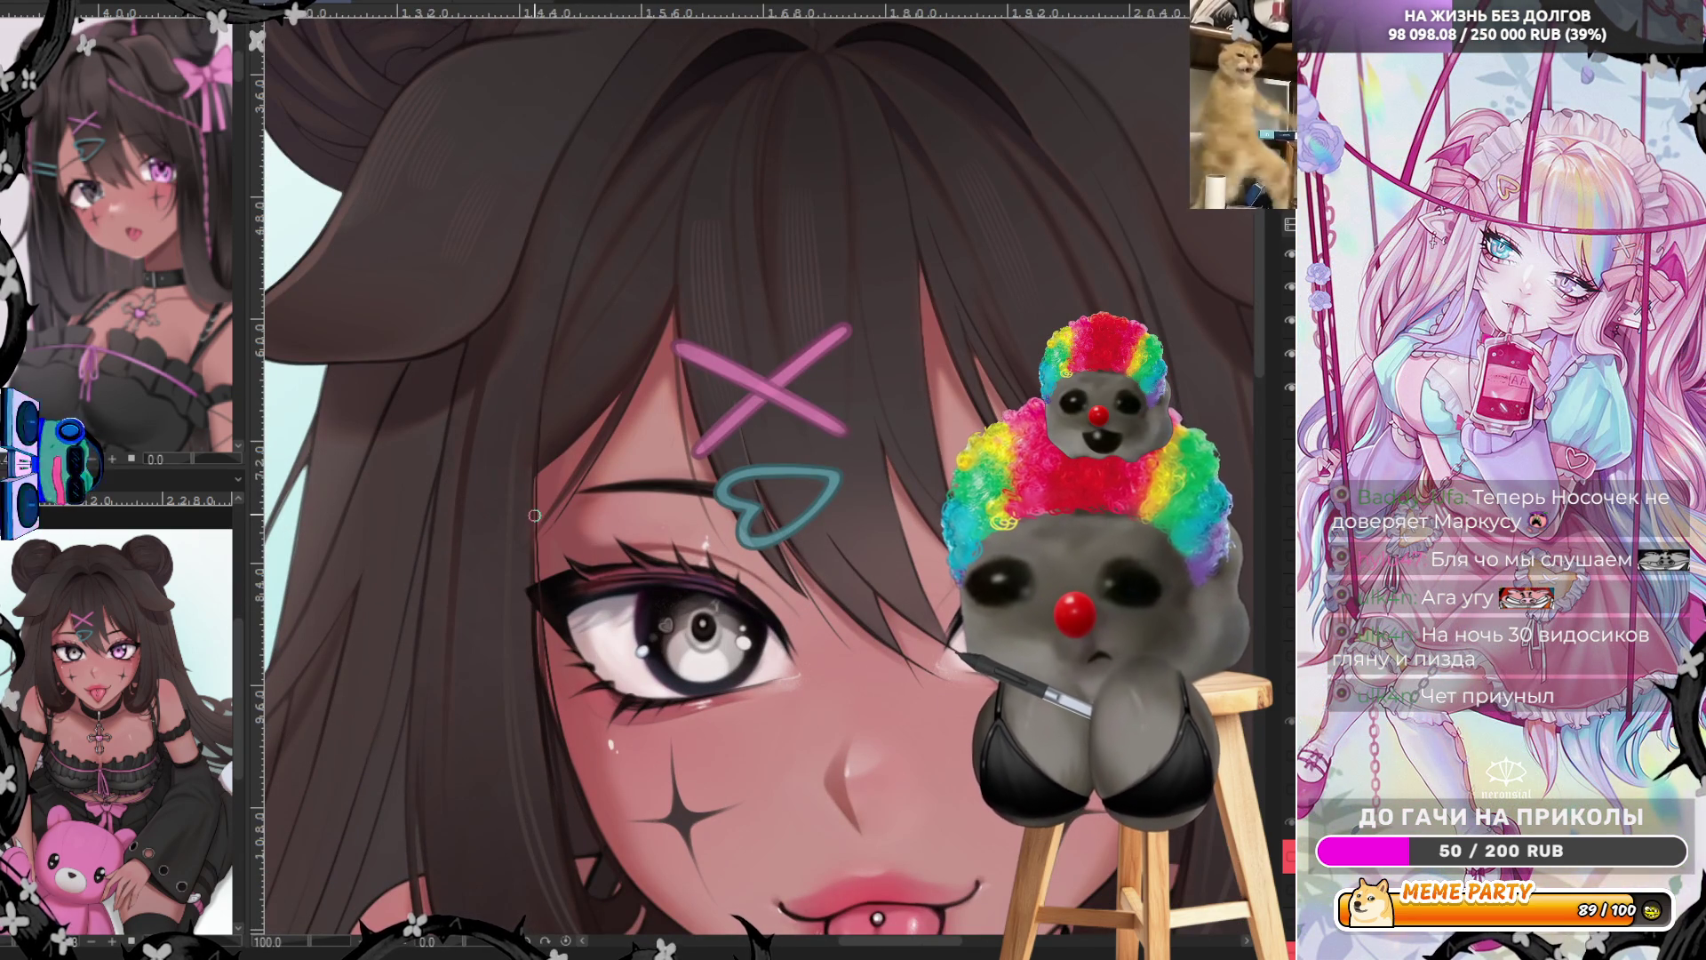
pyautogui.moveTo(539, 518)
pyautogui.mouseDown()
pyautogui.moveTo(419, 540)
pyautogui.moveTo(494, 563)
pyautogui.moveTo(539, 553)
pyautogui.mouseUp()
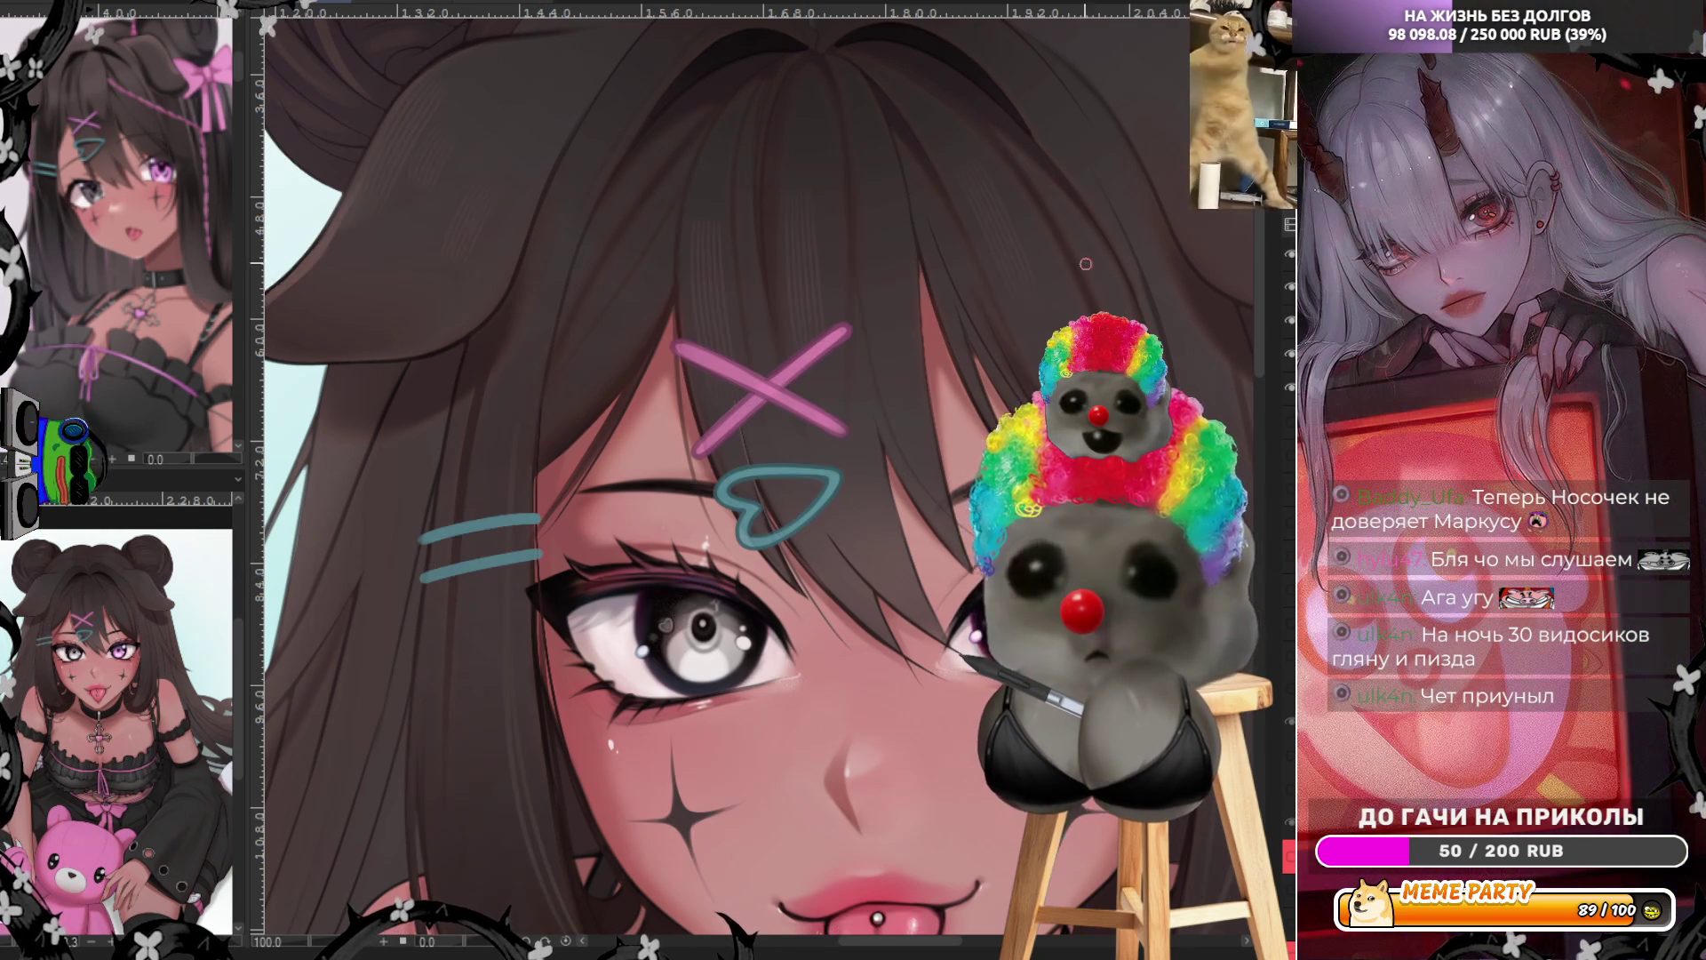
pyautogui.hotkey('ctrl', 'z')
pyautogui.hotkey('ctrl', 'z')
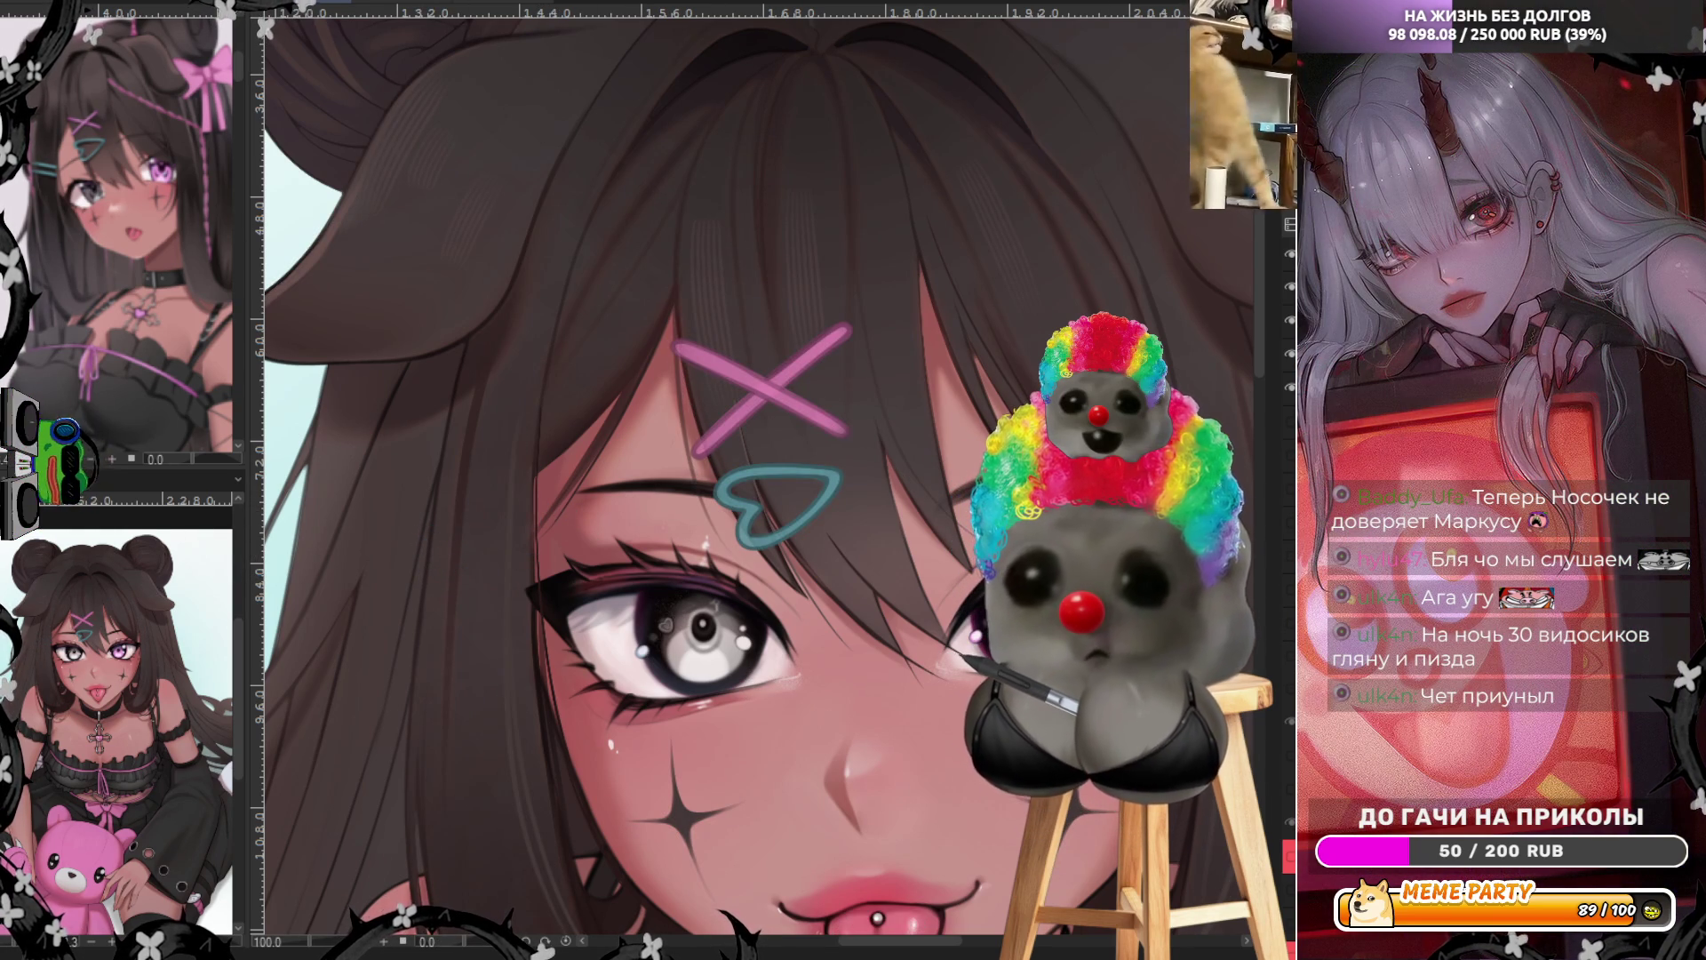
pyautogui.moveTo(533, 516)
pyautogui.mouseDown()
pyautogui.moveTo(423, 556)
pyautogui.moveTo(538, 492)
pyautogui.mouseUp()
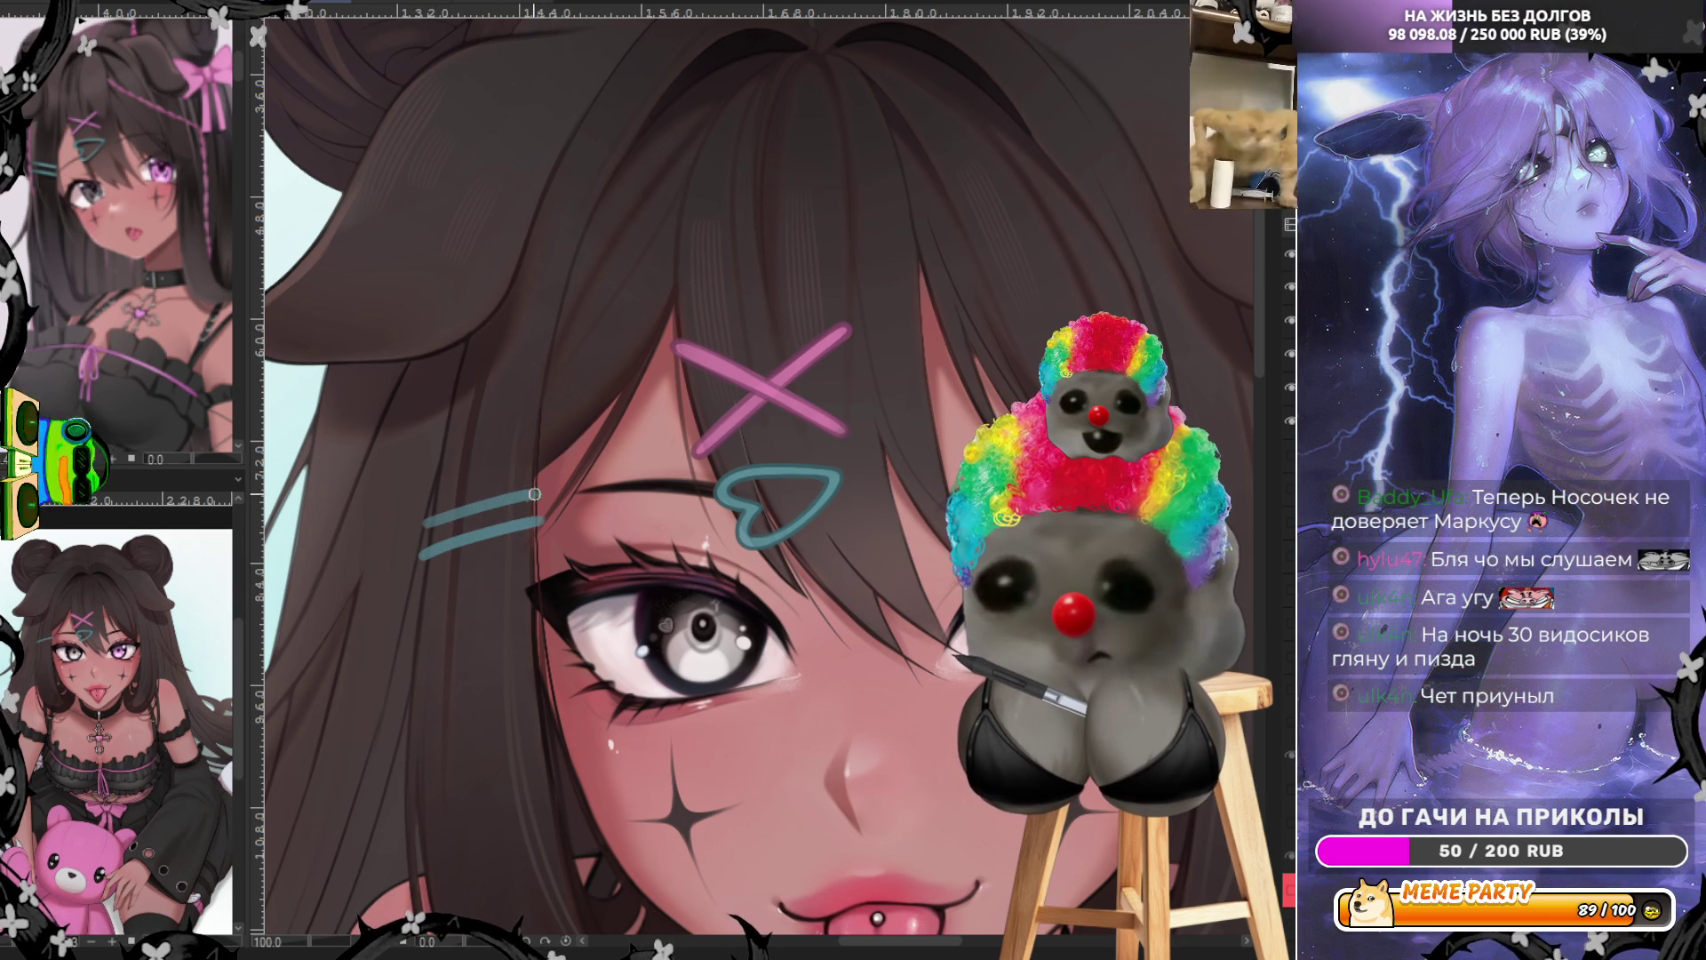
pyautogui.hotkey('ctrl', 'z')
pyautogui.moveTo(425, 525); pyautogui.dragTo(538, 487)
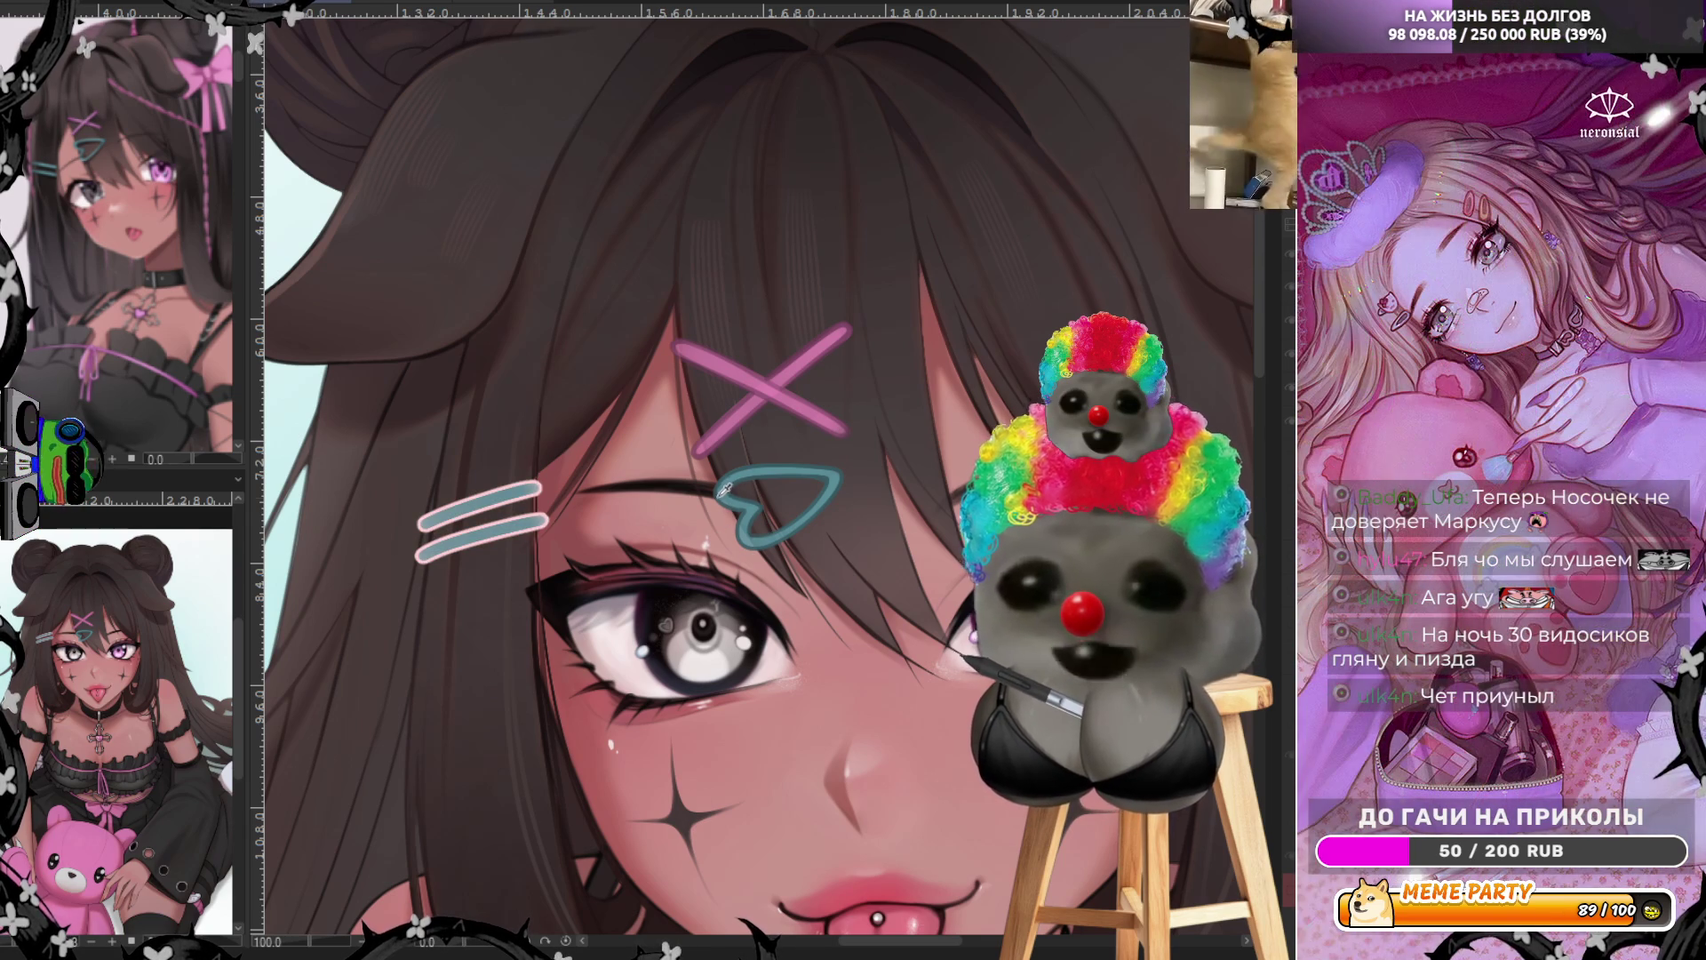
pyautogui.hotkey('ctrl', 'z')
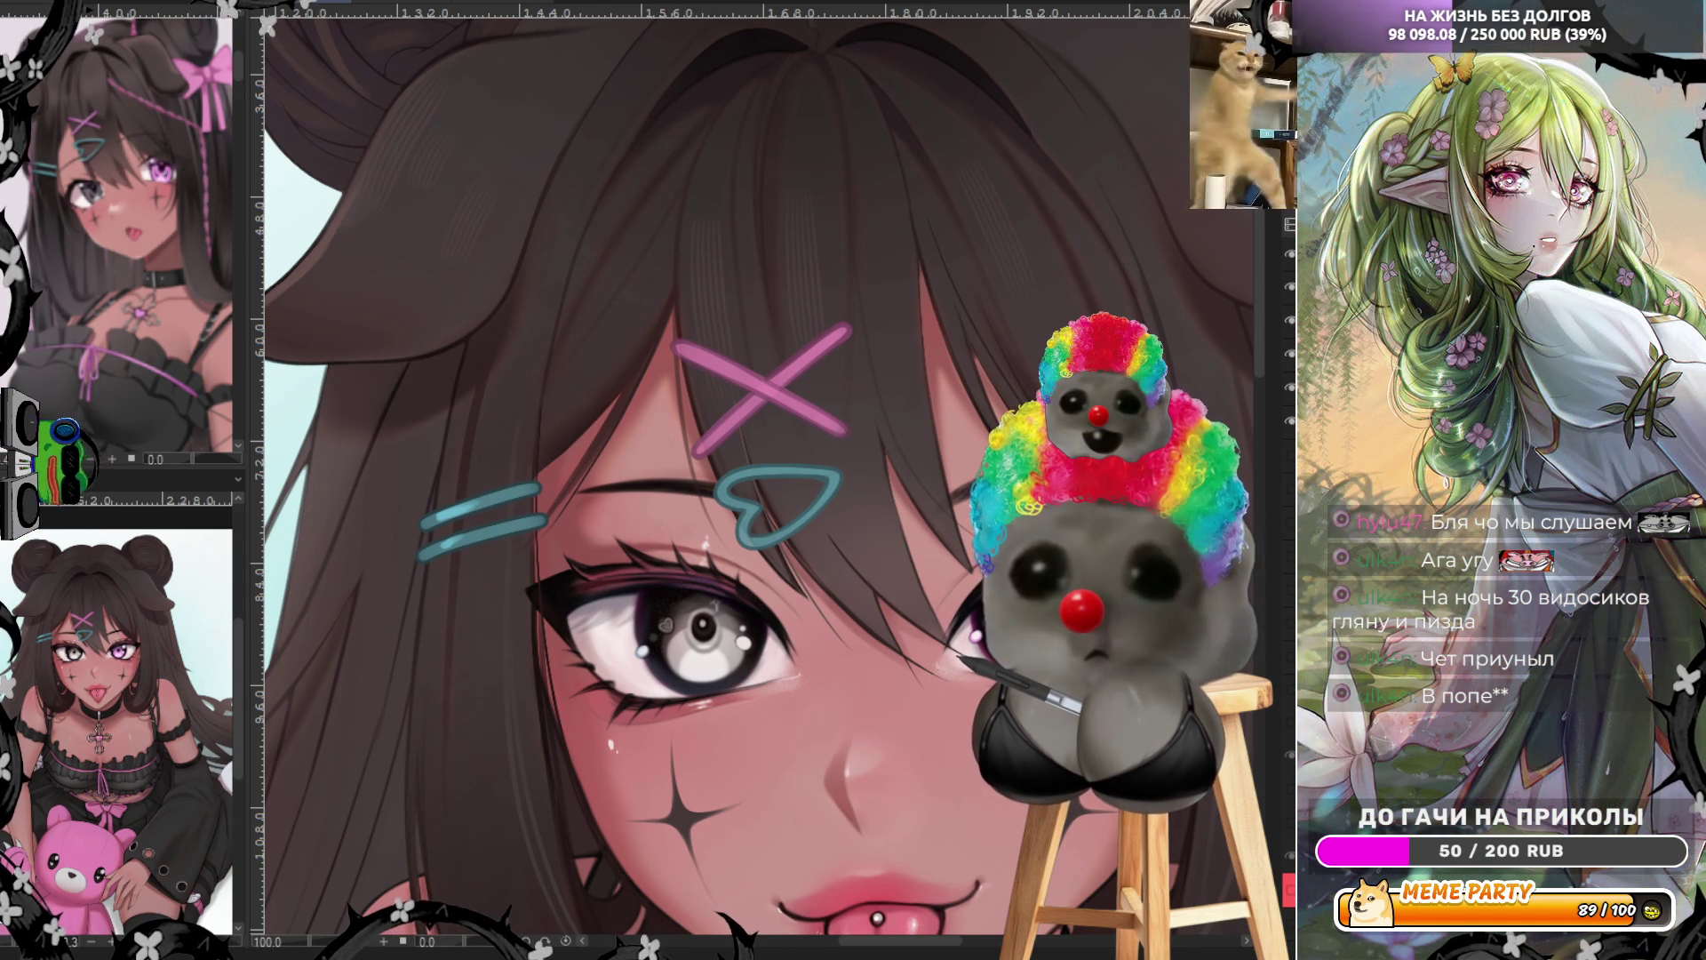
pyautogui.scroll(-3, 589, 472)
pyautogui.scroll(3, 590, 472)
pyautogui.scroll(2, 589, 472)
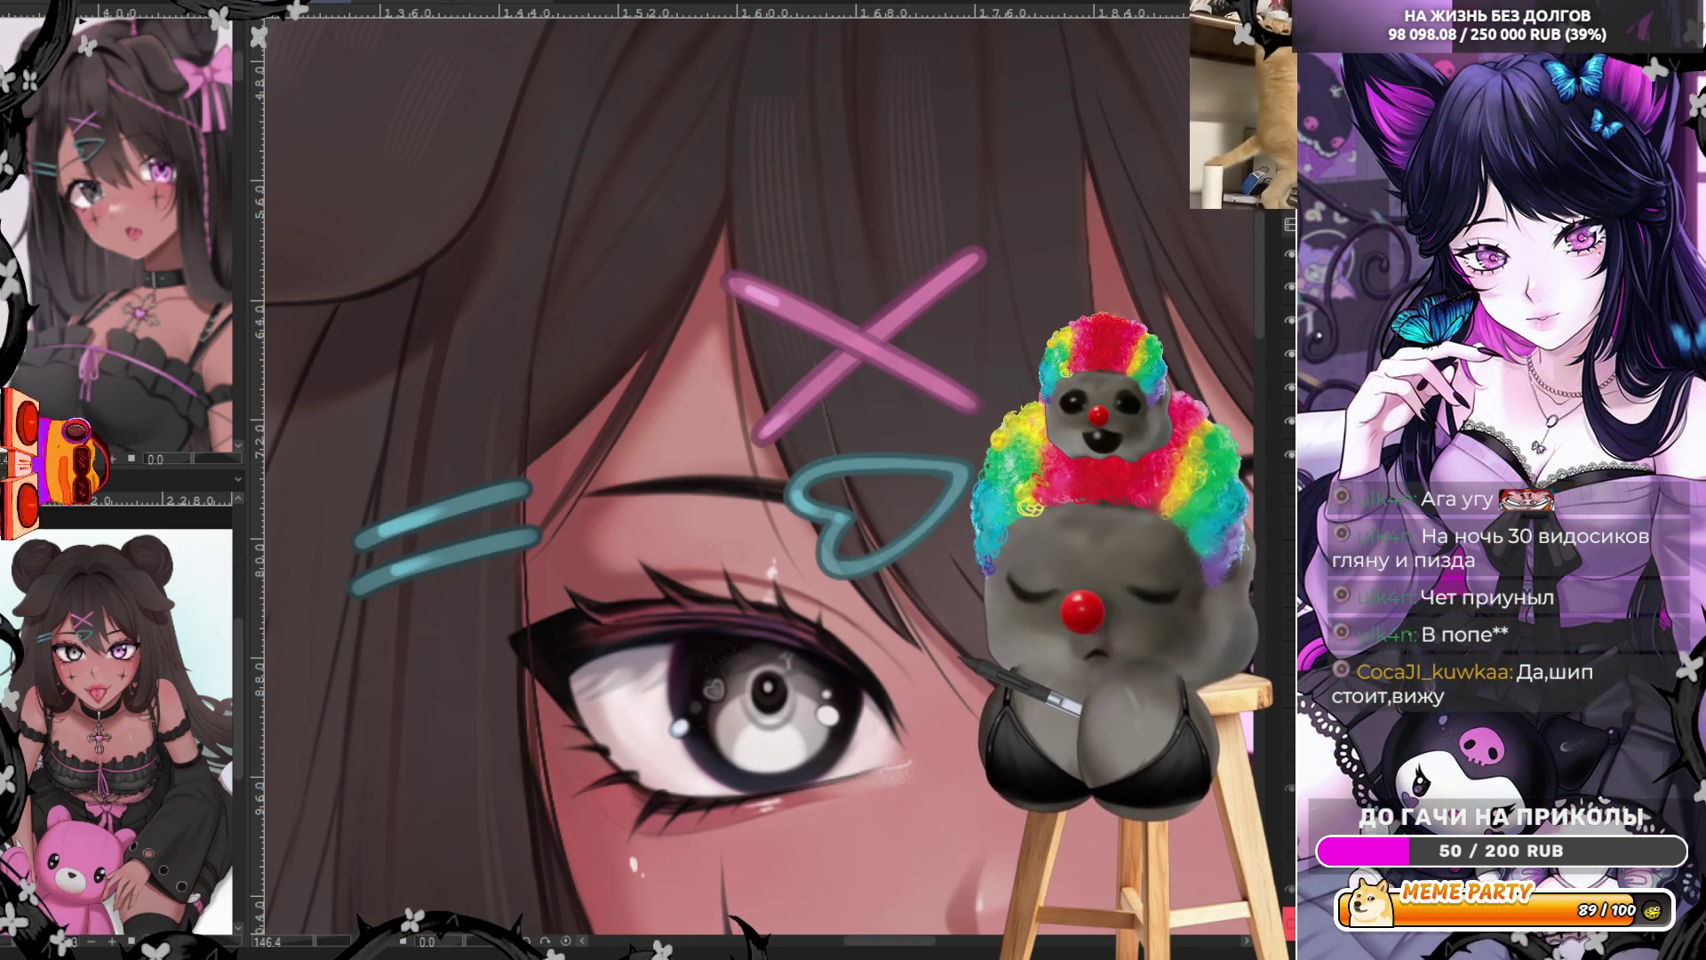
pyautogui.scroll(-10, 486, 373)
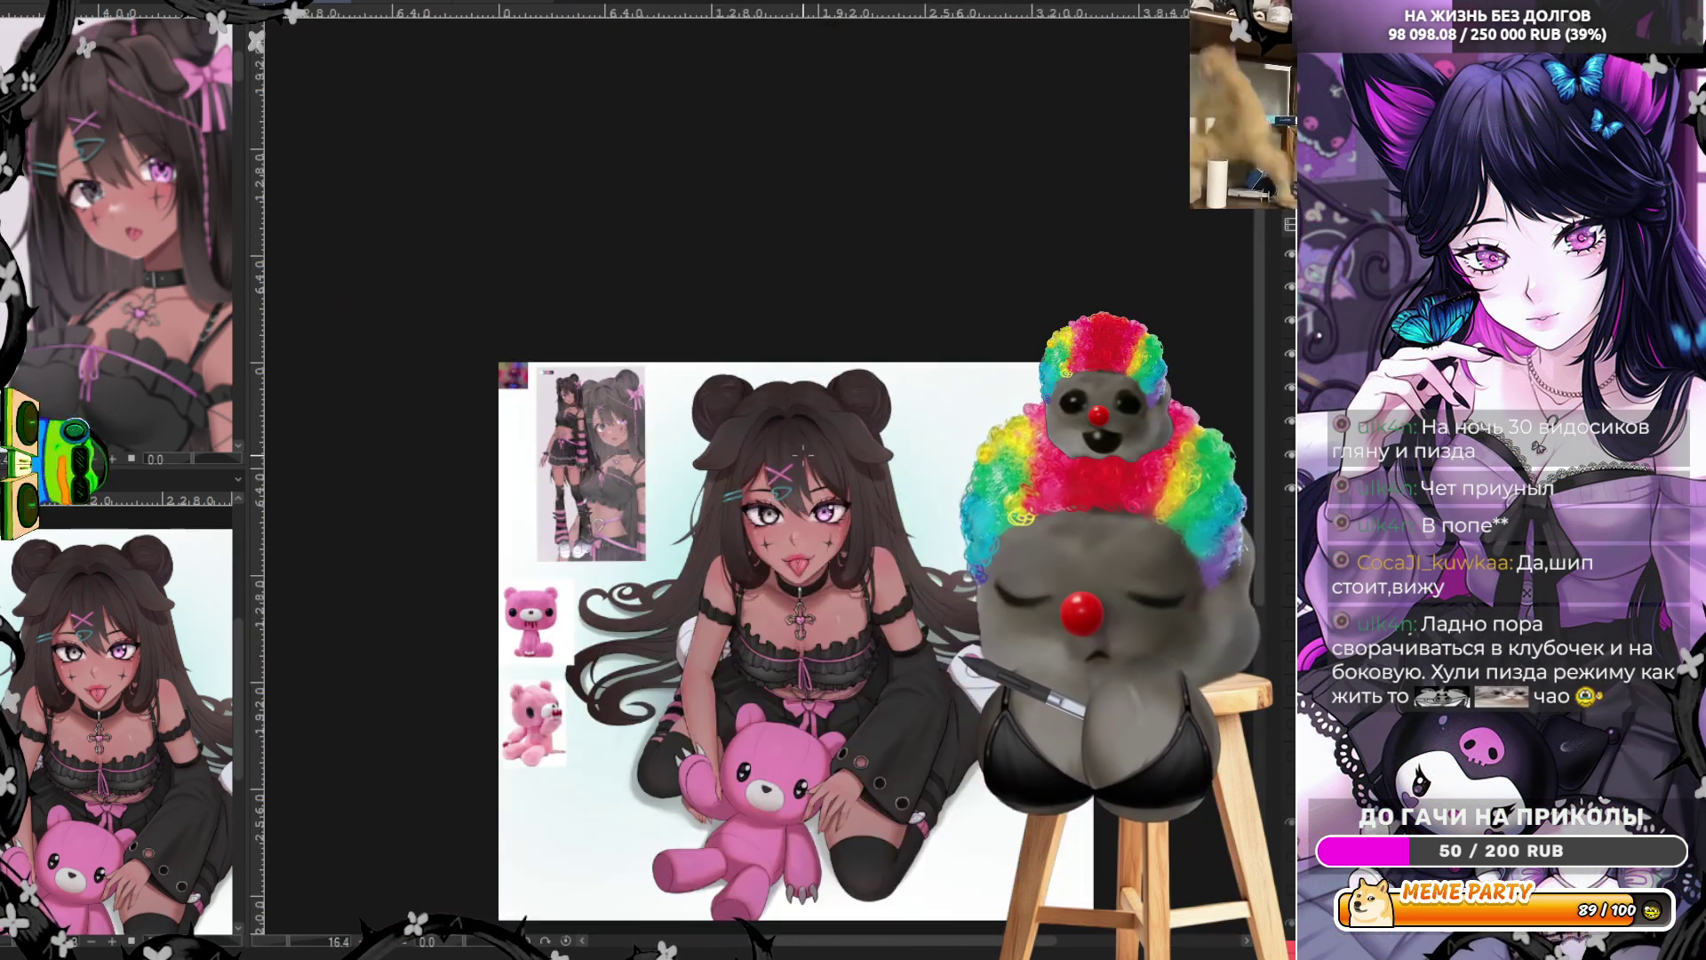
# Paste the nose-piercing photo and a larger nose-and-lip photo into the top-left reference area
pyautogui.scroll(10, 486, 374)
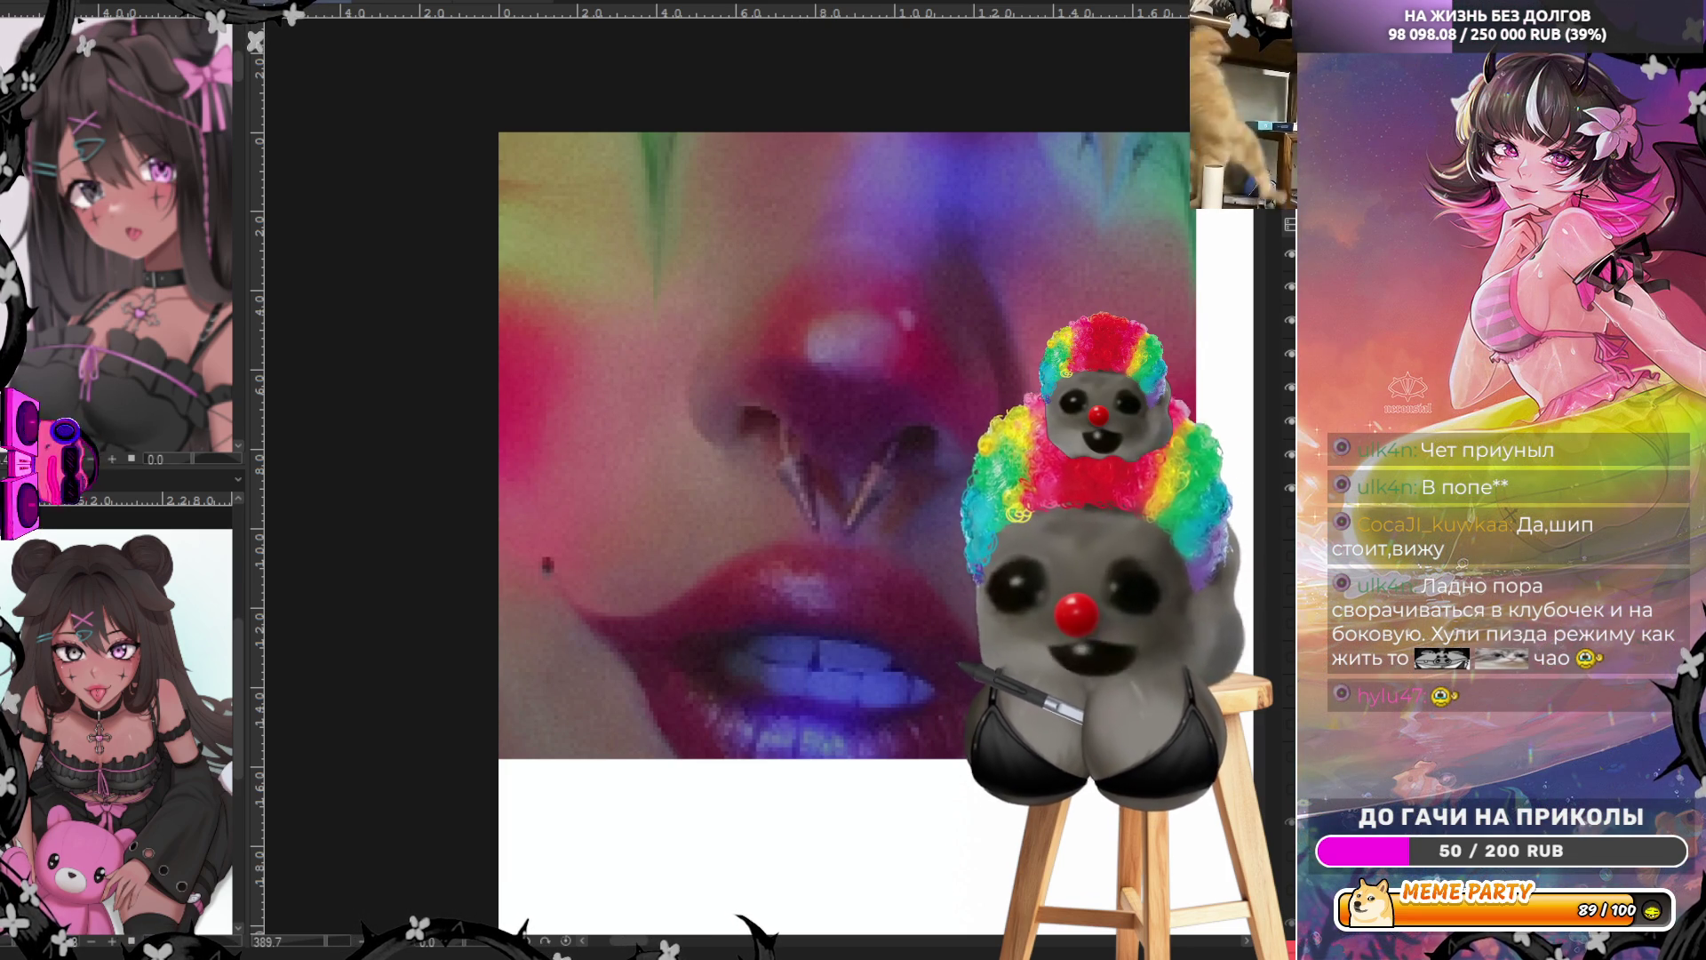
pyautogui.hotkey('ctrl', 'v')
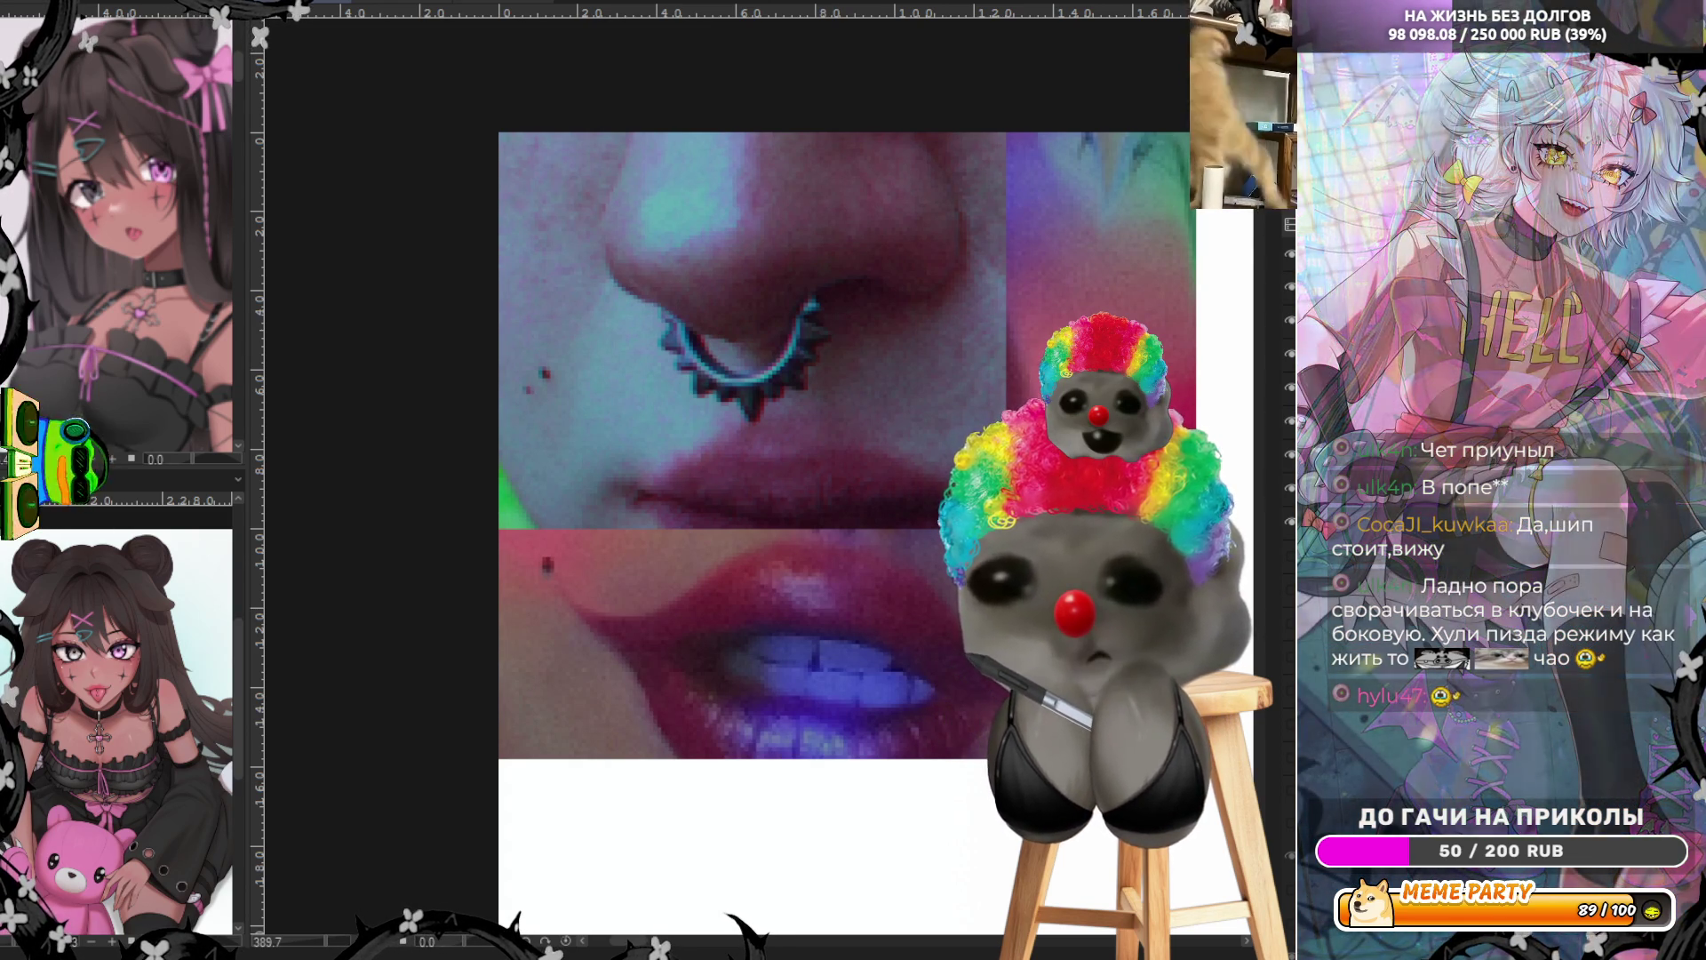
pyautogui.hotkey('ctrl', 'v')
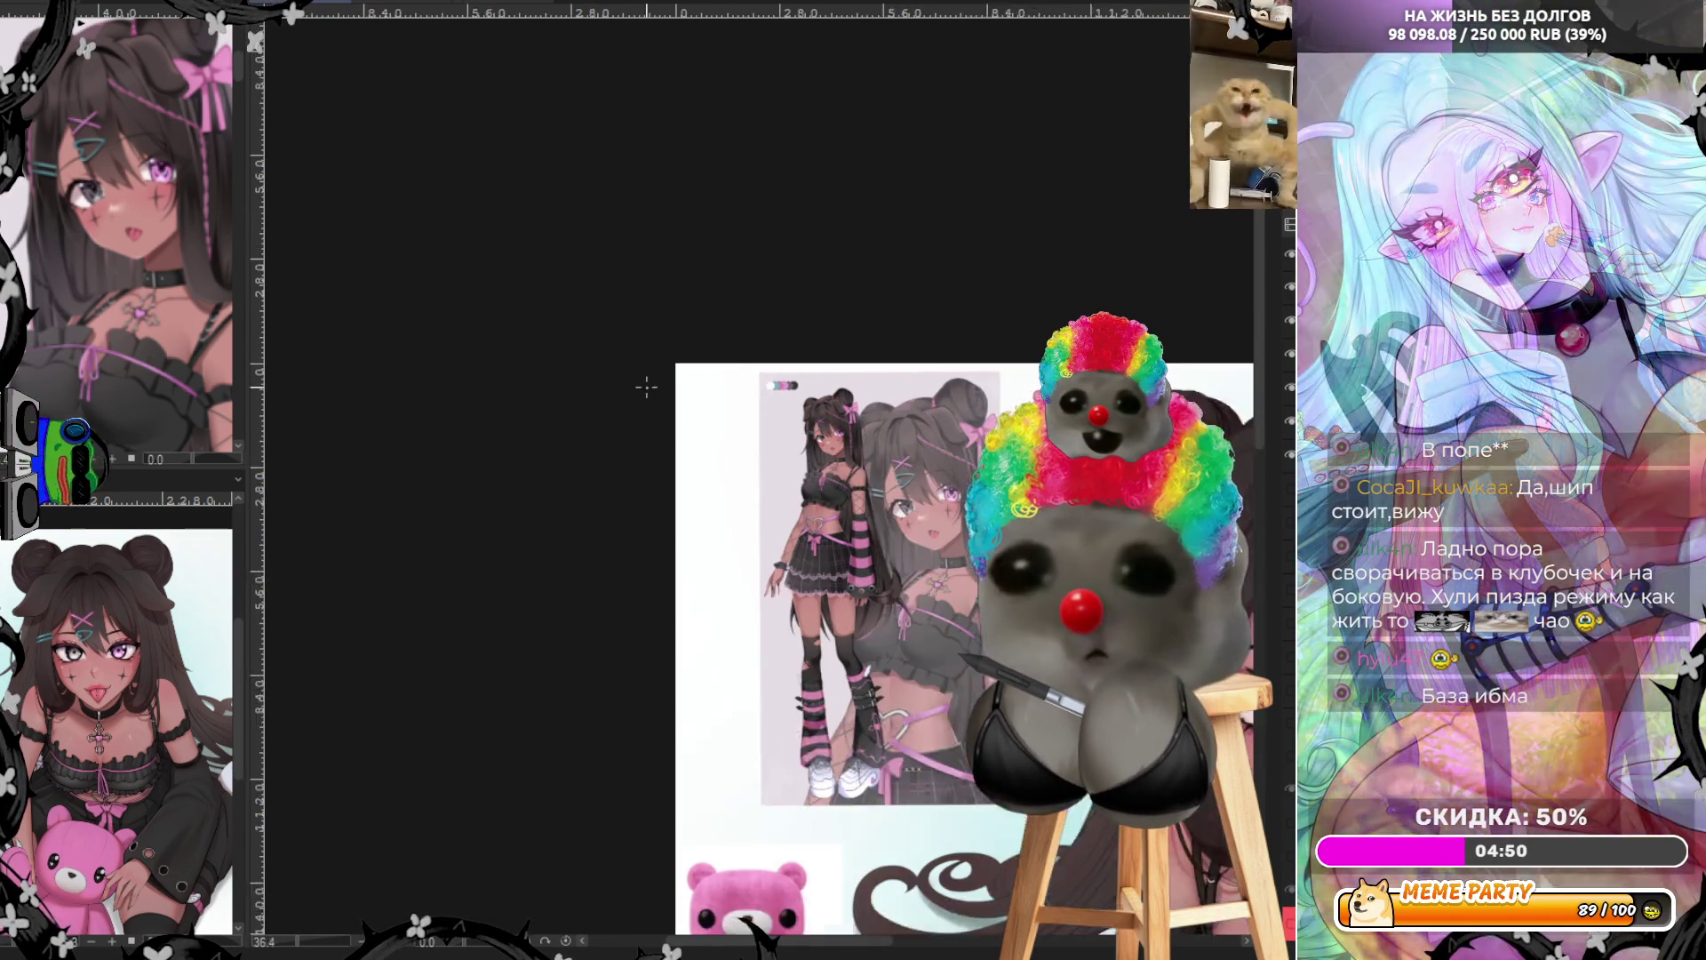
pyautogui.scroll(4, 929, 564)
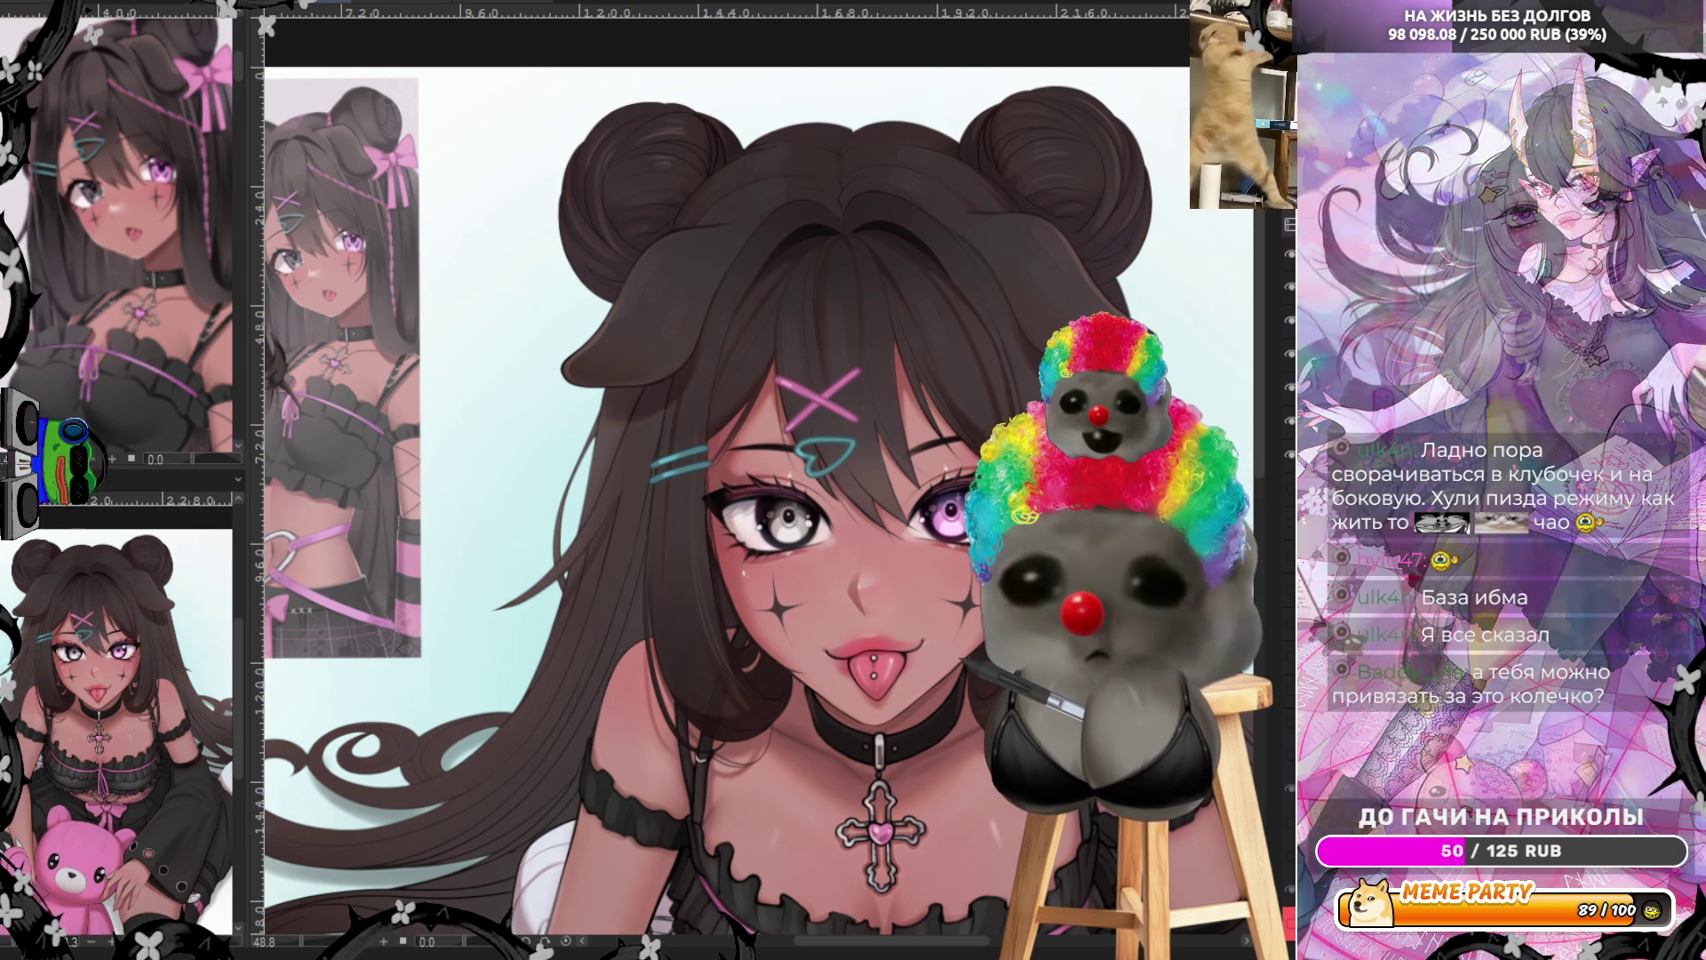
# Zoom in on the clips and paint a light highlight streak along the pink X clip
pyautogui.scroll(5, 776, 414)
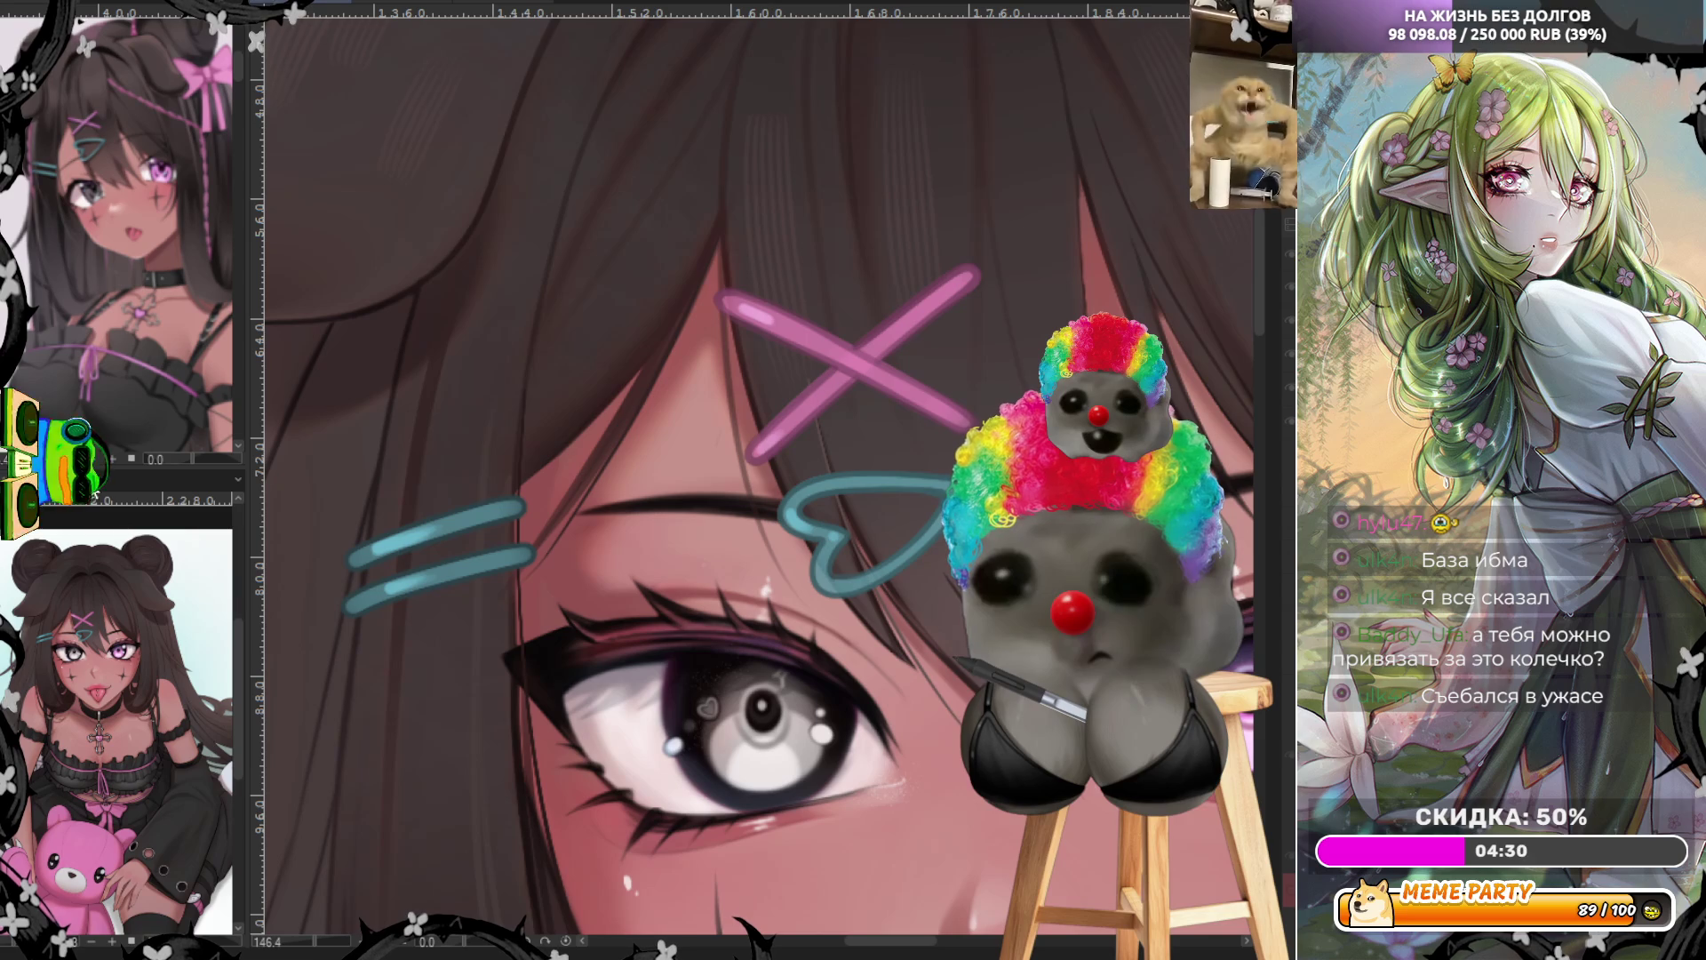
pyautogui.scroll(-3, 733, 562)
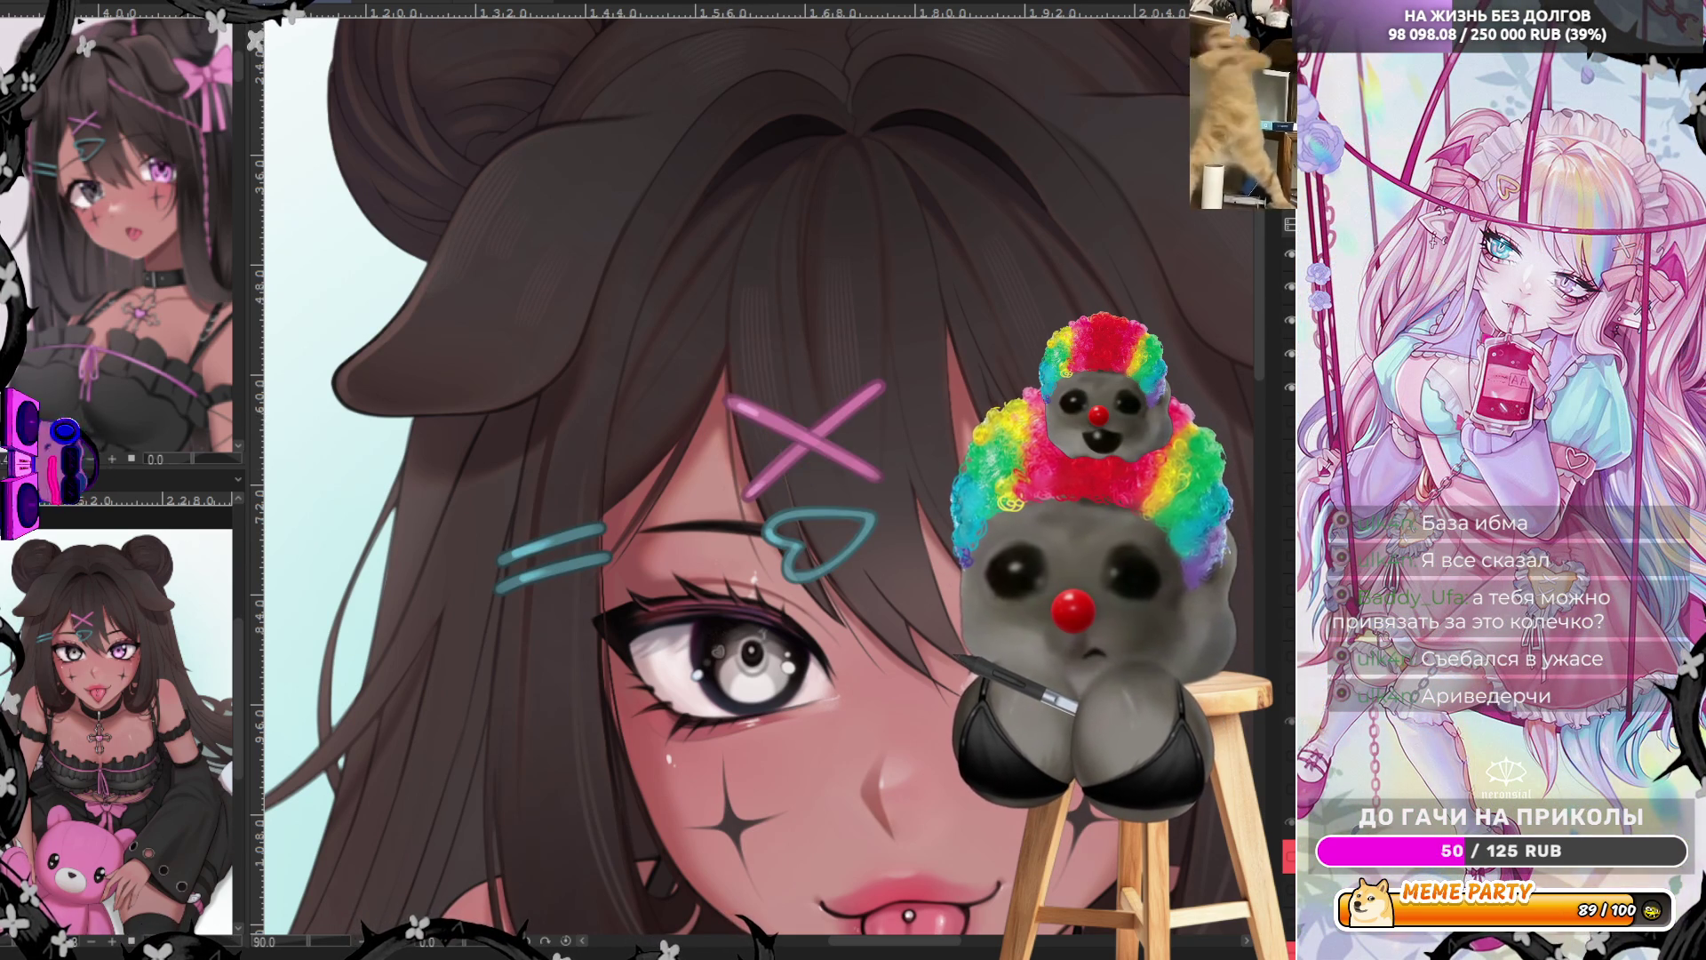
pyautogui.hotkey('ctrl', '+')
pyautogui.hotkey('ctrl', '+')
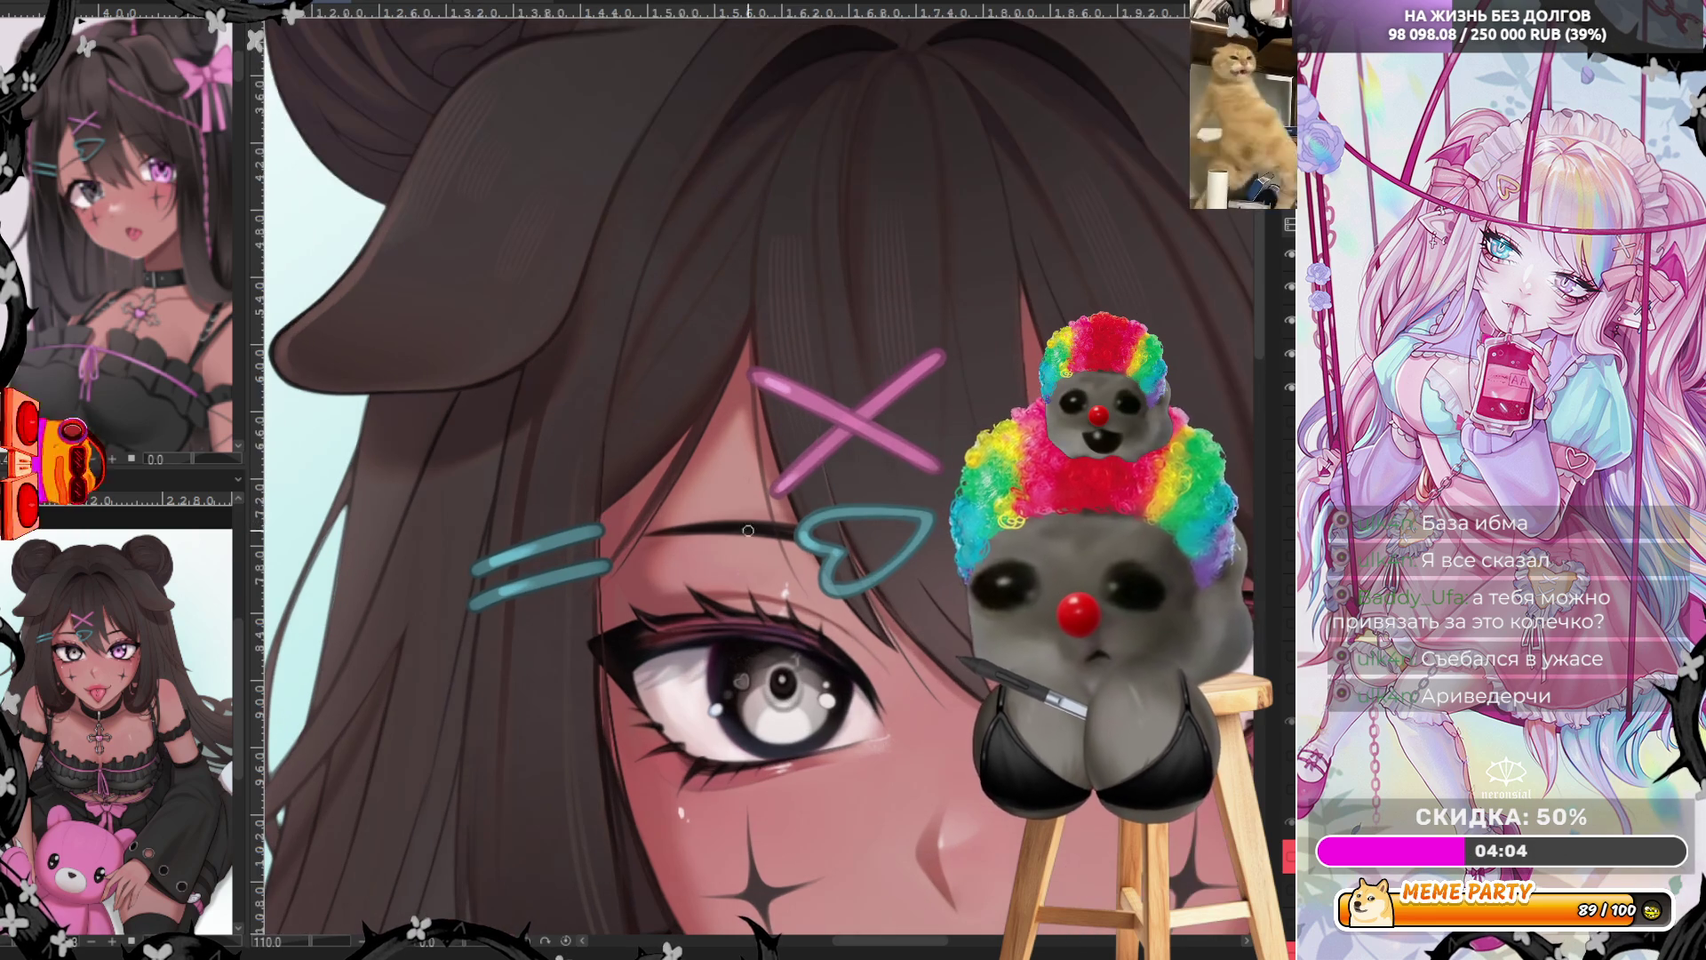
pyautogui.scroll(2, 912, 389)
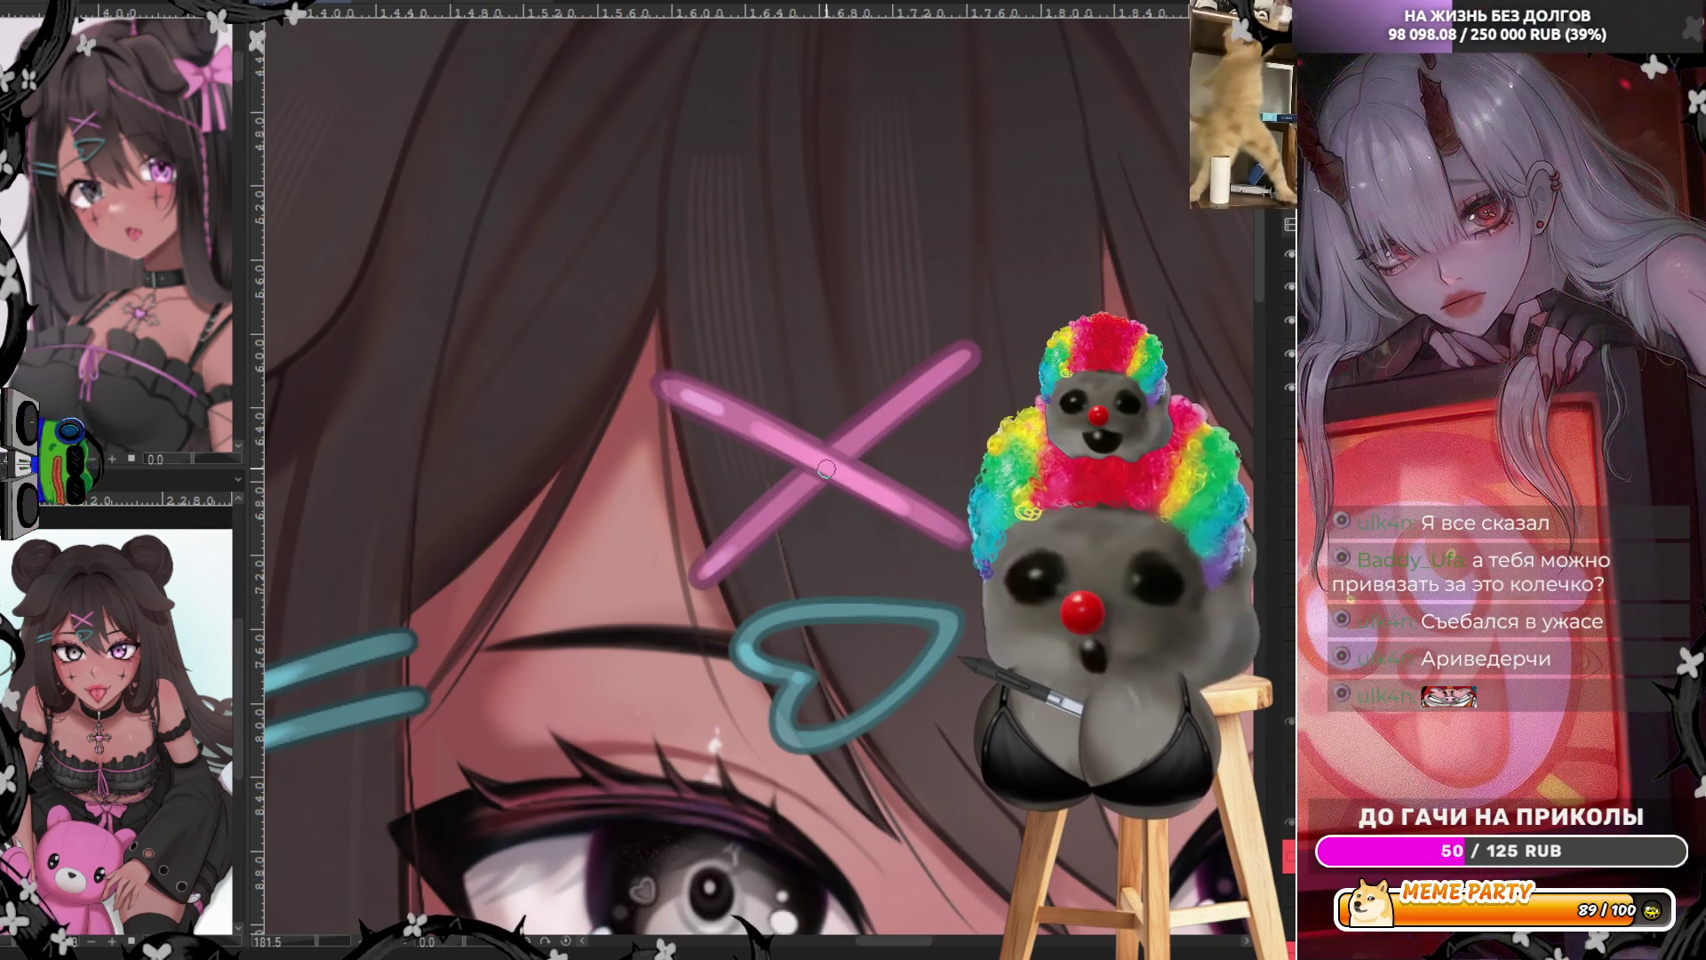
pyautogui.moveTo(778, 438); pyautogui.dragTo(918, 509)
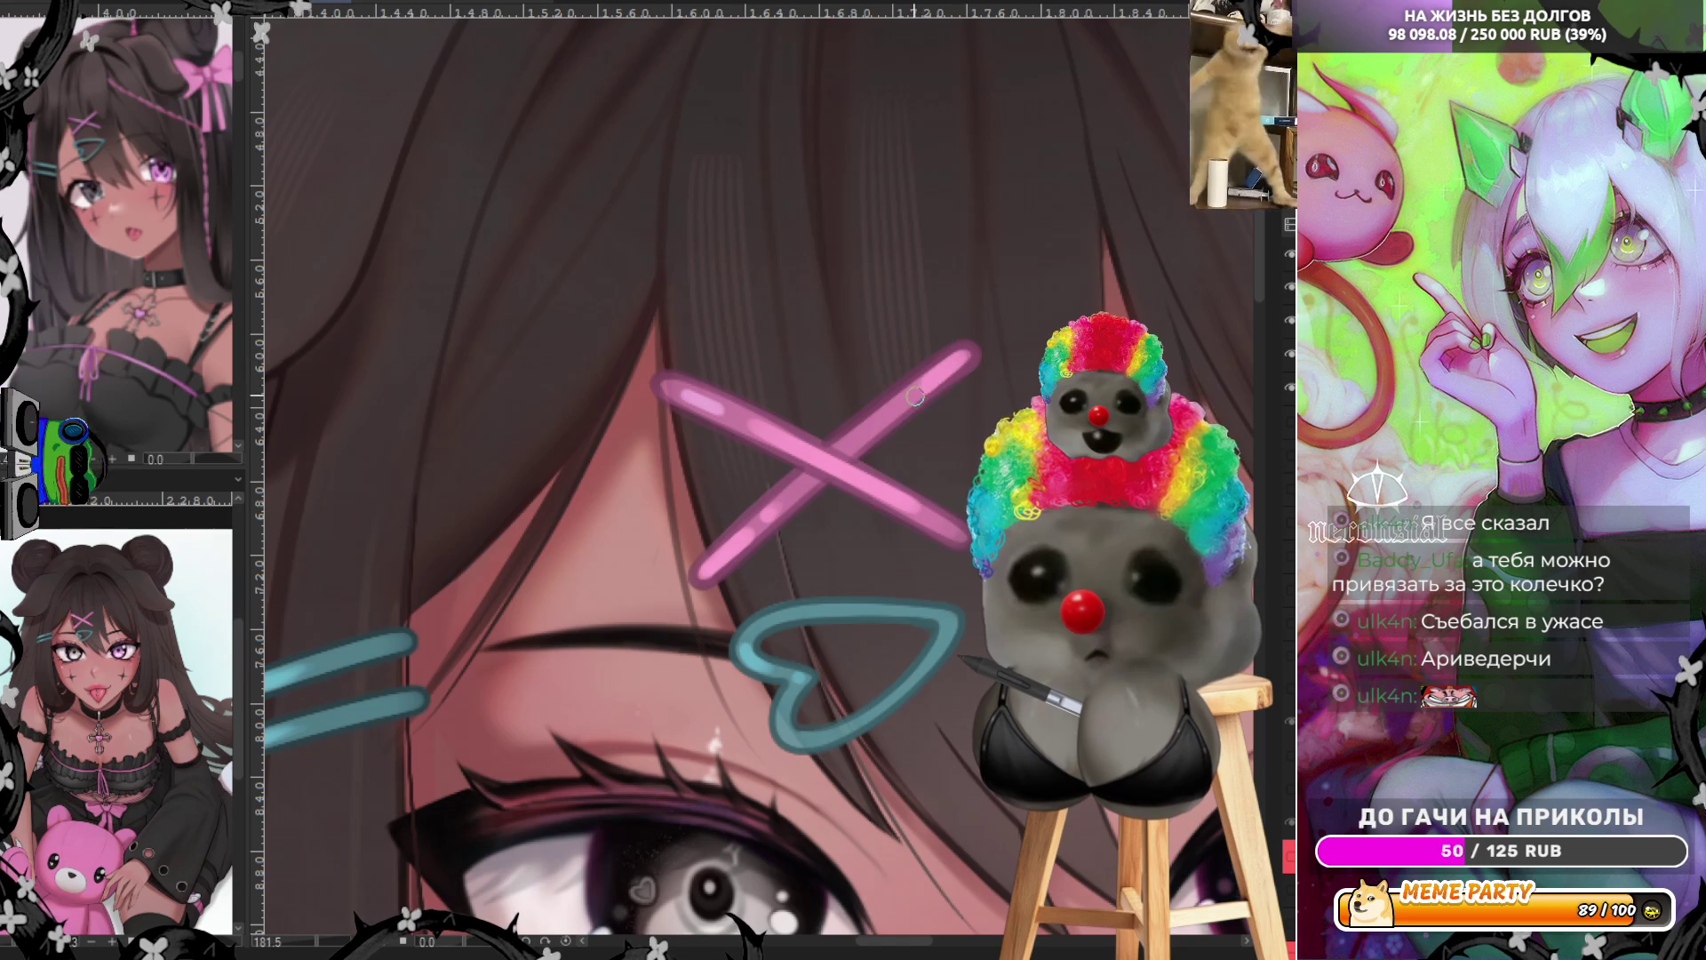
# Add a light highlight along the top edge of the teal heart clip
pyautogui.scroll(-5, 845, 413)
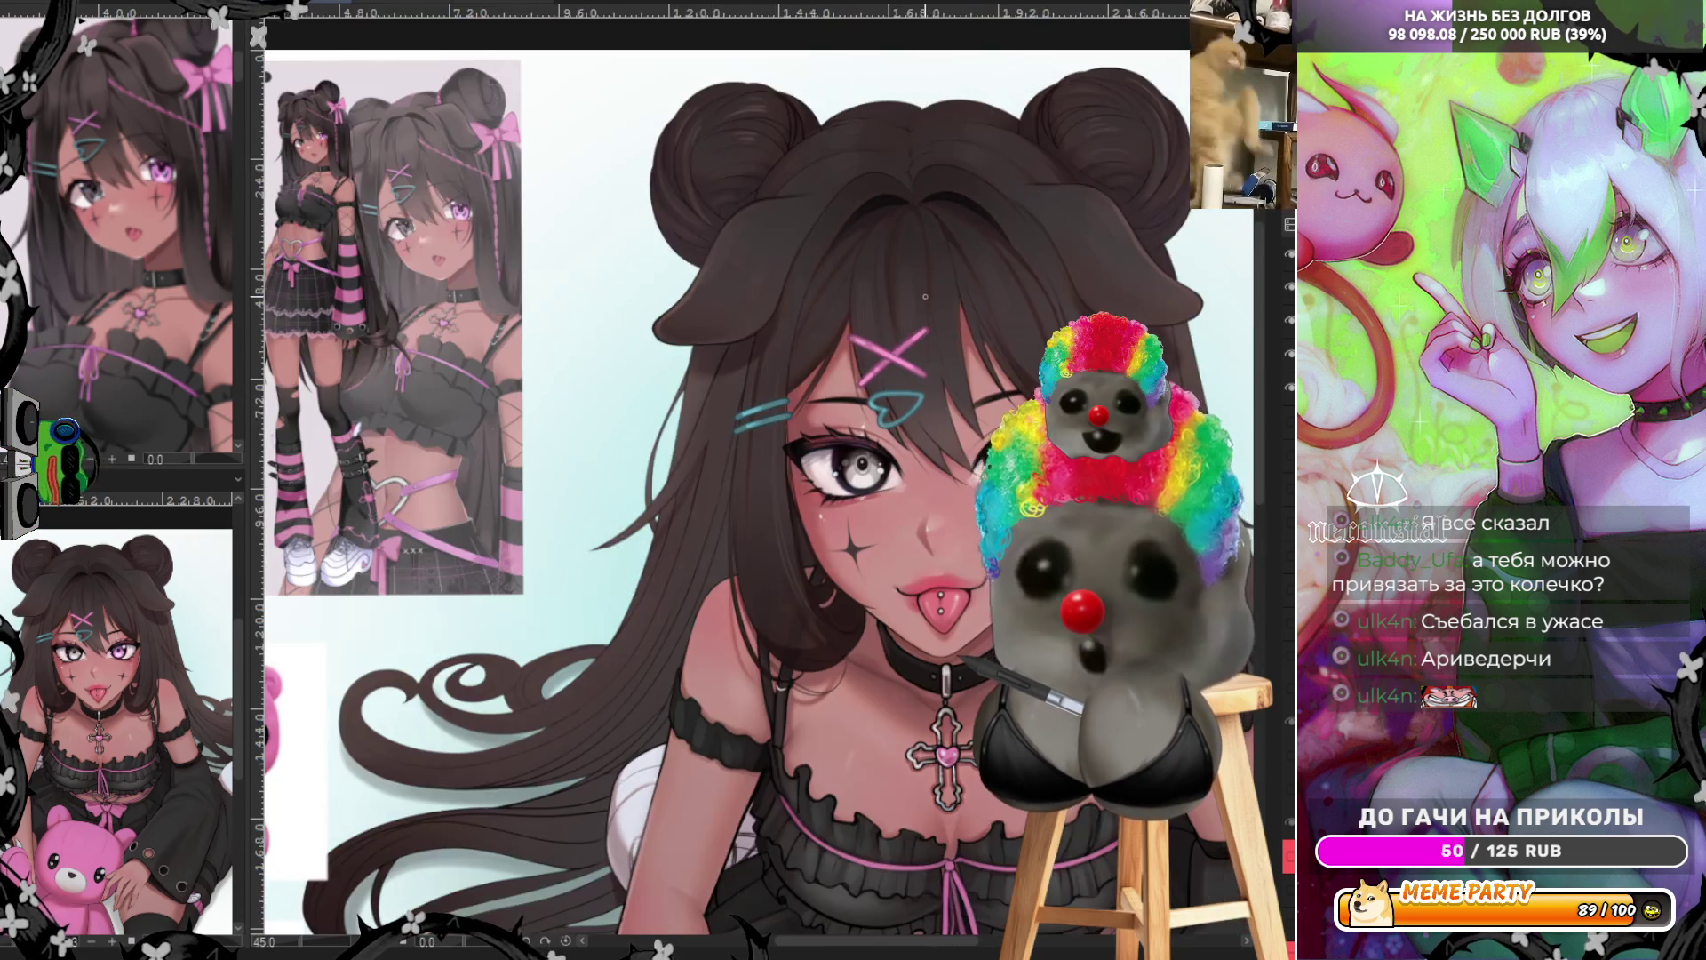
pyautogui.scroll(5, 957, 409)
pyautogui.scroll(2, 957, 410)
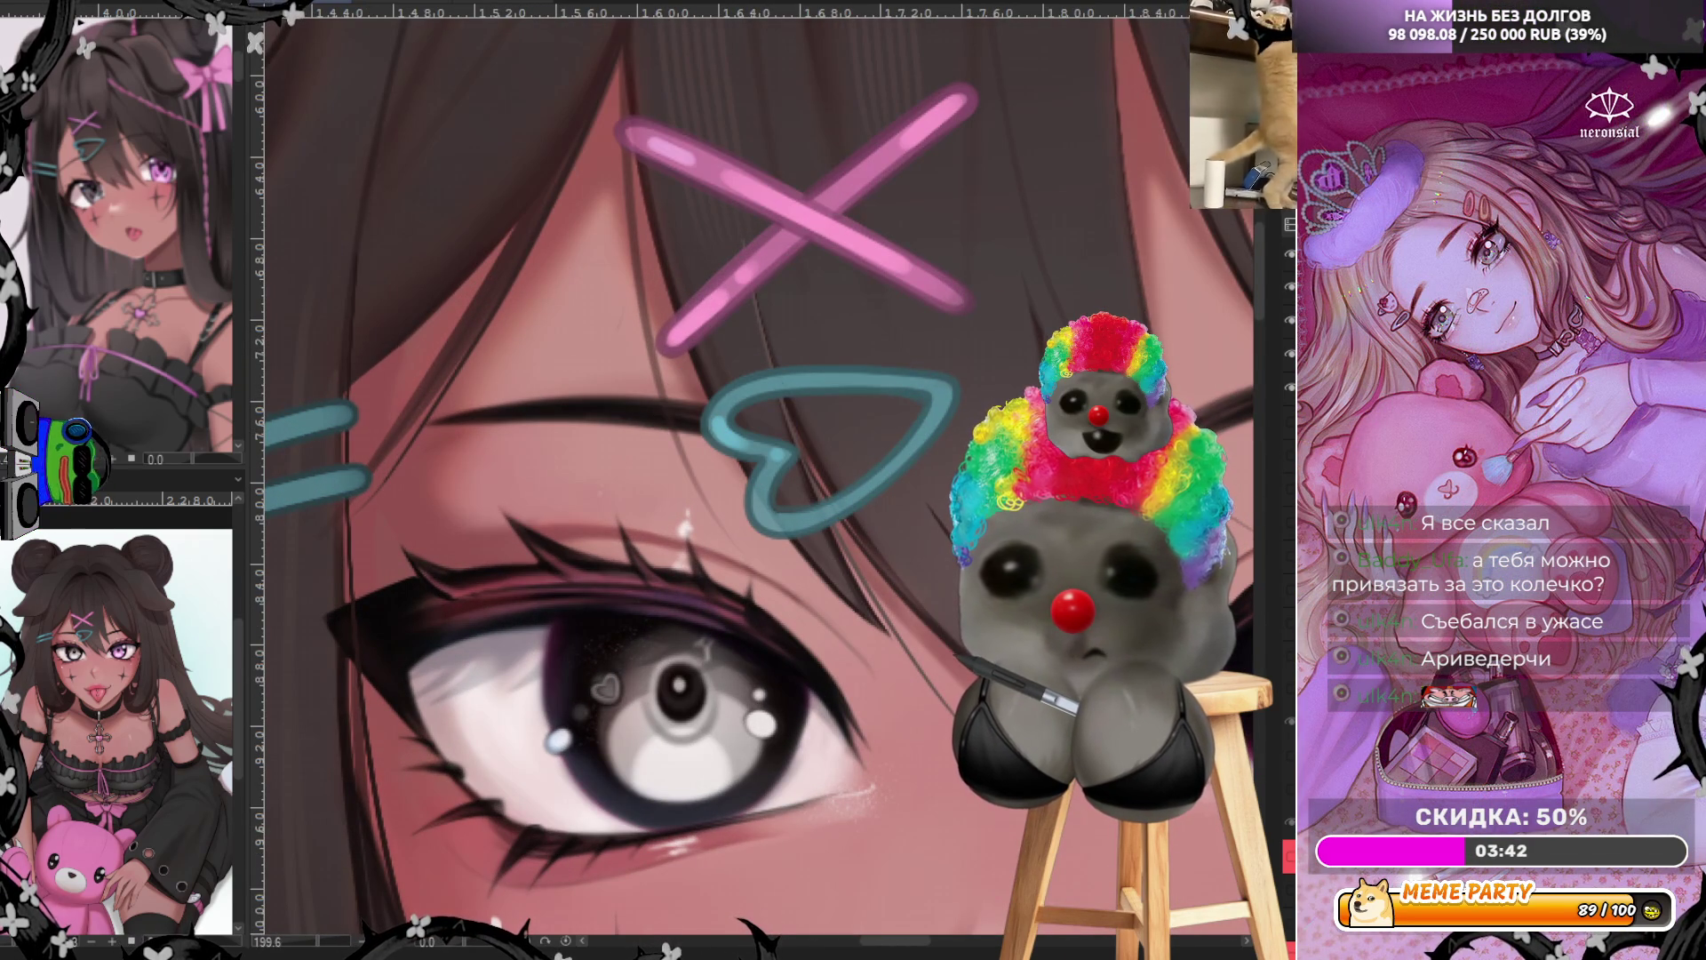
pyautogui.scroll(2, 759, 478)
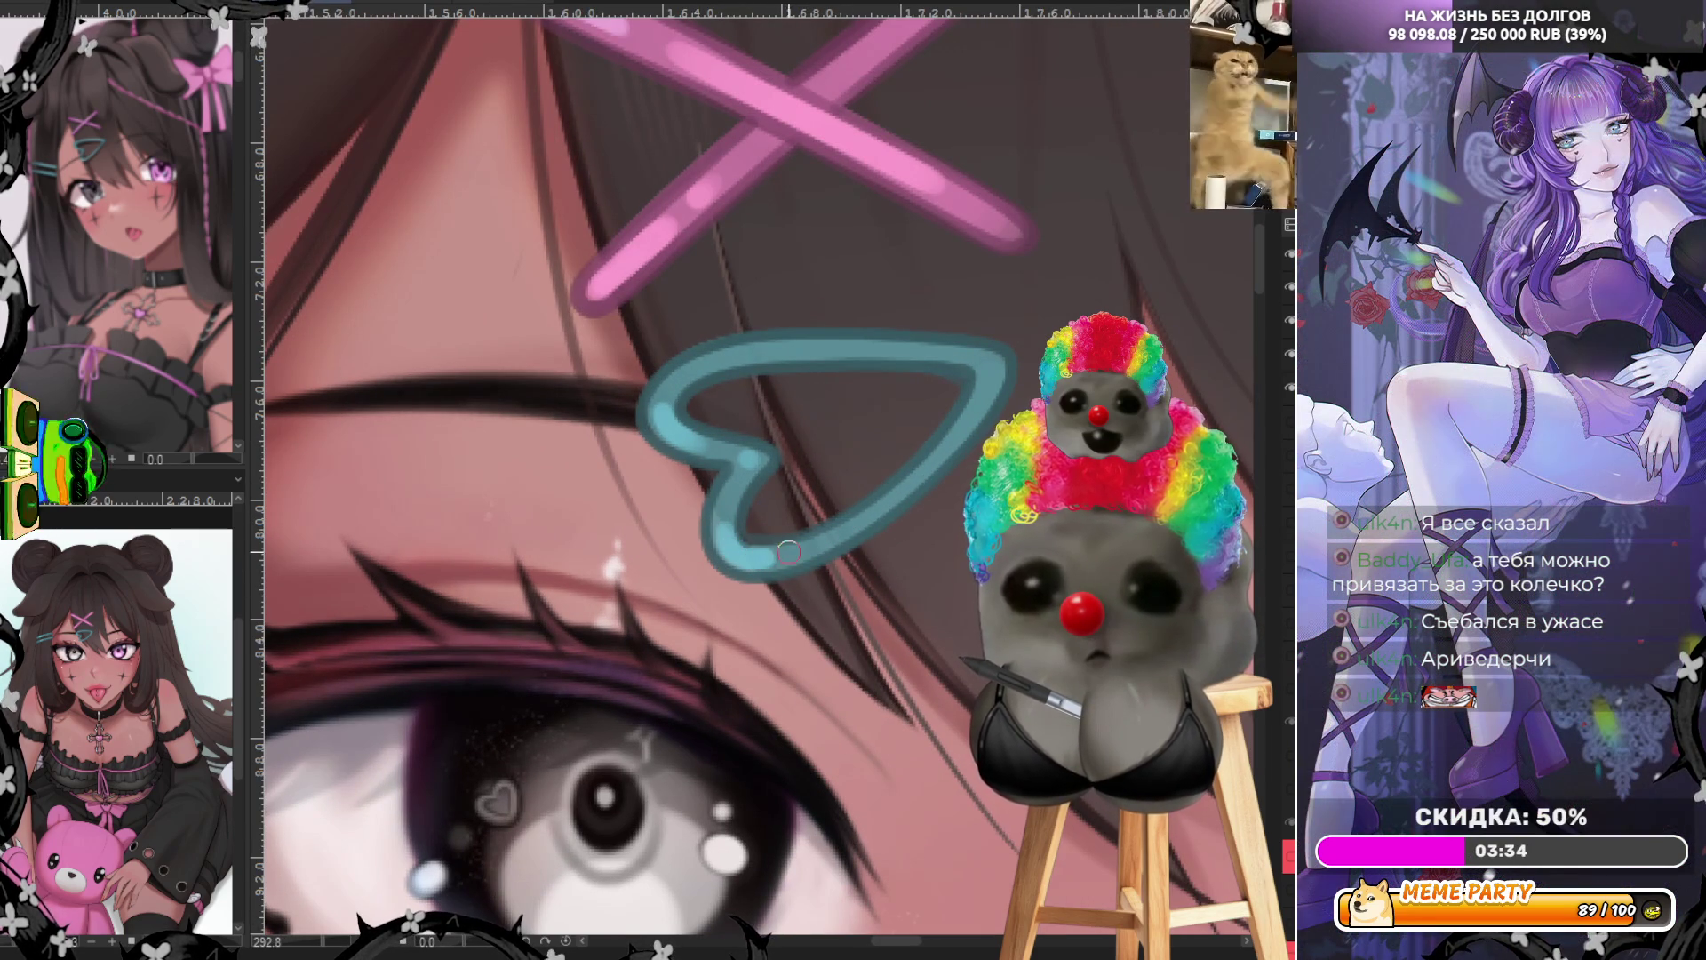
pyautogui.moveTo(839, 348); pyautogui.dragTo(952, 355)
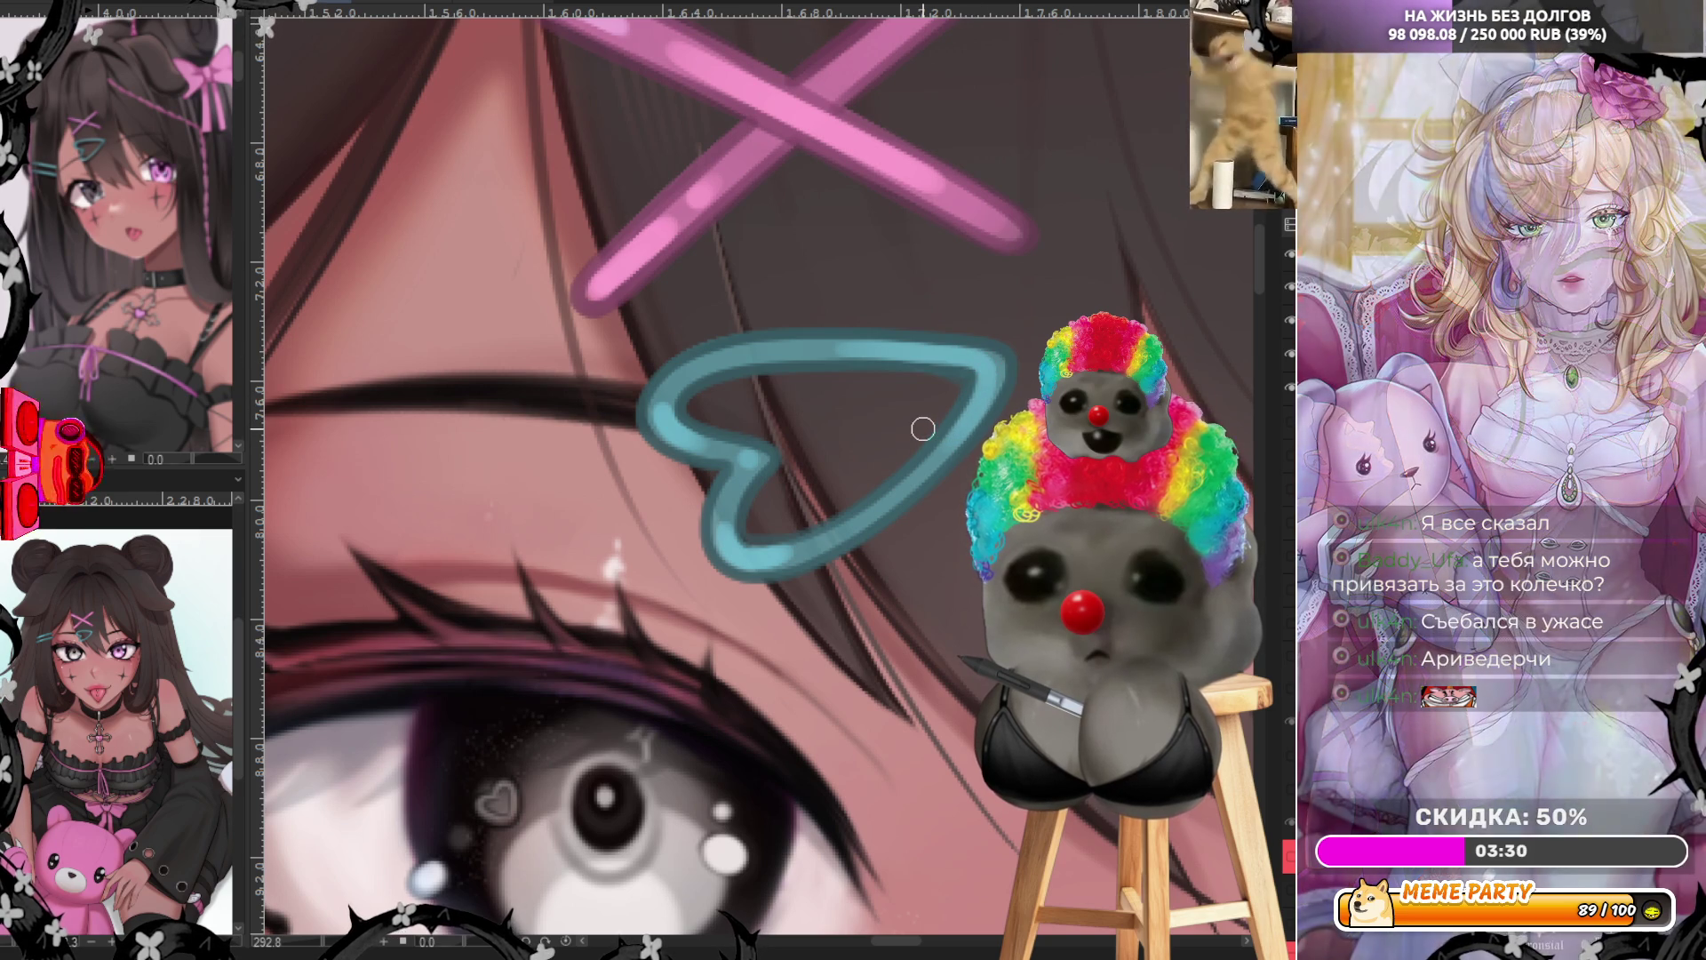
# Add a matching dark dot to the lip piercing
pyautogui.scroll(-5, 933, 447)
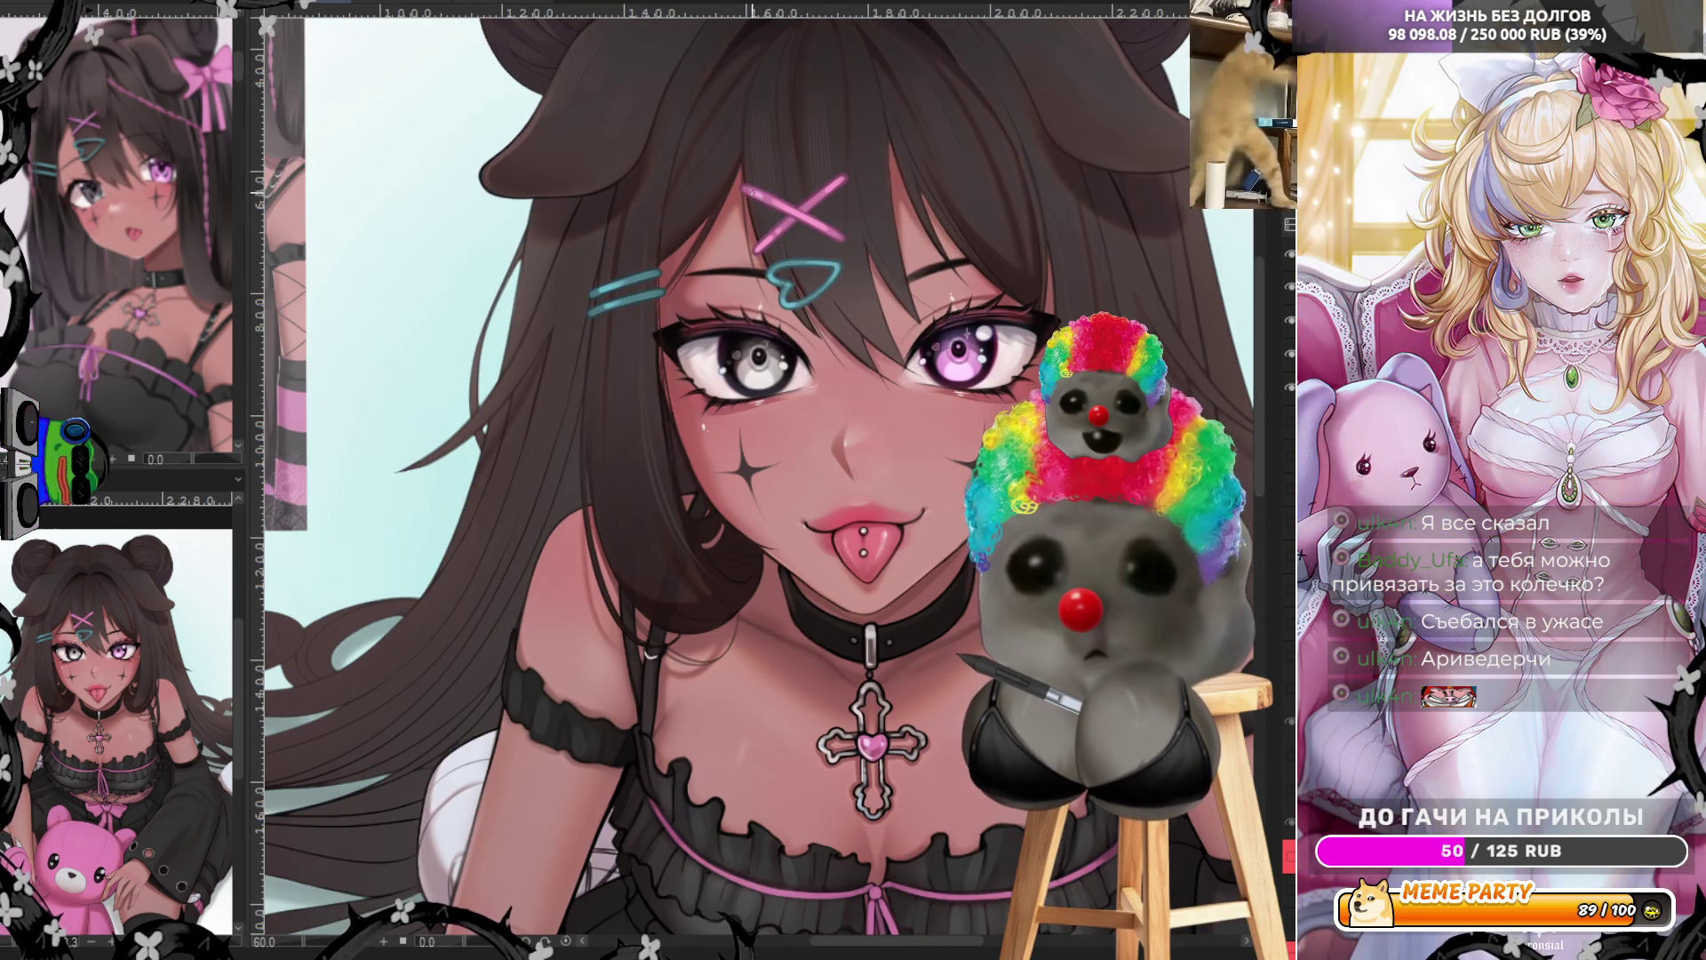
pyautogui.scroll(3, 768, 152)
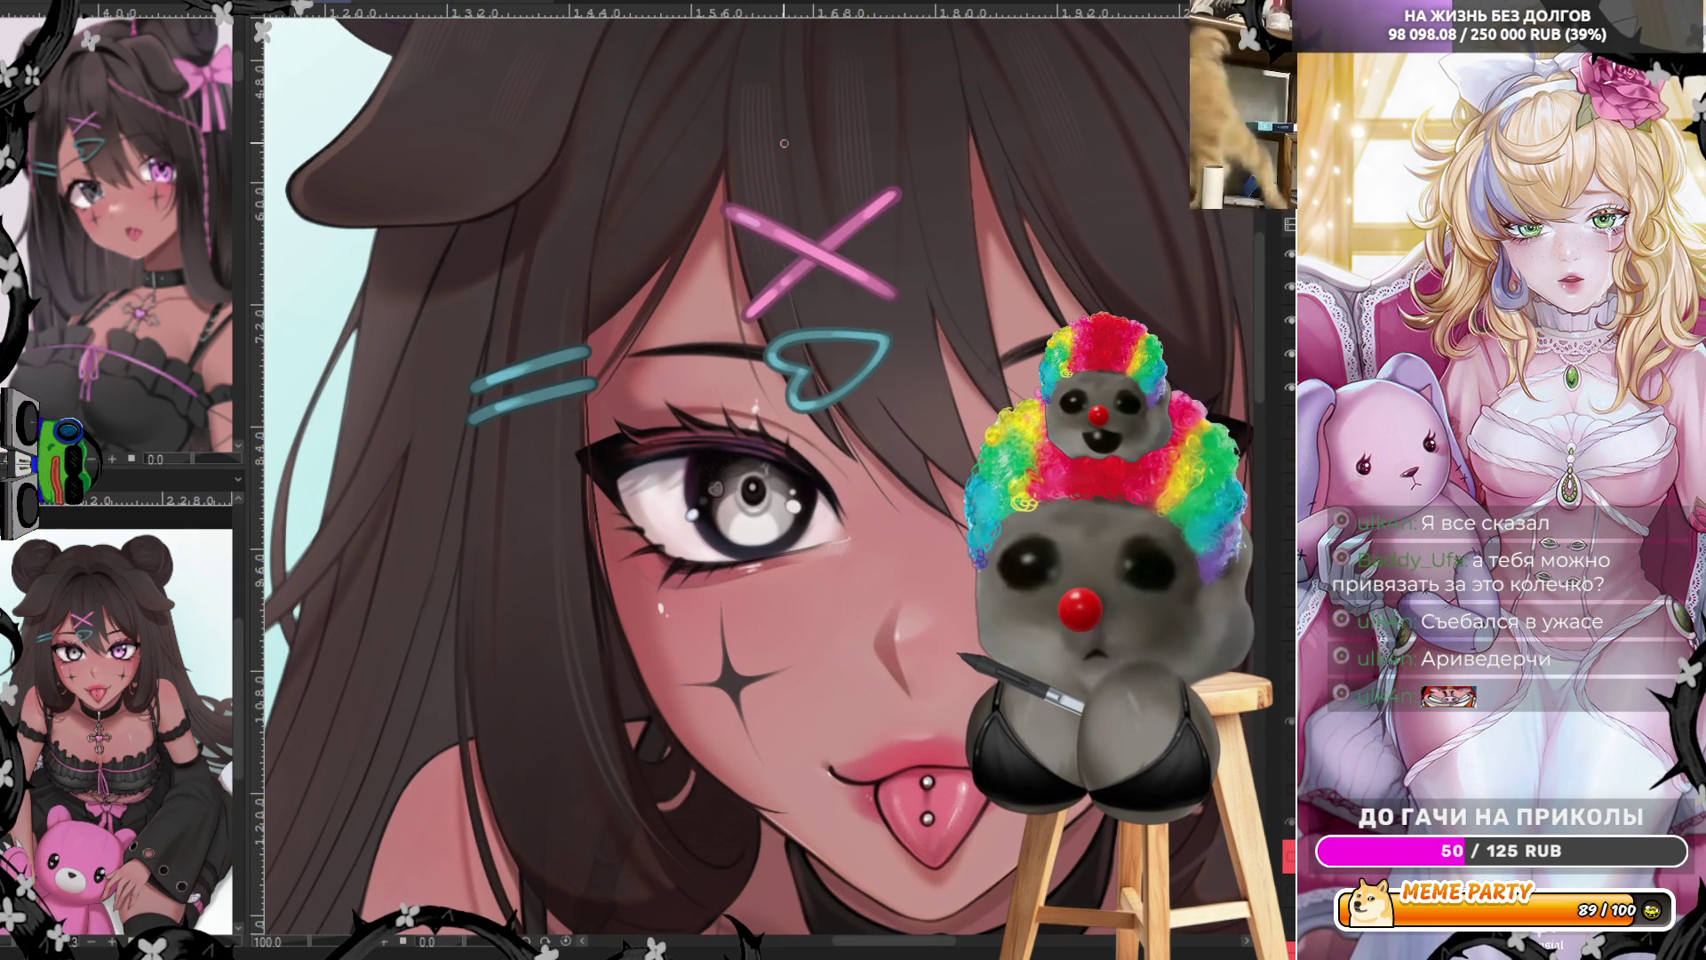
pyautogui.scroll(-1, 889, 490)
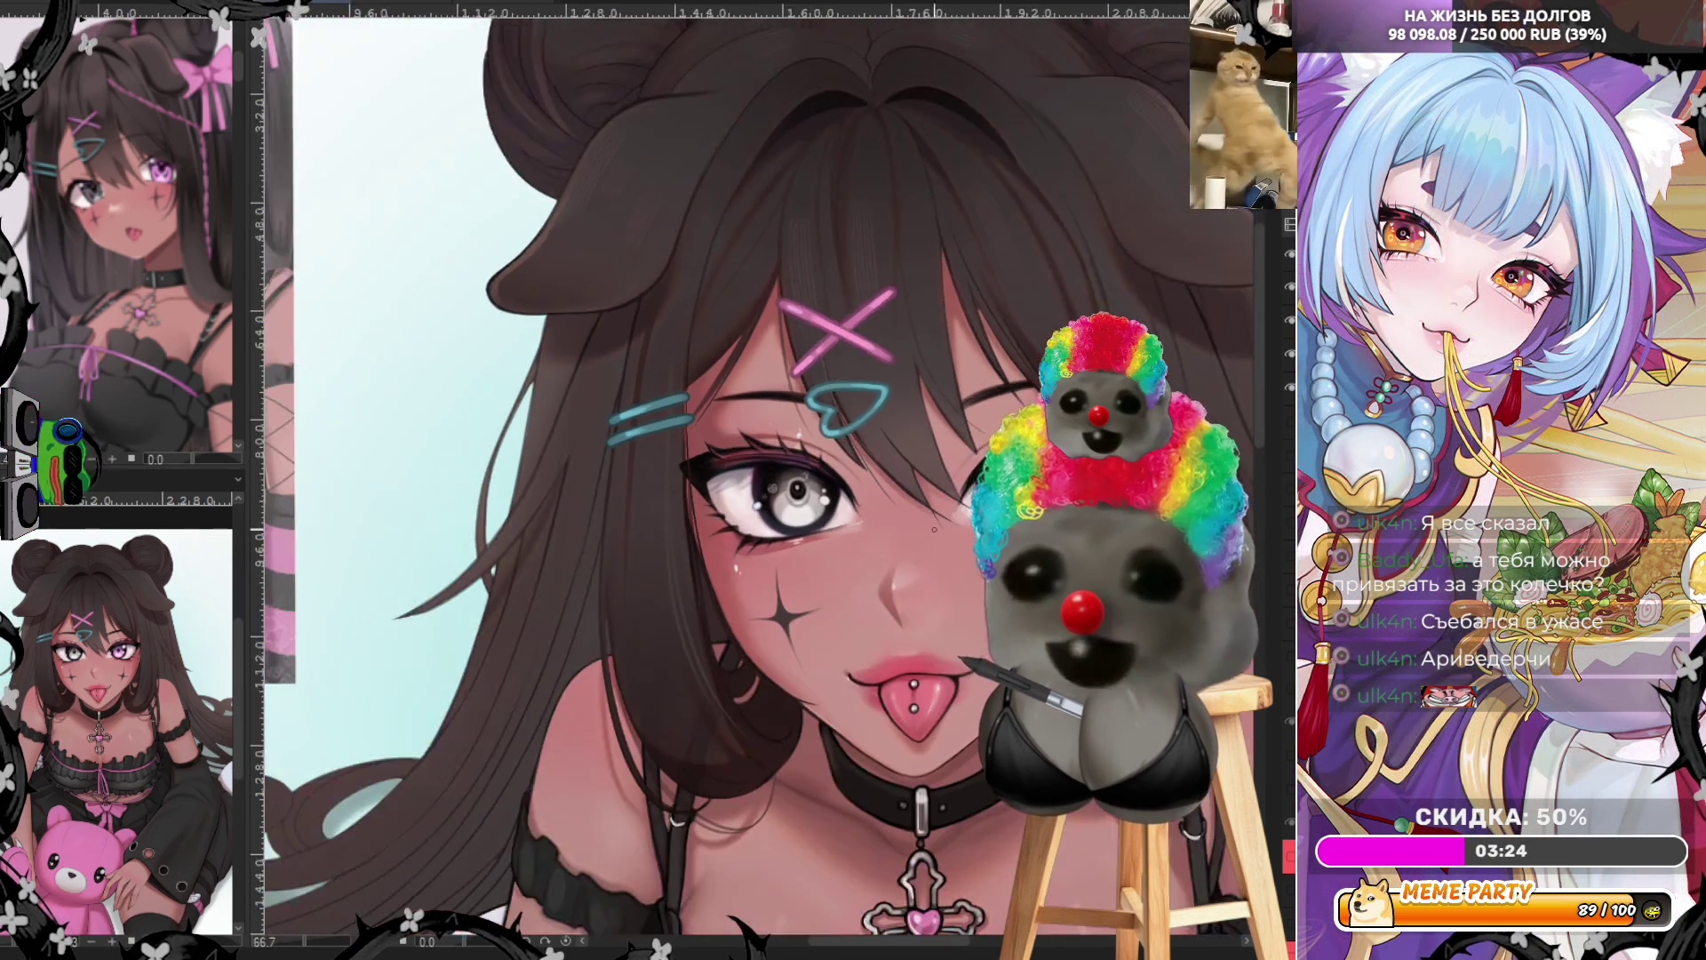
pyautogui.scroll(2, 991, 631)
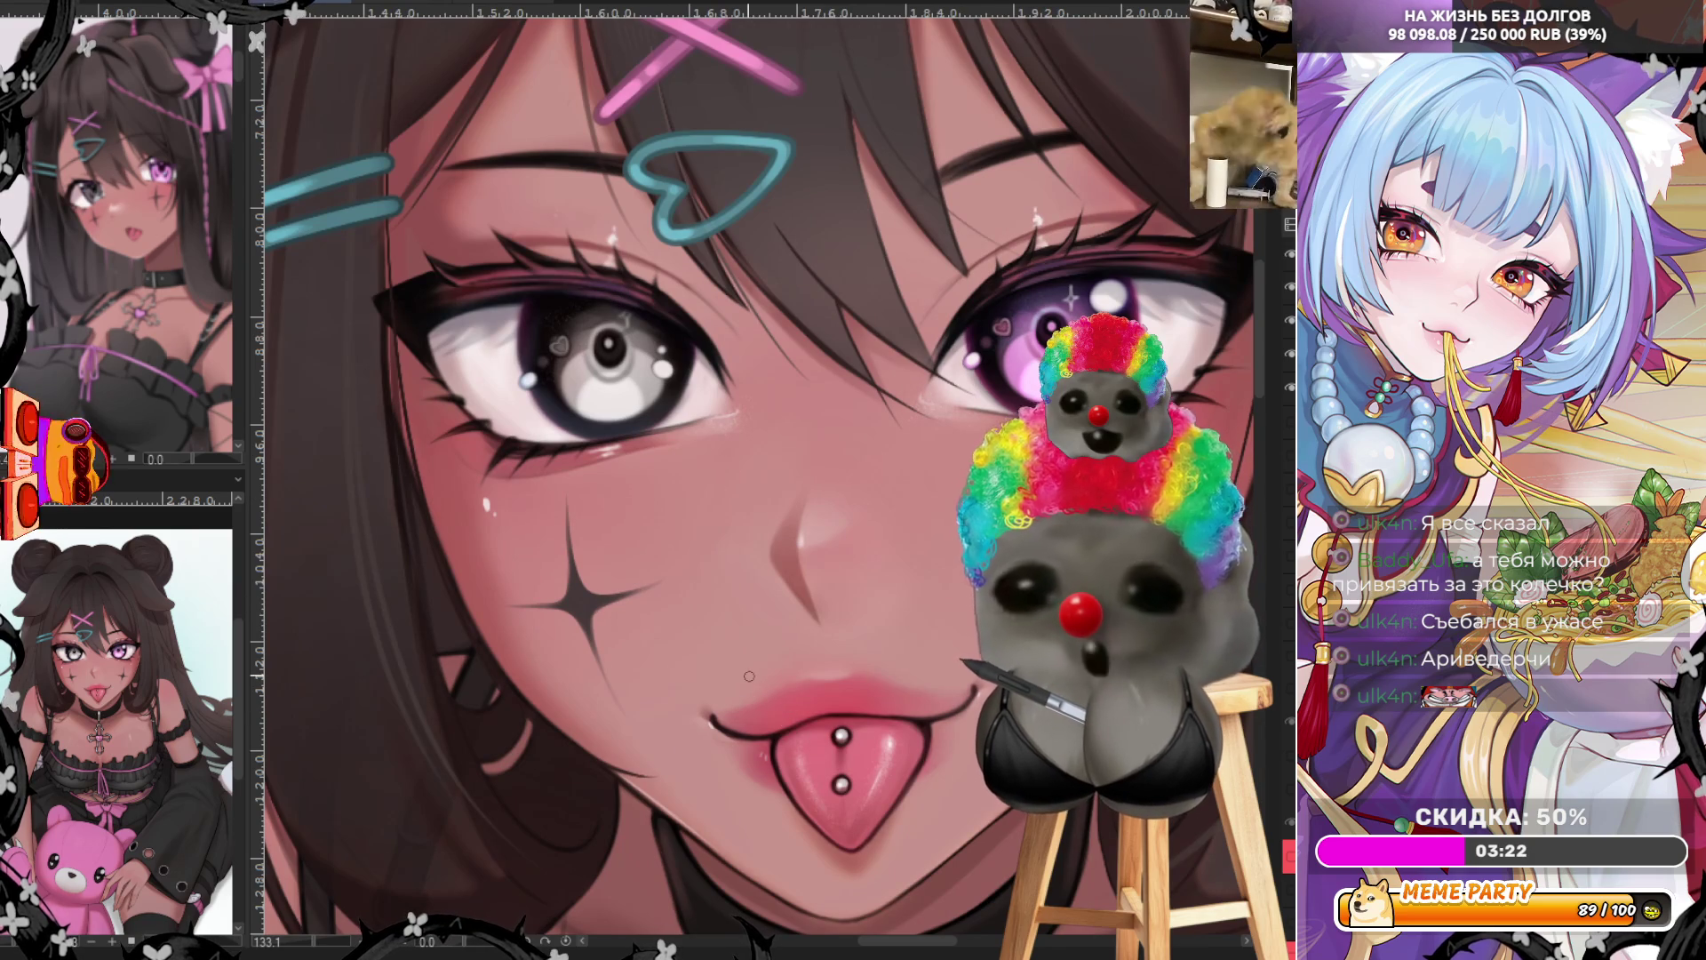
pyautogui.click(754, 681)
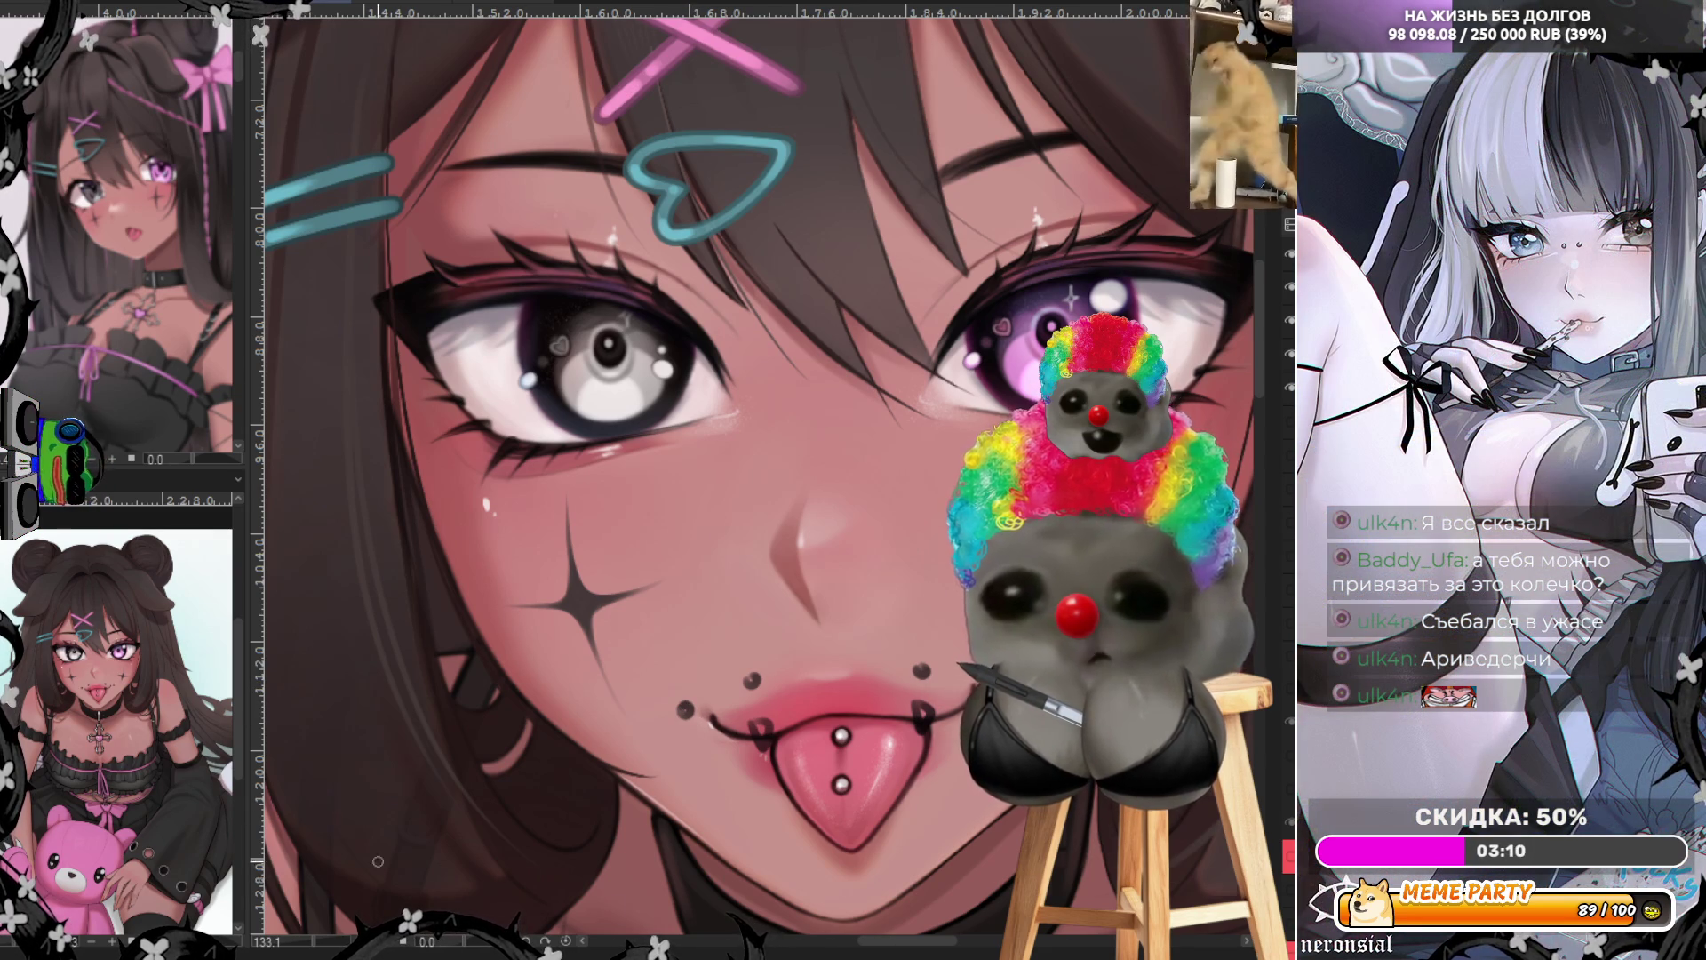
pyautogui.scroll(-5, 435, 870)
pyautogui.scroll(3, 435, 870)
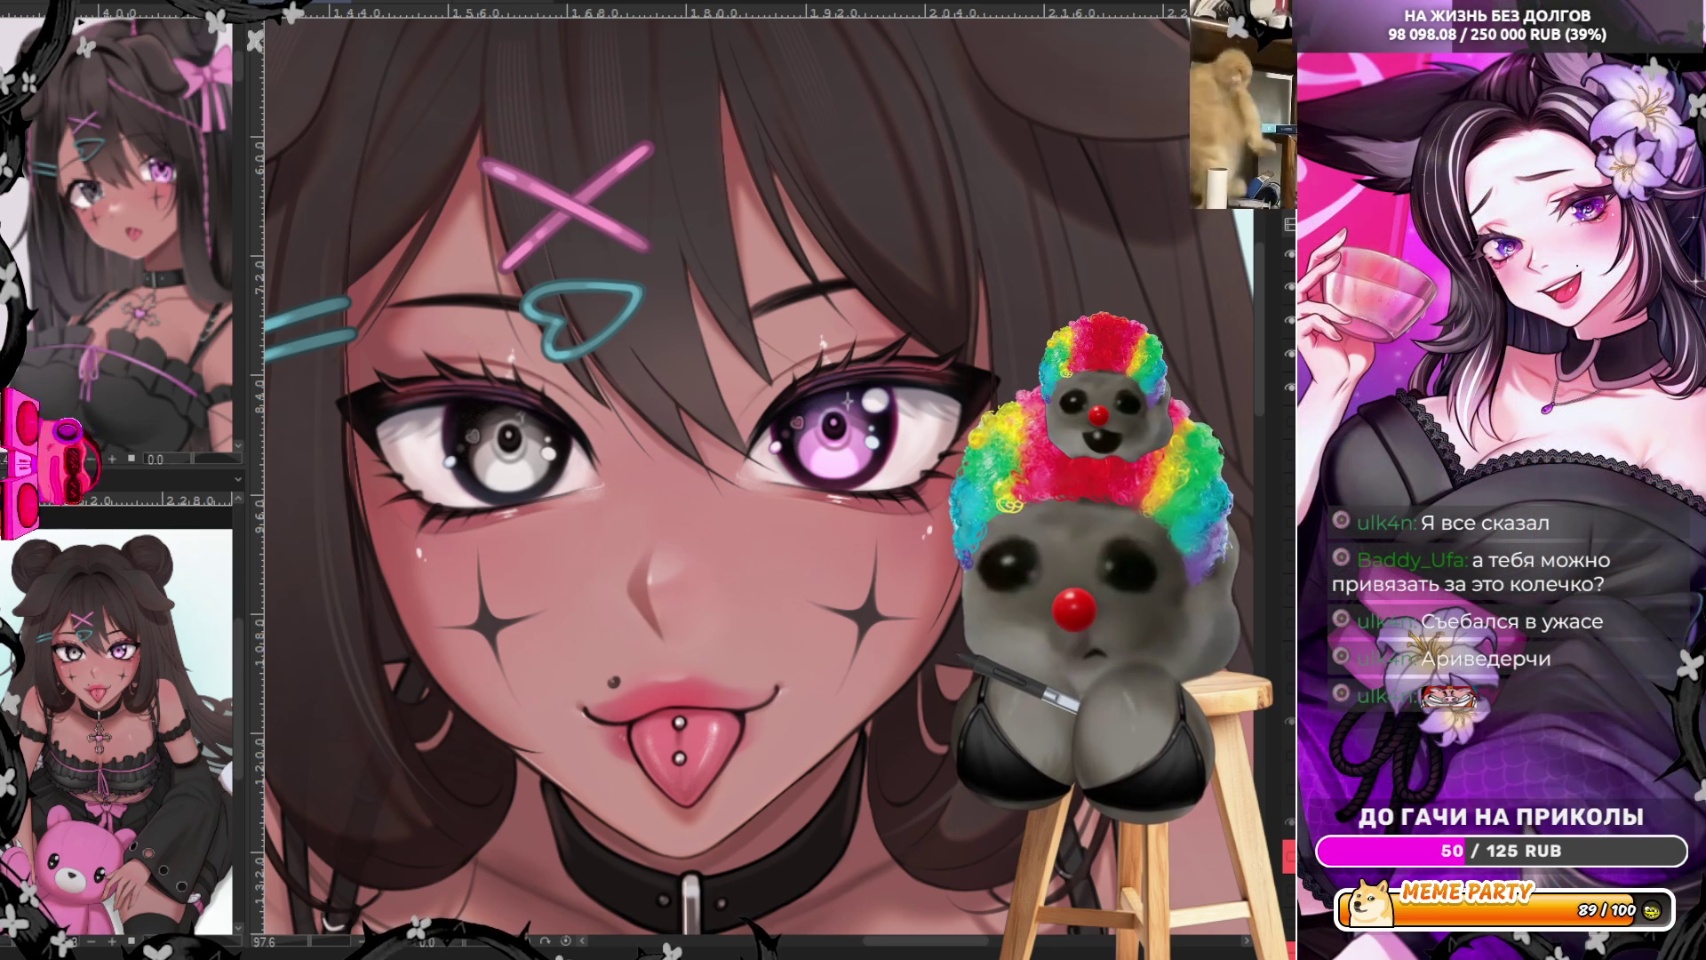
pyautogui.scroll(3, 504, 49)
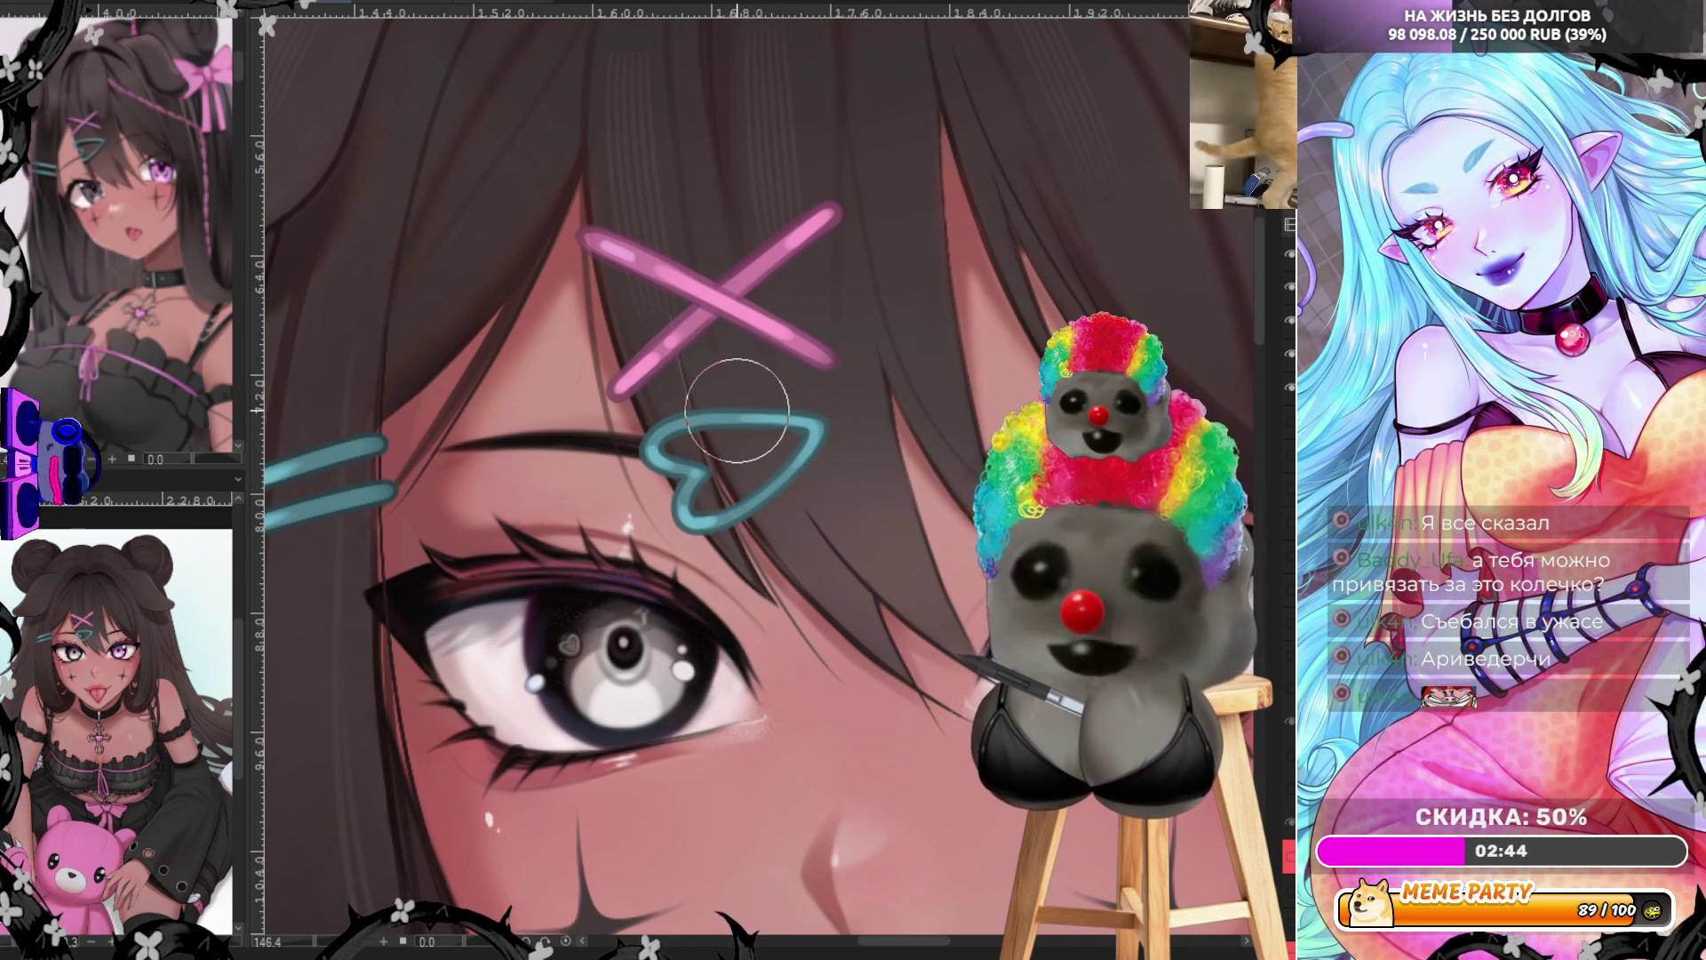
# Eyedrop the blue hair clip so its colour becomes the current painting colour
pyautogui.scroll(-3, 756, 400)
pyautogui.scroll(2, 658, 337)
pyautogui.scroll(-4, 658, 338)
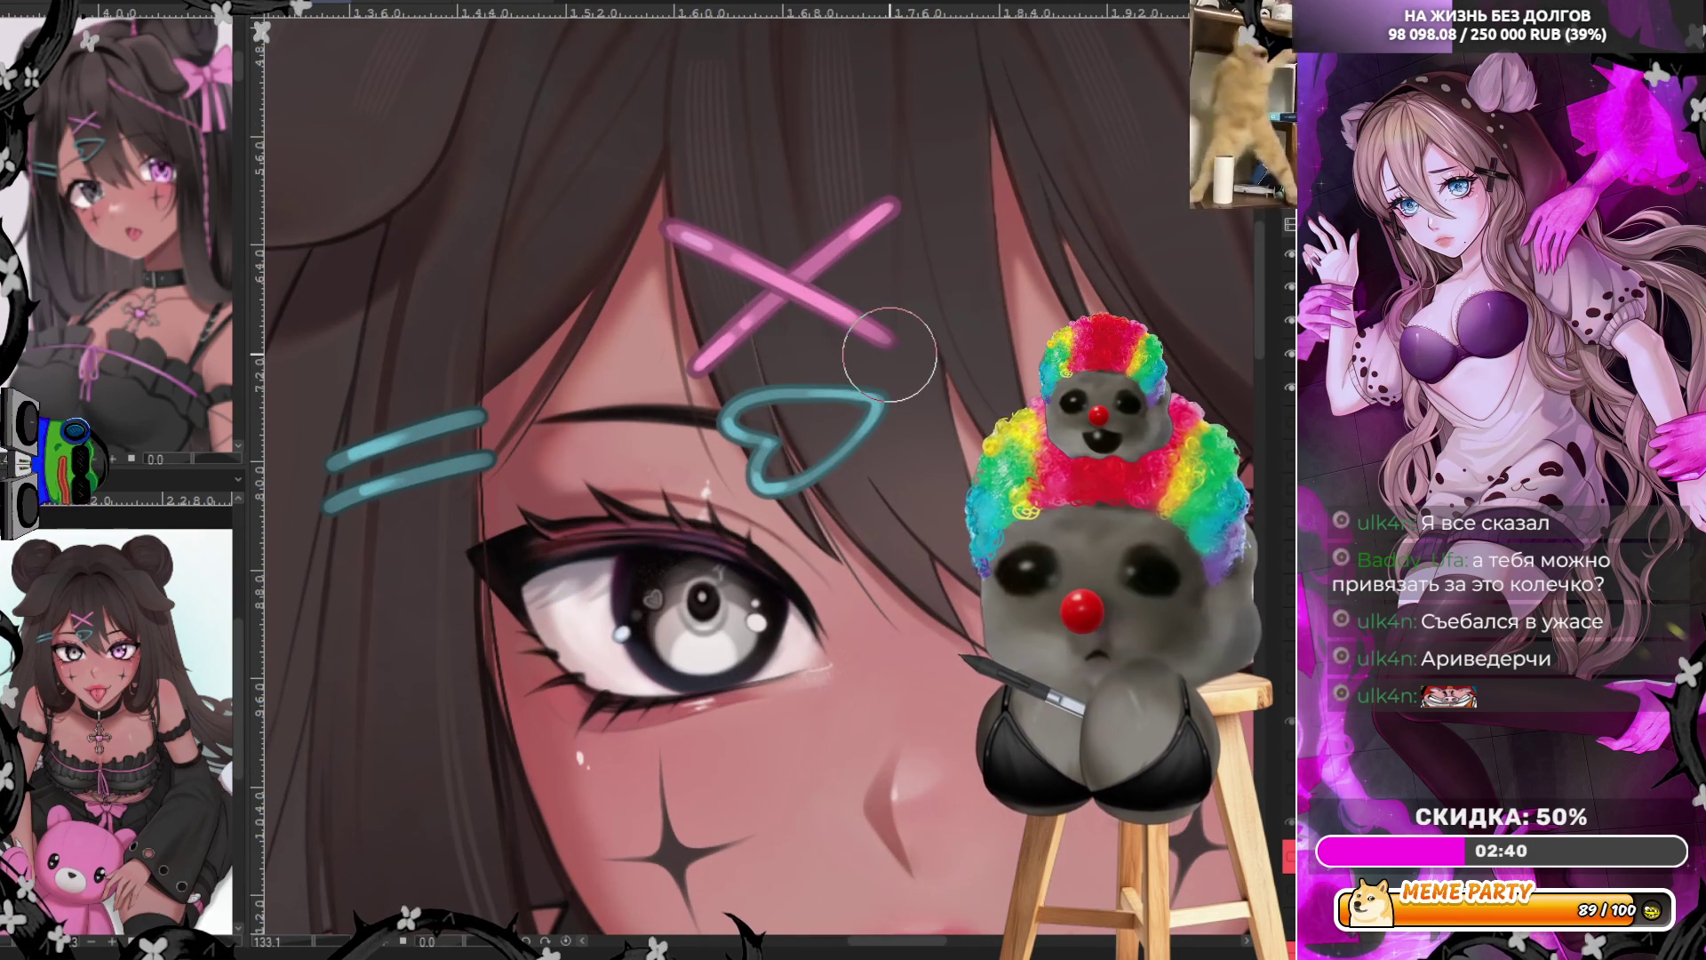
pyautogui.scroll(5, 606, 272)
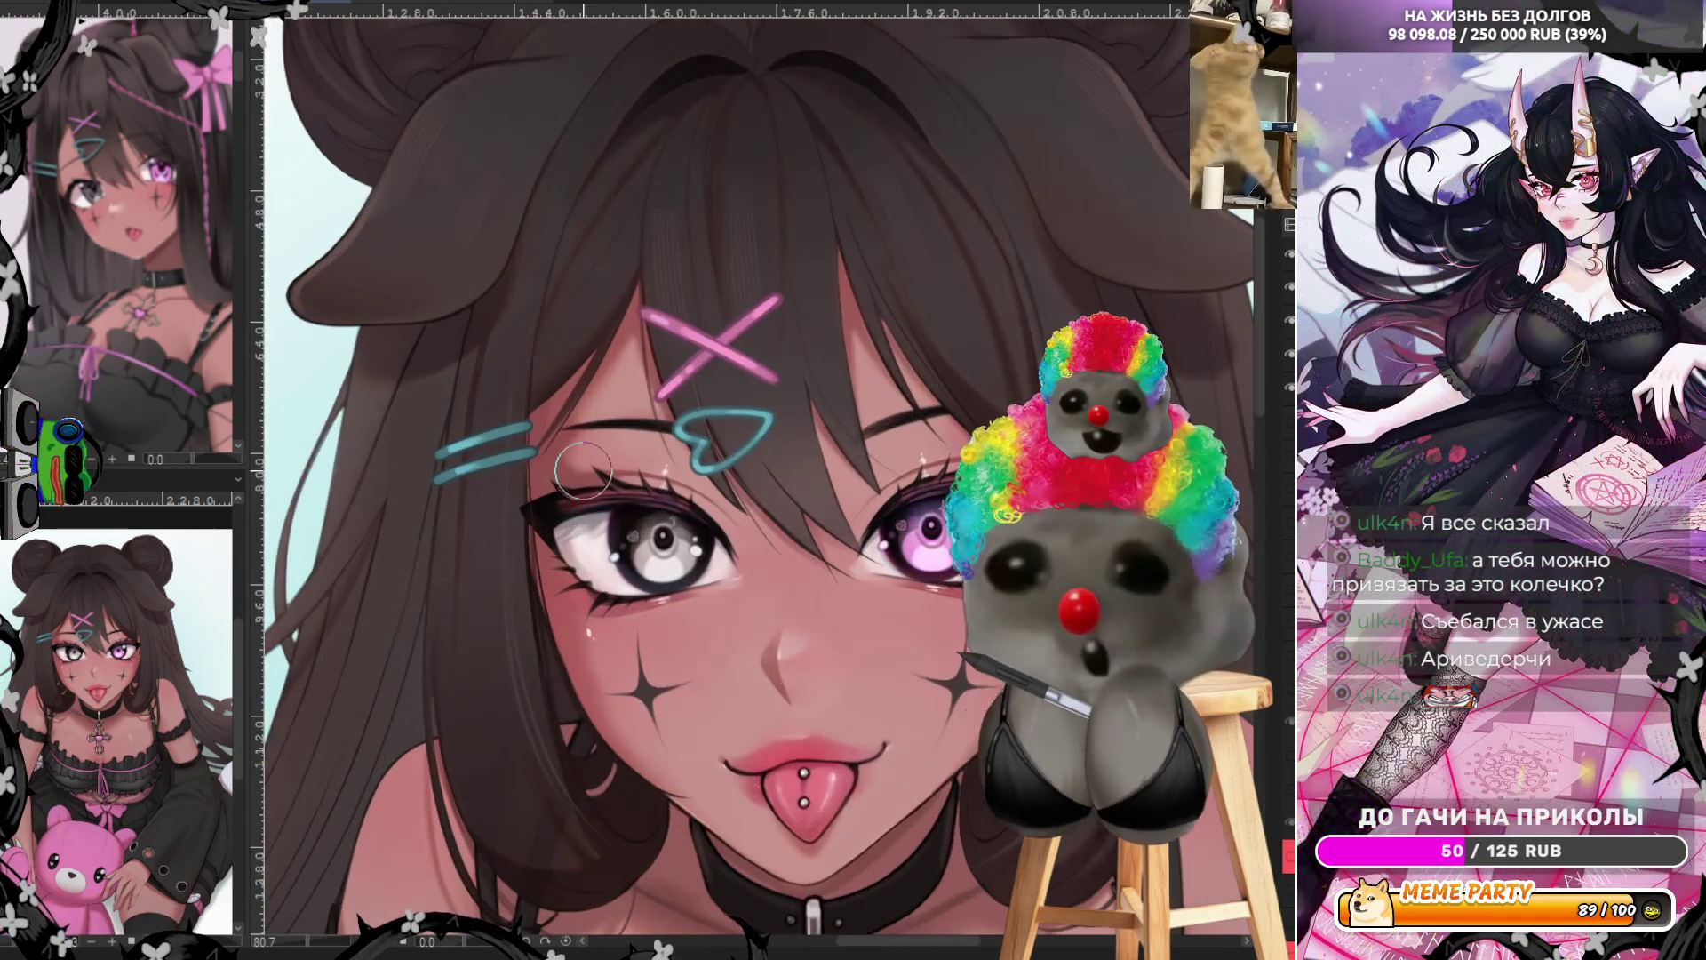
pyautogui.keyDown('ctrl'); pyautogui.click(409, 436); pyautogui.keyUp('ctrl')
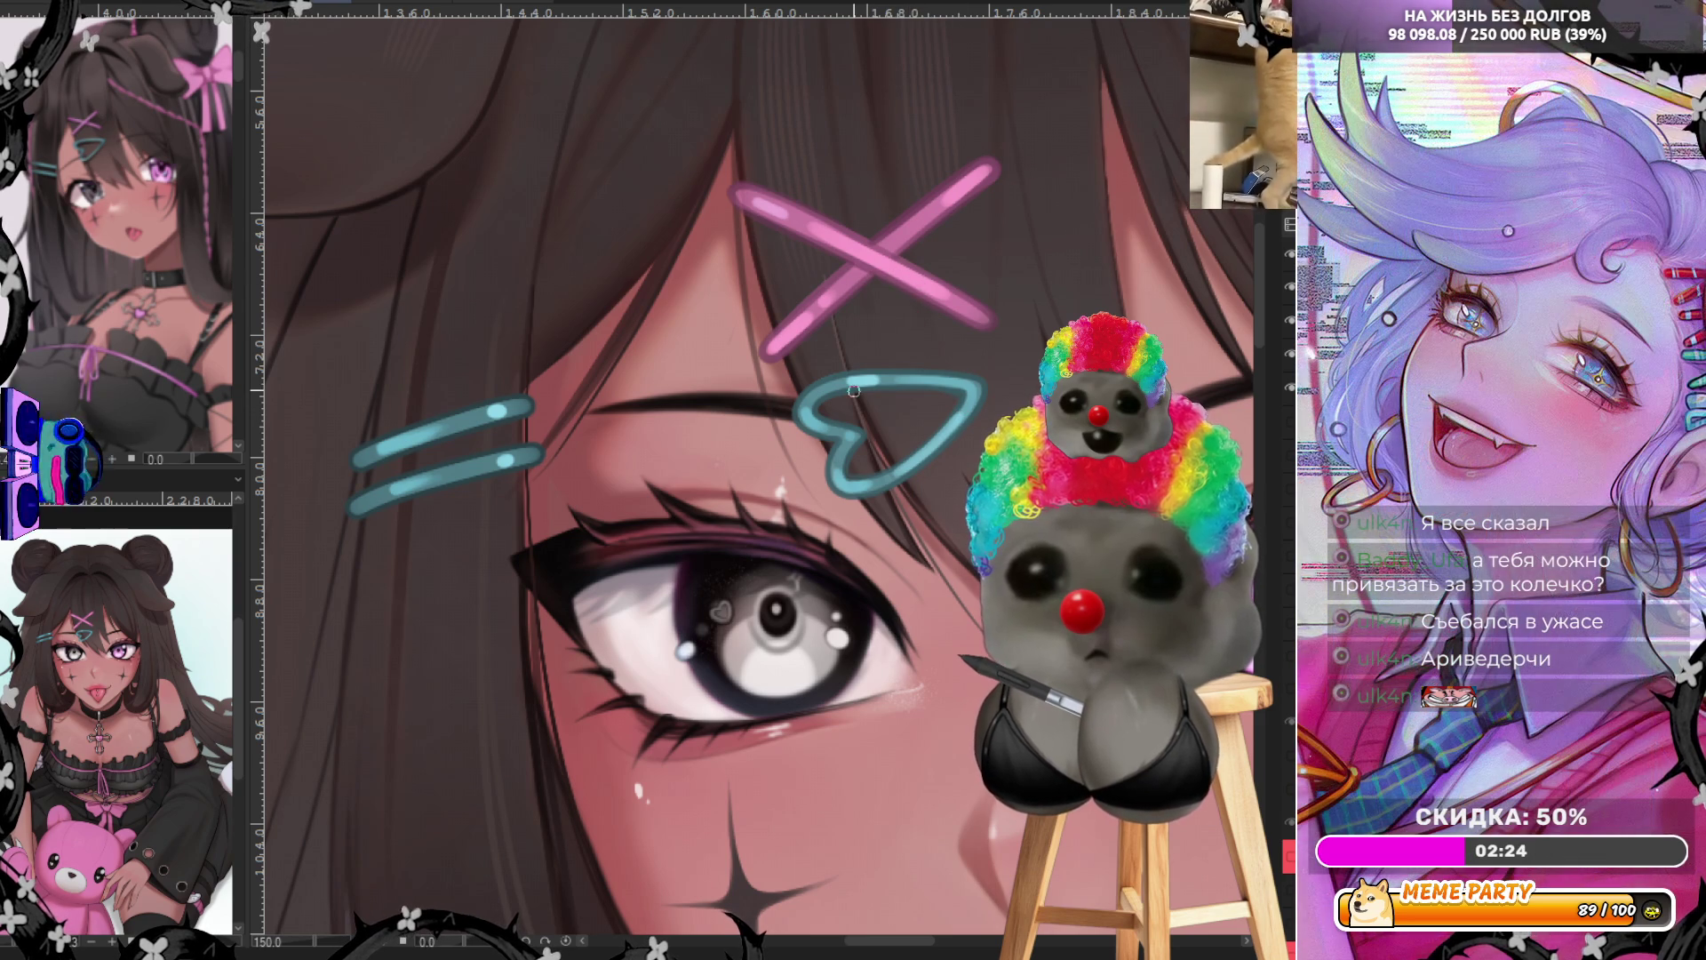
pyautogui.scroll(-4, 689, 400)
pyautogui.scroll(5, 756, 374)
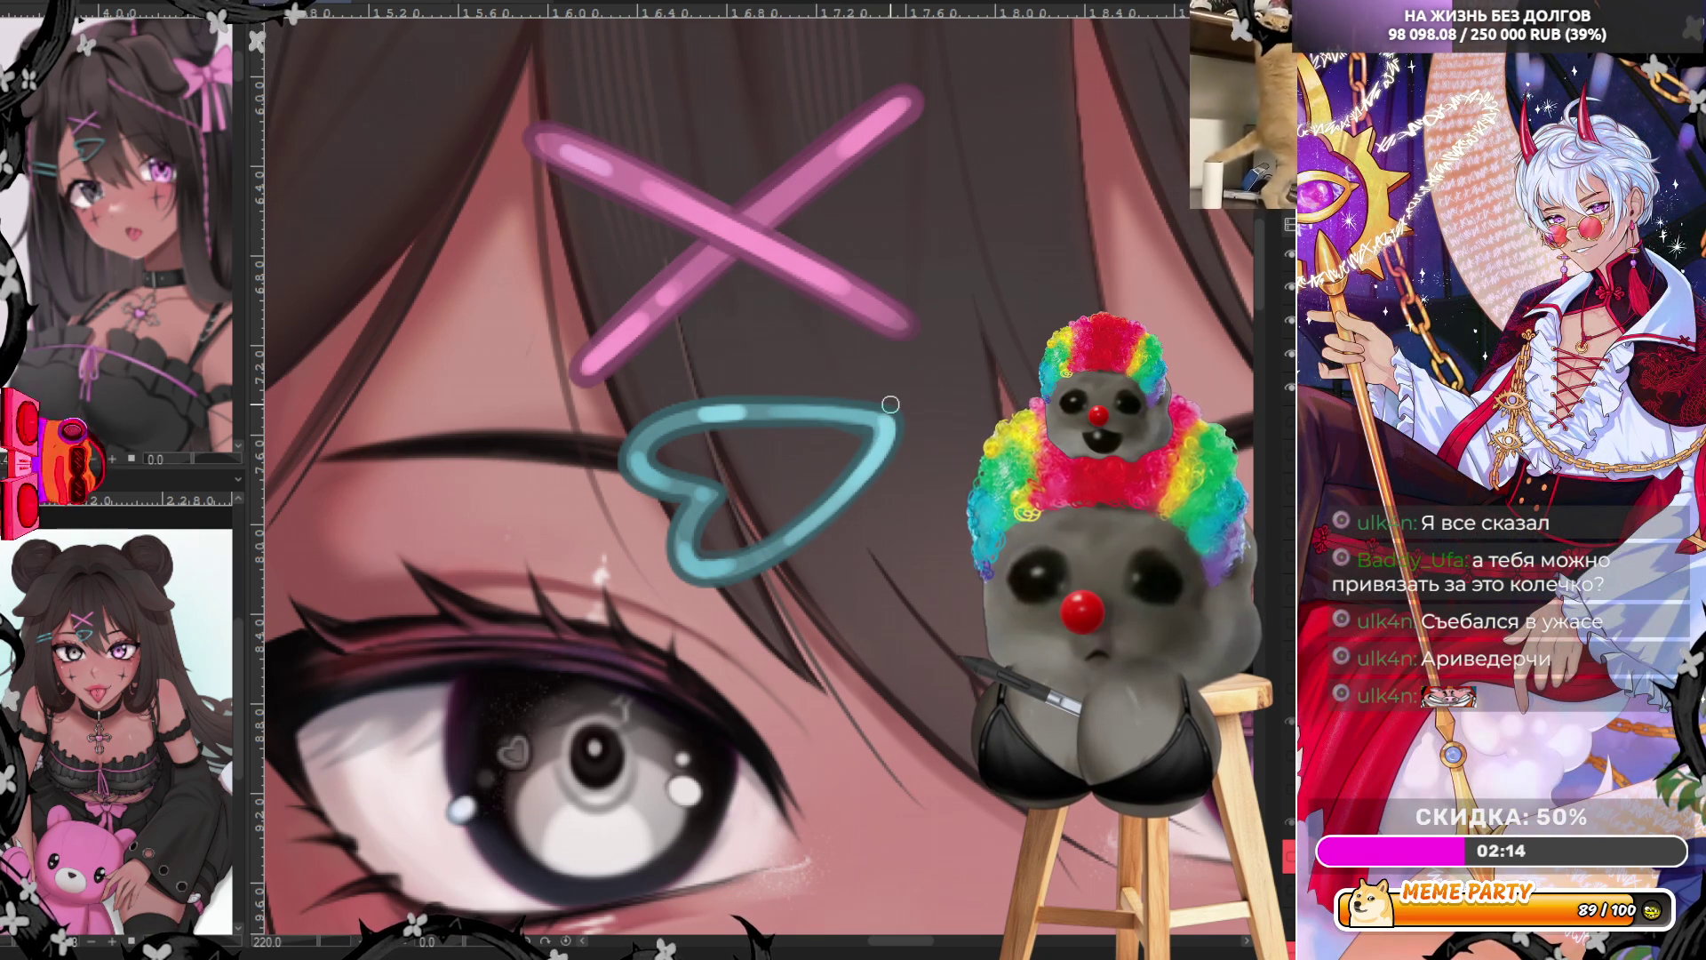
pyautogui.scroll(-5, 706, 255)
pyautogui.scroll(-4, 706, 258)
pyautogui.scroll(2, 725, 177)
pyautogui.scroll(2, 778, 176)
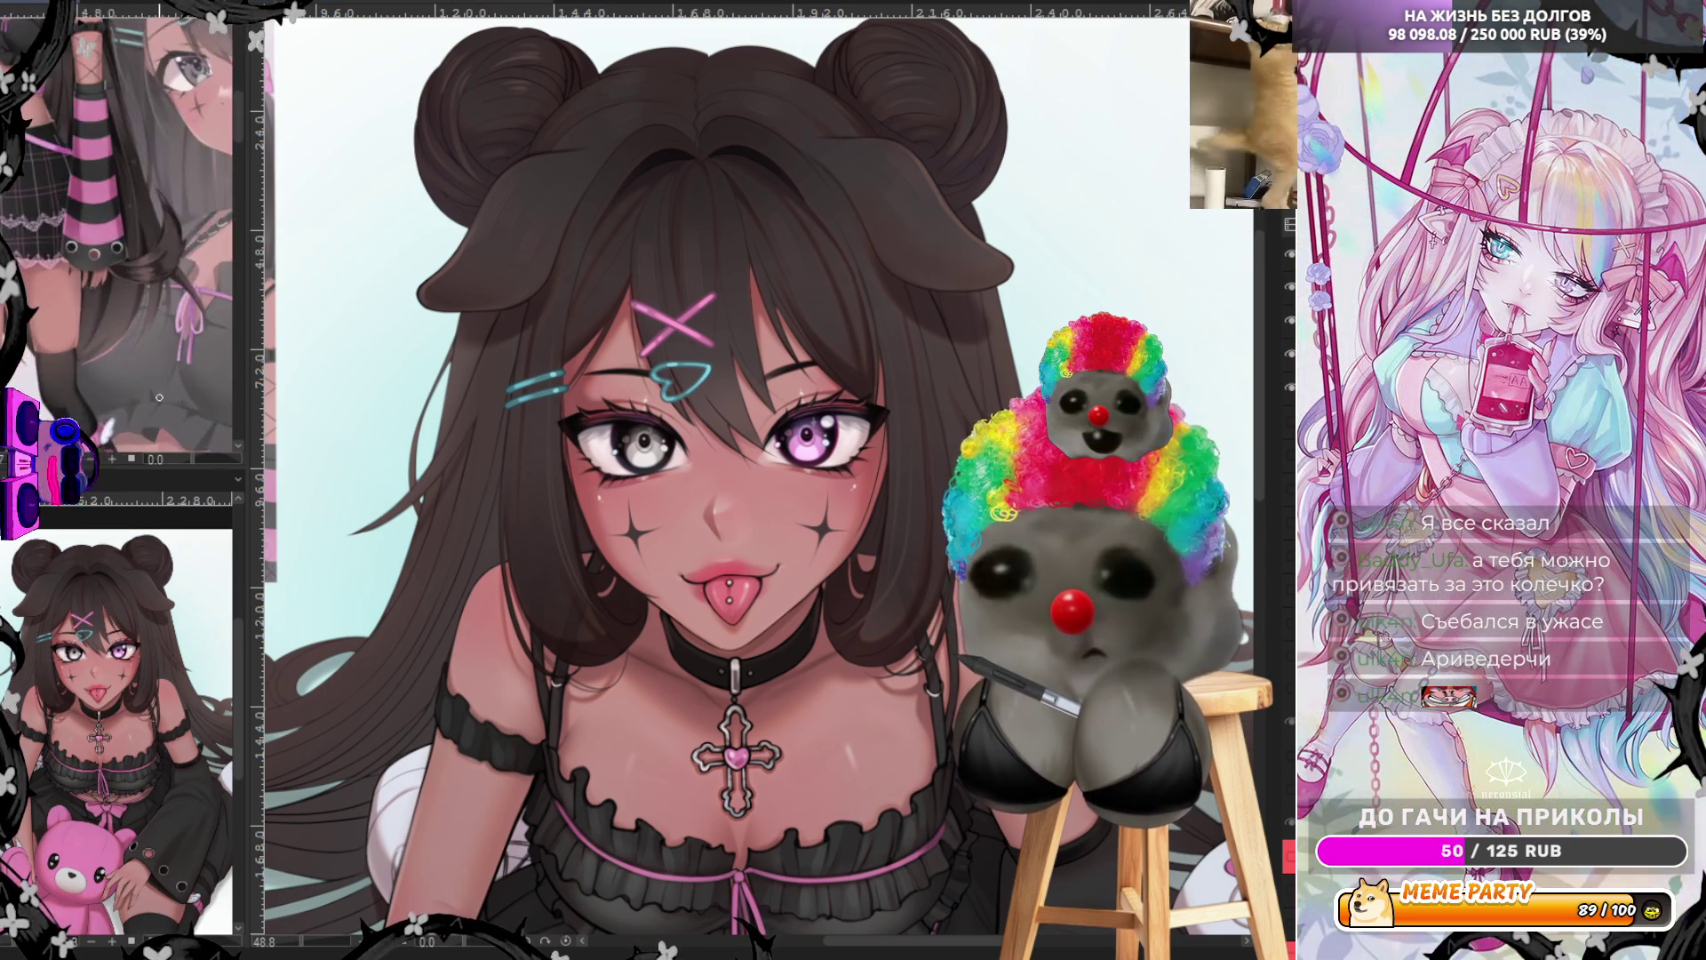
pyautogui.scroll(3, 159, 397)
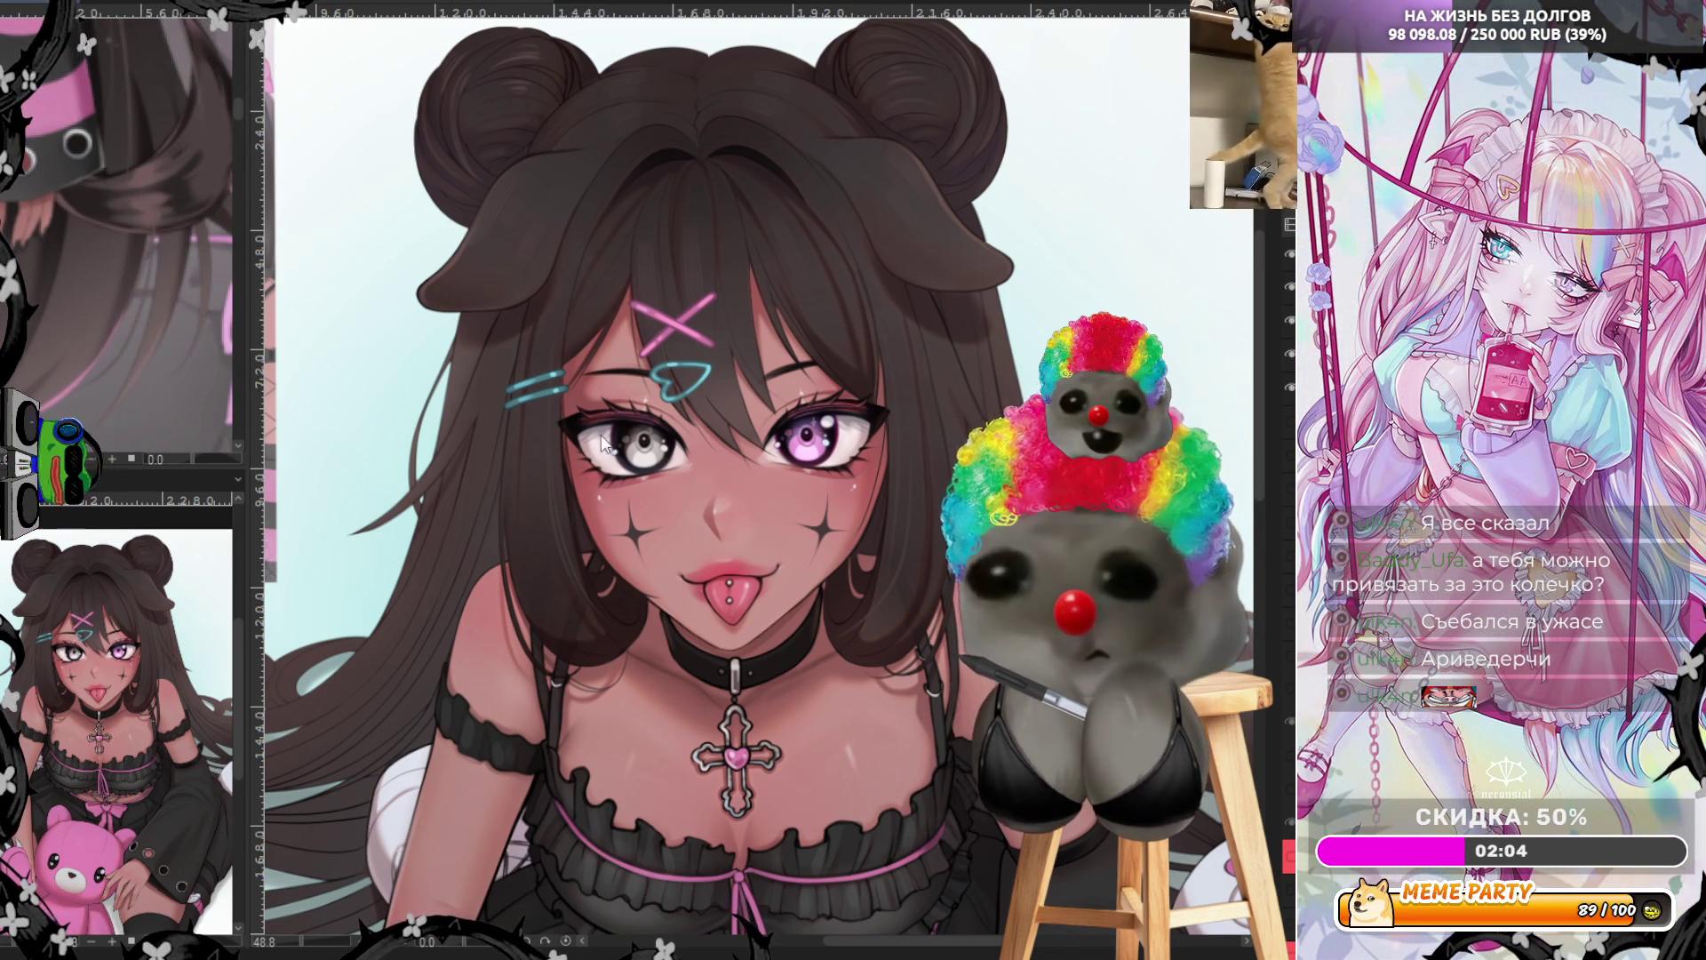
pyautogui.scroll(-2, 693, 480)
pyautogui.scroll(5, 693, 480)
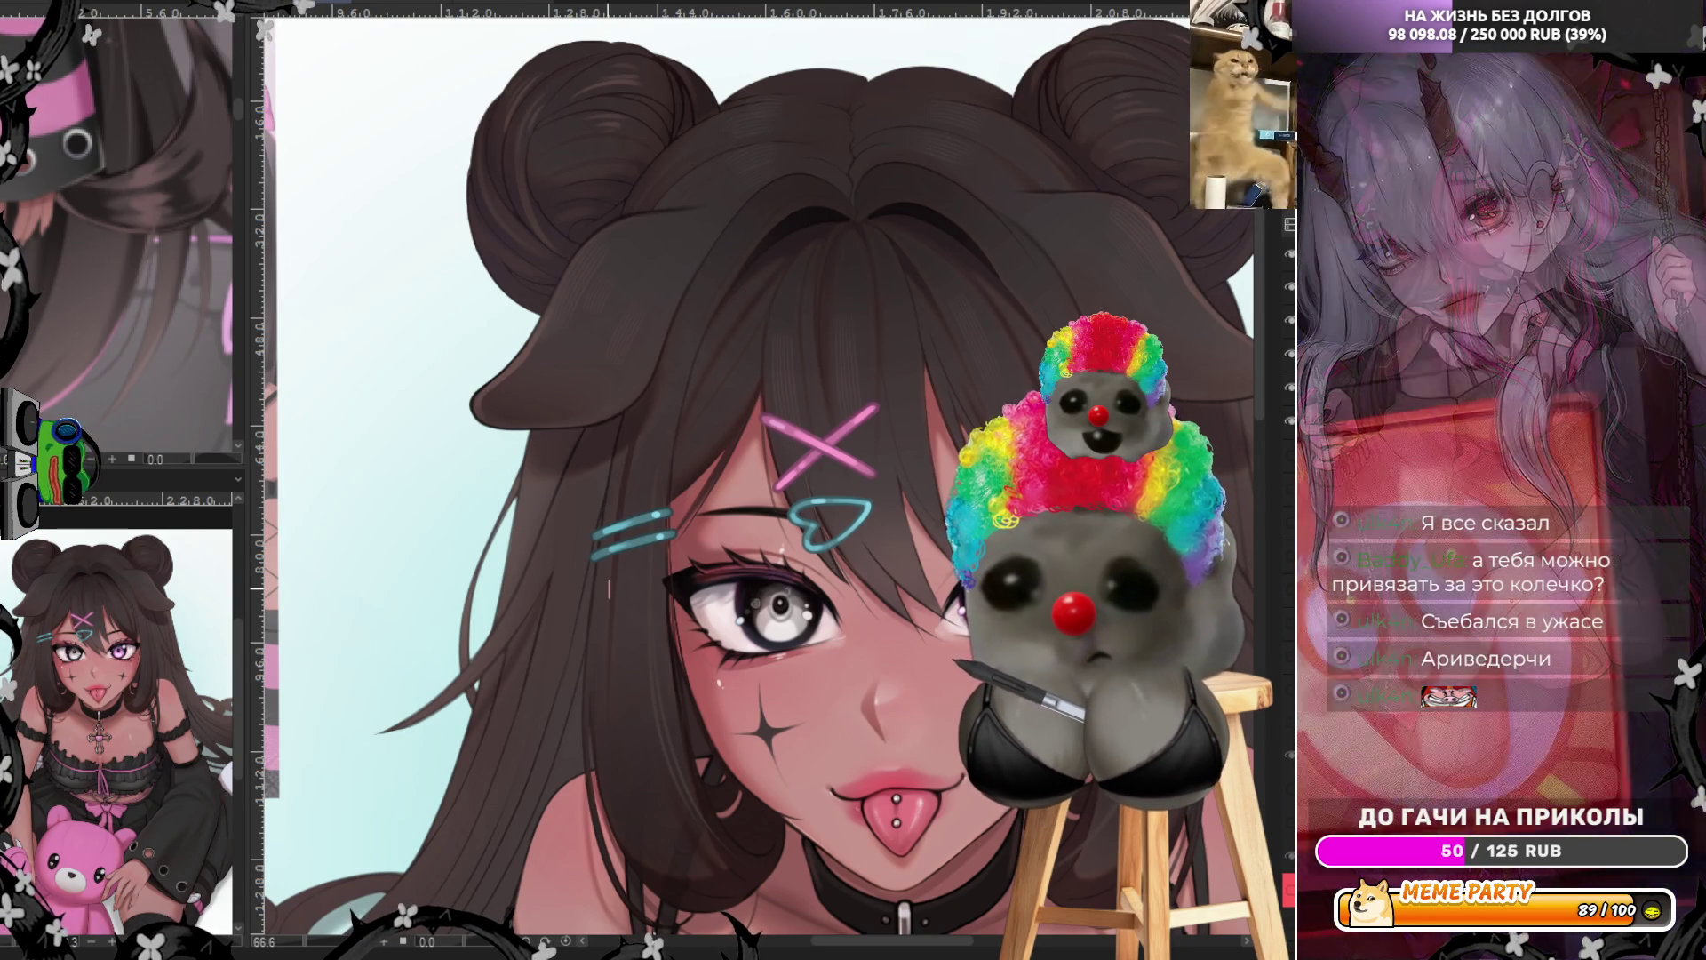
# Draw thin pink strands down the left part of the long hair, redrawing the first one
pyautogui.moveTo(655, 391)
pyautogui.mouseDown()
pyautogui.moveTo(654, 715)
pyautogui.moveTo(713, 875)
pyautogui.mouseUp()
pyautogui.hotkey('ctrl', 'z')
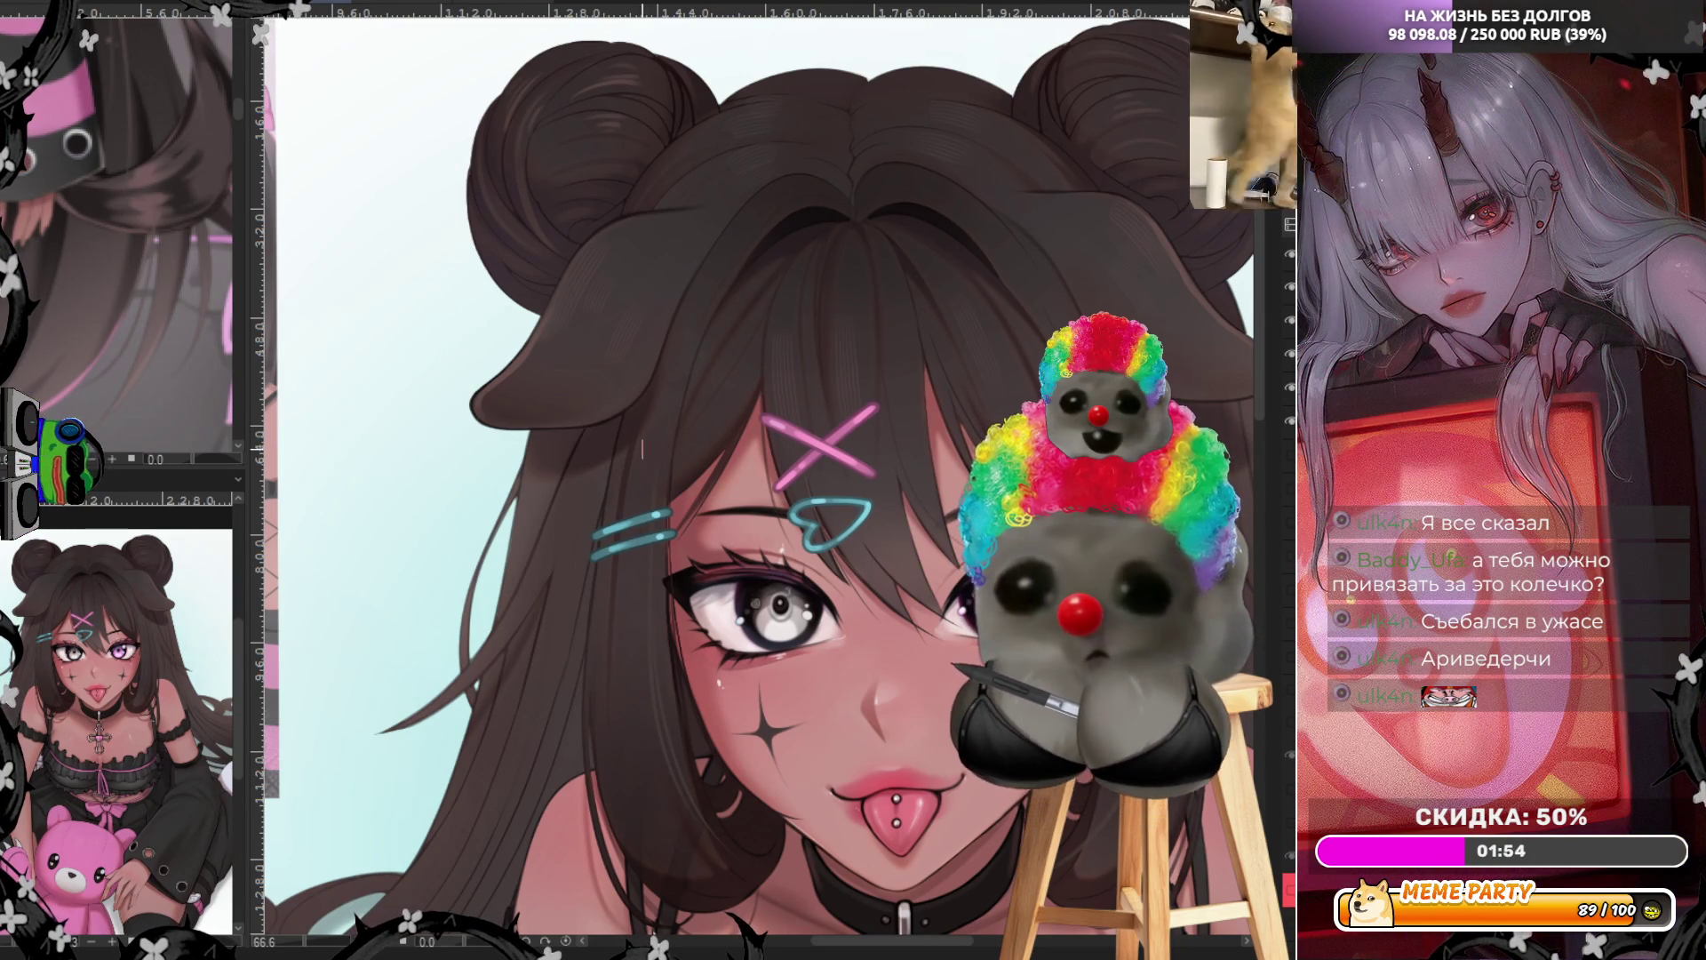
pyautogui.moveTo(602, 433); pyautogui.dragTo(487, 852)
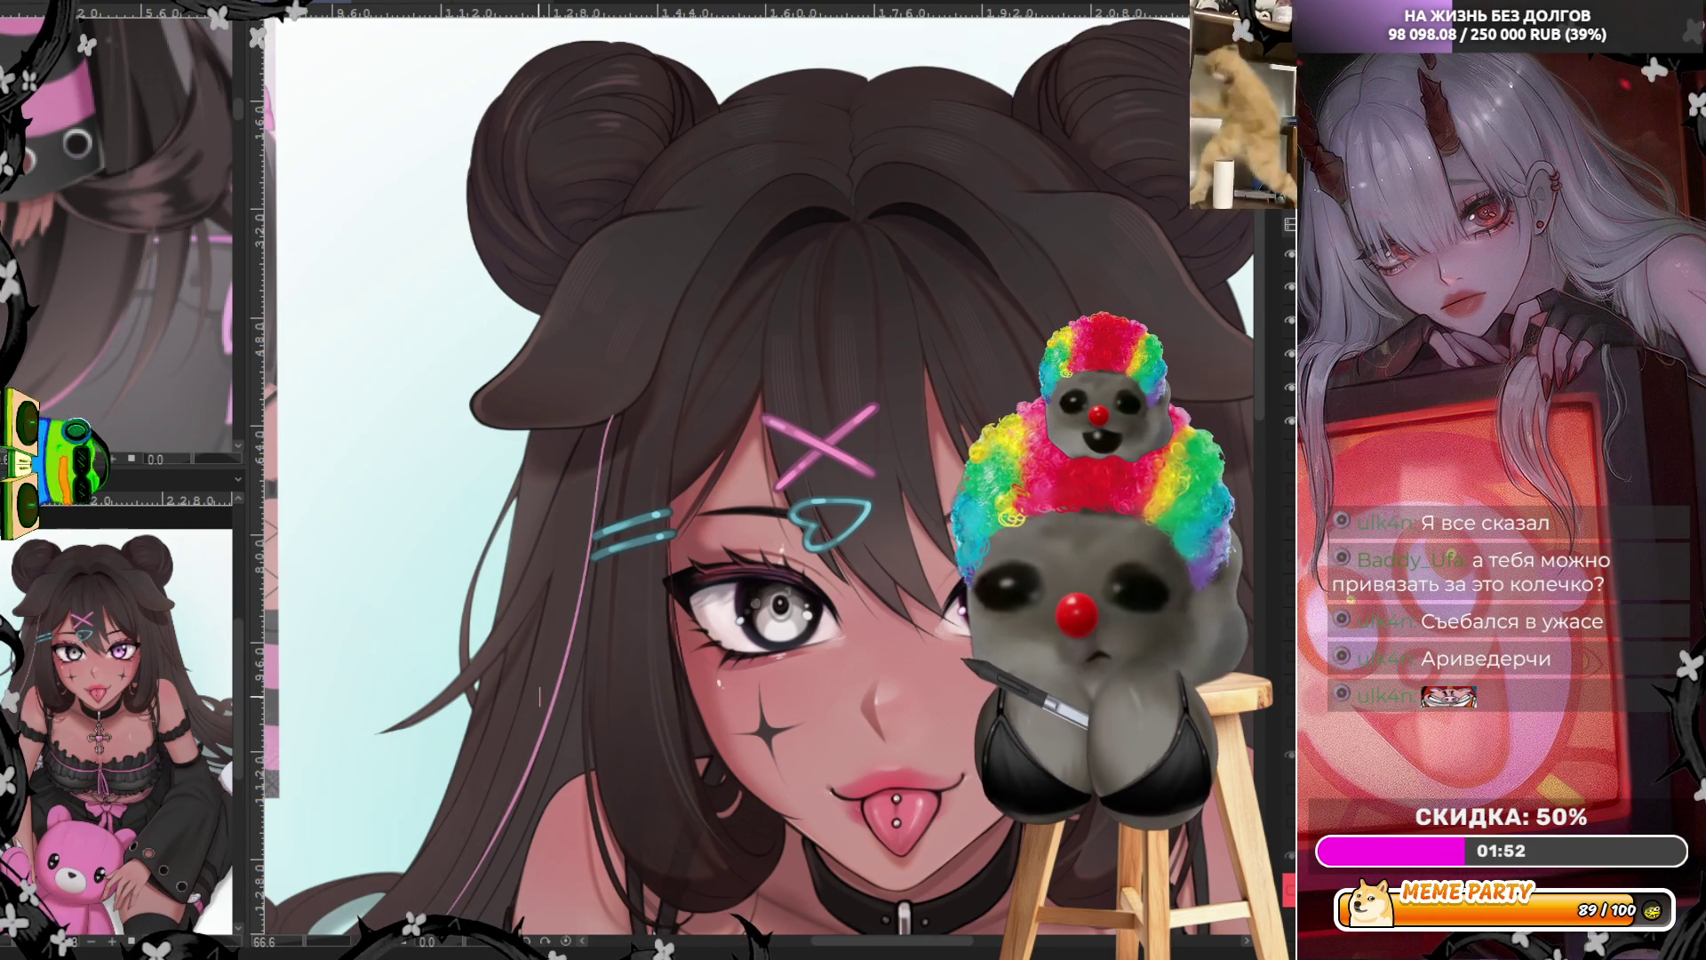
pyautogui.moveTo(547, 597); pyautogui.dragTo(432, 850)
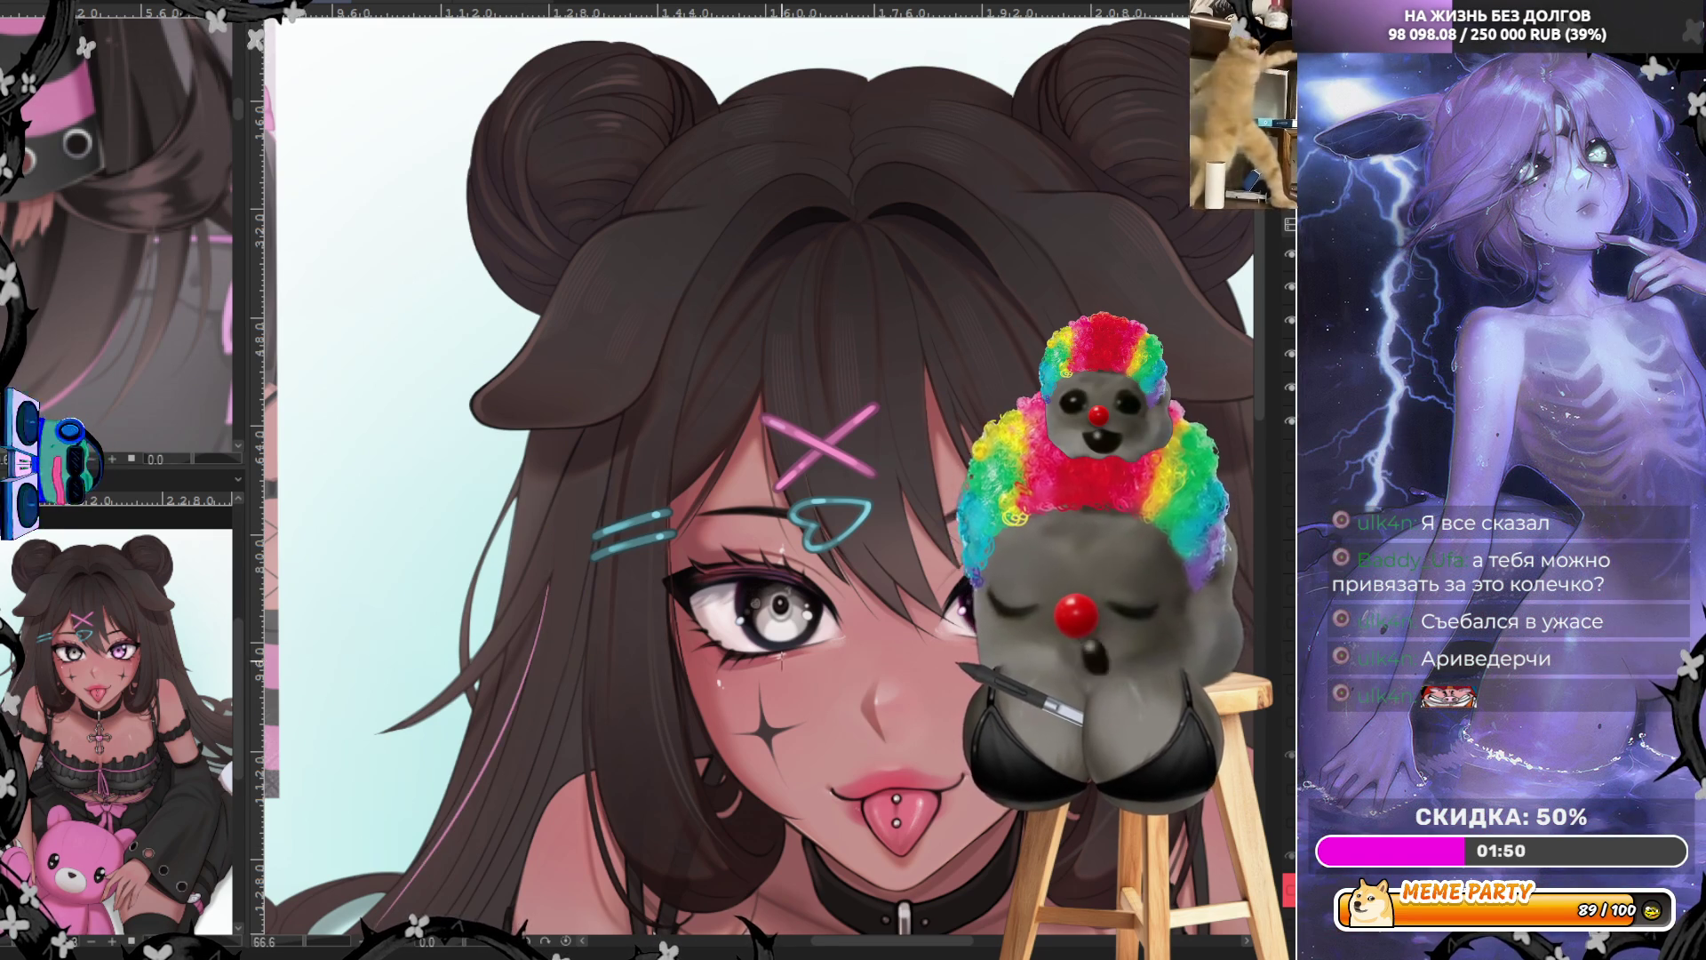
pyautogui.scroll(-2, 727, 702)
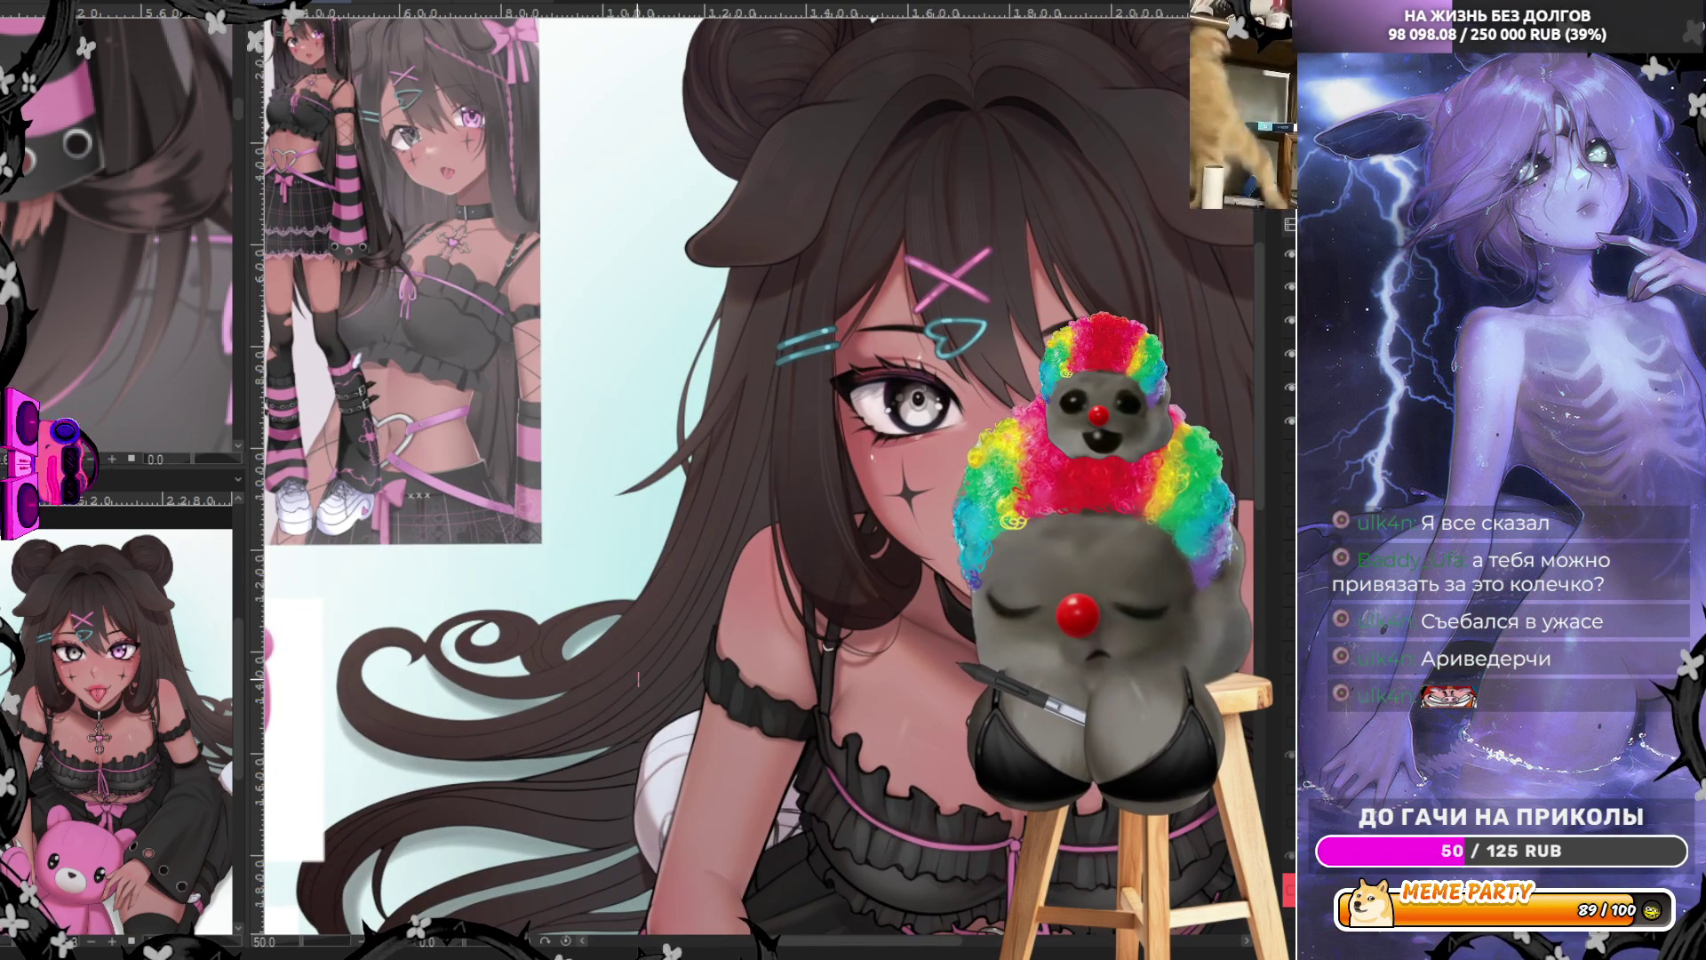
# Try several diagonal pink strands down the long hair, undoing the ones that look wrong
pyautogui.moveTo(757, 411)
pyautogui.mouseDown()
pyautogui.moveTo(602, 695)
pyautogui.moveTo(488, 766)
pyautogui.mouseUp()
pyautogui.hotkey('ctrl', 'z')
pyautogui.moveTo(757, 451); pyautogui.dragTo(507, 700)
pyautogui.moveTo(757, 453); pyautogui.dragTo(514, 722)
pyautogui.hotkey('ctrl', 'z')
pyautogui.moveTo(757, 466); pyautogui.dragTo(560, 724)
pyautogui.hotkey('ctrl', 'z')
pyautogui.moveTo(734, 523); pyautogui.dragTo(514, 736)
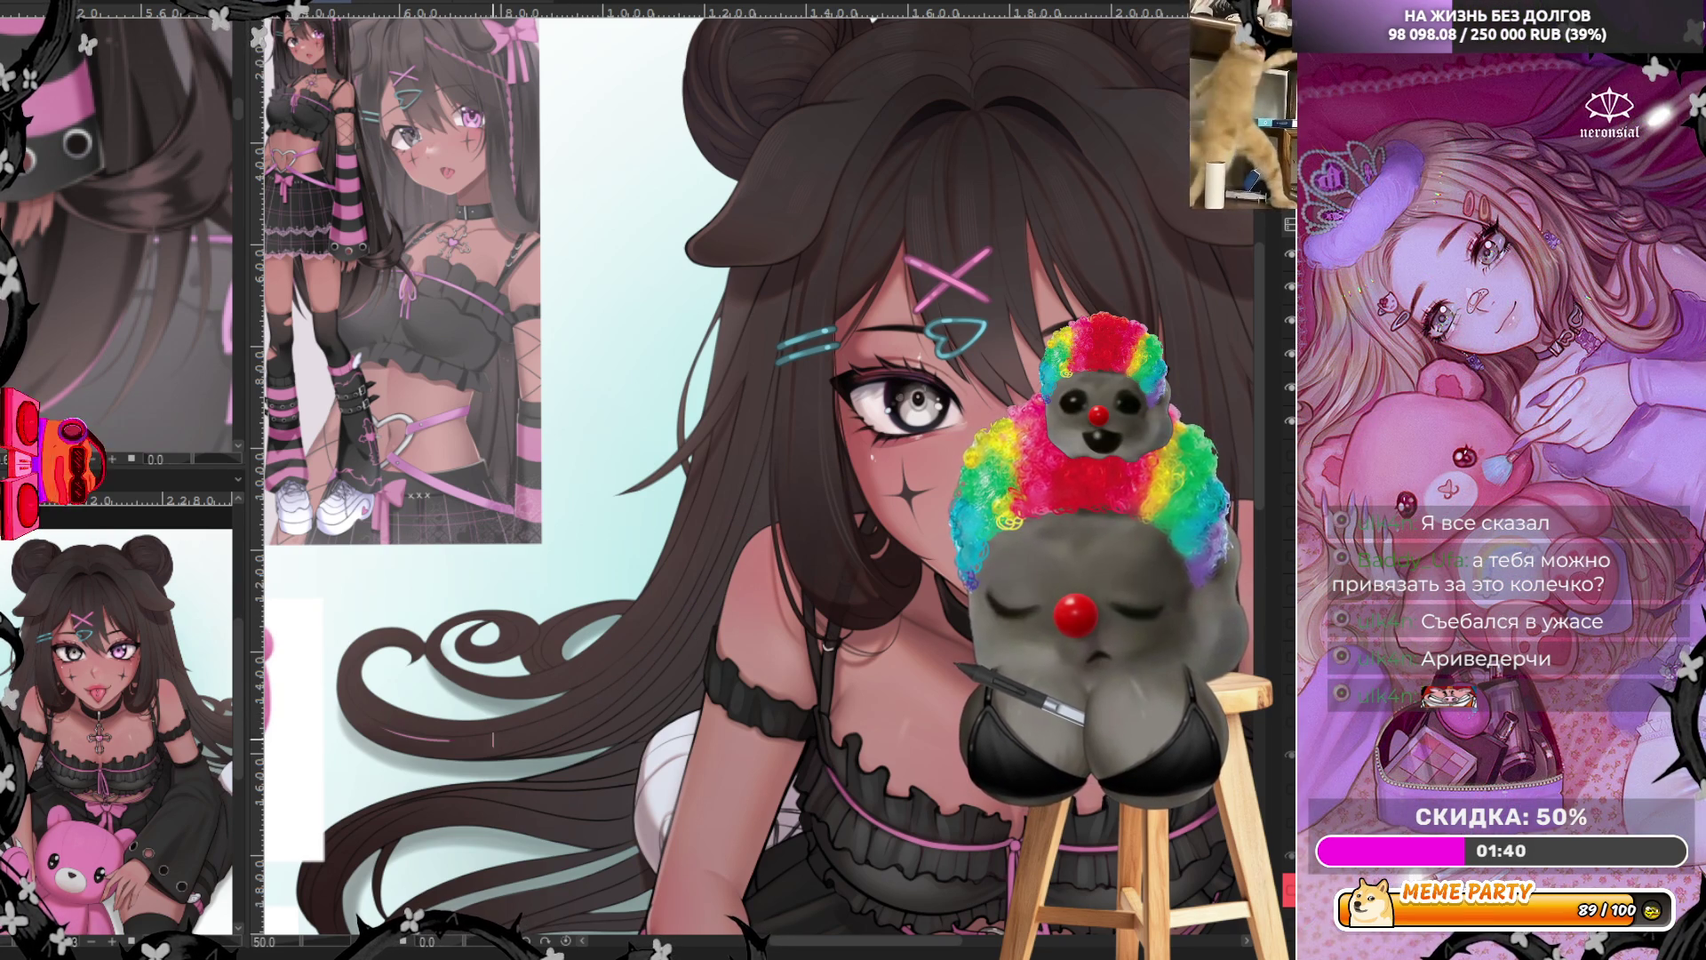
pyautogui.hotkey('ctrl', 'z')
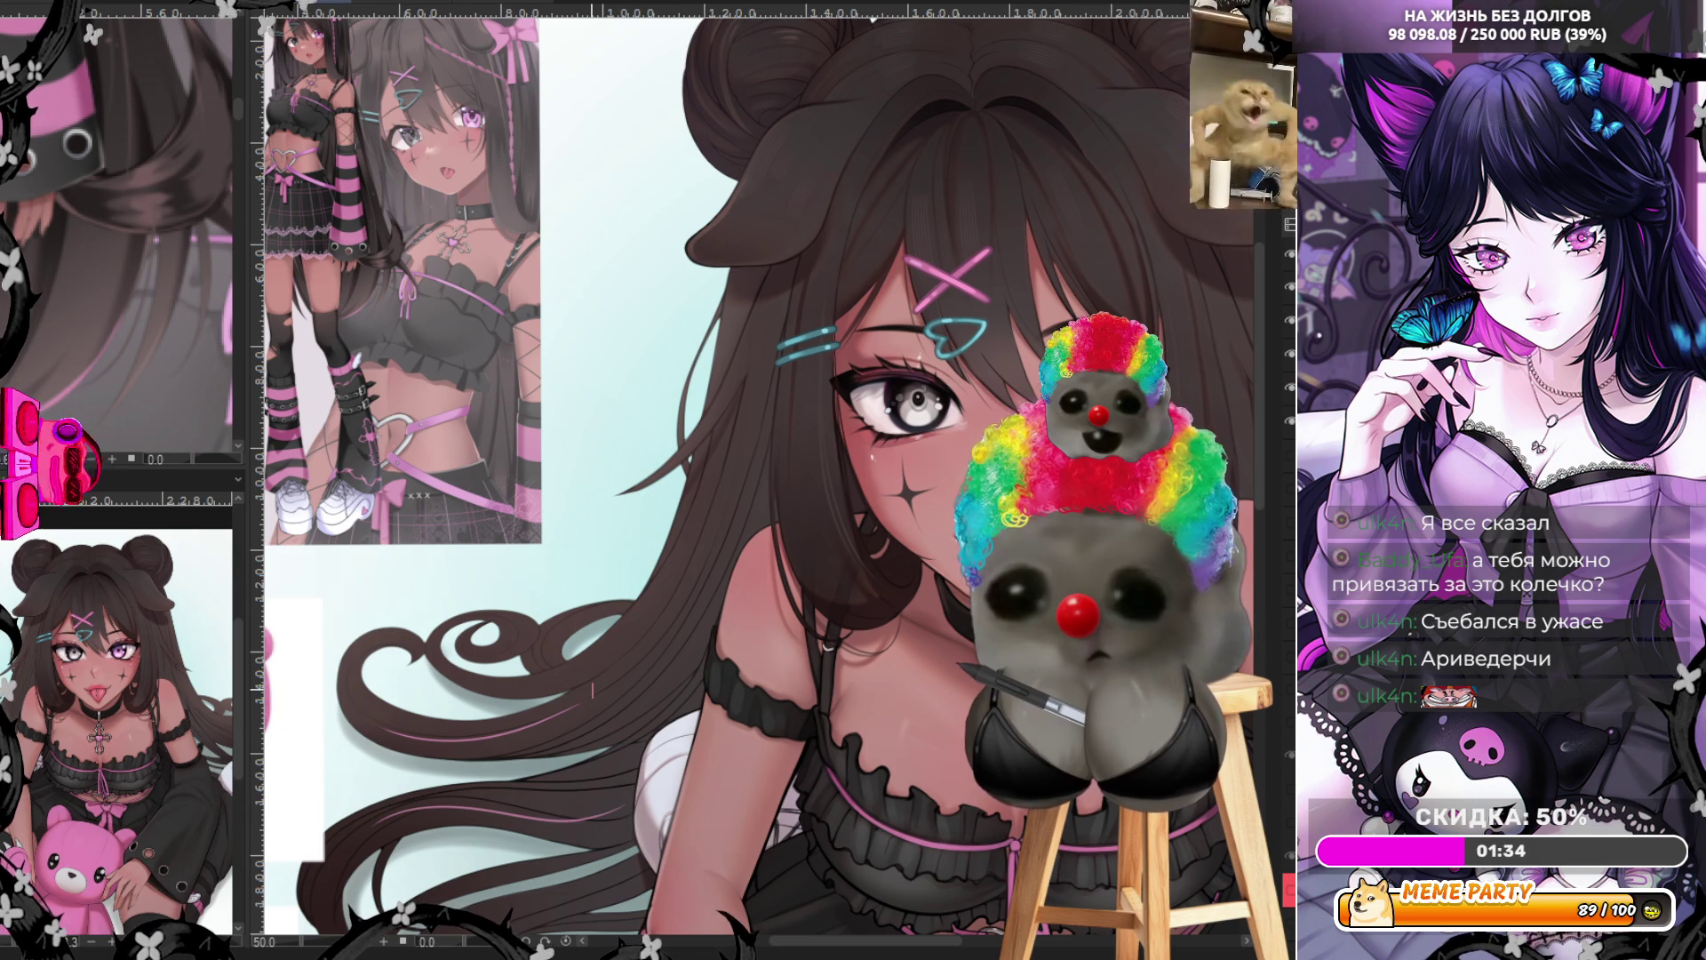
pyautogui.scroll(-3, 593, 689)
pyautogui.scroll(5, 929, 582)
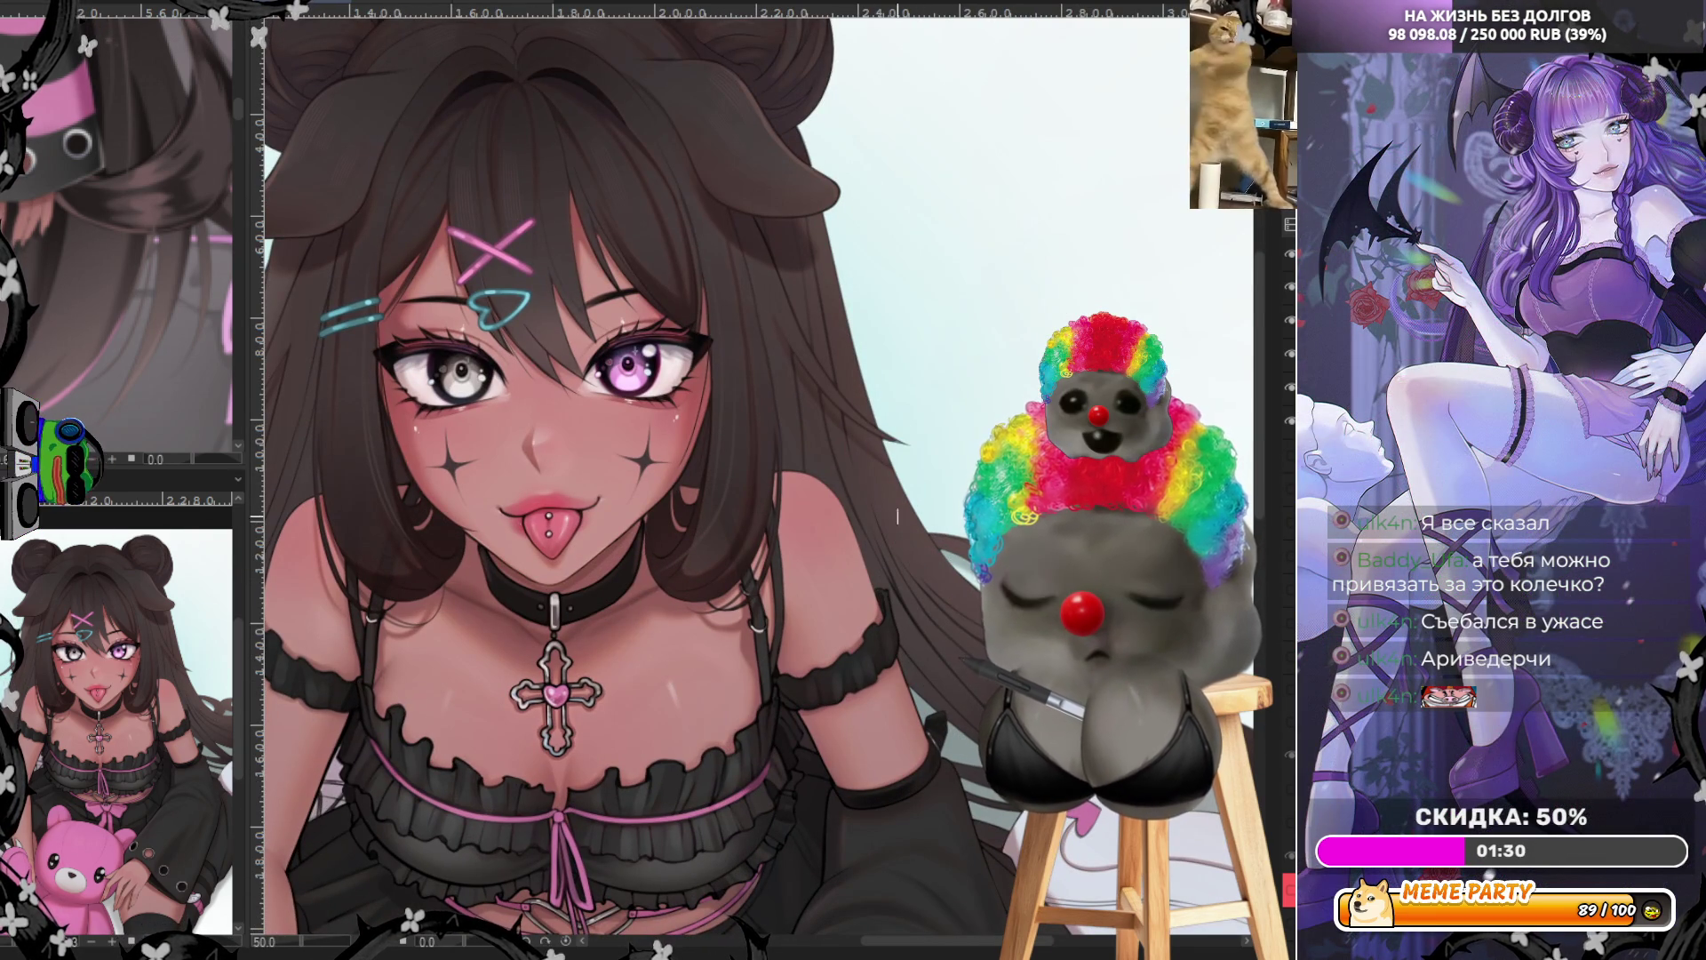
# Try a pink strand in the hair right of the face, then undo it
pyautogui.moveTo(849, 440); pyautogui.dragTo(894, 545)
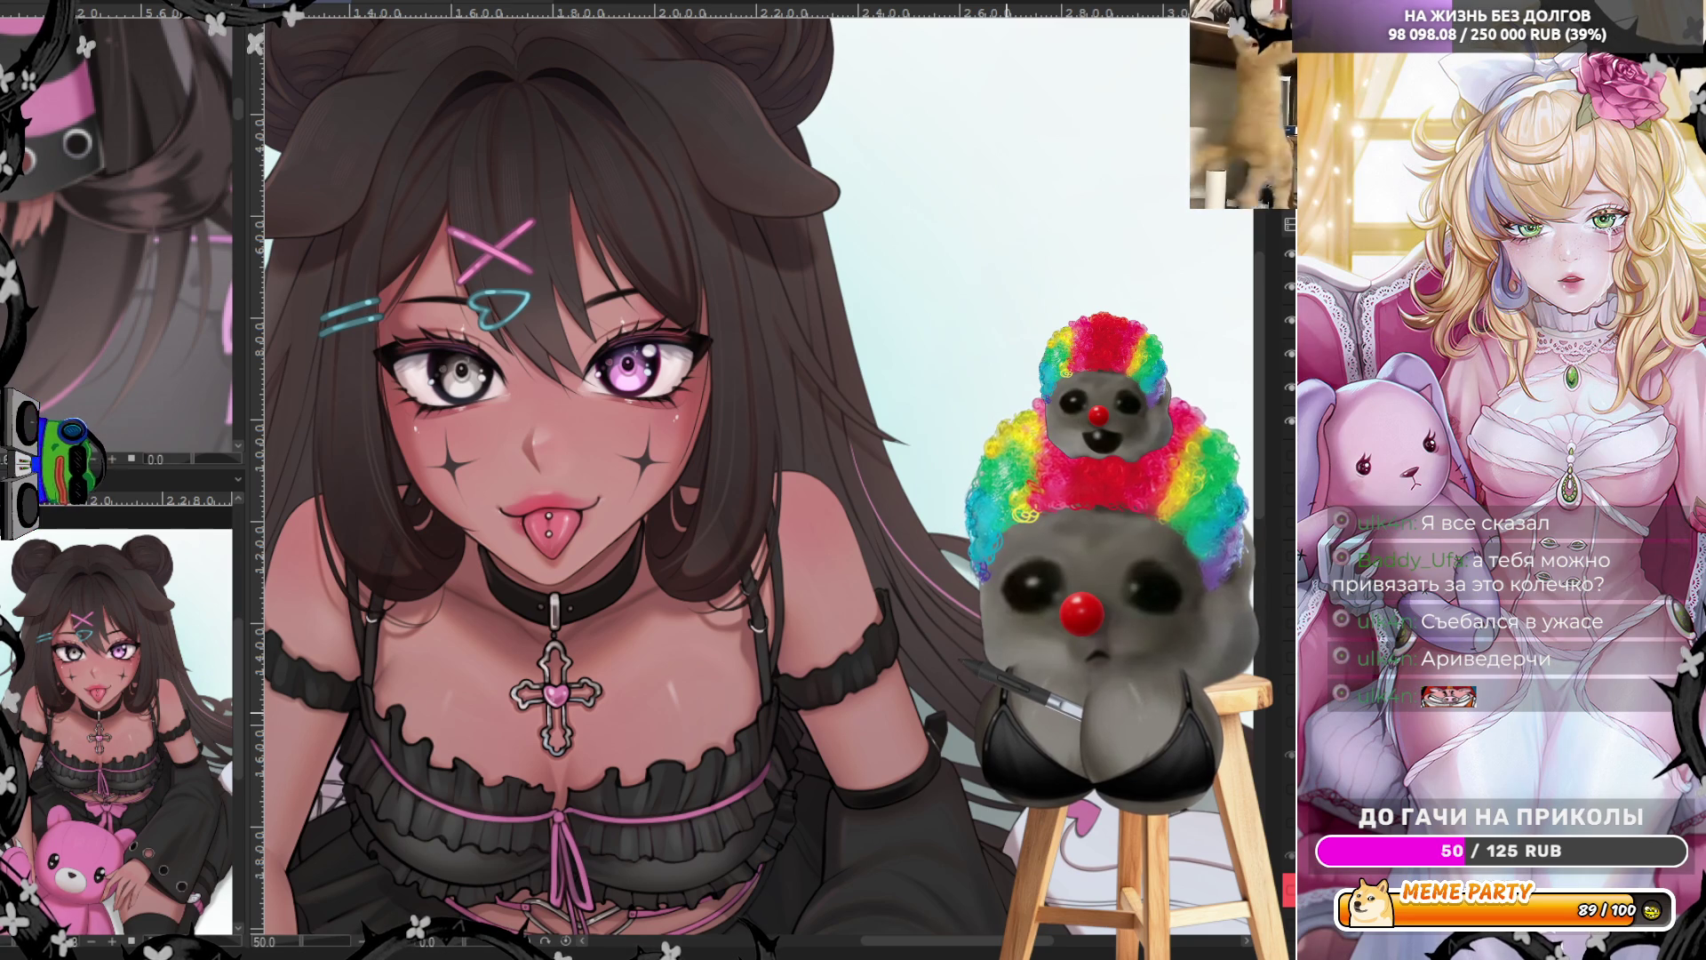
pyautogui.hotkey('ctrl', 'z')
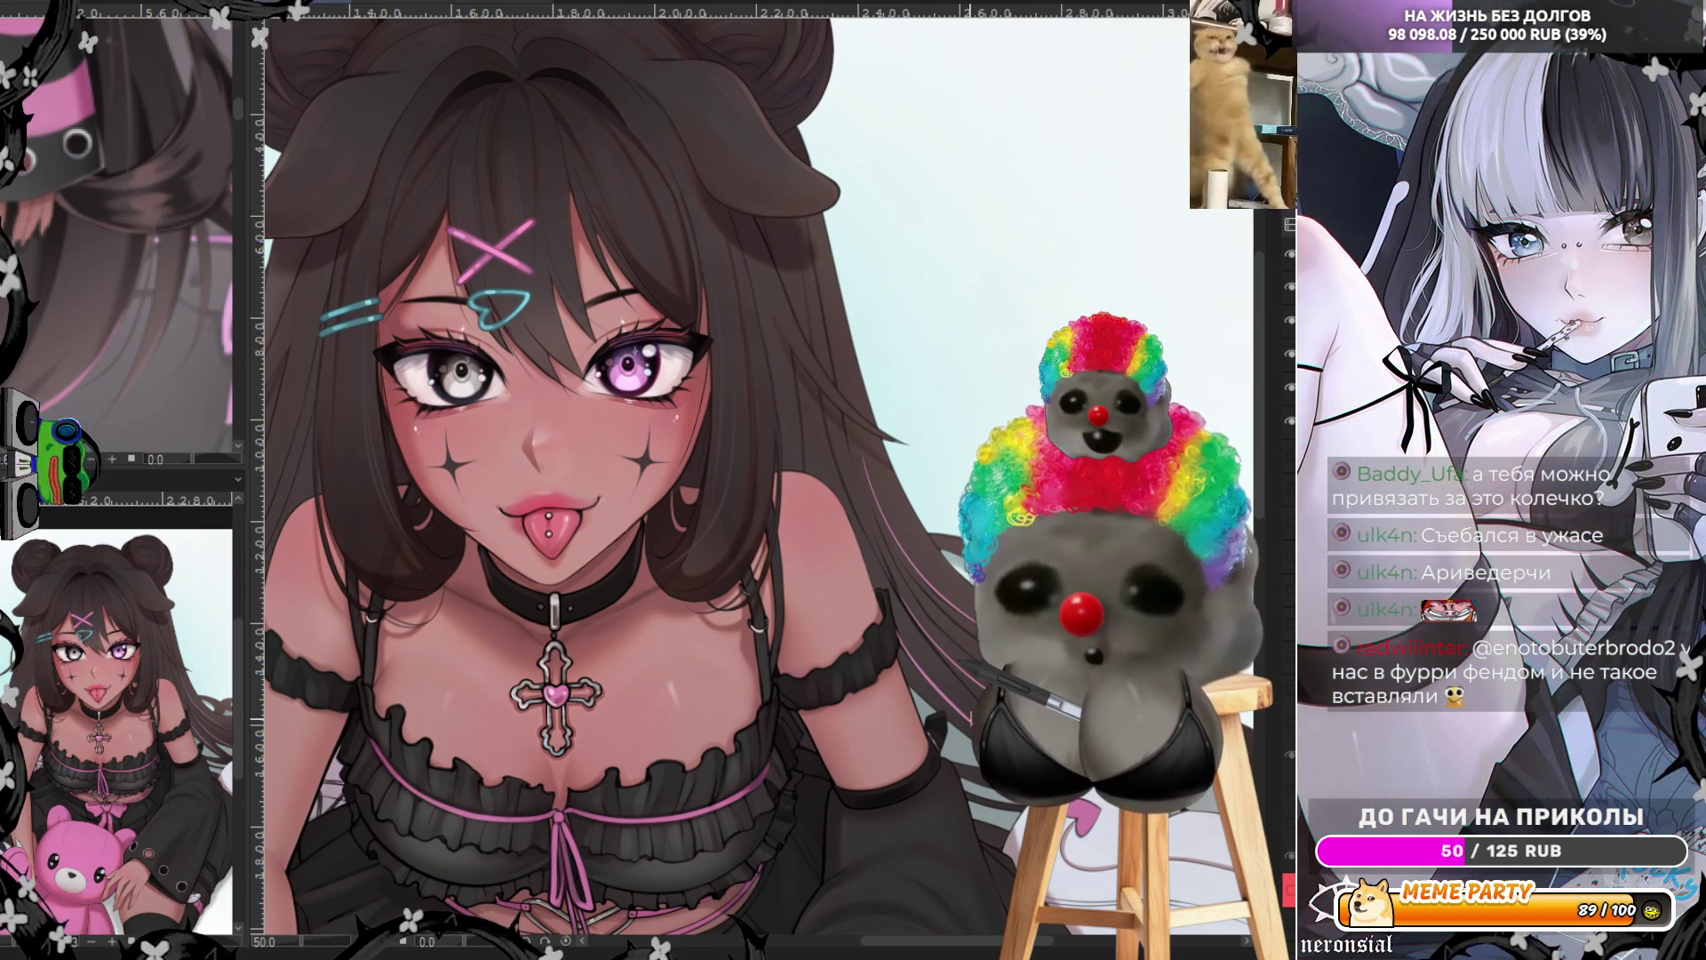
pyautogui.scroll(-4, 676, 480)
pyautogui.scroll(6, 622, 533)
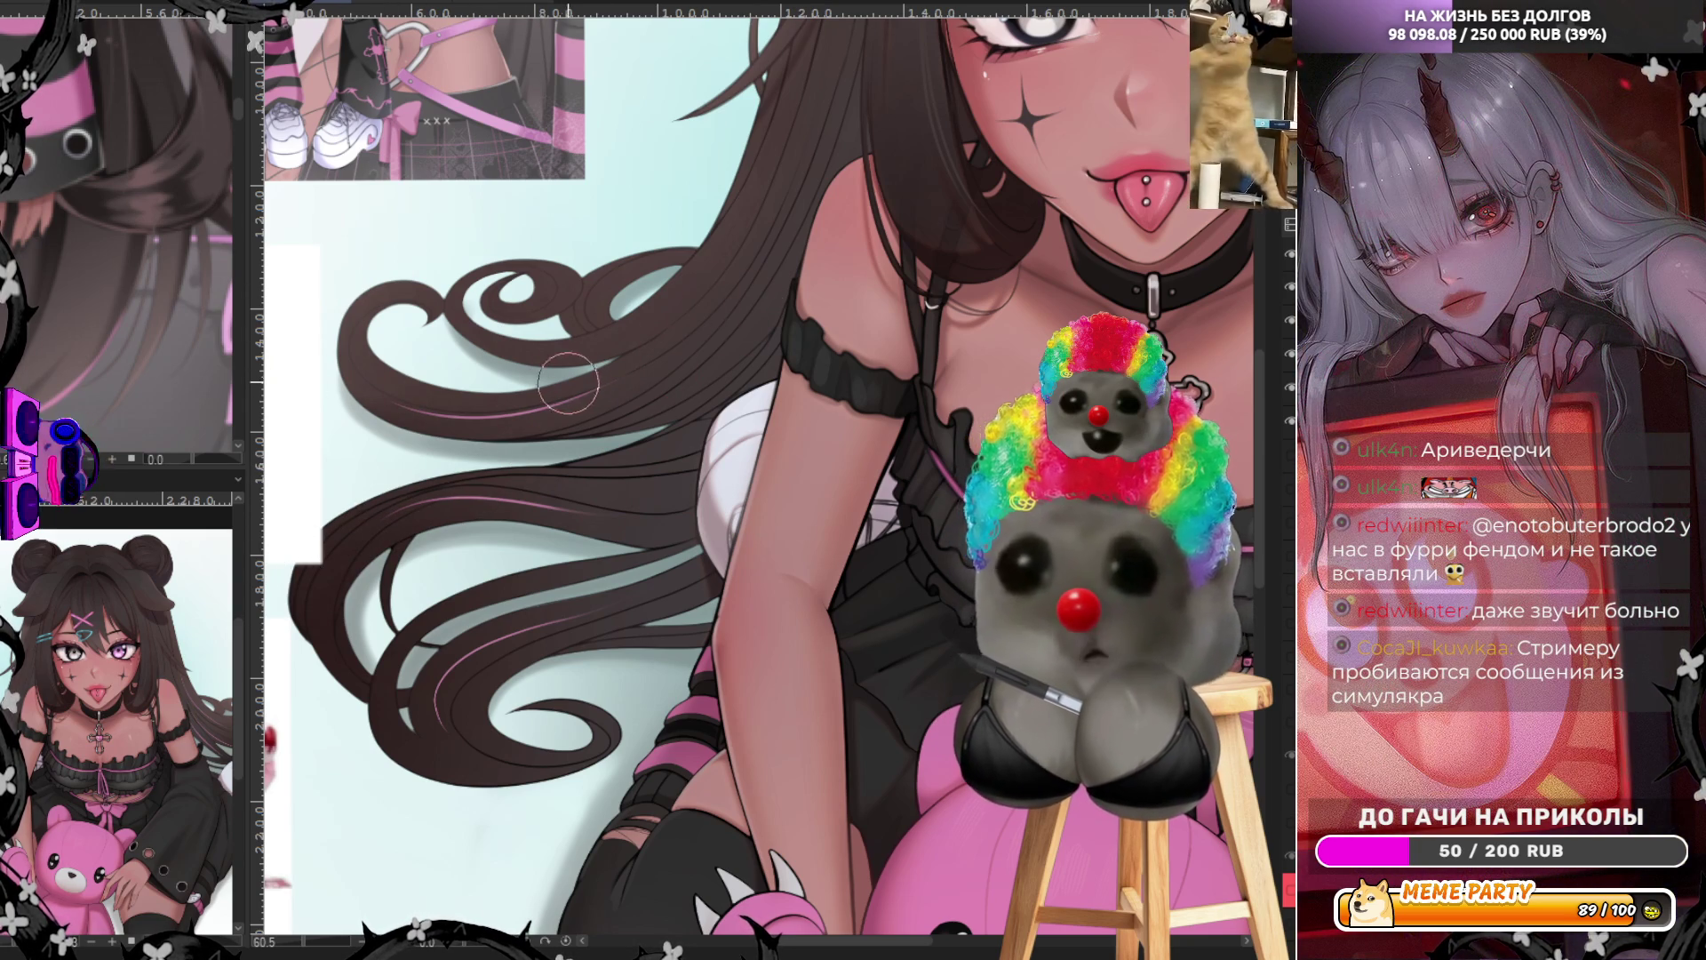
pyautogui.scroll(-2, 784, 509)
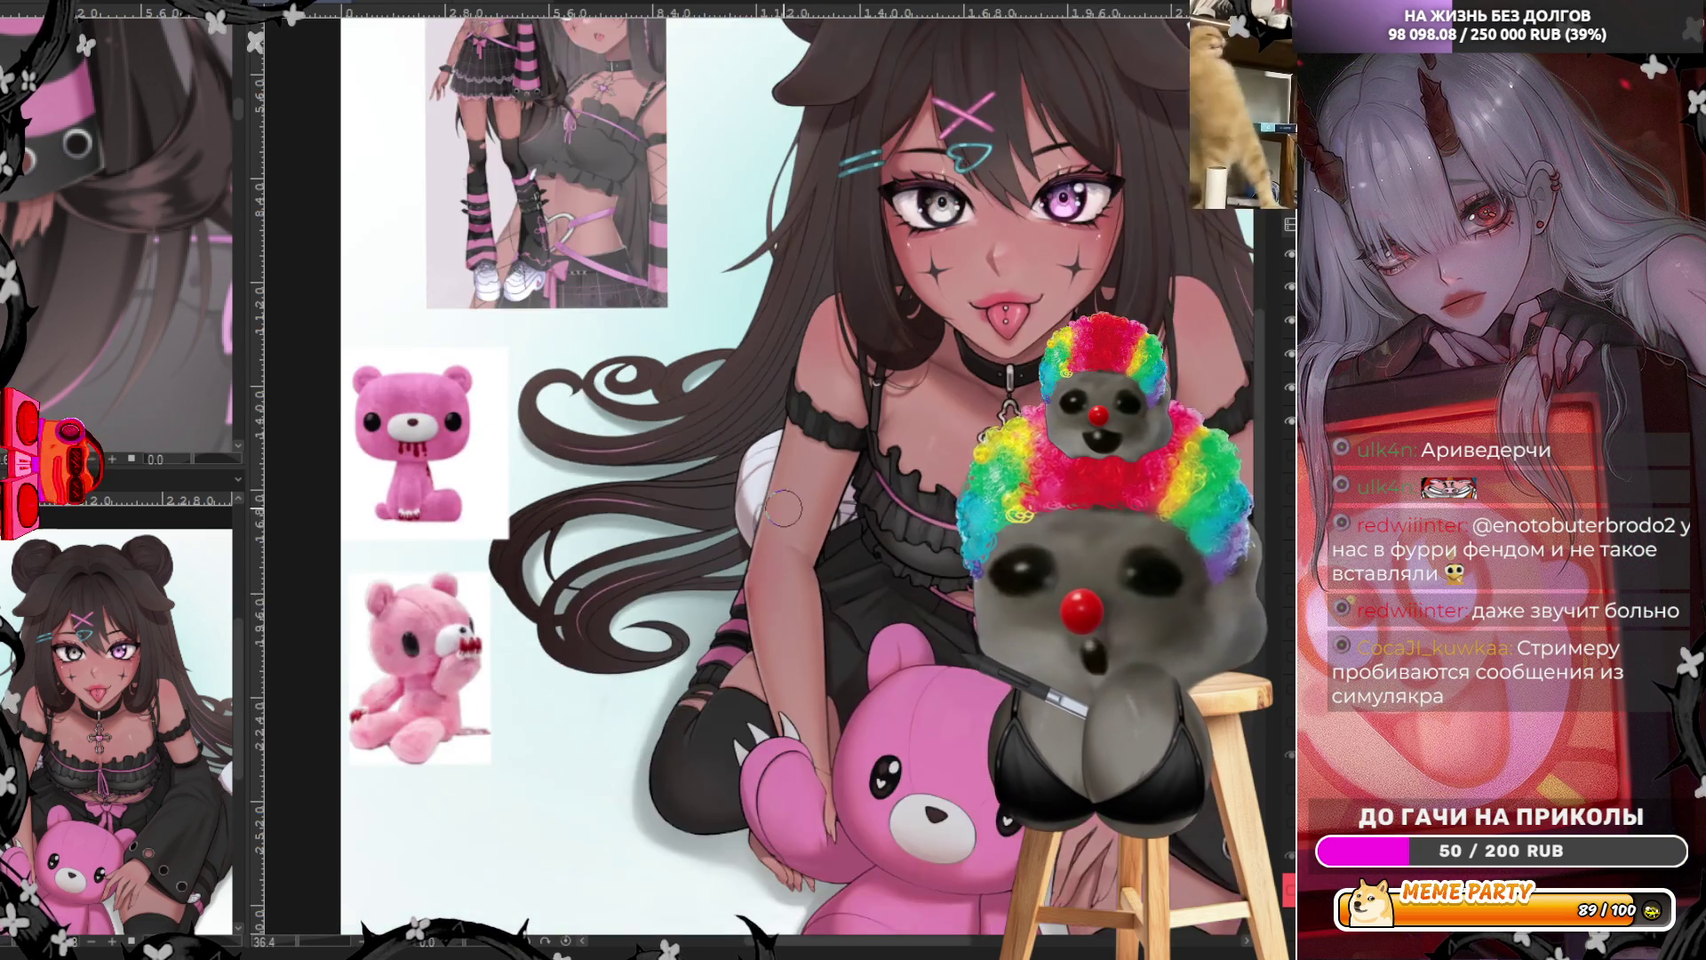
pyautogui.scroll(-2, 784, 509)
pyautogui.scroll(3, 1190, 571)
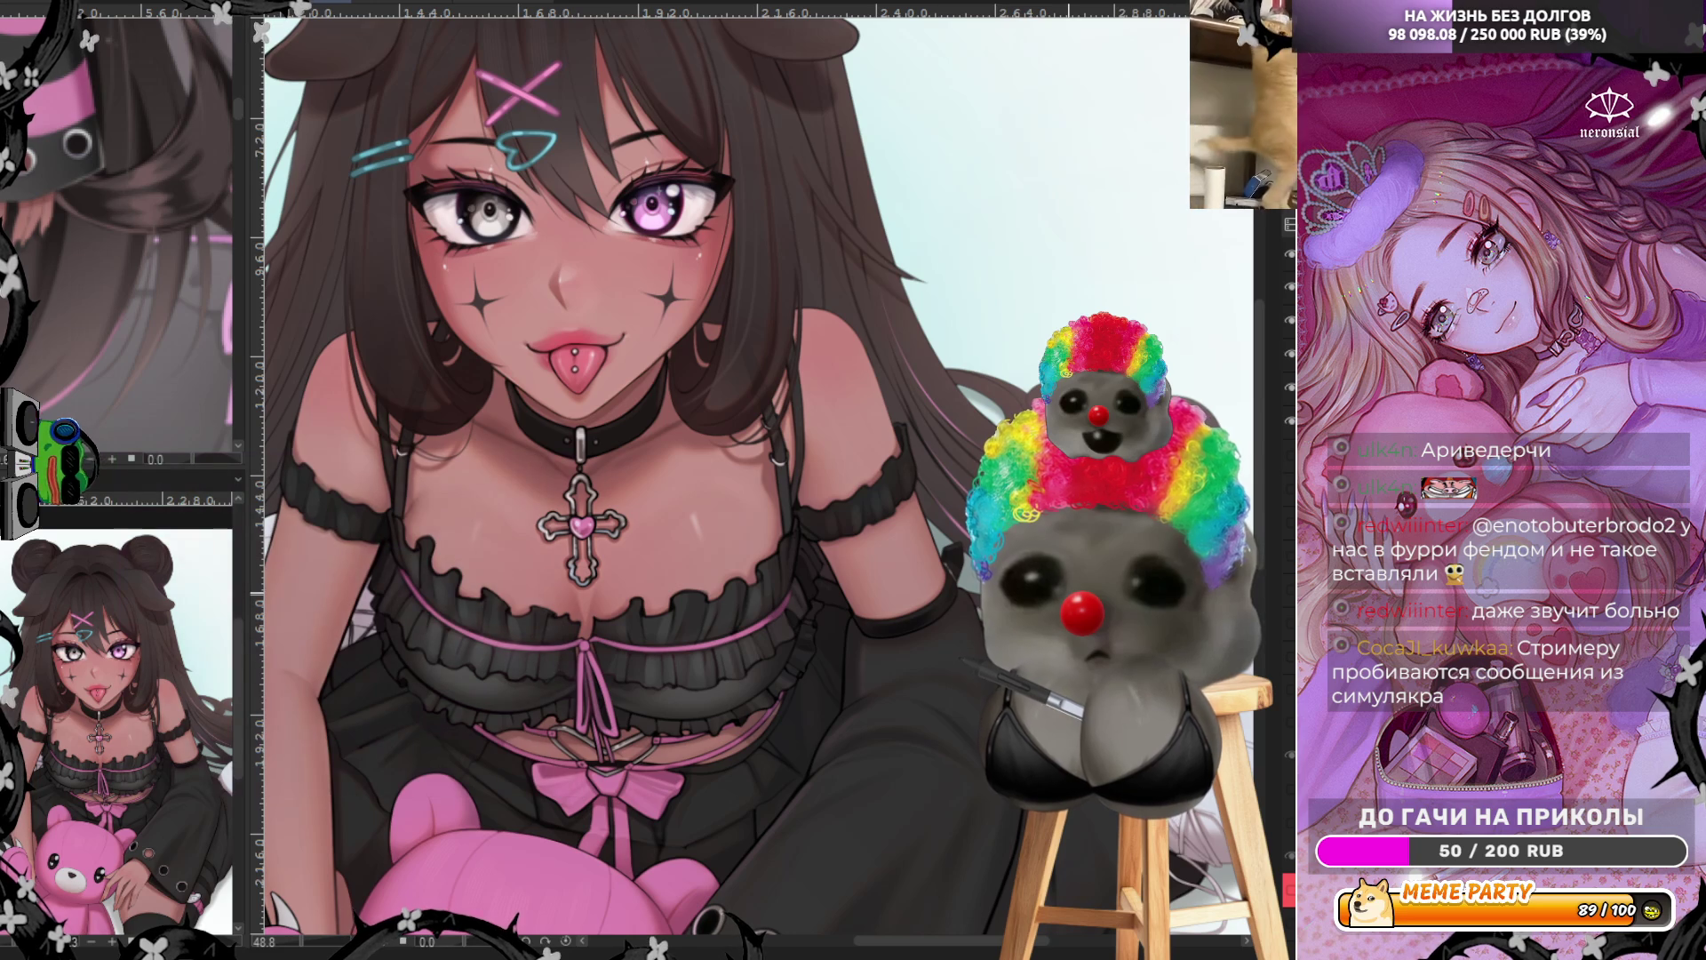
pyautogui.scroll(-3, 848, 304)
pyautogui.scroll(2, 849, 304)
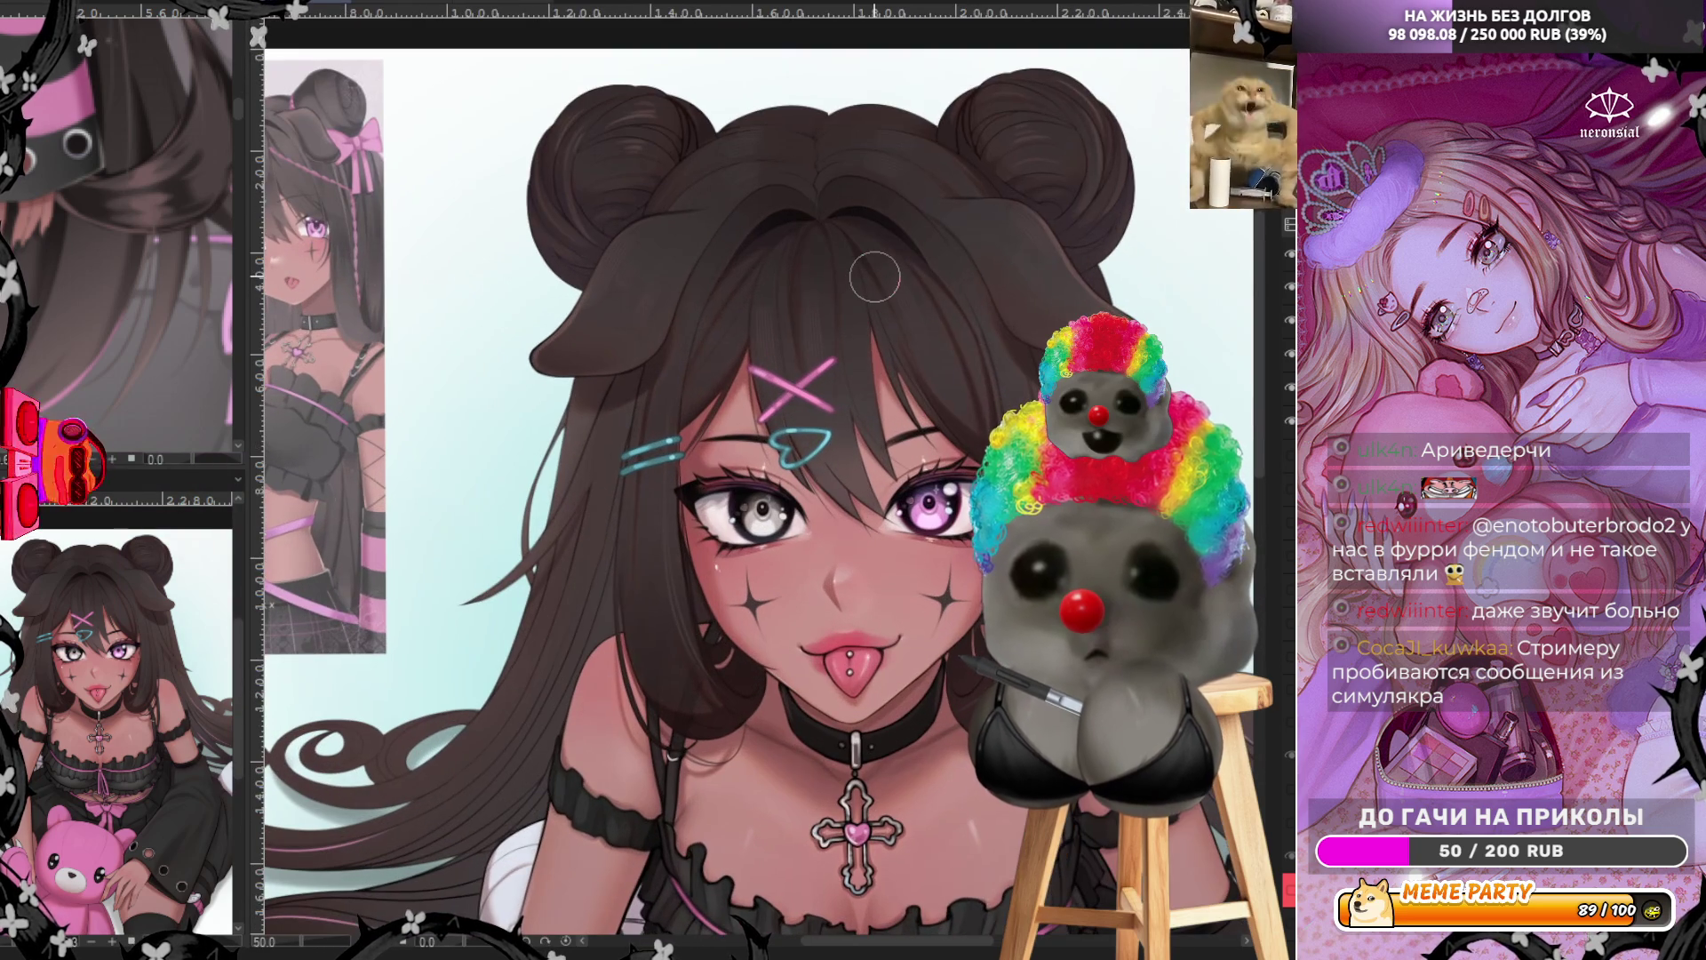
pyautogui.scroll(-4, 540, 433)
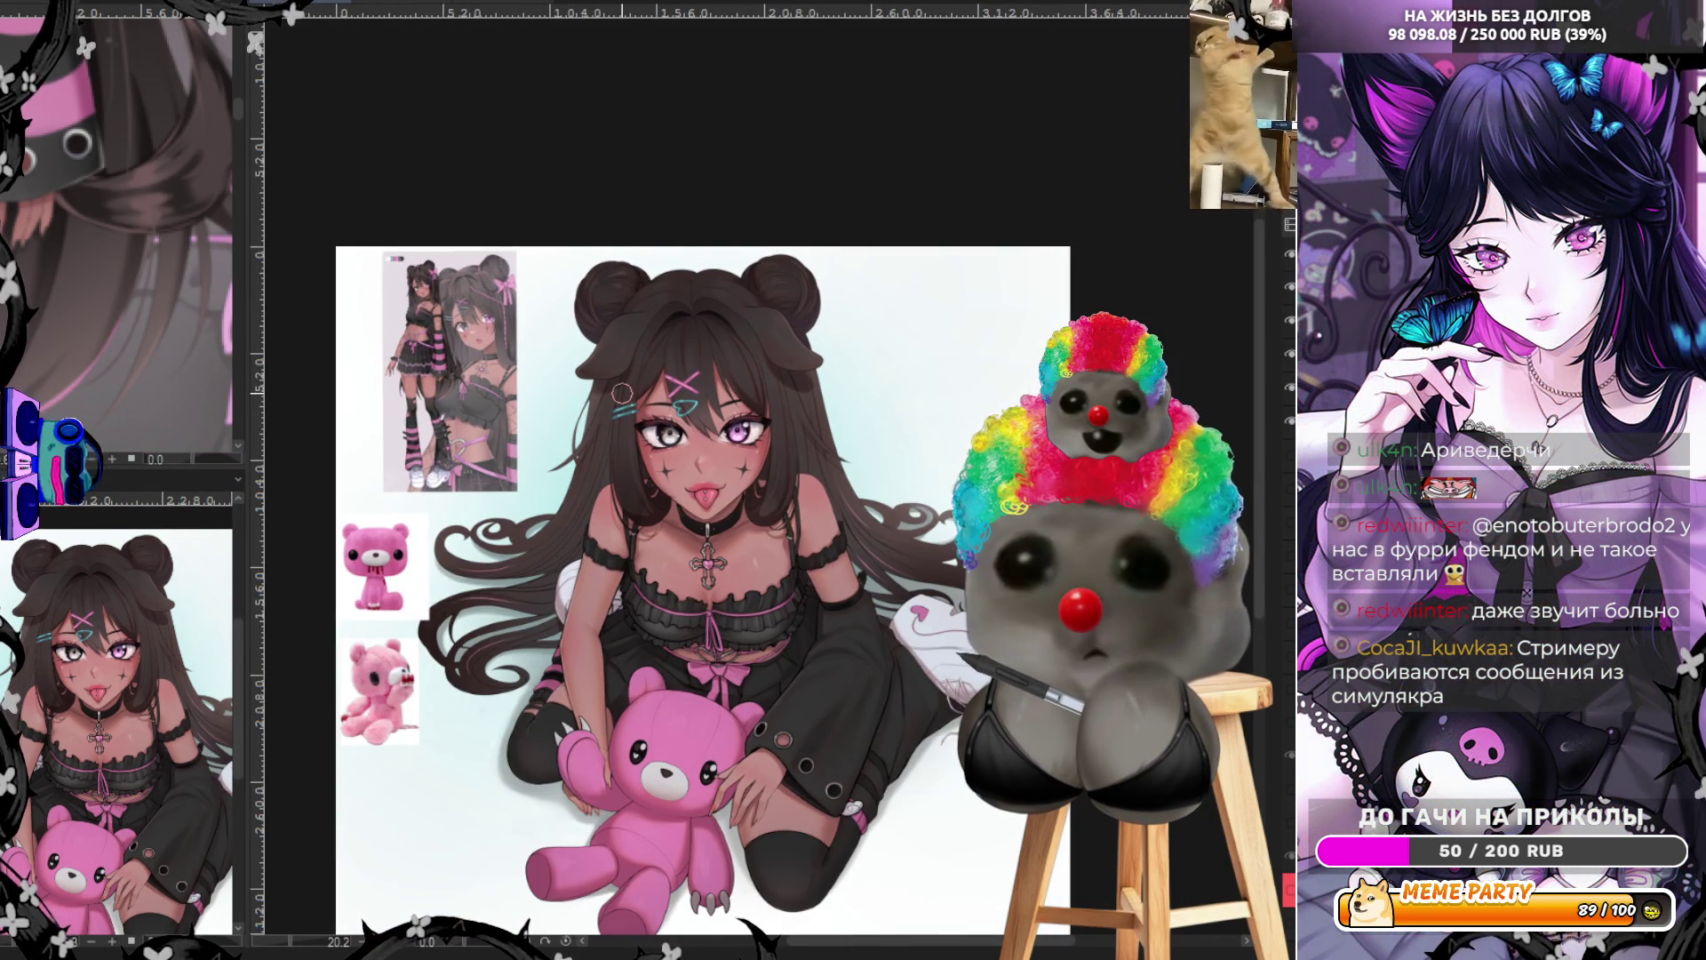
pyautogui.scroll(2, 622, 392)
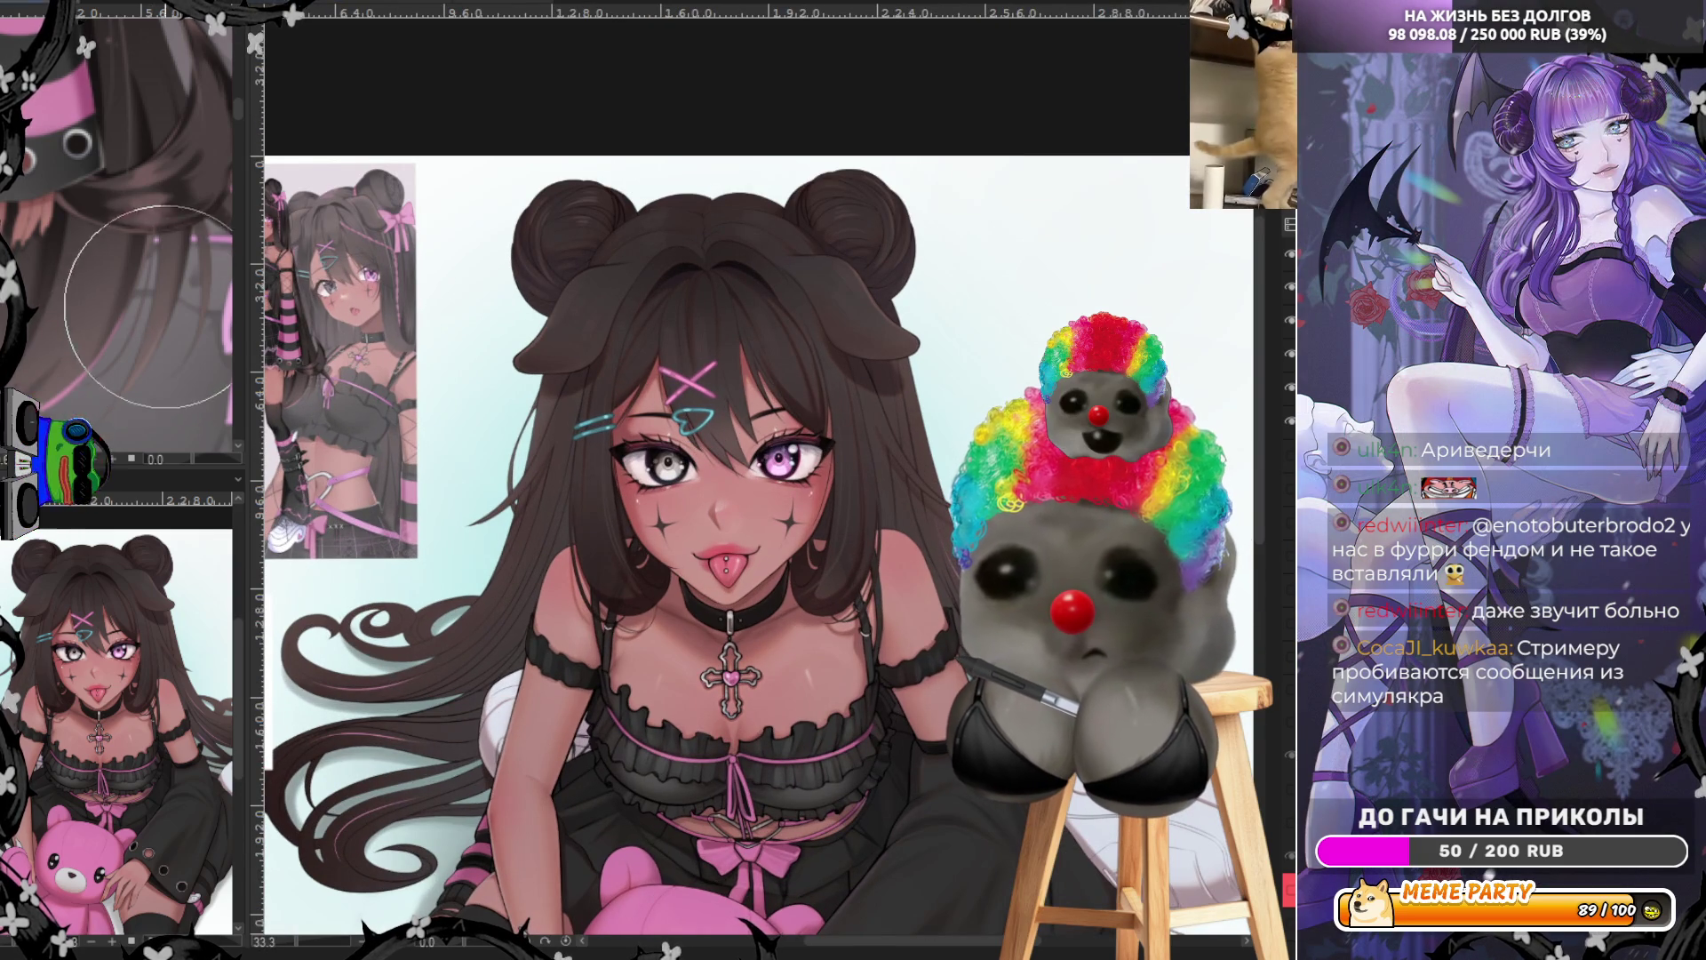
pyautogui.scroll(3, 145, 282)
pyautogui.scroll(5, 146, 282)
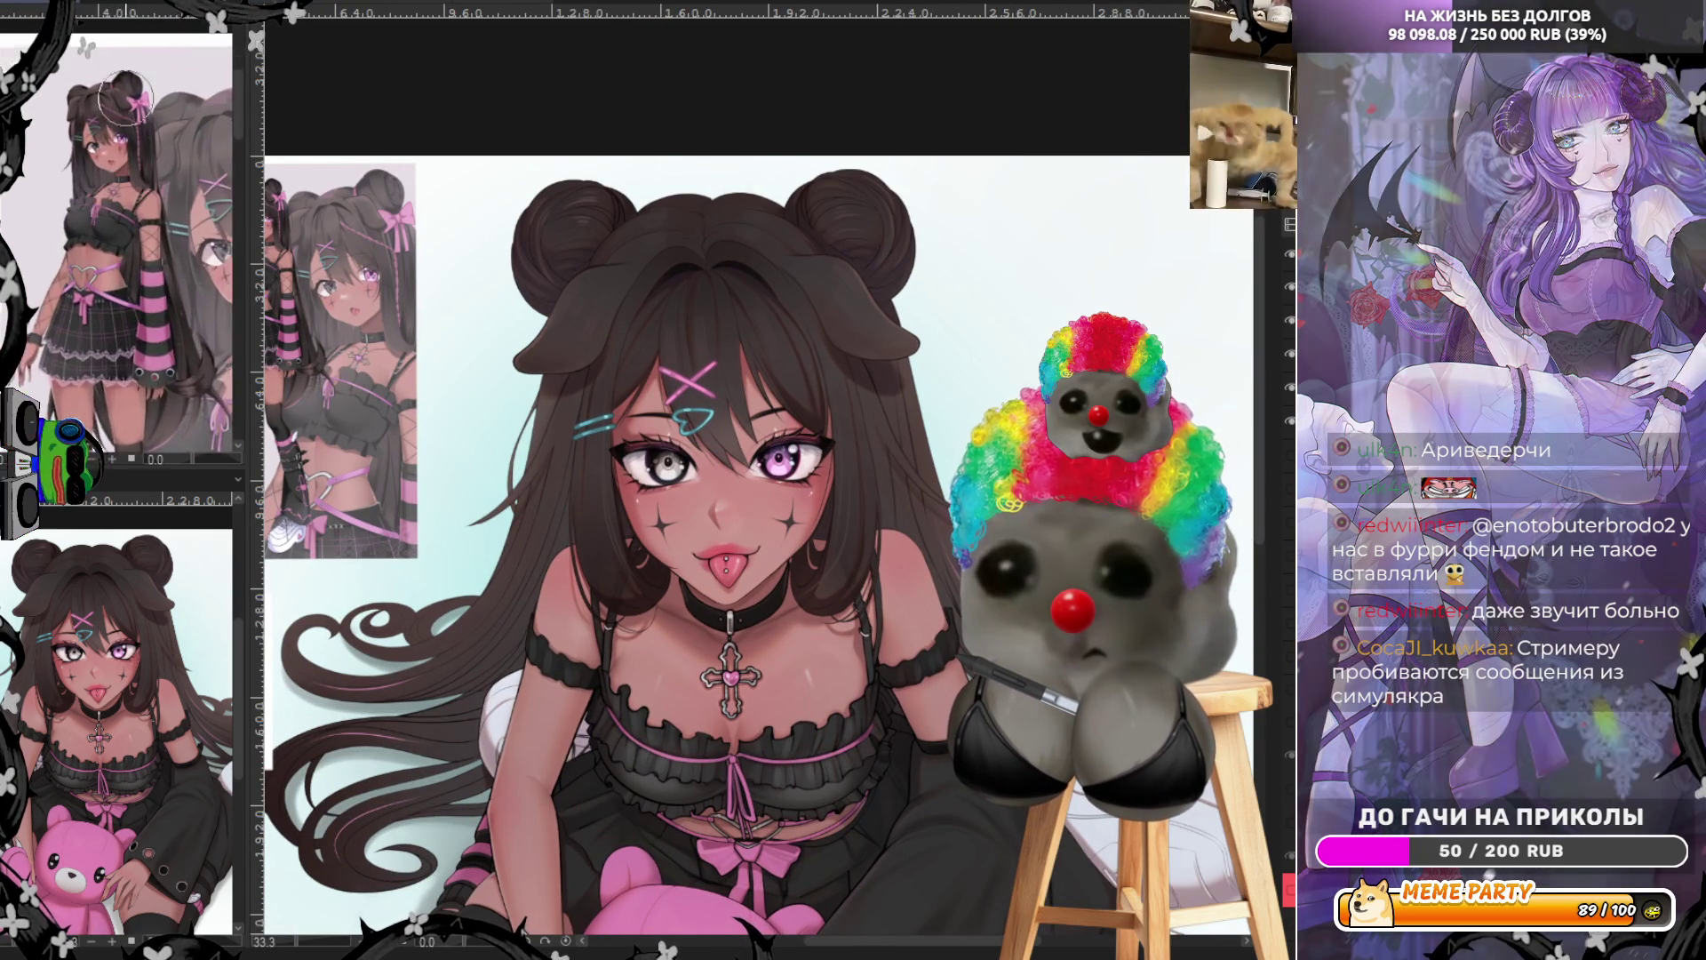
pyautogui.scroll(3, 85, 102)
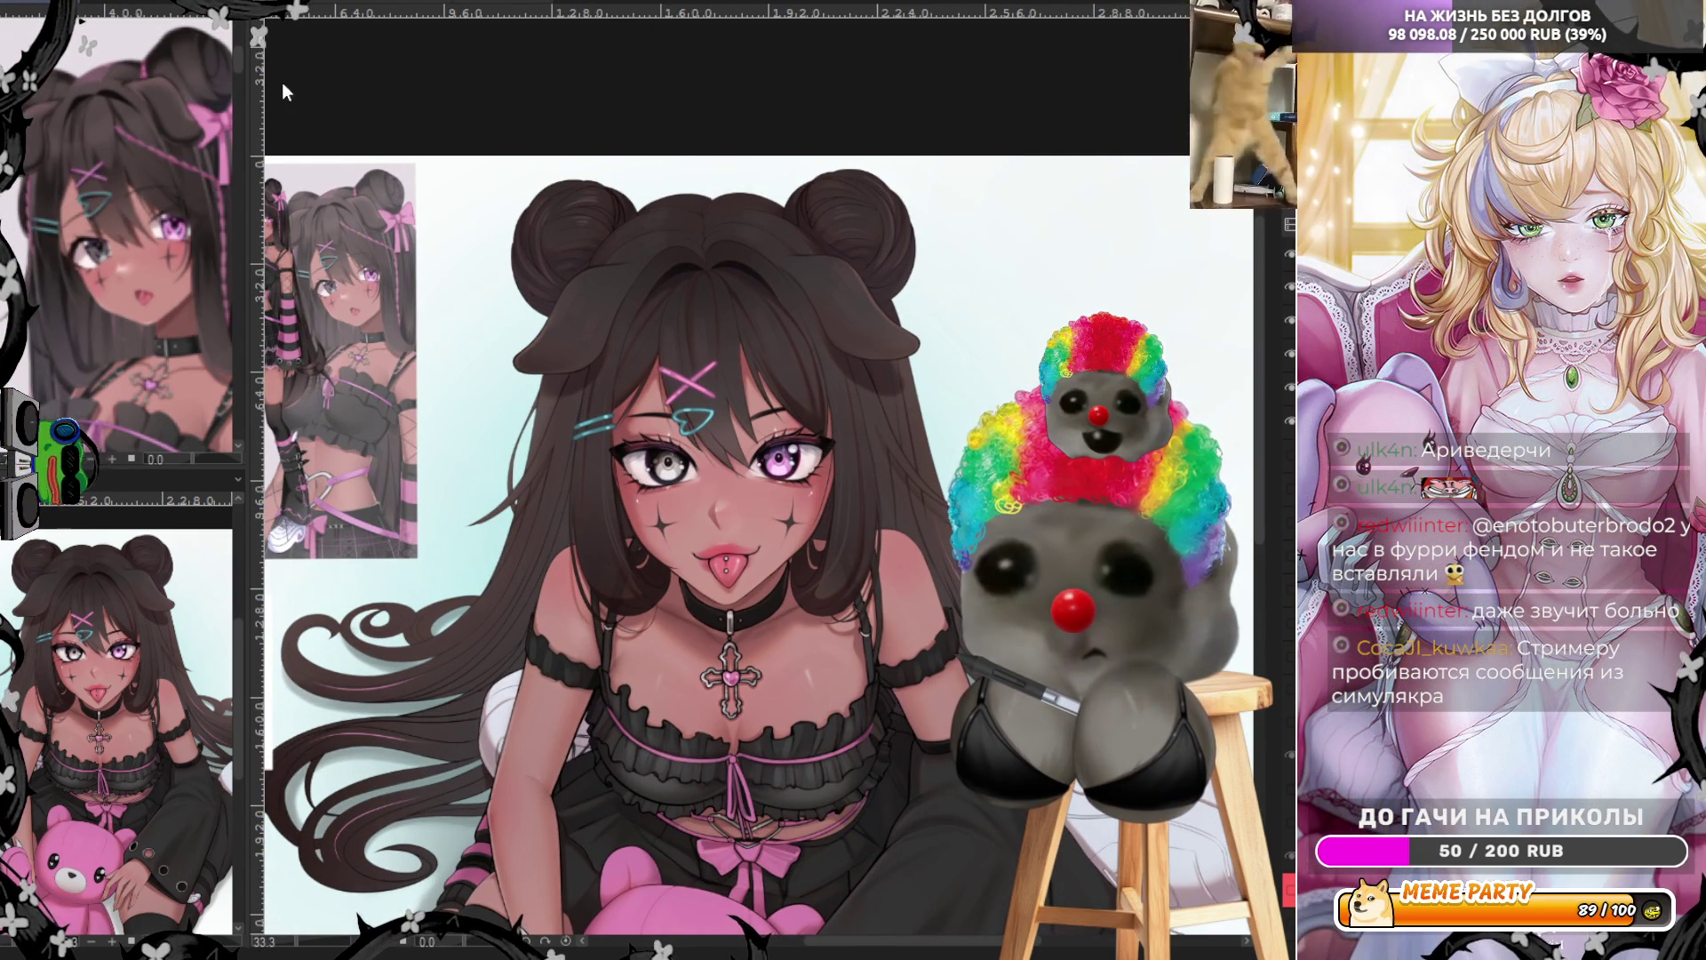
pyautogui.scroll(6, 774, 233)
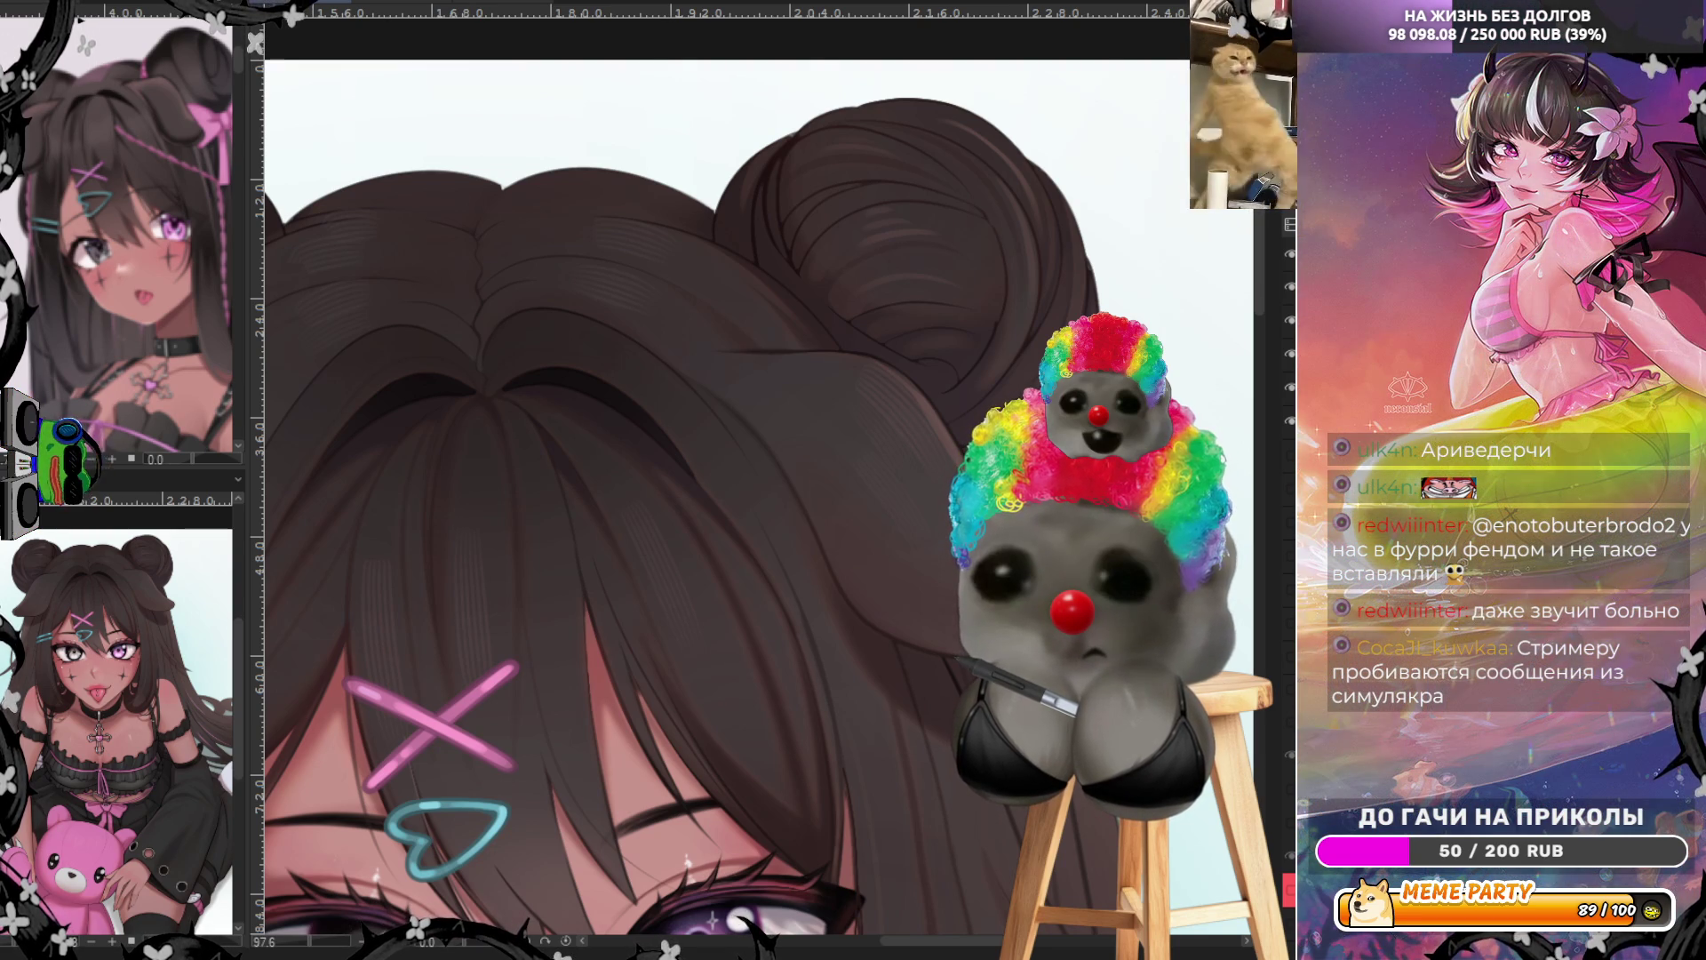
pyautogui.moveTo(595, 138); pyautogui.dragTo(737, 727)
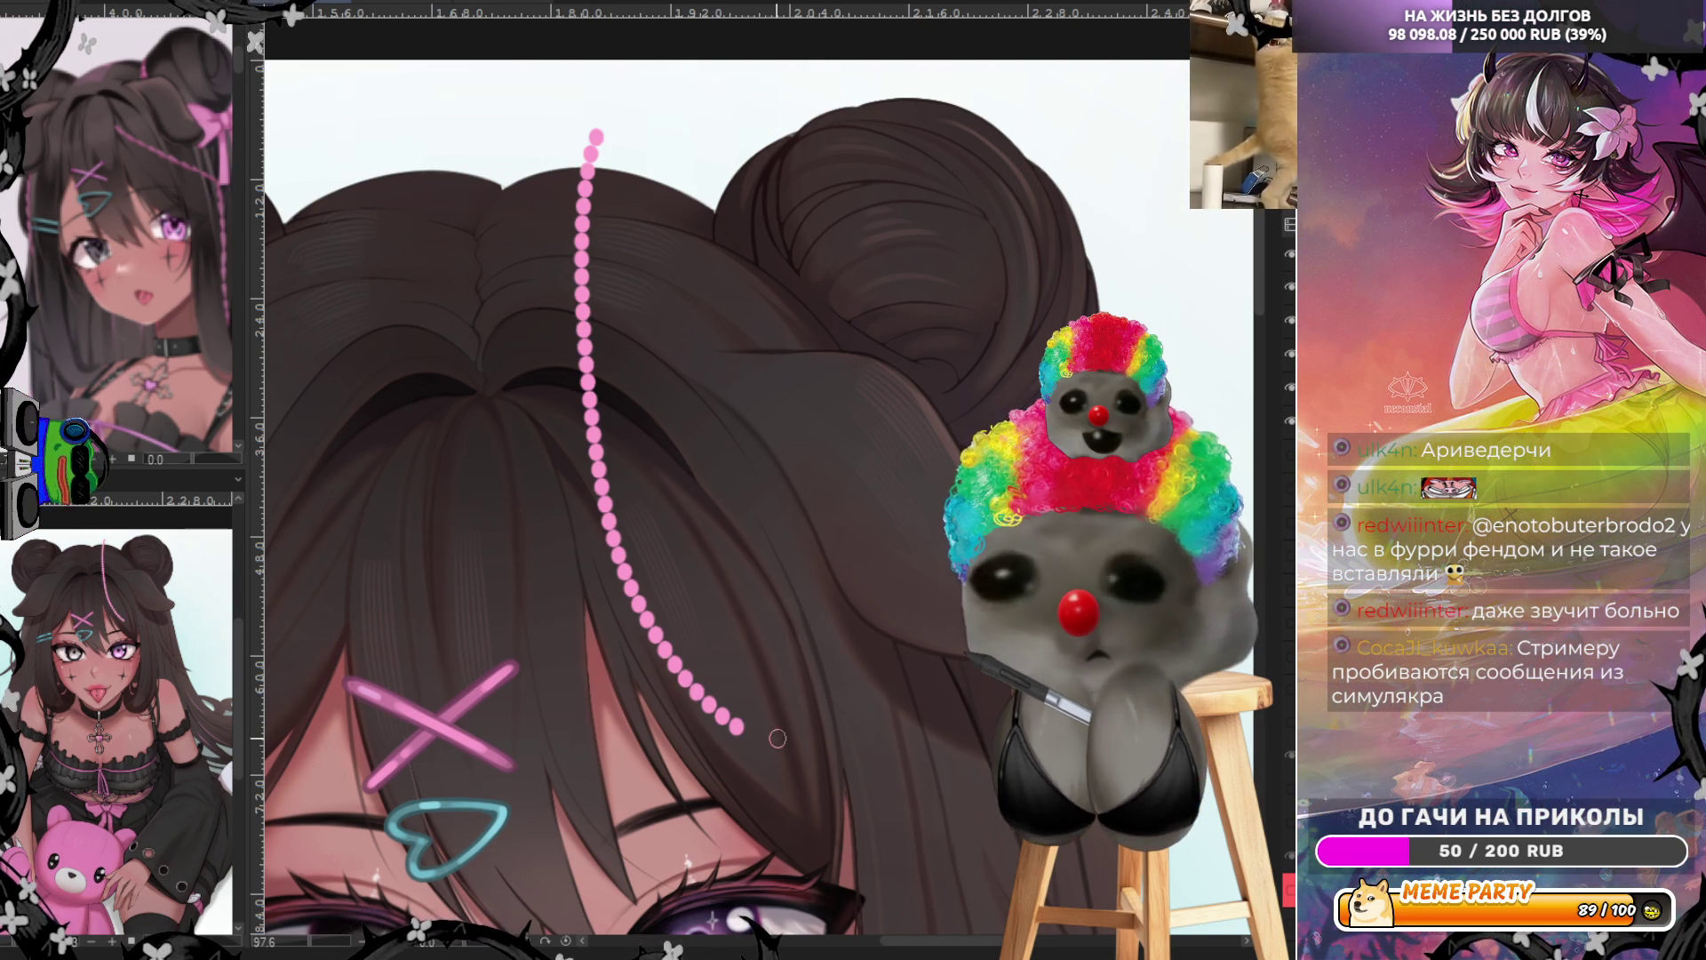
pyautogui.hotkey('ctrl', 'z')
pyautogui.moveTo(480, 146)
pyautogui.mouseDown()
pyautogui.moveTo(498, 311)
pyautogui.moveTo(729, 698)
pyautogui.mouseUp()
pyautogui.hotkey('ctrl', 'z')
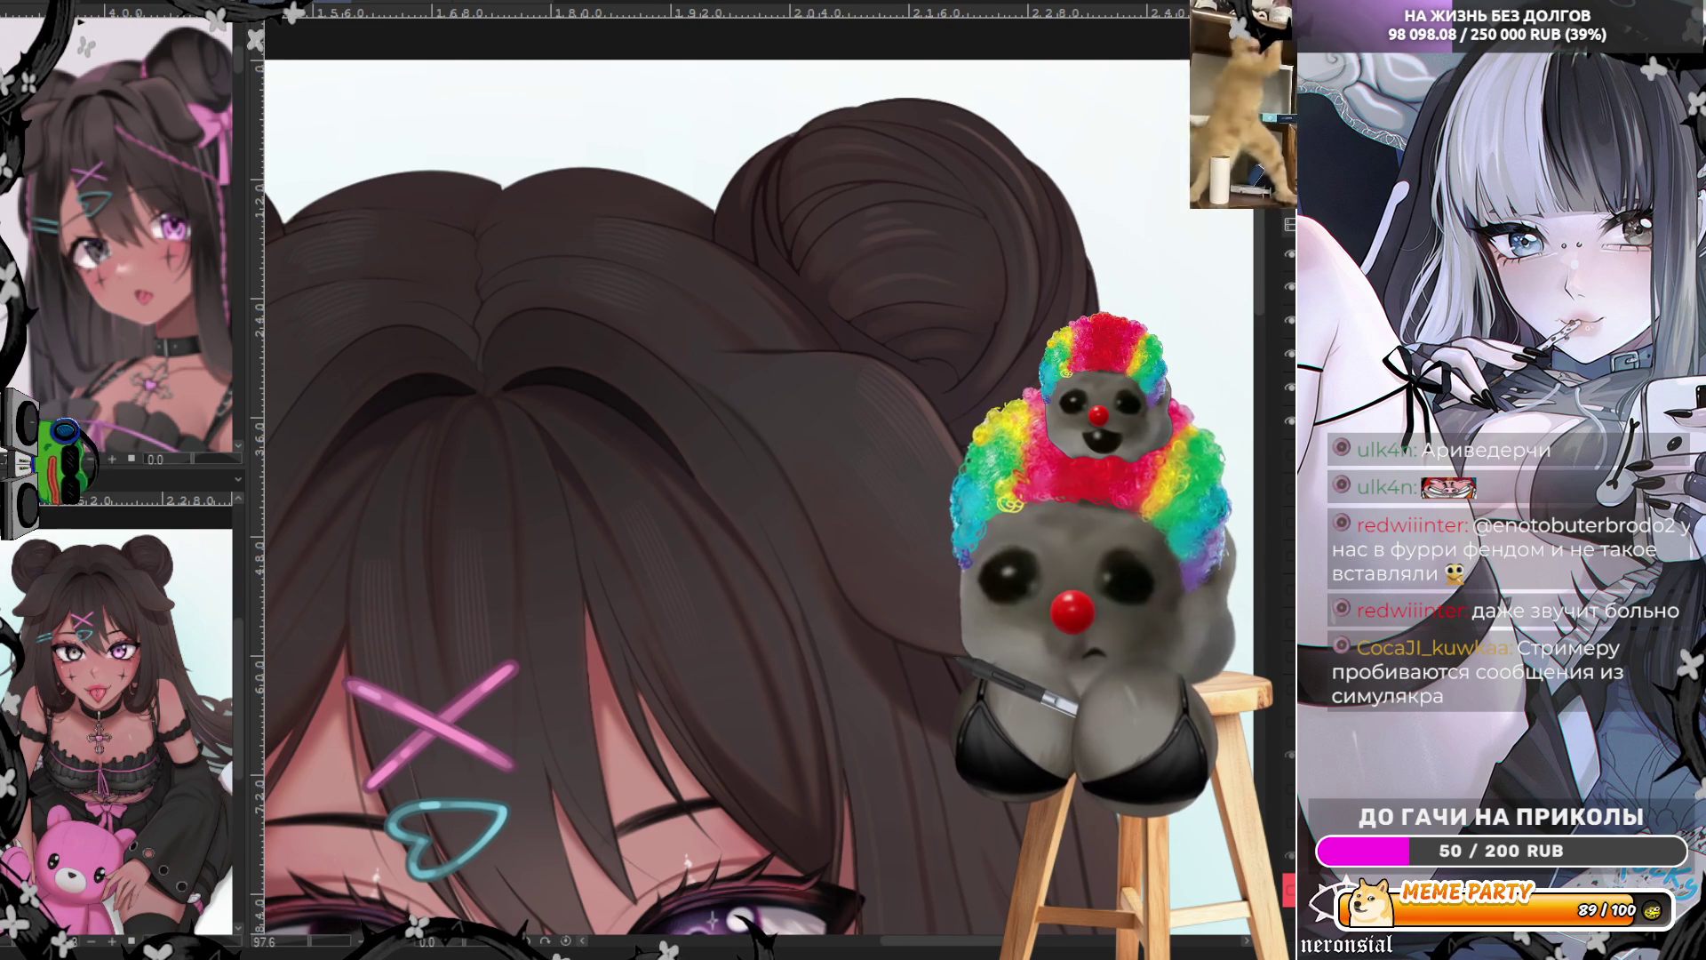
pyautogui.moveTo(480, 136); pyautogui.dragTo(771, 656)
pyautogui.hotkey('ctrl', 'z')
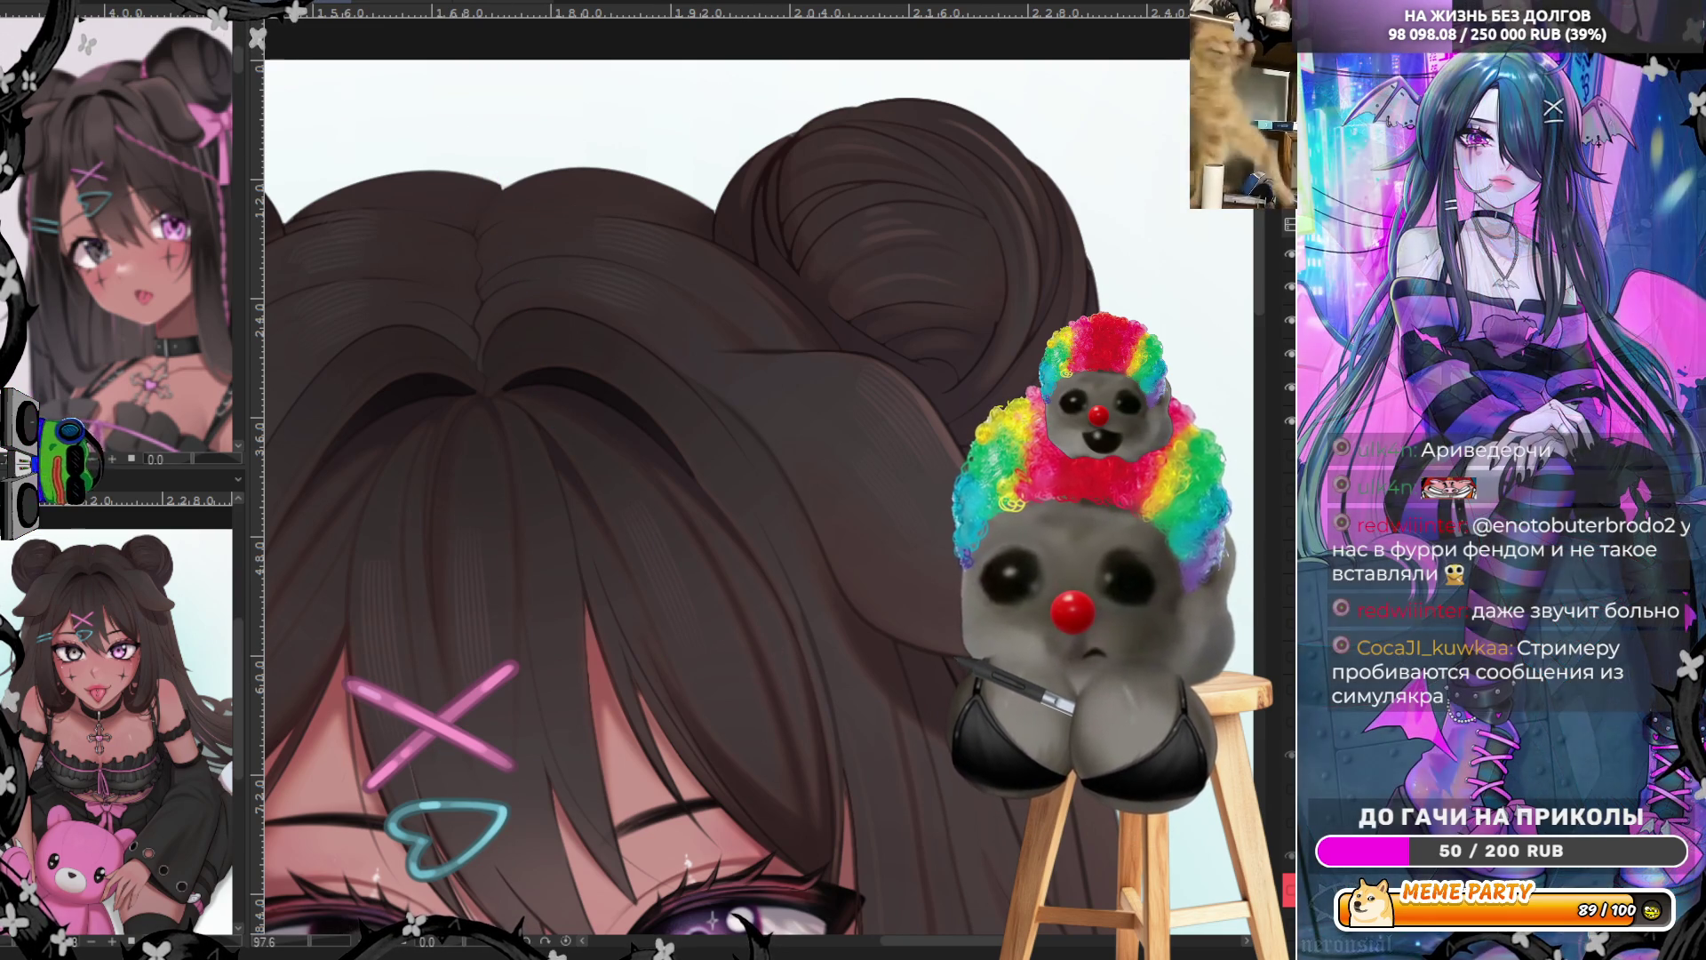
pyautogui.moveTo(451, 164); pyautogui.dragTo(745, 662)
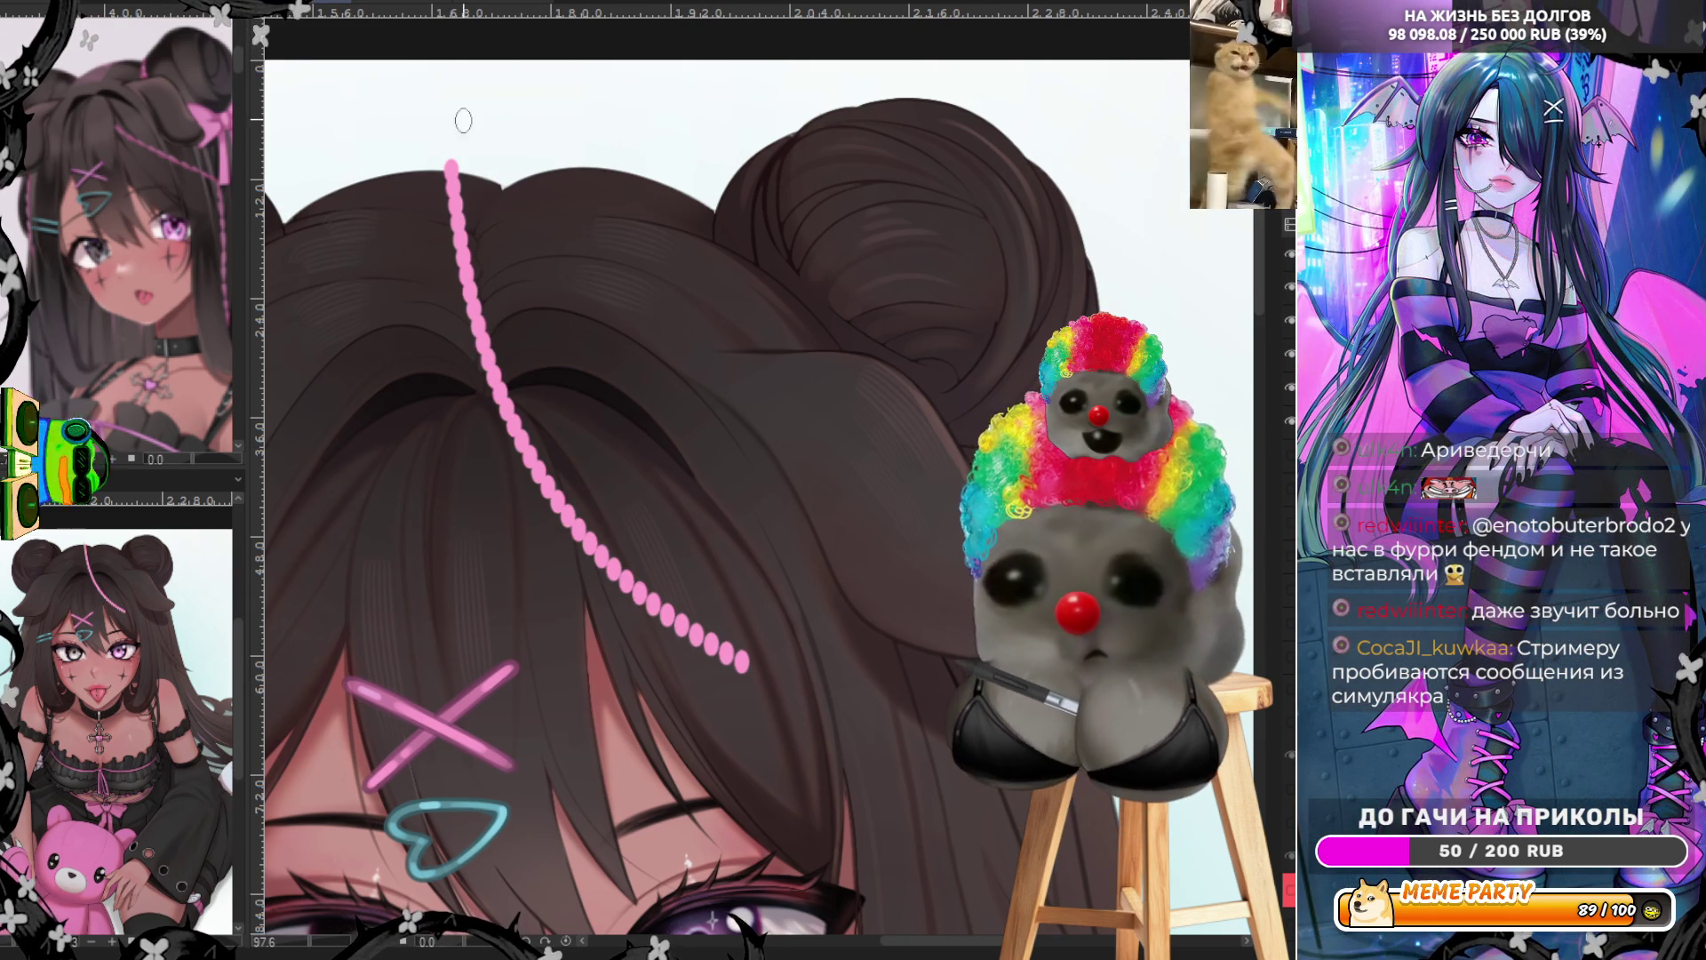
pyautogui.hotkey('ctrl', 'z')
pyautogui.scroll(-5, 972, 317)
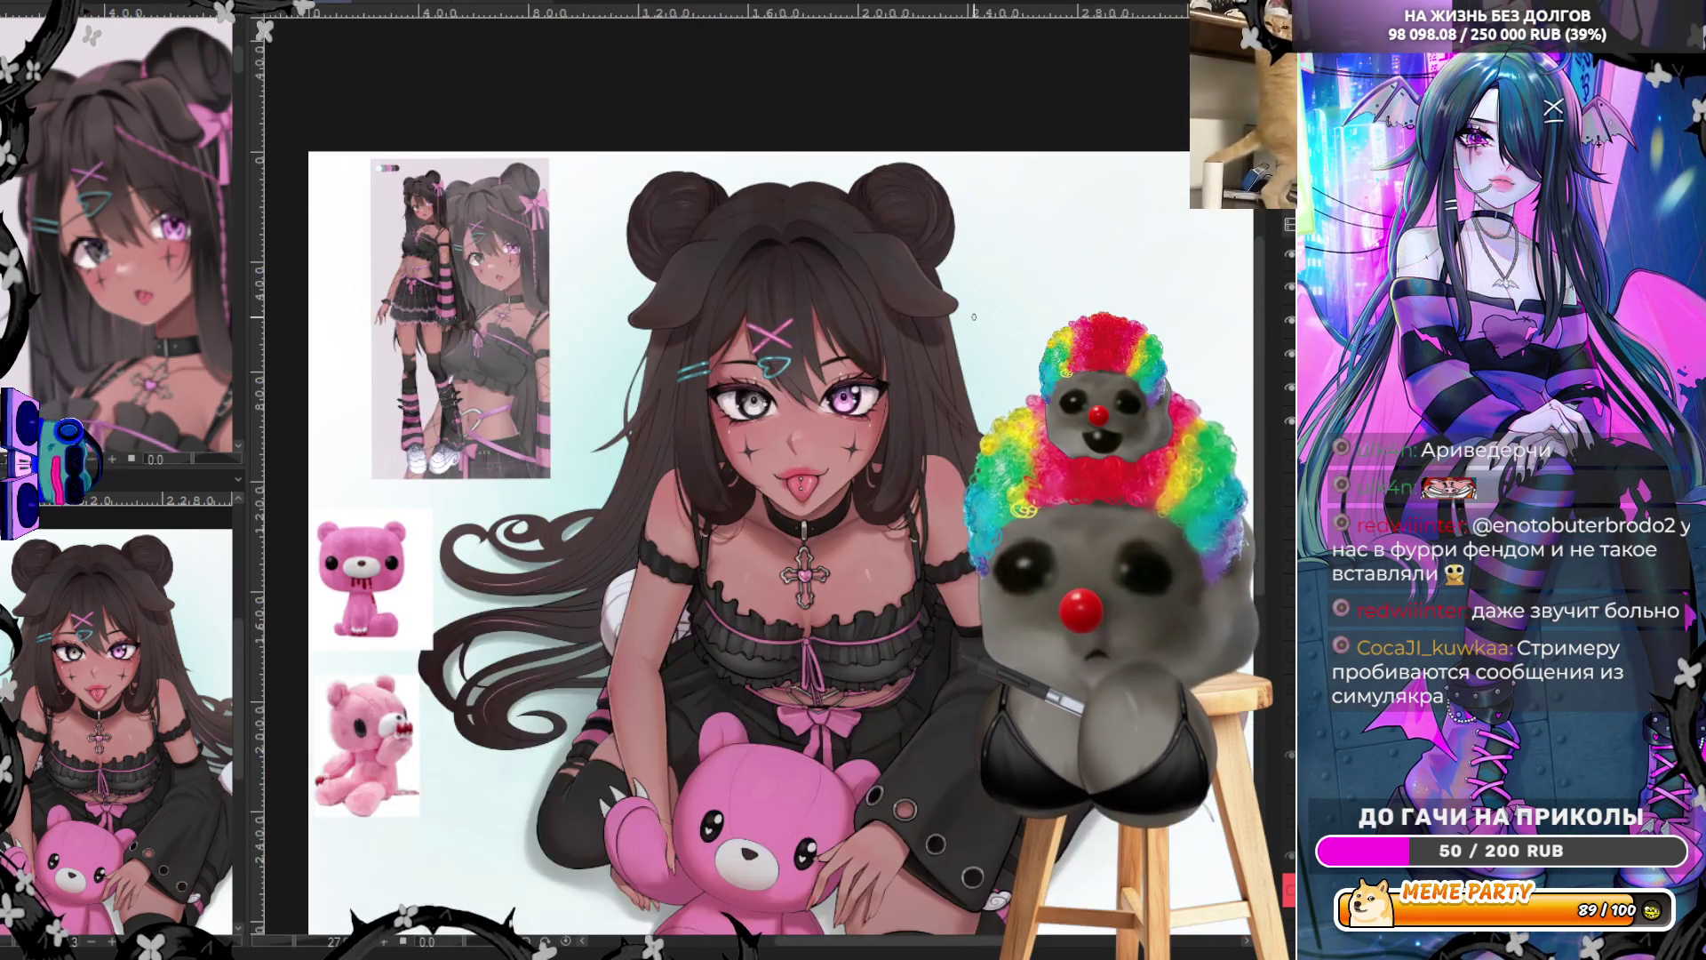
pyautogui.scroll(5, 972, 317)
pyautogui.moveTo(602, 197); pyautogui.dragTo(889, 408)
pyautogui.hotkey('ctrl', 'z')
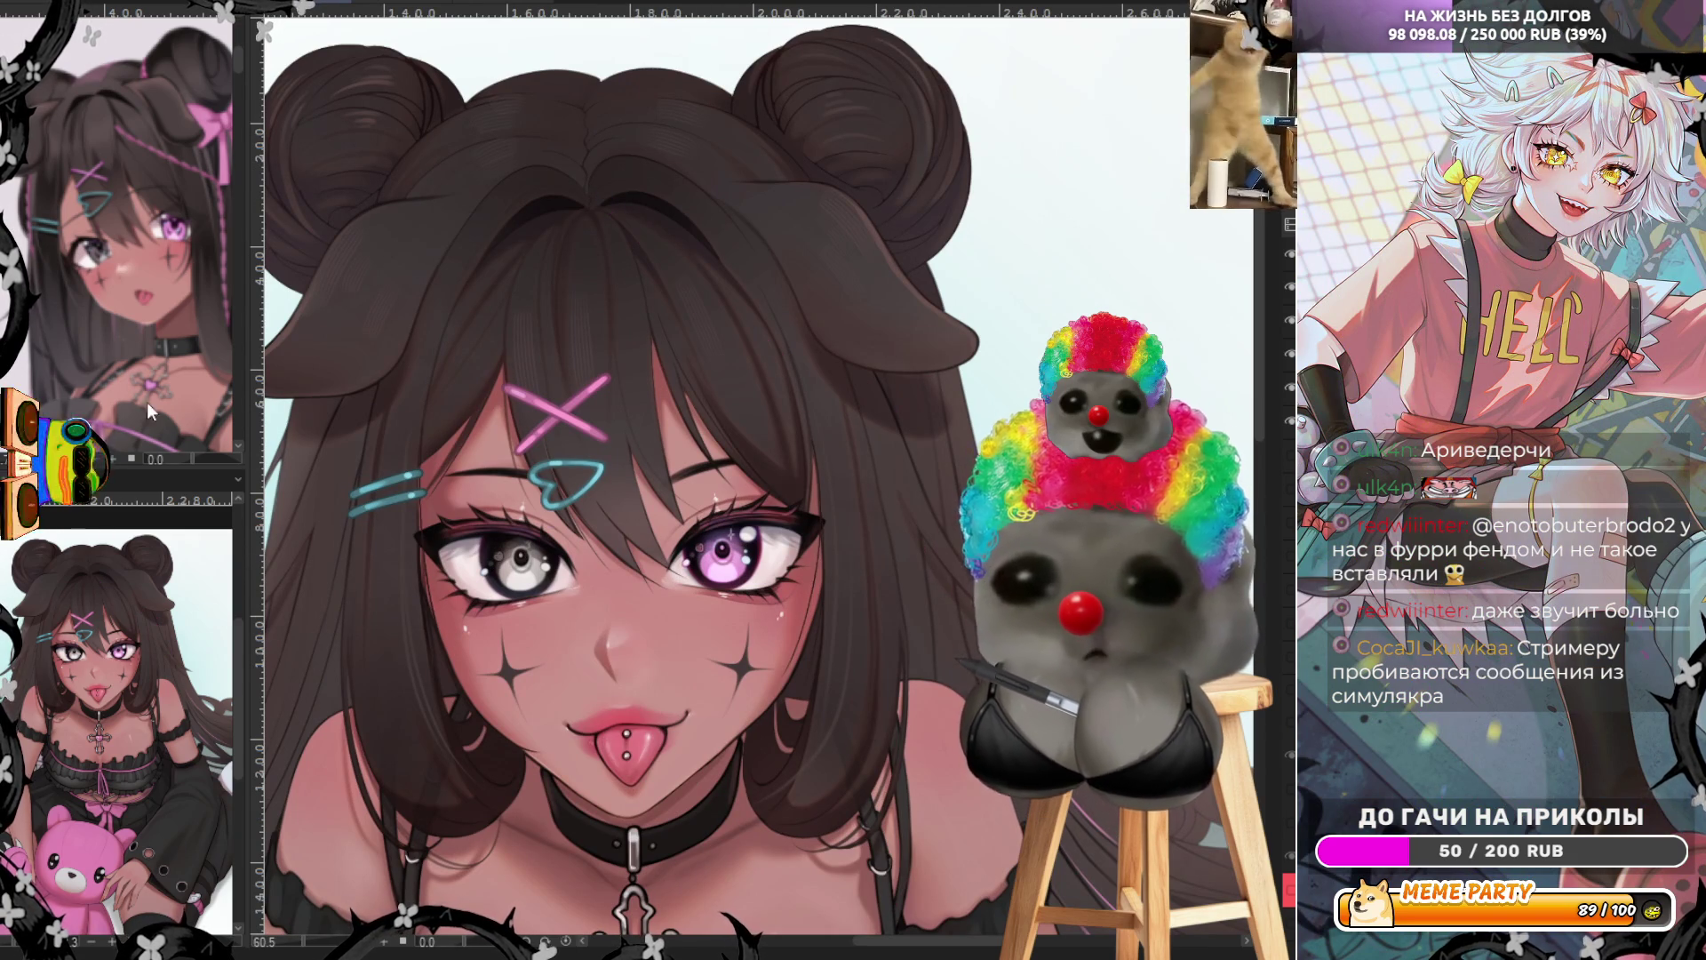
pyautogui.moveTo(622, 180)
pyautogui.mouseDown()
pyautogui.moveTo(871, 445)
pyautogui.moveTo(893, 600)
pyautogui.mouseUp()
pyautogui.hotkey('ctrl', 'z')
pyautogui.moveTo(597, 198)
pyautogui.mouseDown()
pyautogui.moveTo(893, 498)
pyautogui.moveTo(889, 662)
pyautogui.mouseUp()
pyautogui.hotkey('ctrl', 'z')
pyautogui.moveTo(596, 197)
pyautogui.mouseDown()
pyautogui.moveTo(817, 369)
pyautogui.moveTo(860, 533)
pyautogui.mouseUp()
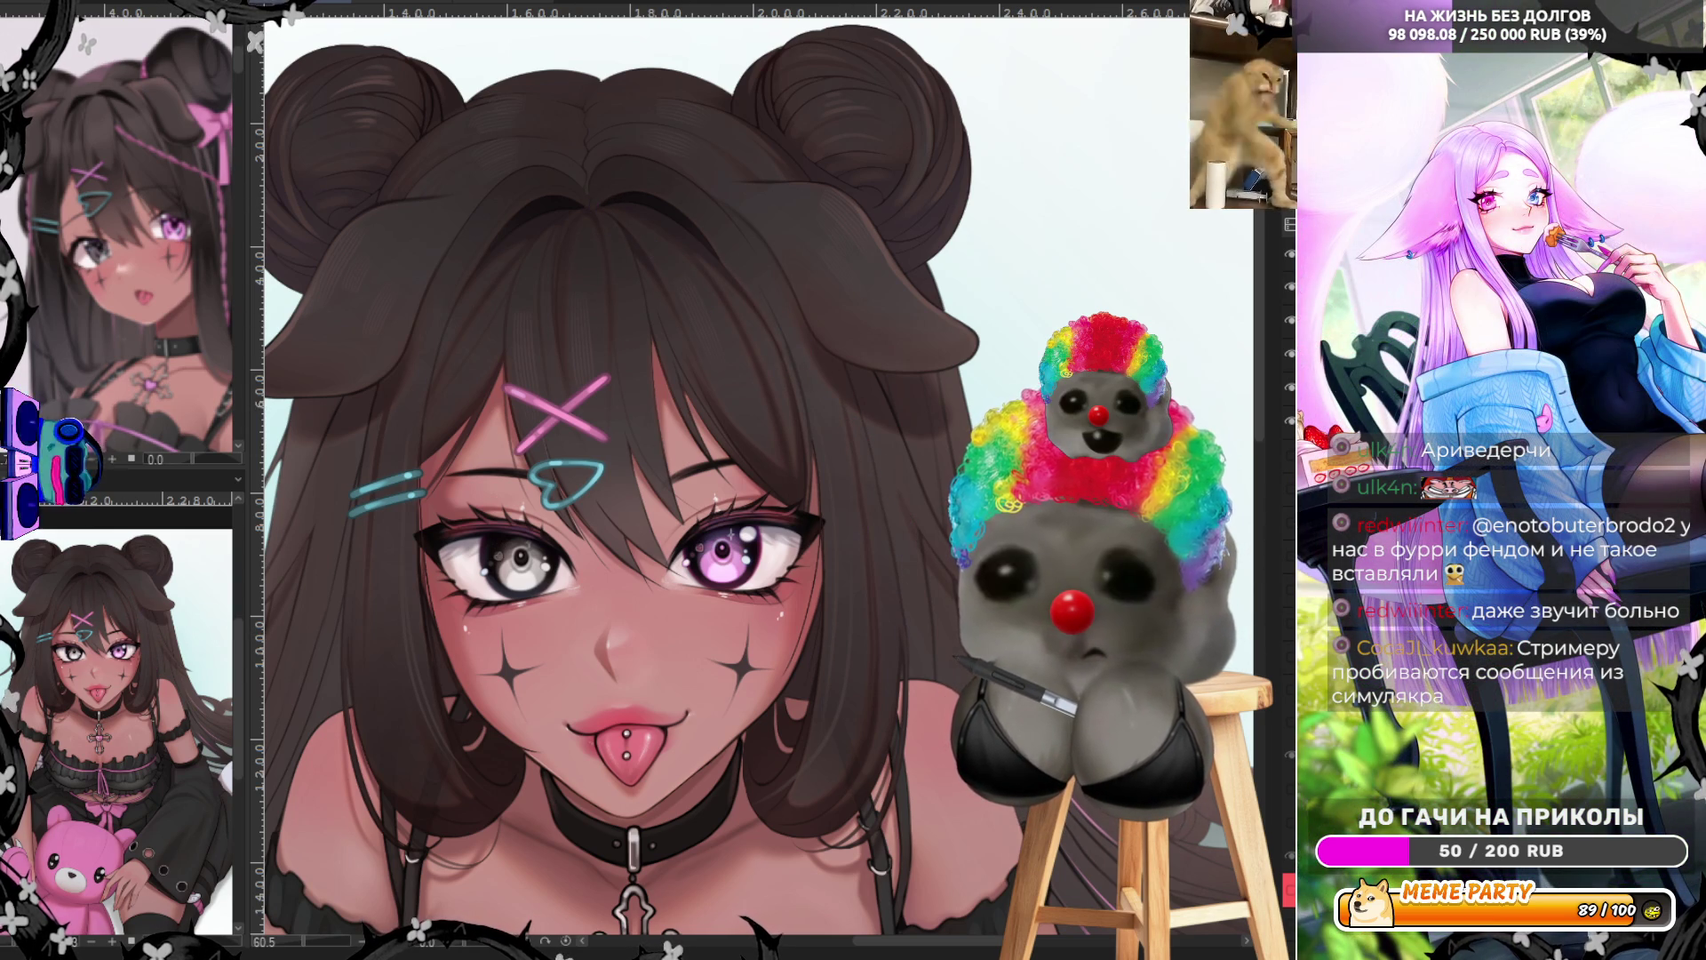
pyautogui.moveTo(596, 192); pyautogui.dragTo(856, 514)
pyautogui.hotkey('ctrl', 'z')
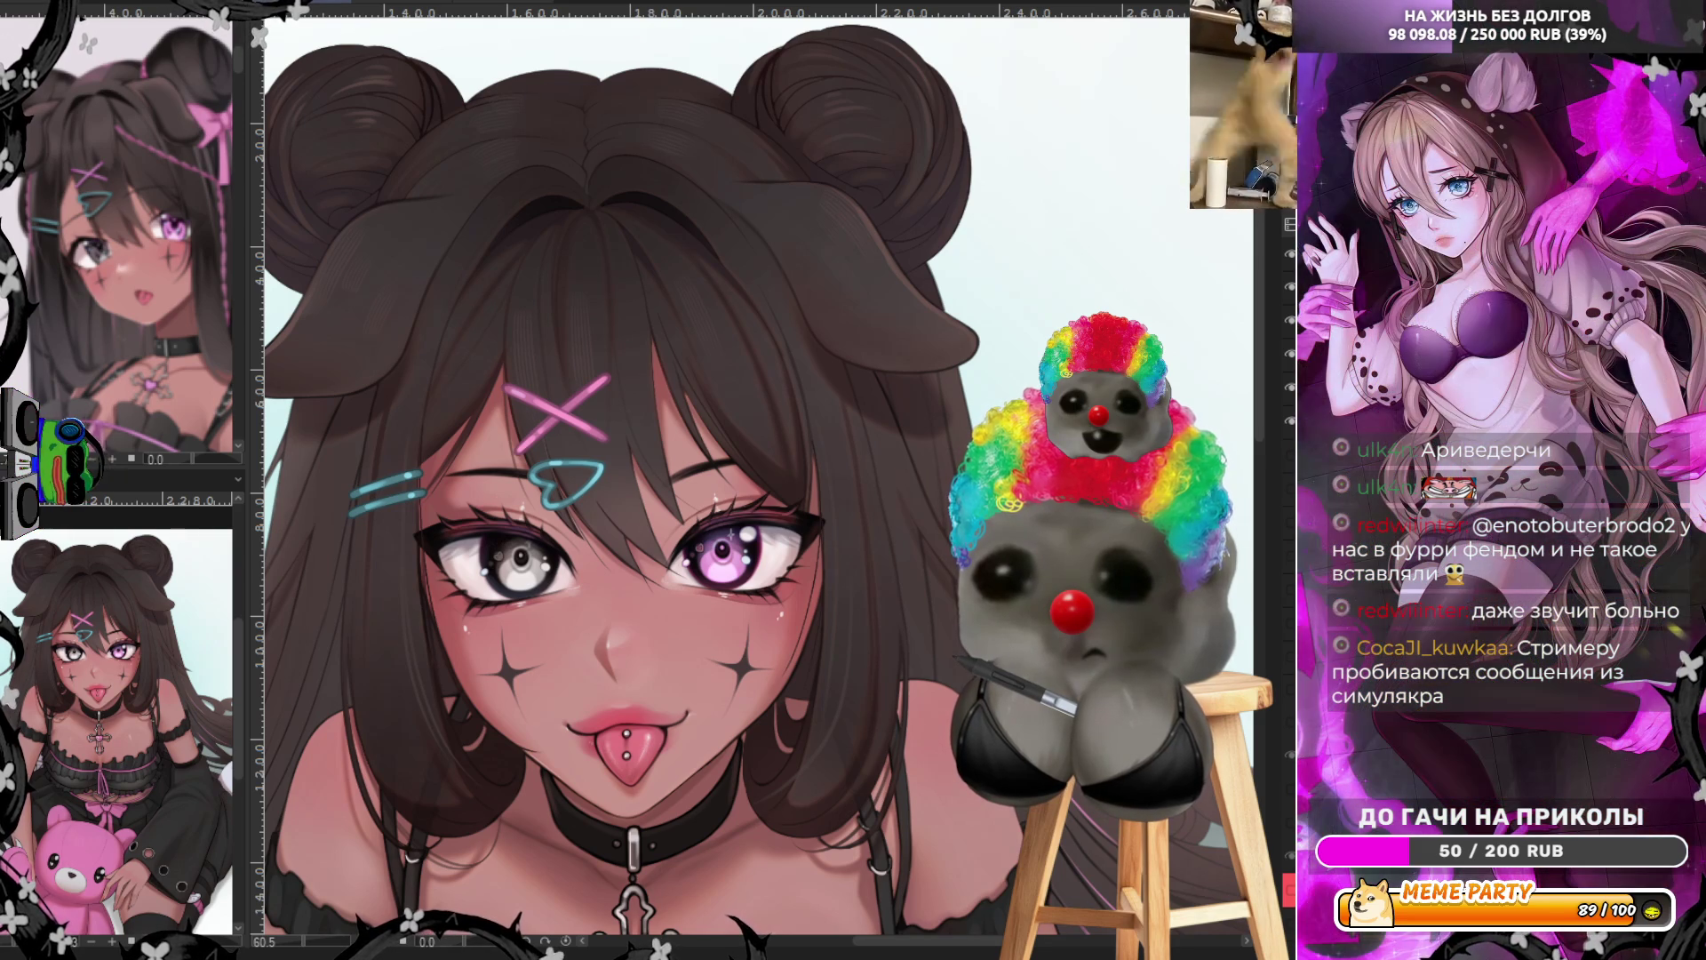
pyautogui.moveTo(600, 197); pyautogui.dragTo(821, 490)
pyautogui.hotkey('ctrl', 'z')
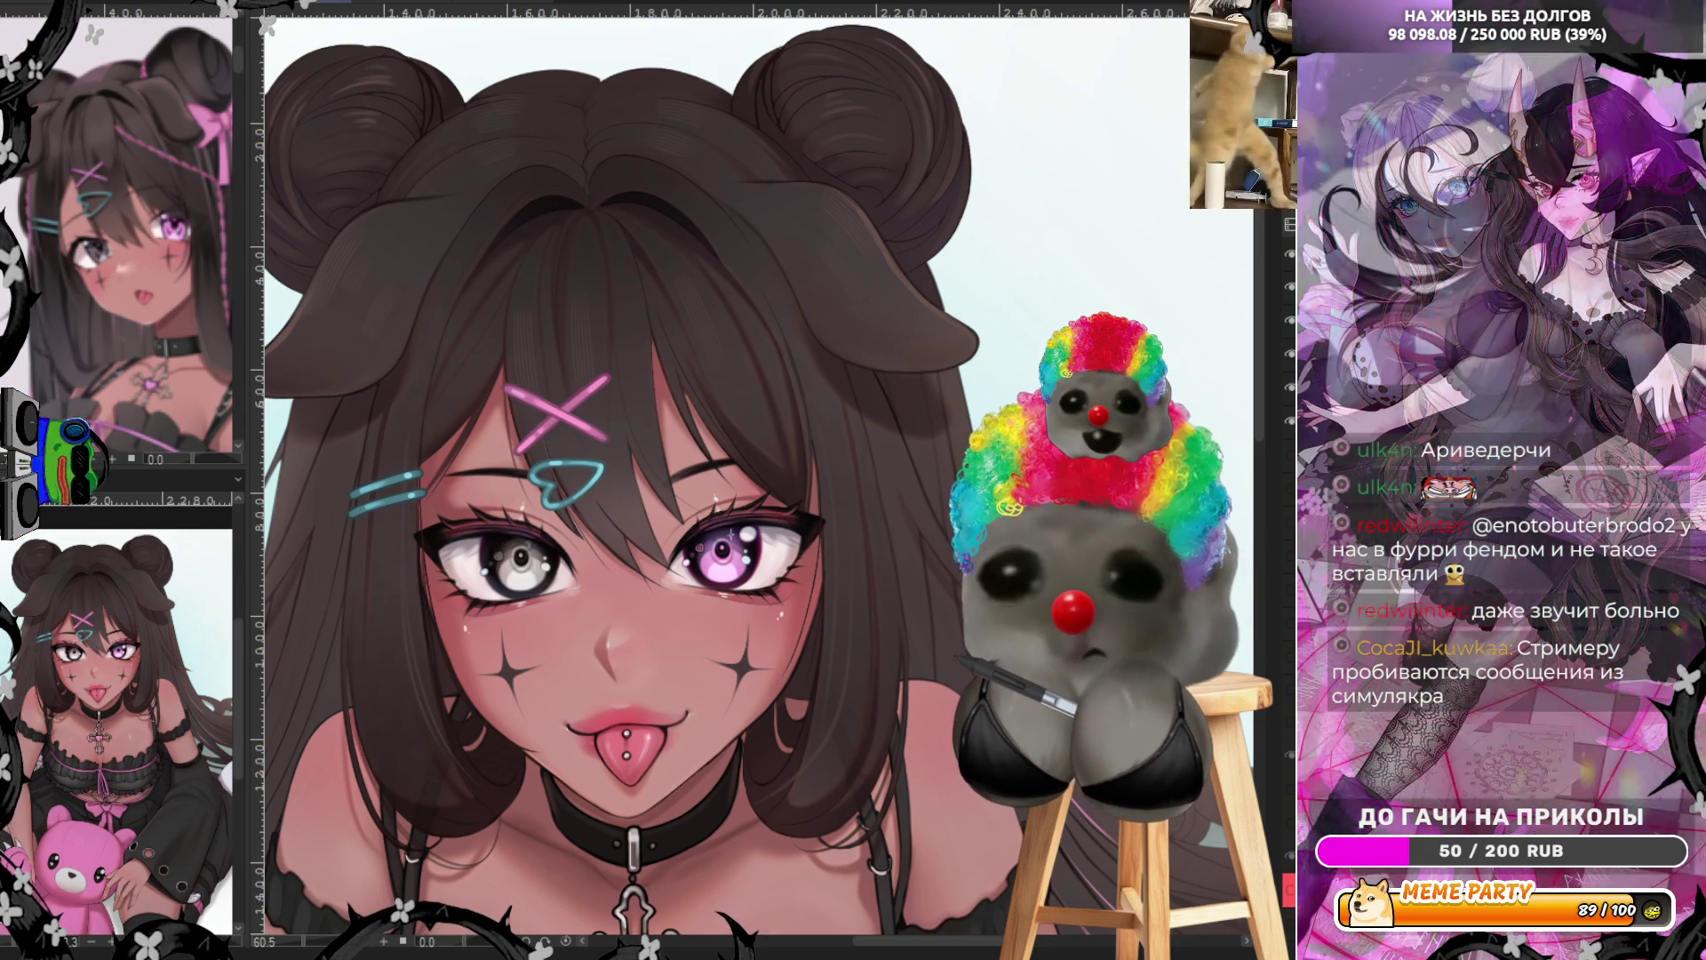
pyautogui.moveTo(612, 217)
pyautogui.mouseDown()
pyautogui.moveTo(808, 360)
pyautogui.moveTo(825, 409)
pyautogui.mouseUp()
pyautogui.hotkey('ctrl', 'z')
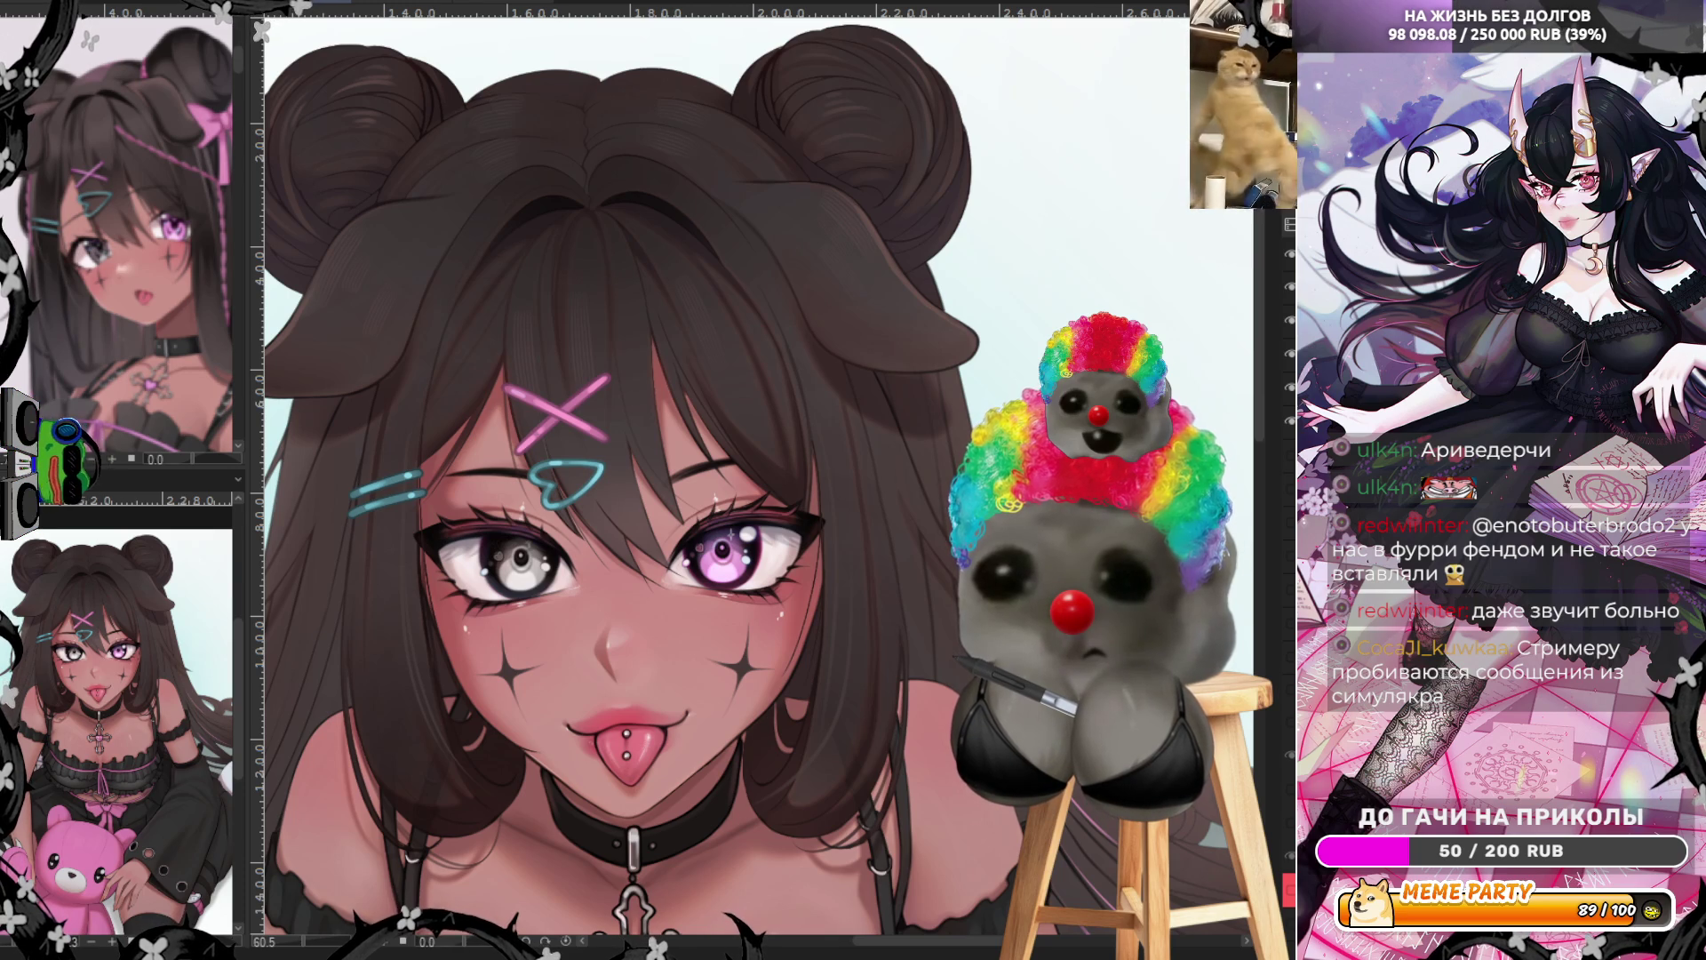
pyautogui.moveTo(595, 199); pyautogui.dragTo(828, 473)
pyautogui.hotkey('ctrl', 'z')
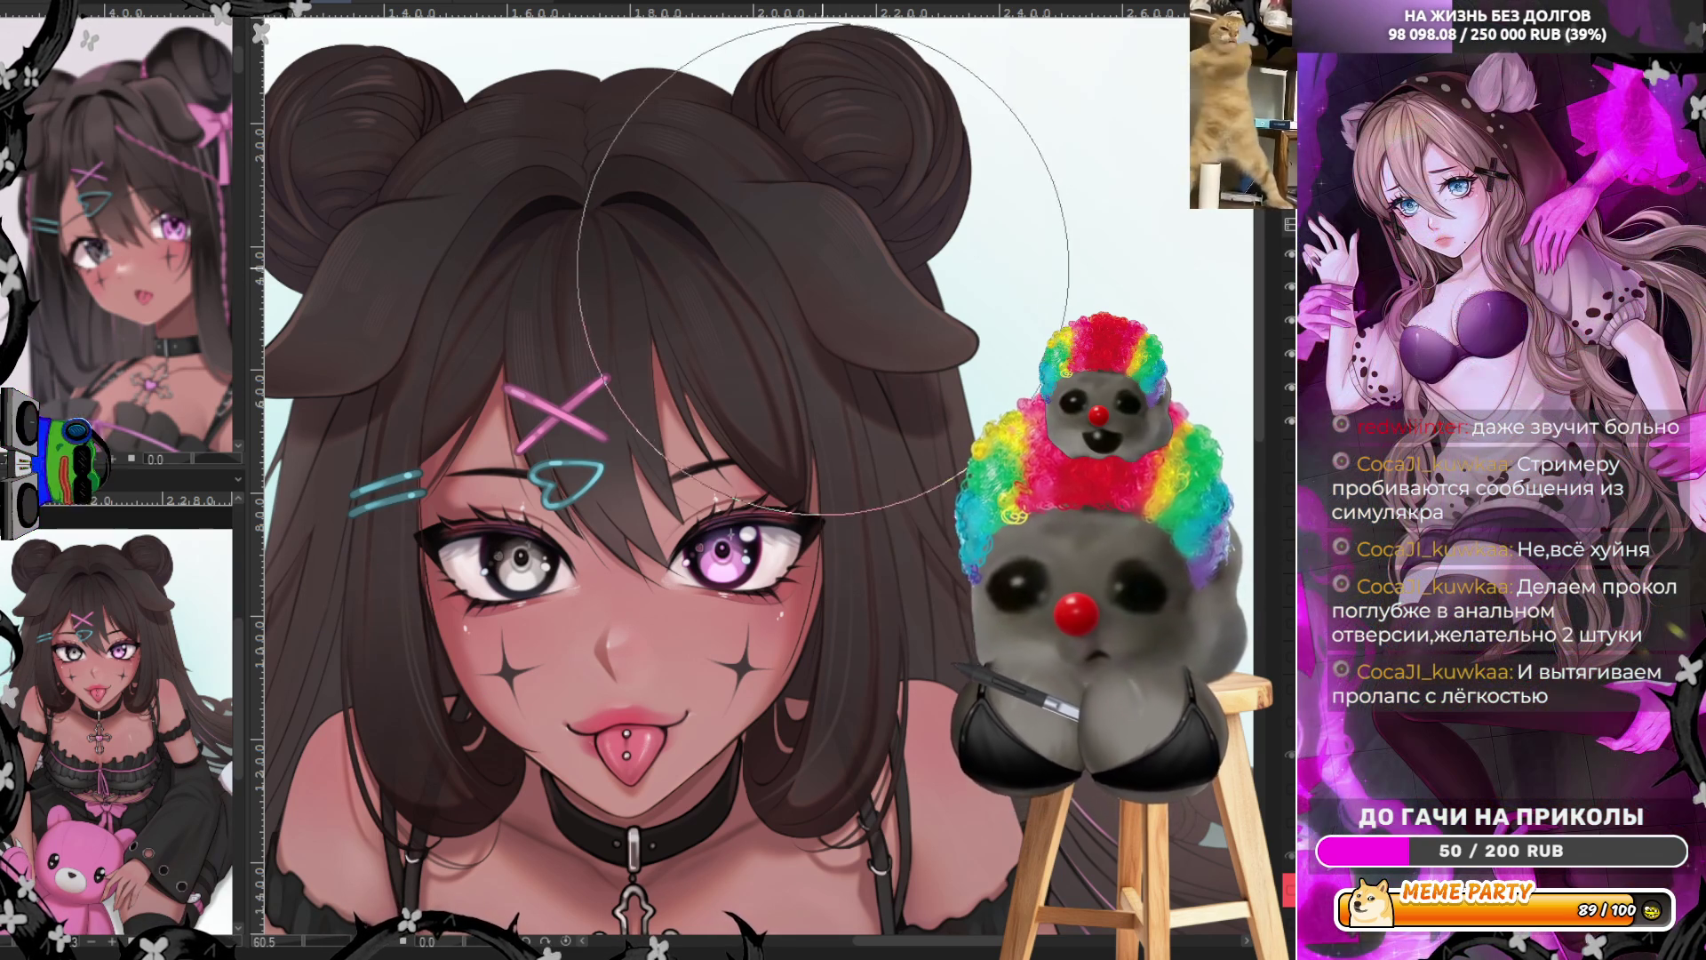
# Zoom out to review the figure, sketch a faint heart curve, and pan to the girl's side
pyautogui.scroll(-3, 835, 264)
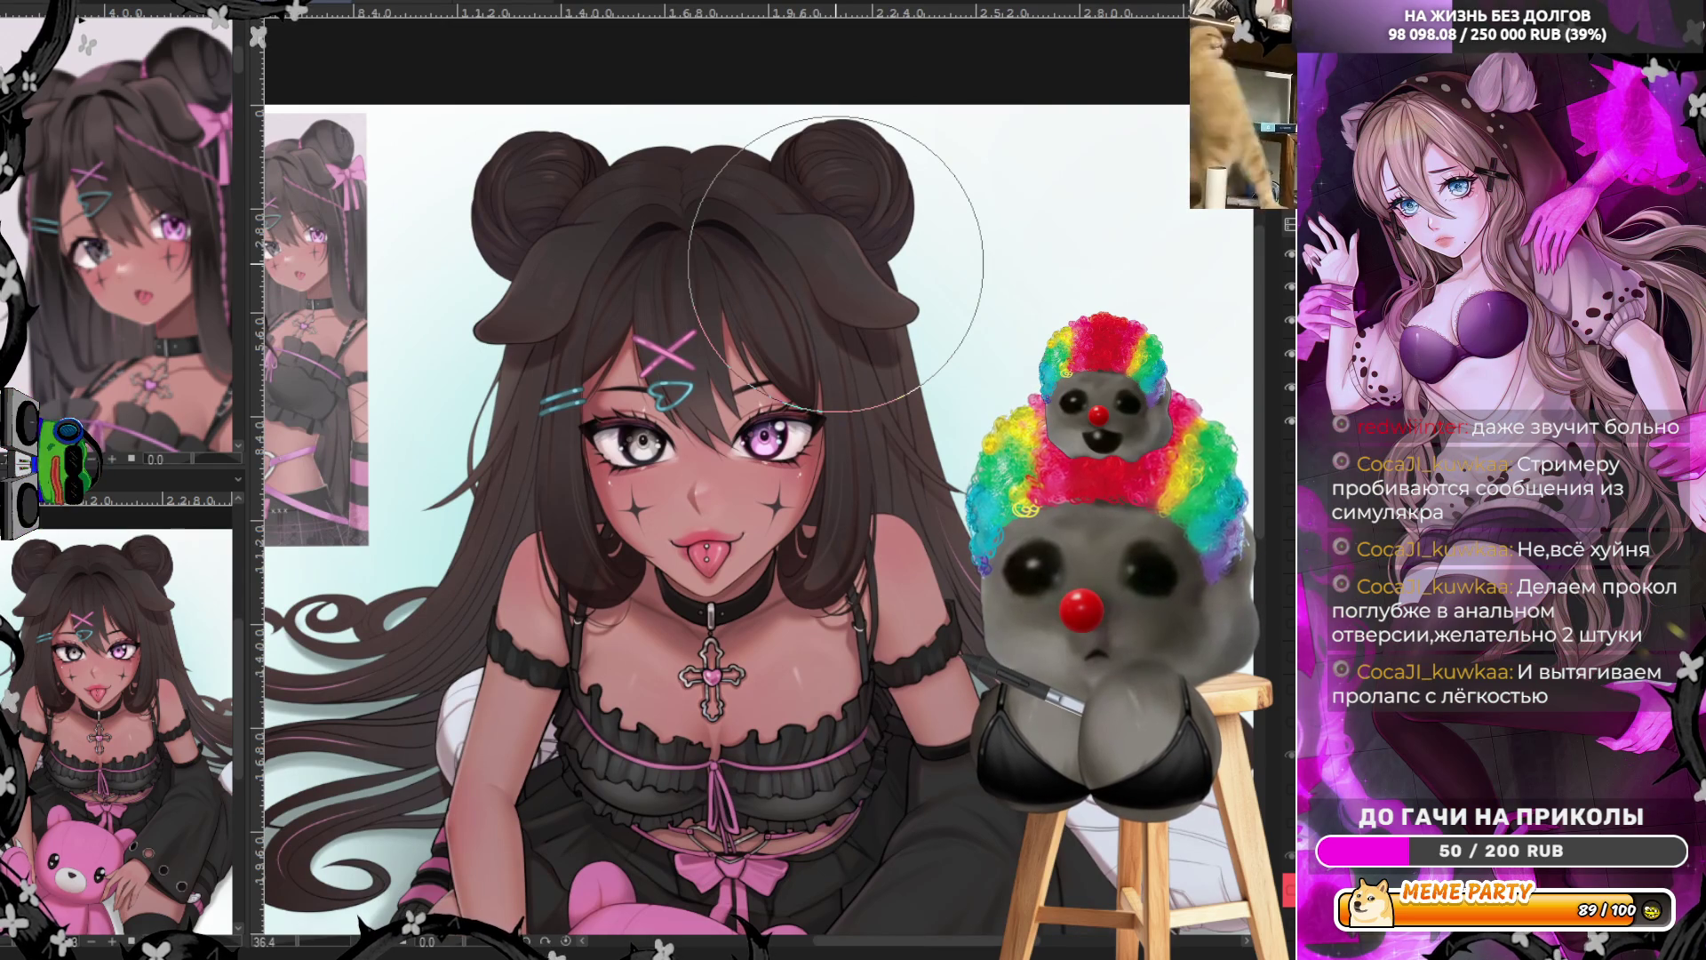
pyautogui.scroll(2, 648, 264)
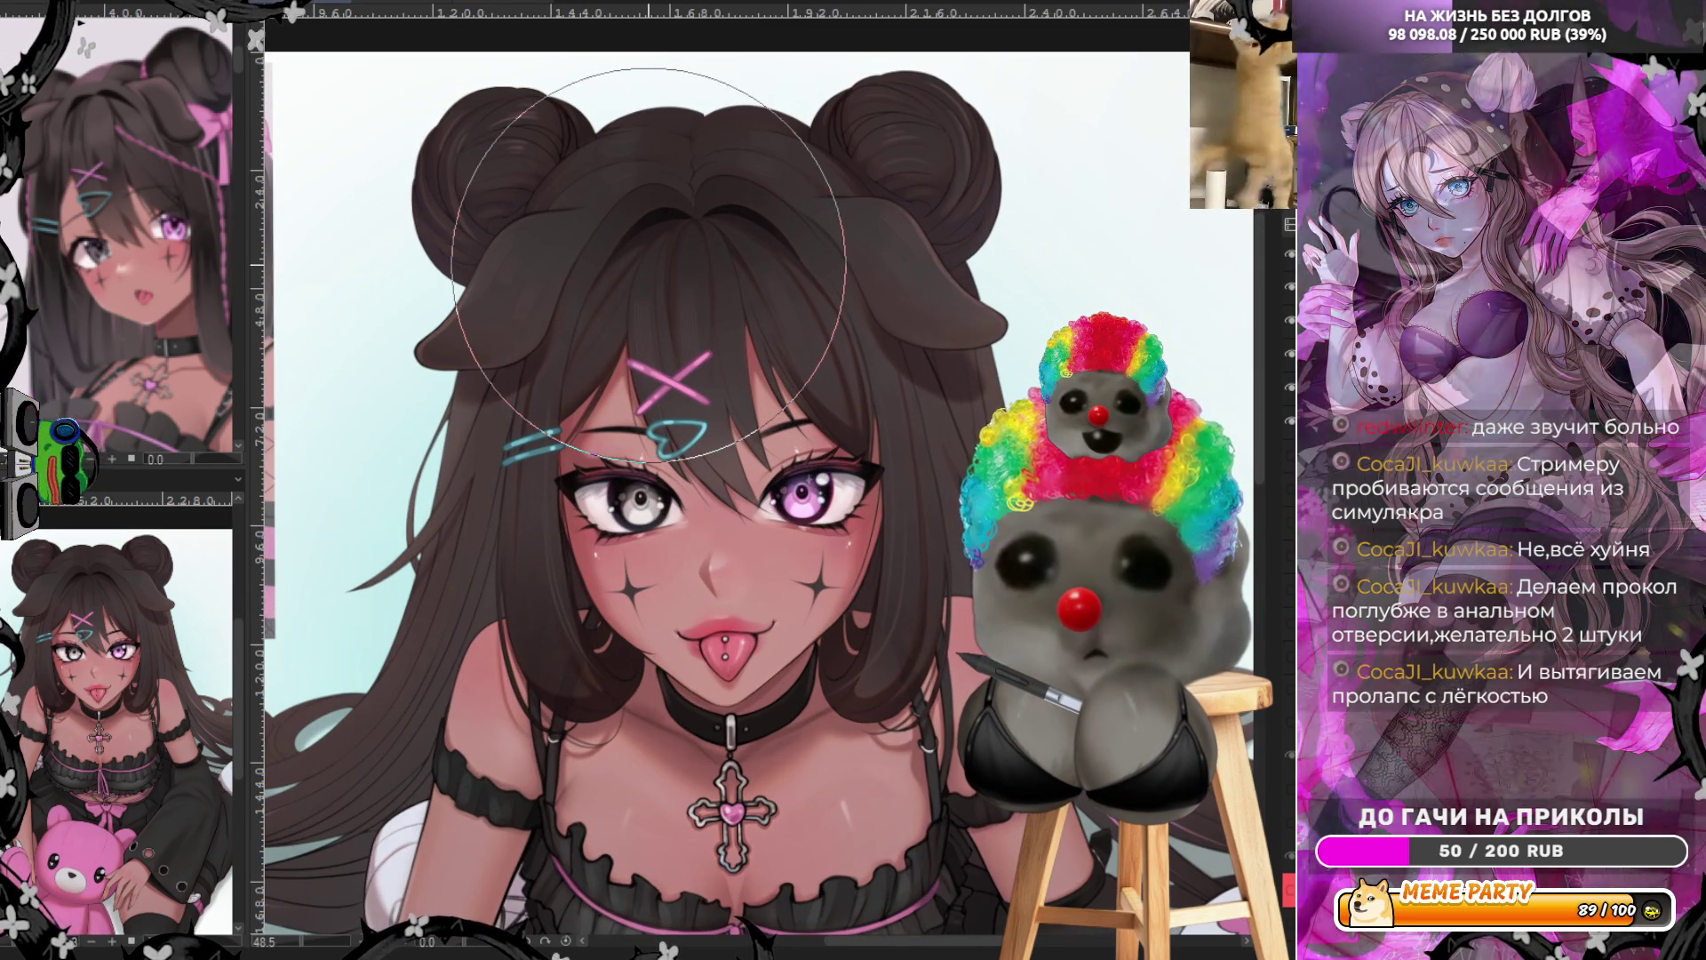
pyautogui.scroll(-3, 645, 266)
pyautogui.scroll(2, 326, 595)
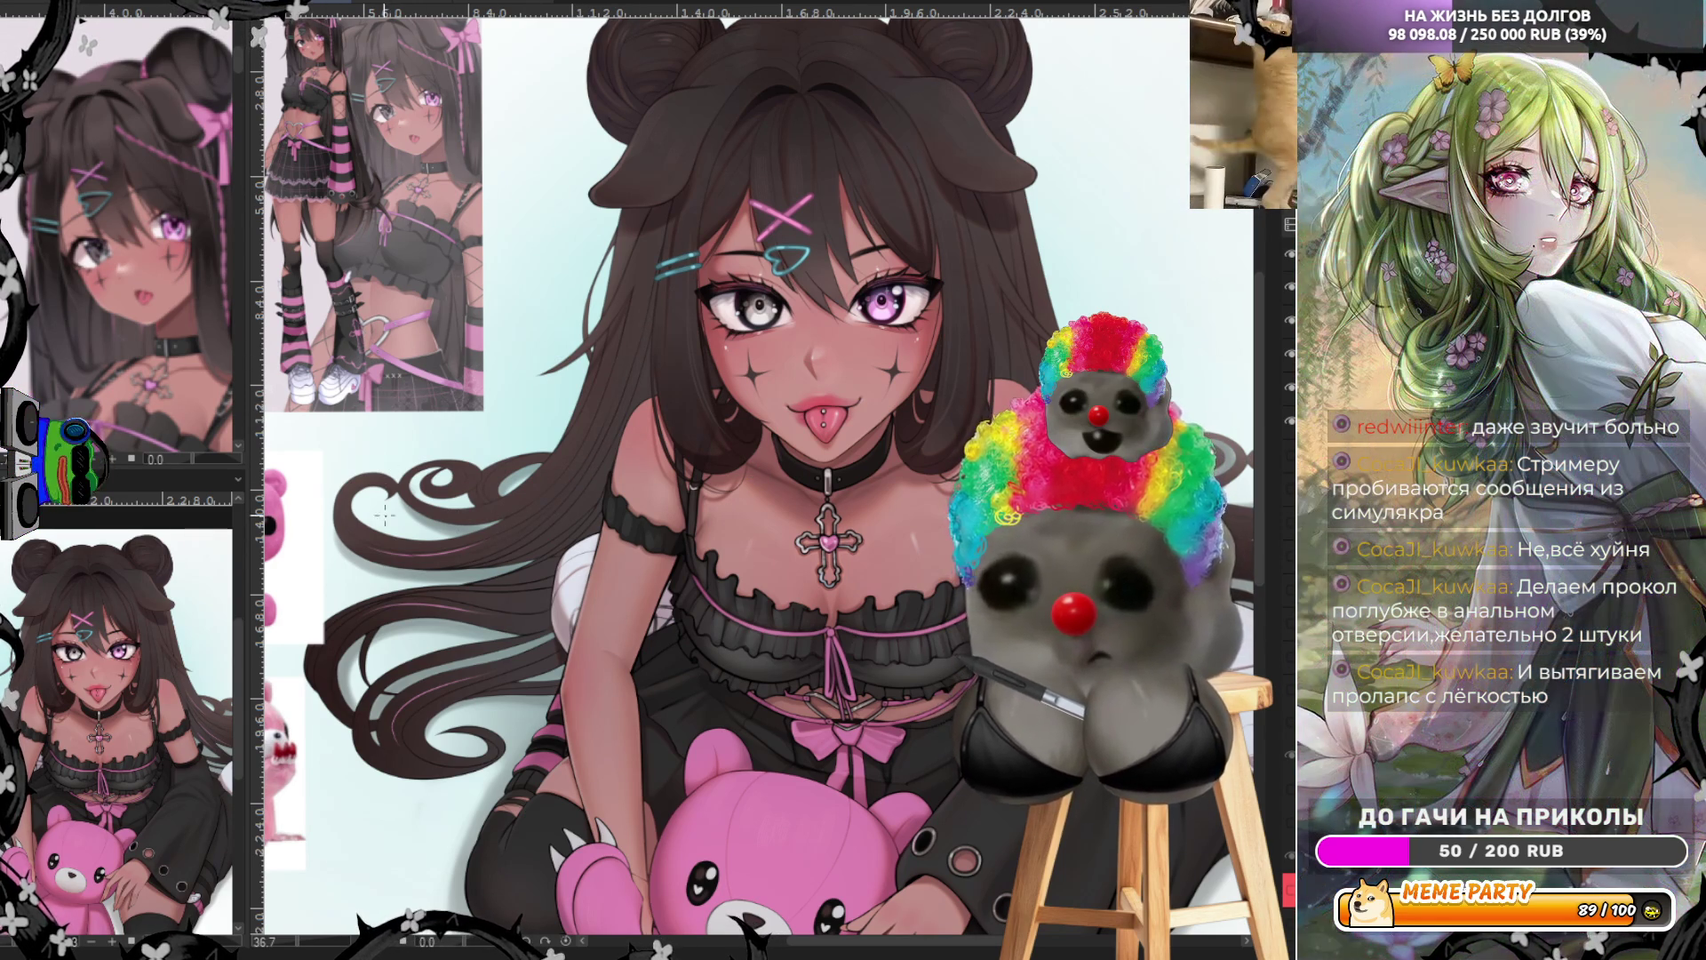
pyautogui.moveTo(418, 532)
pyautogui.mouseDown()
pyautogui.moveTo(380, 533)
pyautogui.moveTo(391, 506)
pyautogui.mouseUp()
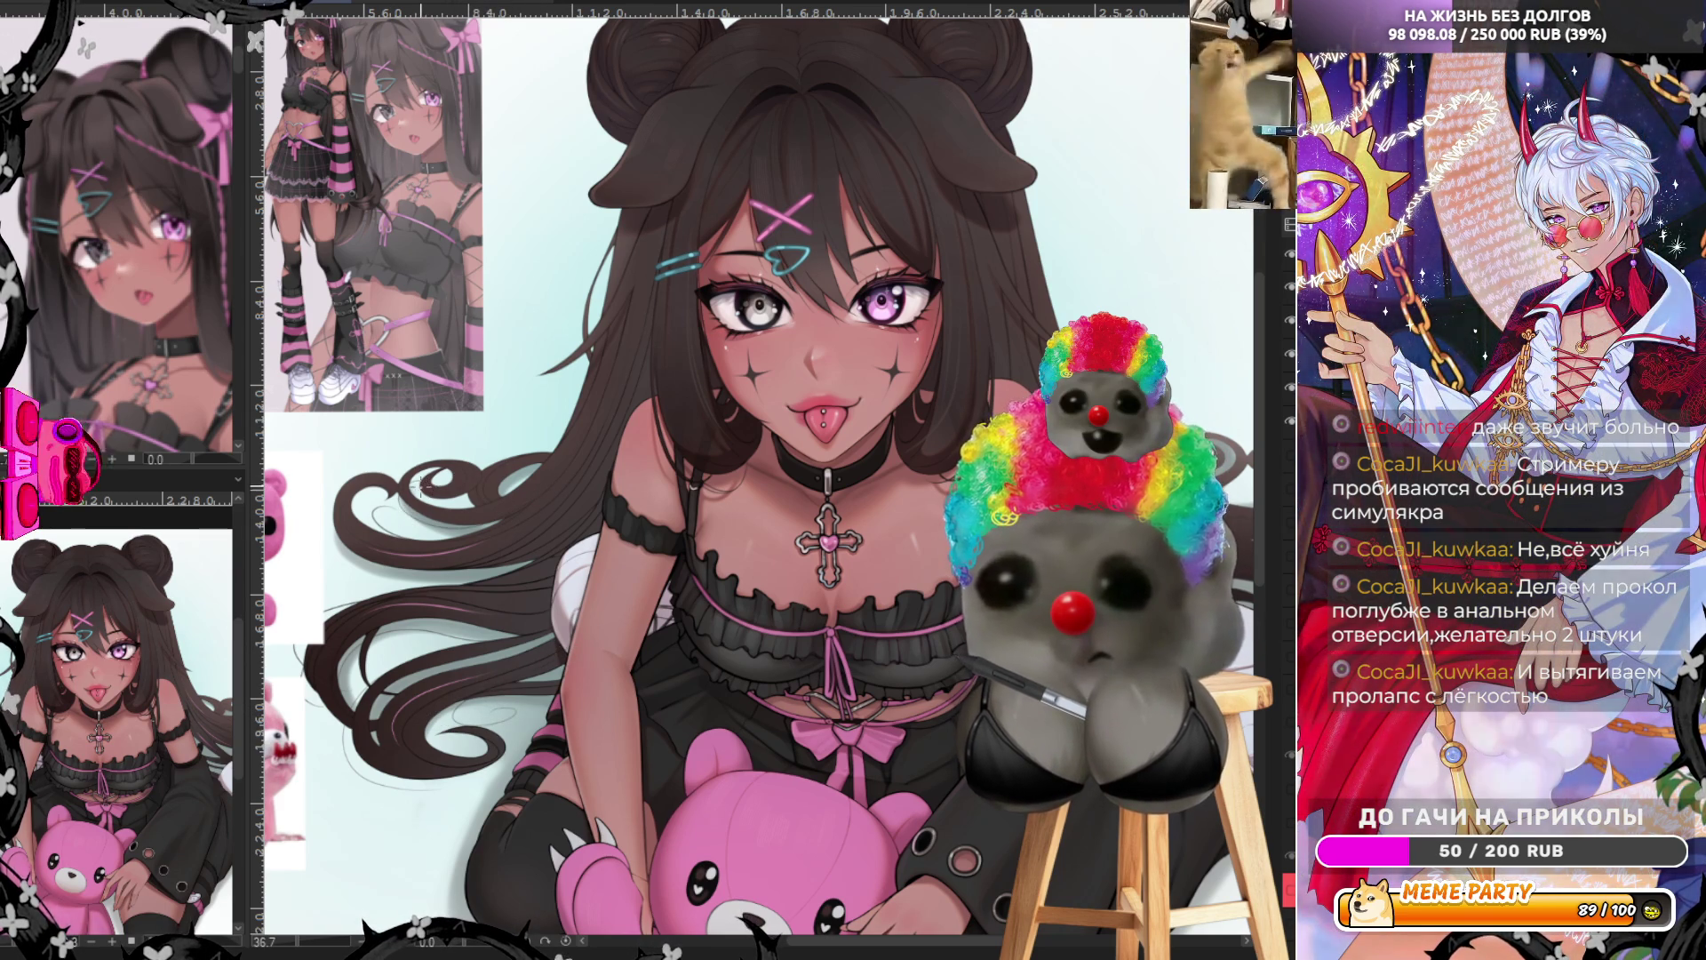
pyautogui.moveTo(1075, 327); pyautogui.dragTo(648, 310)
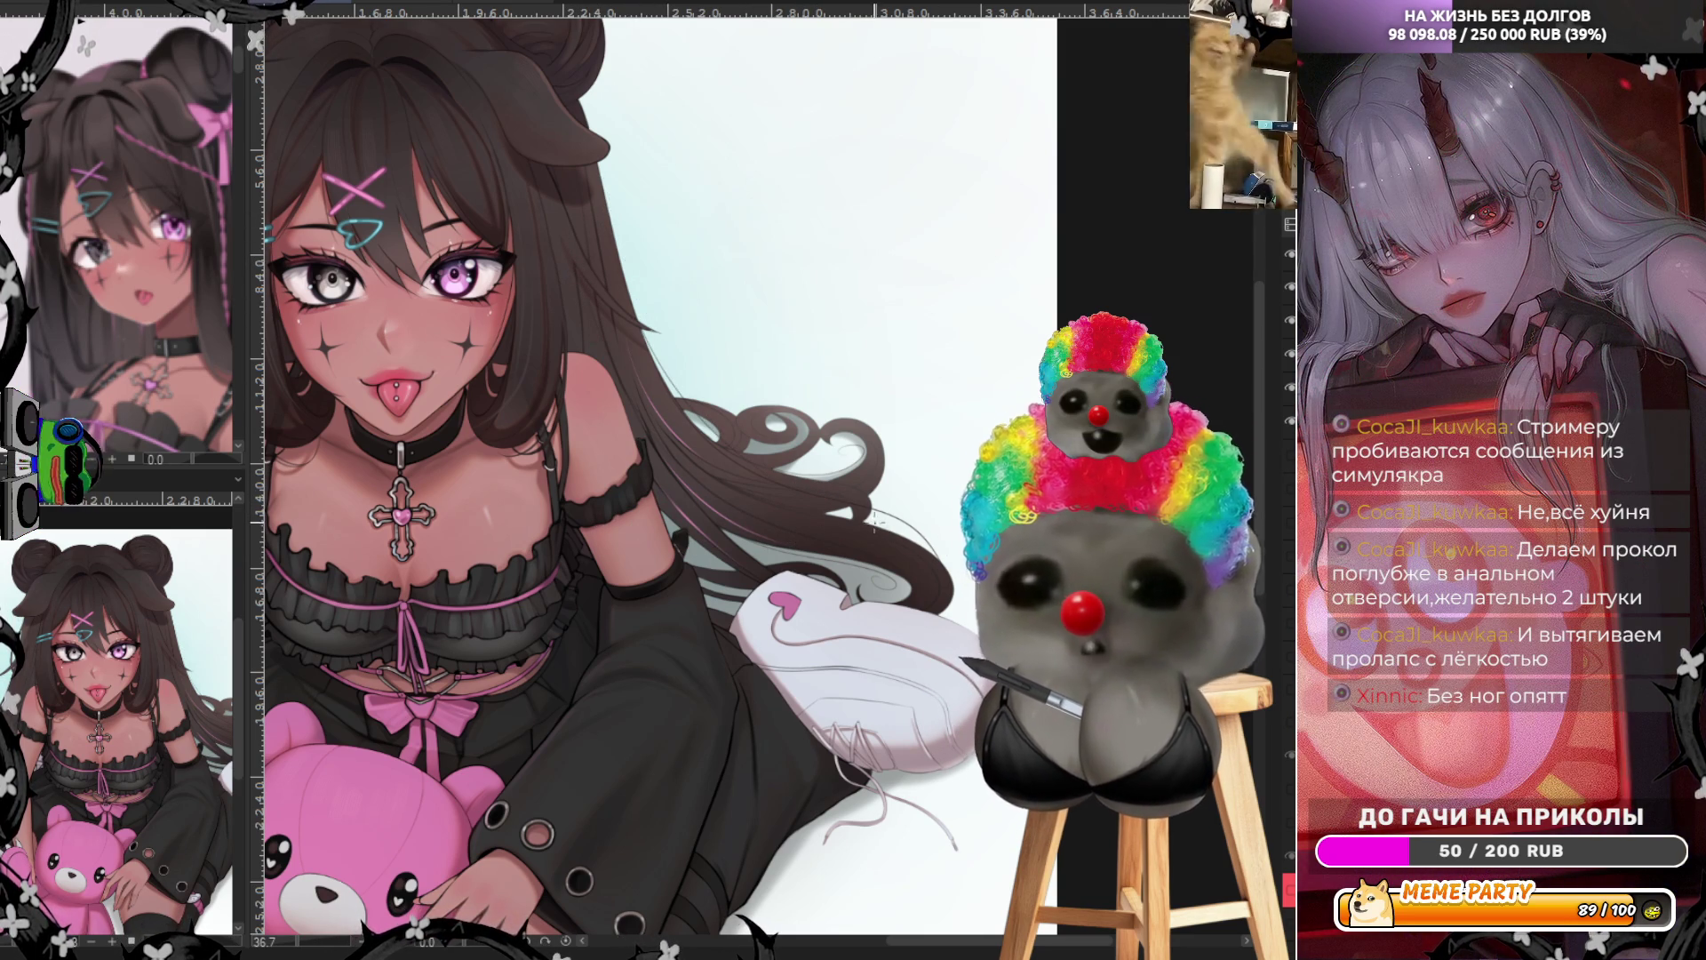
pyautogui.hotkey('ctrl', 'Tab')
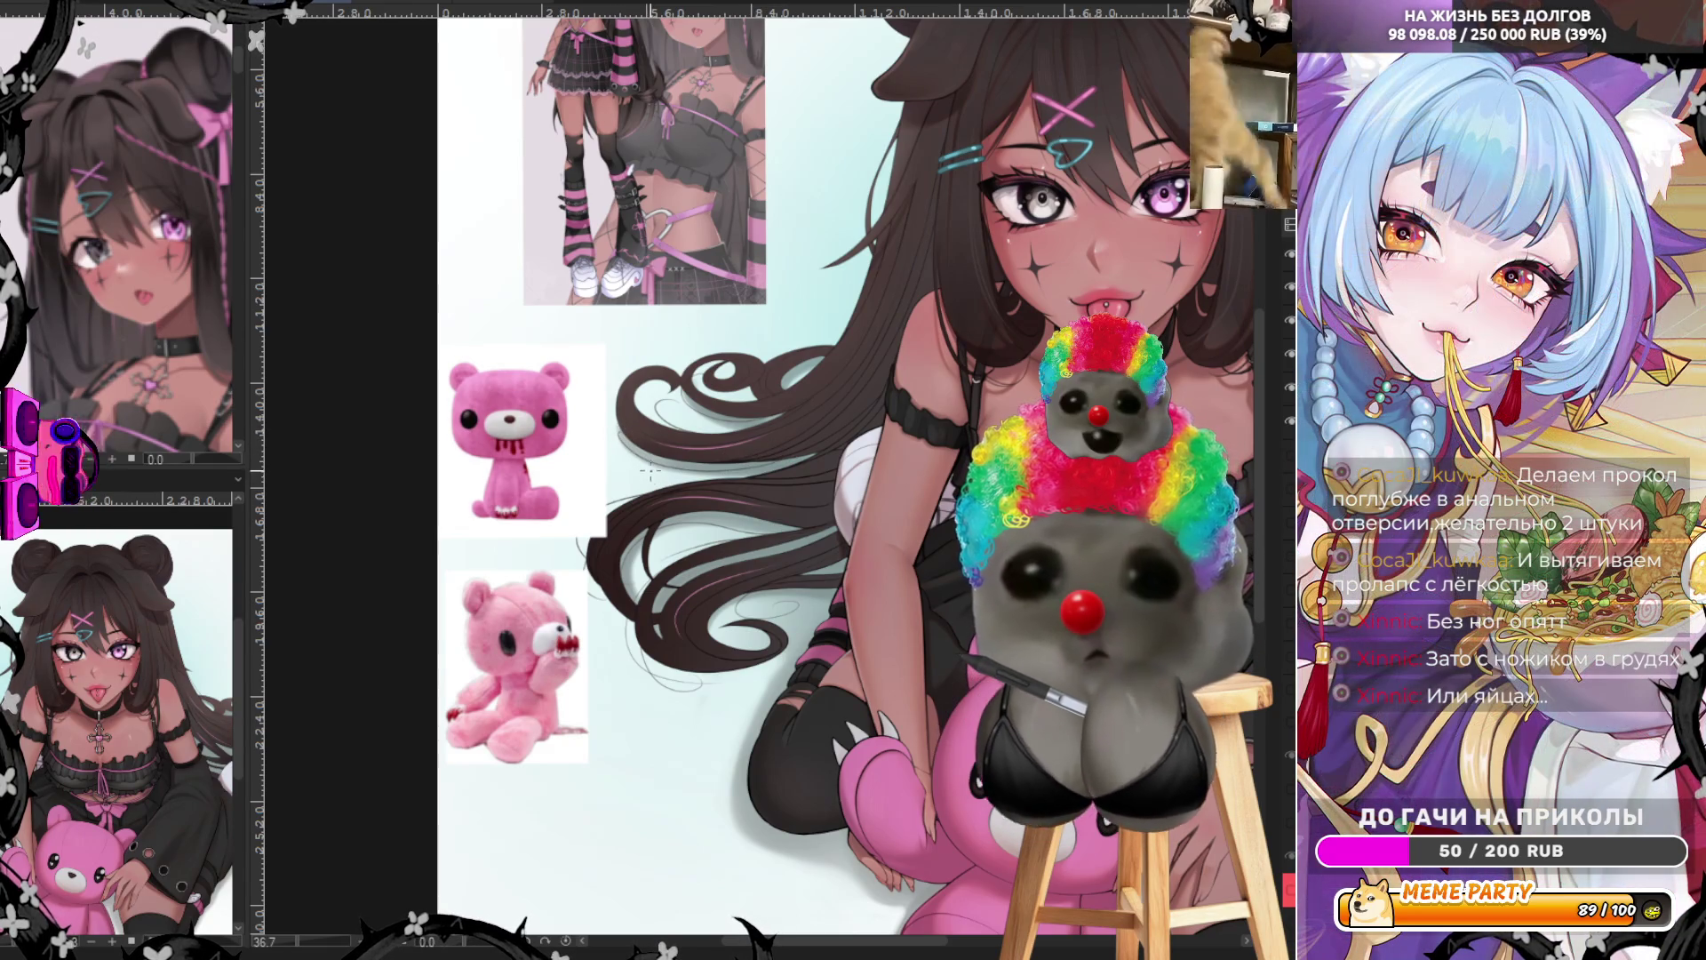
# Zoom in, centre and straighten the face and buns, then pan down to the chest and collar
pyautogui.scroll(-3, 687, 582)
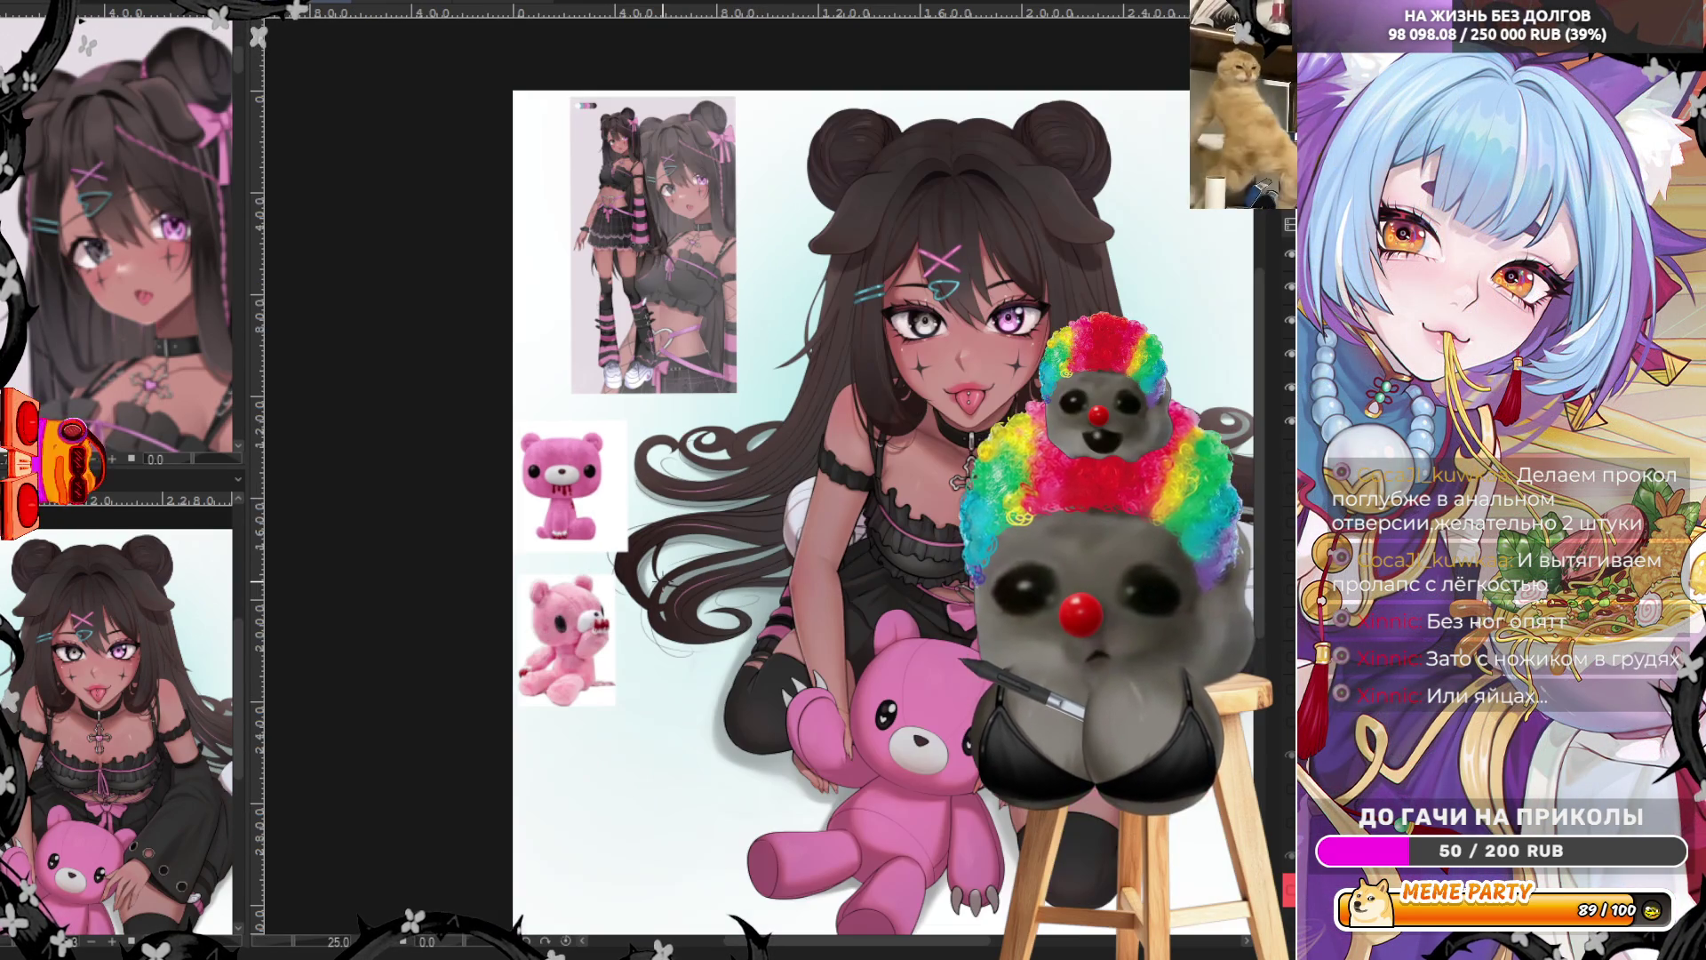
pyautogui.scroll(4, 1040, 195)
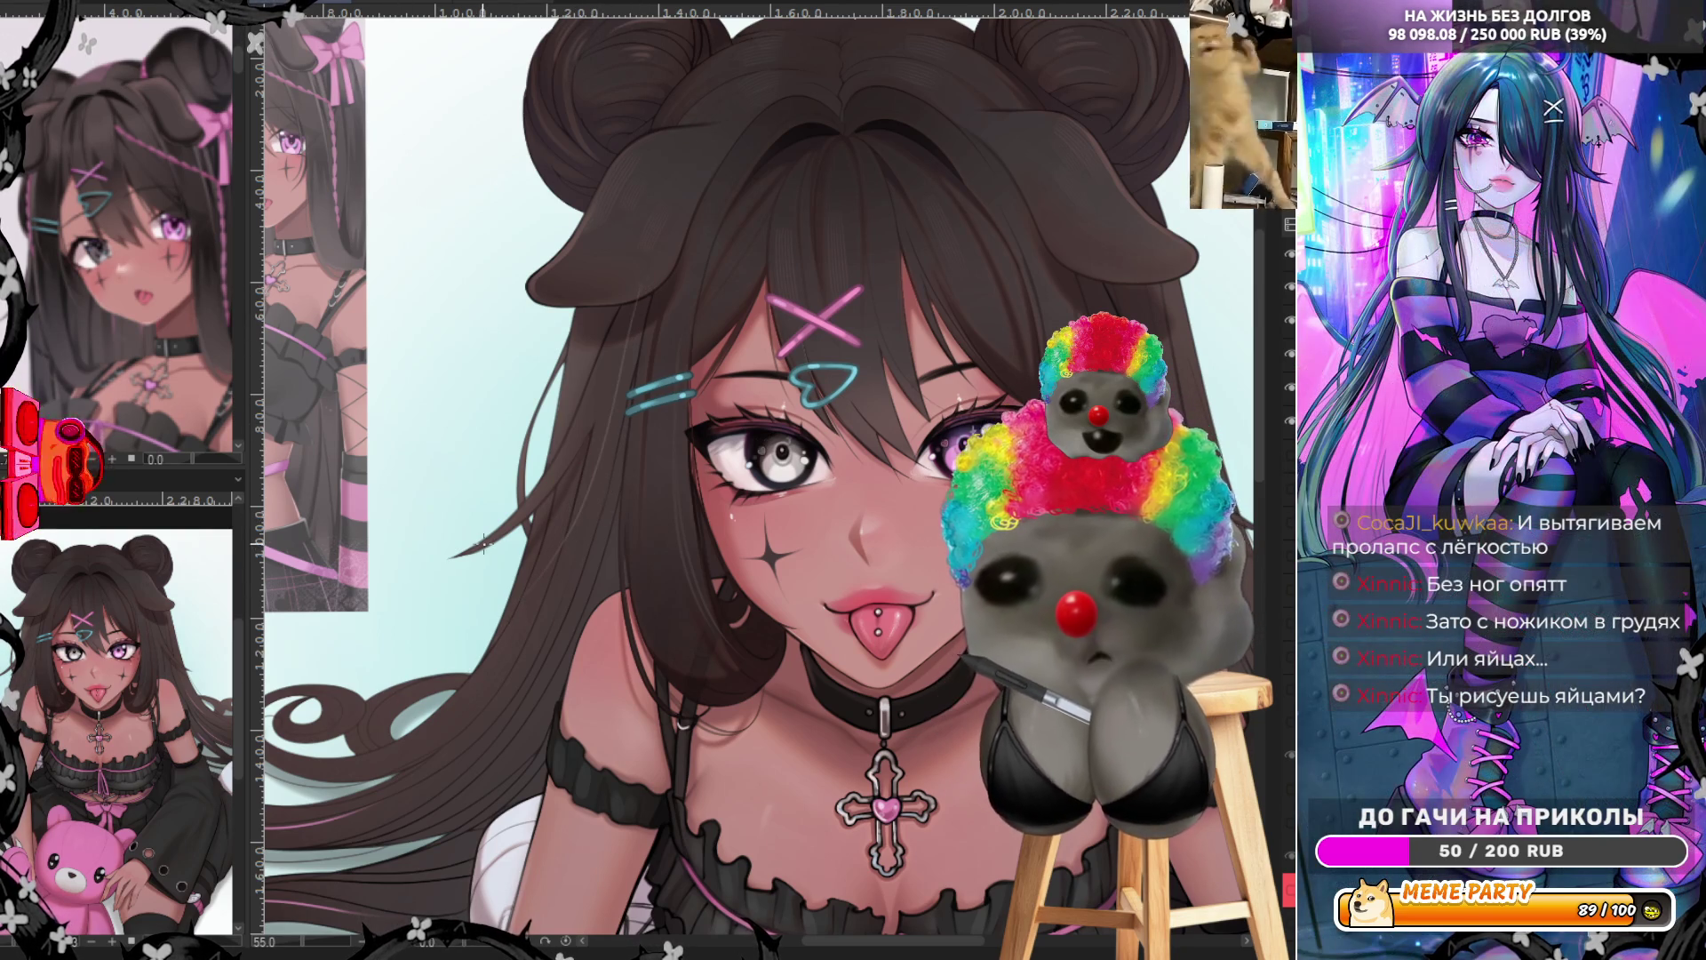
pyautogui.moveTo(699, 525)
pyautogui.mouseDown()
pyautogui.moveTo(532, 529)
pyautogui.moveTo(567, 405)
pyautogui.mouseUp()
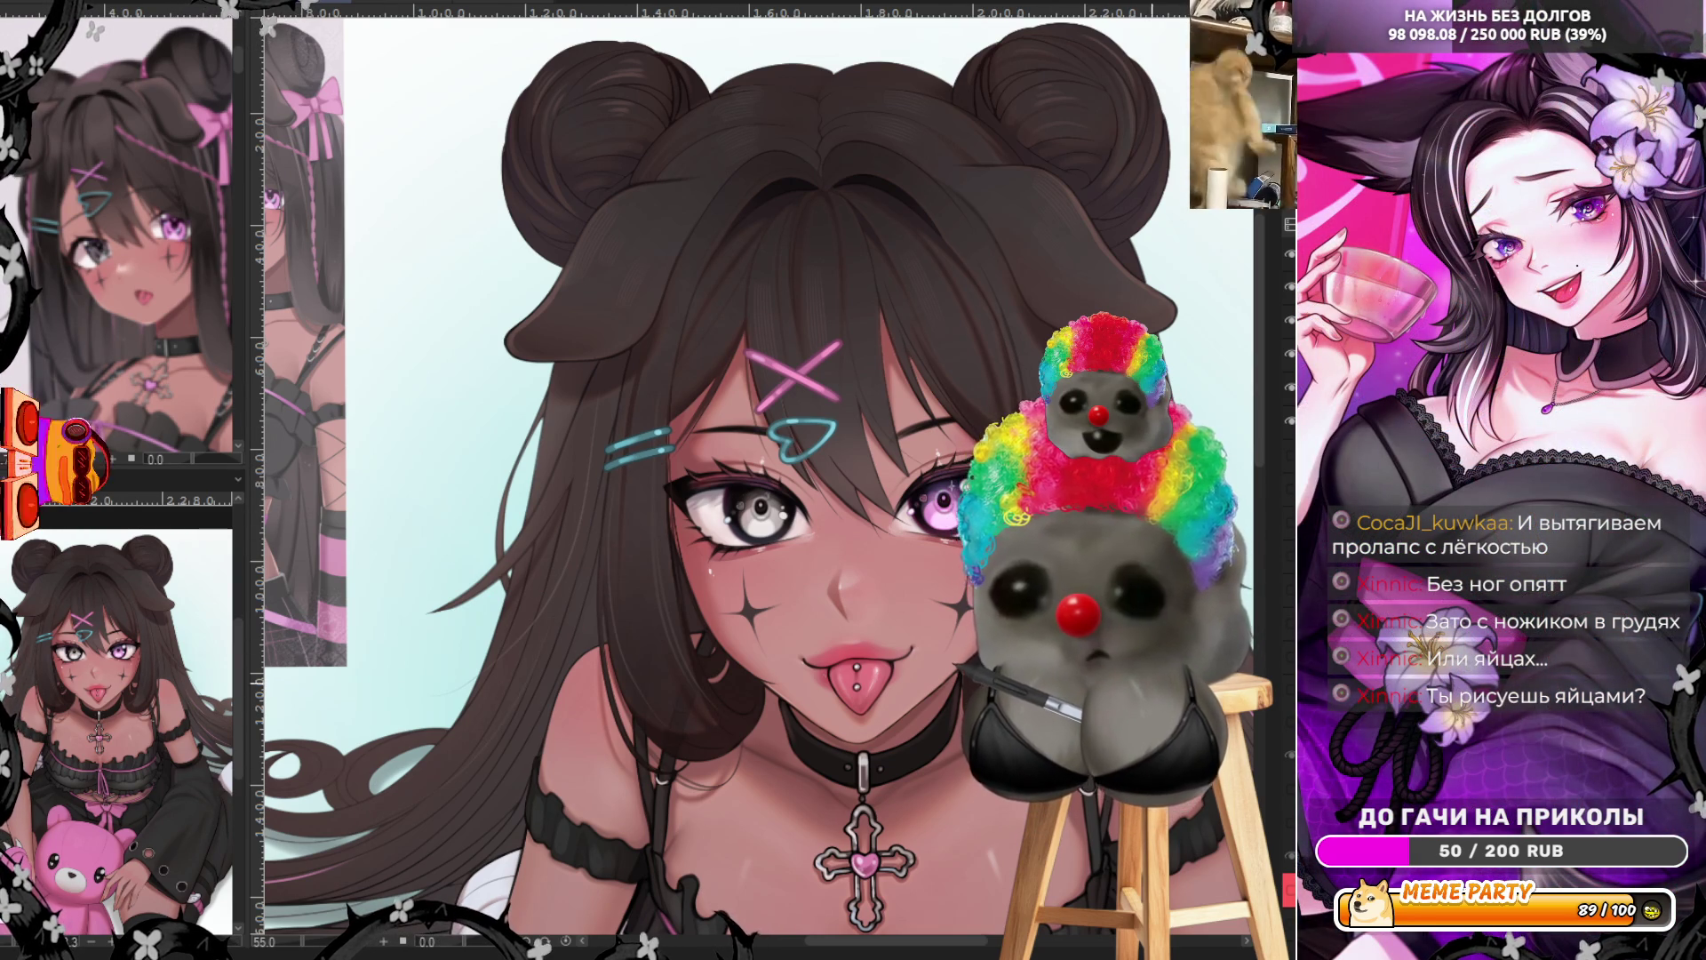
pyautogui.scroll(-3, 916, 619)
pyautogui.hscroll(5, 917, 619)
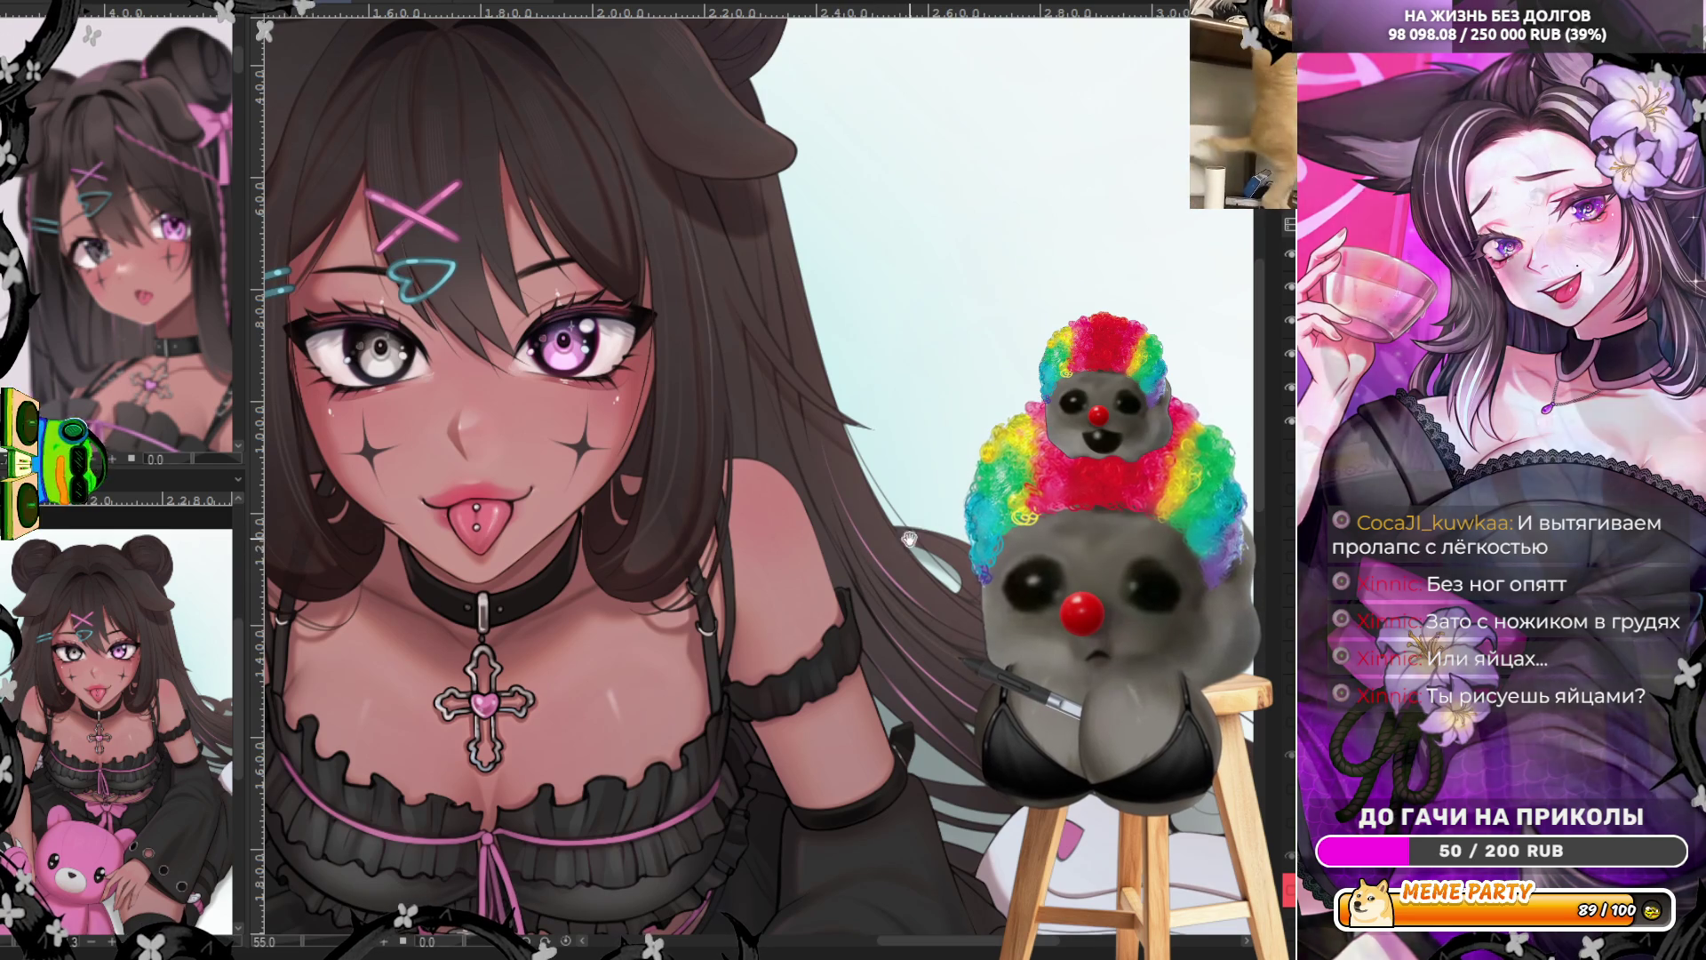
pyautogui.scroll(5, 729, 338)
pyautogui.hscroll(-4, 729, 338)
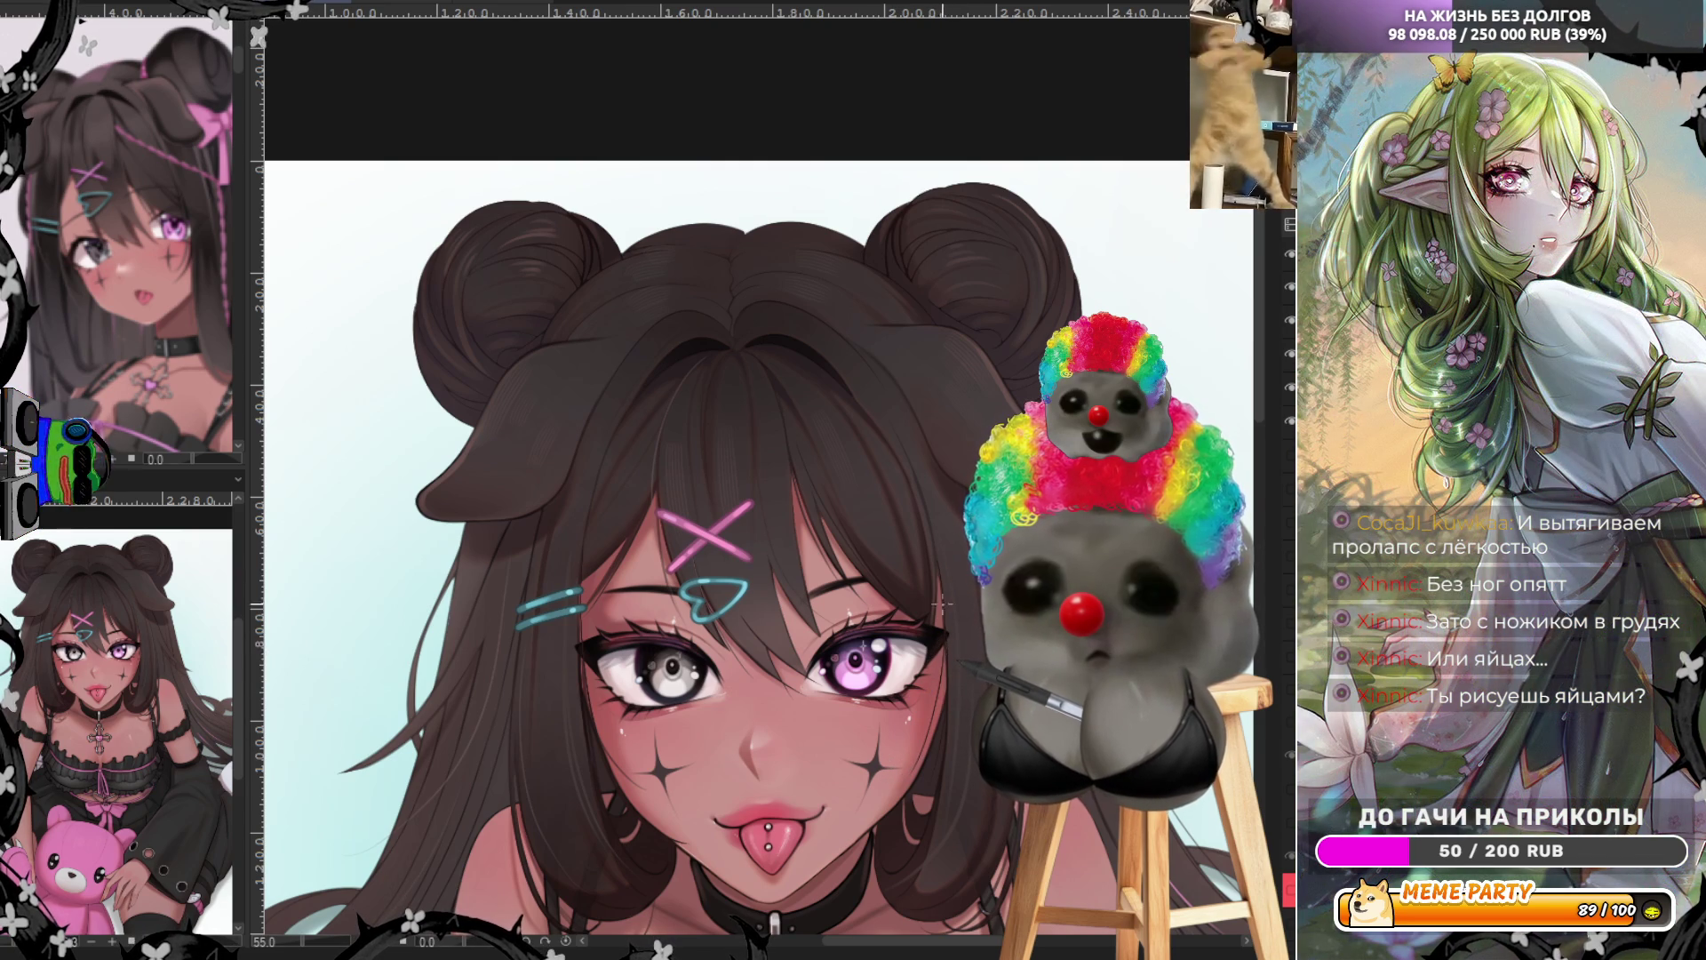
pyautogui.moveTo(510, 731)
pyautogui.mouseDown()
pyautogui.moveTo(634, 582)
pyautogui.moveTo(637, 496)
pyautogui.mouseUp()
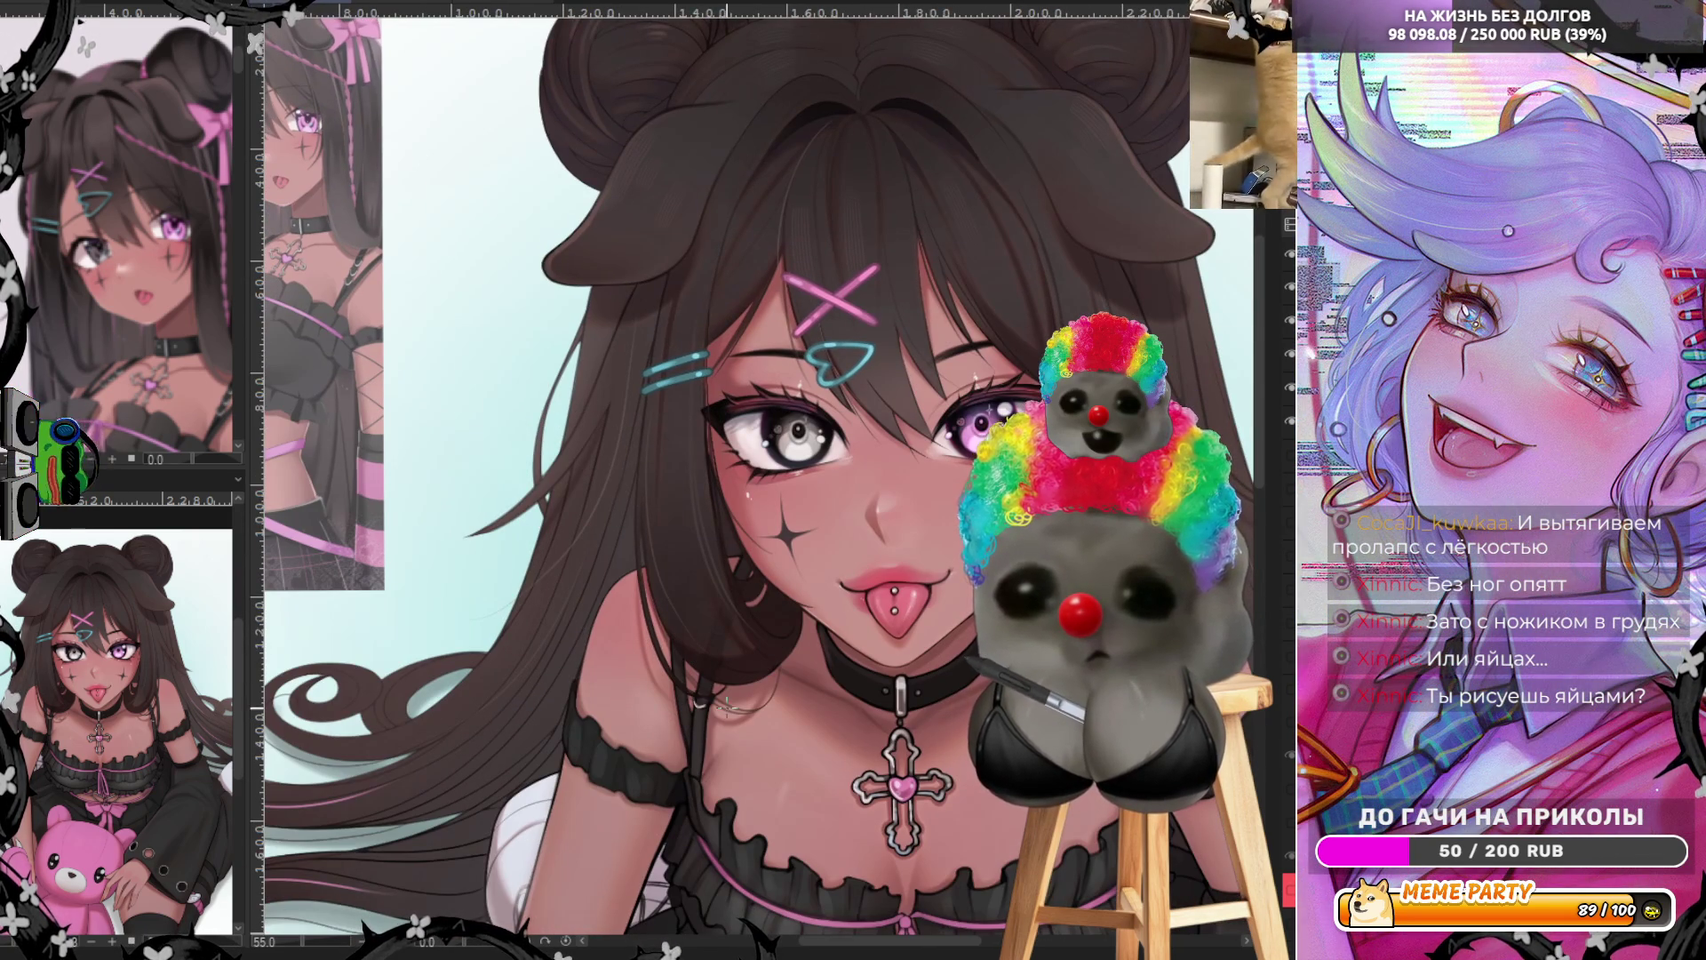
pyautogui.moveTo(811, 714)
pyautogui.mouseDown()
pyautogui.moveTo(744, 722)
pyautogui.moveTo(550, 668)
pyautogui.mouseUp()
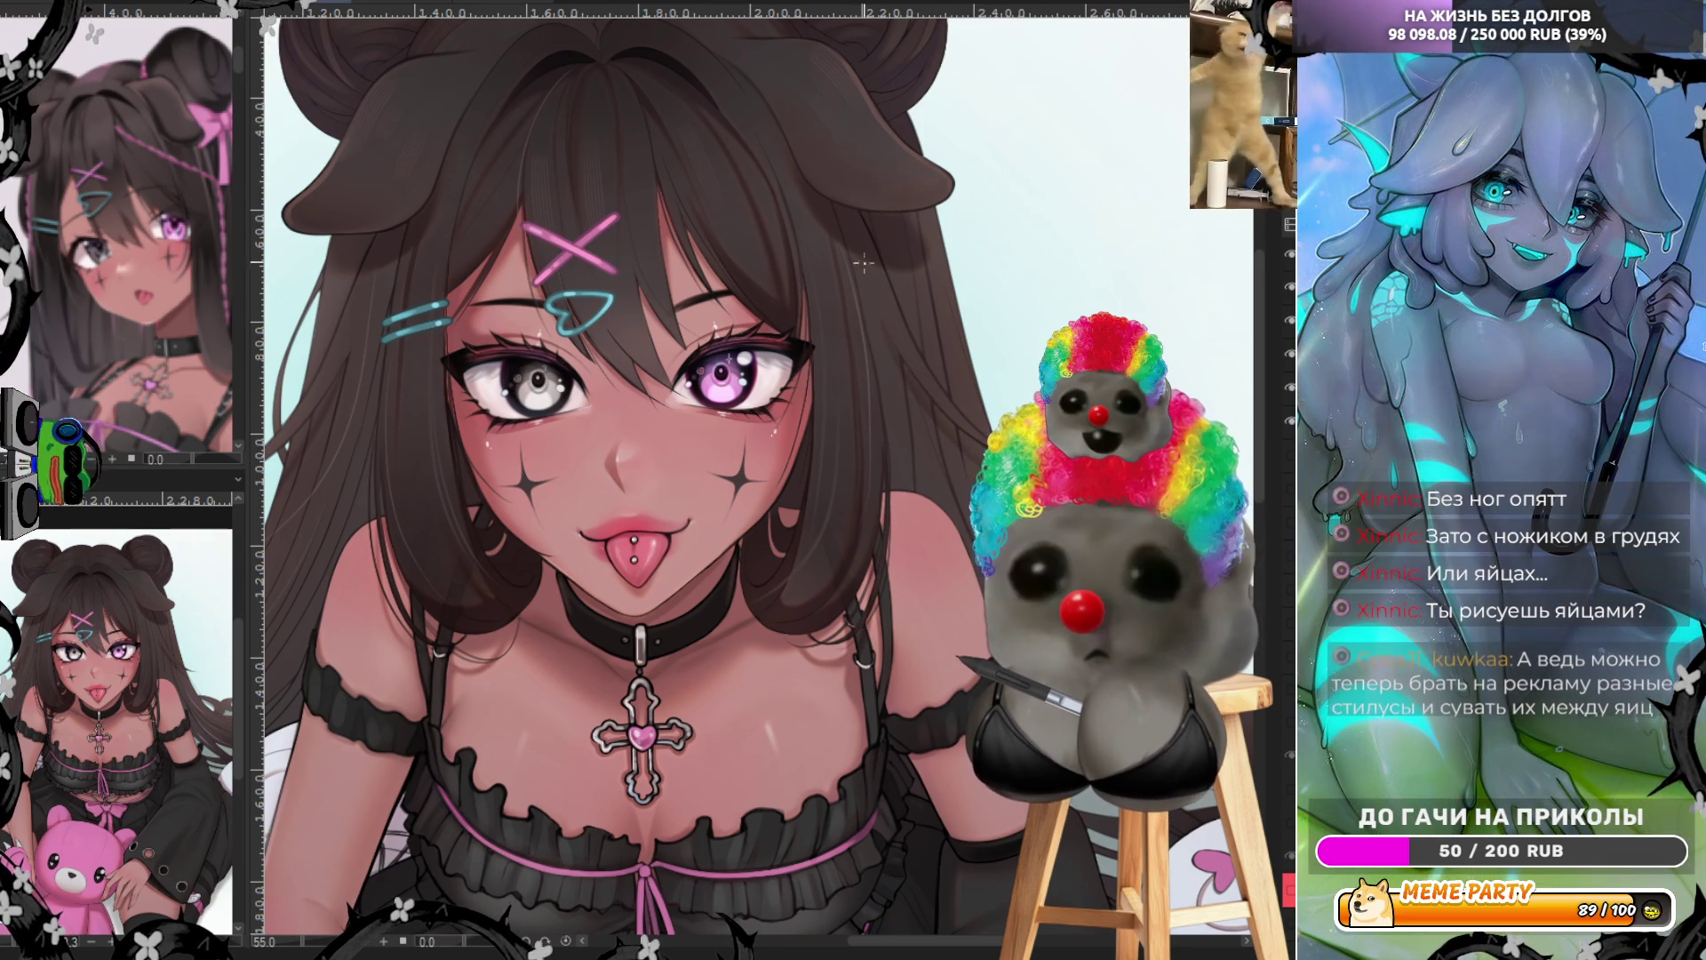
pyautogui.hscroll(-5, 990, 384)
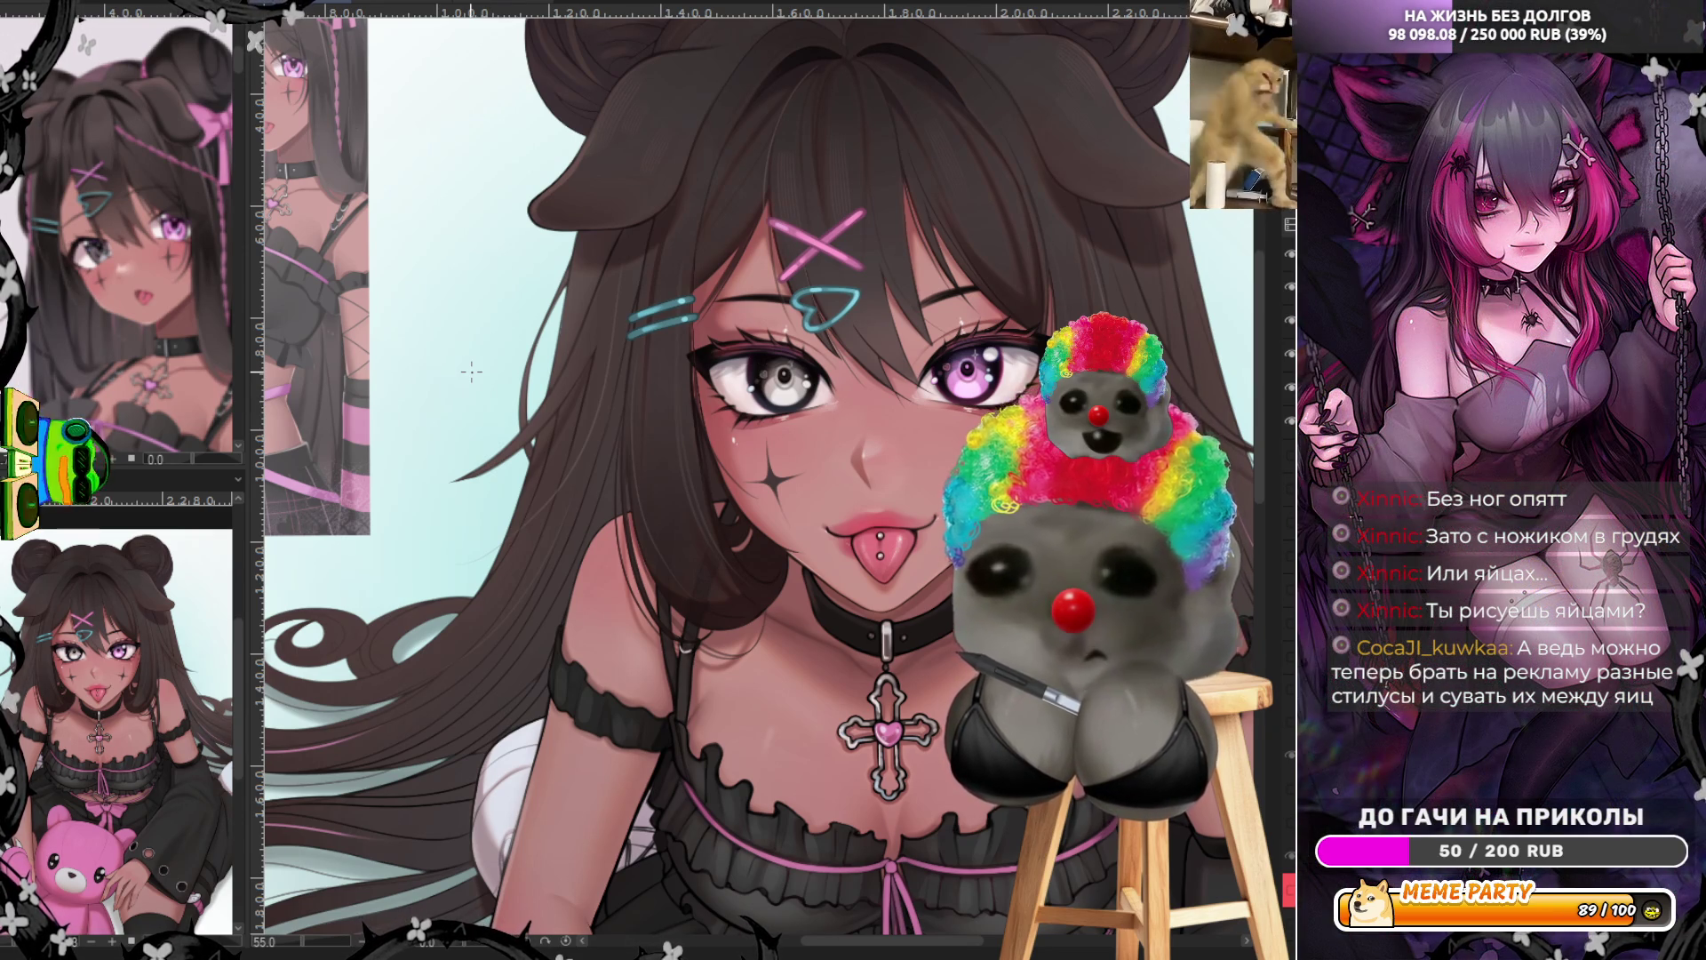
pyautogui.hscroll(-6, 471, 371)
pyautogui.scroll(-3, 712, 576)
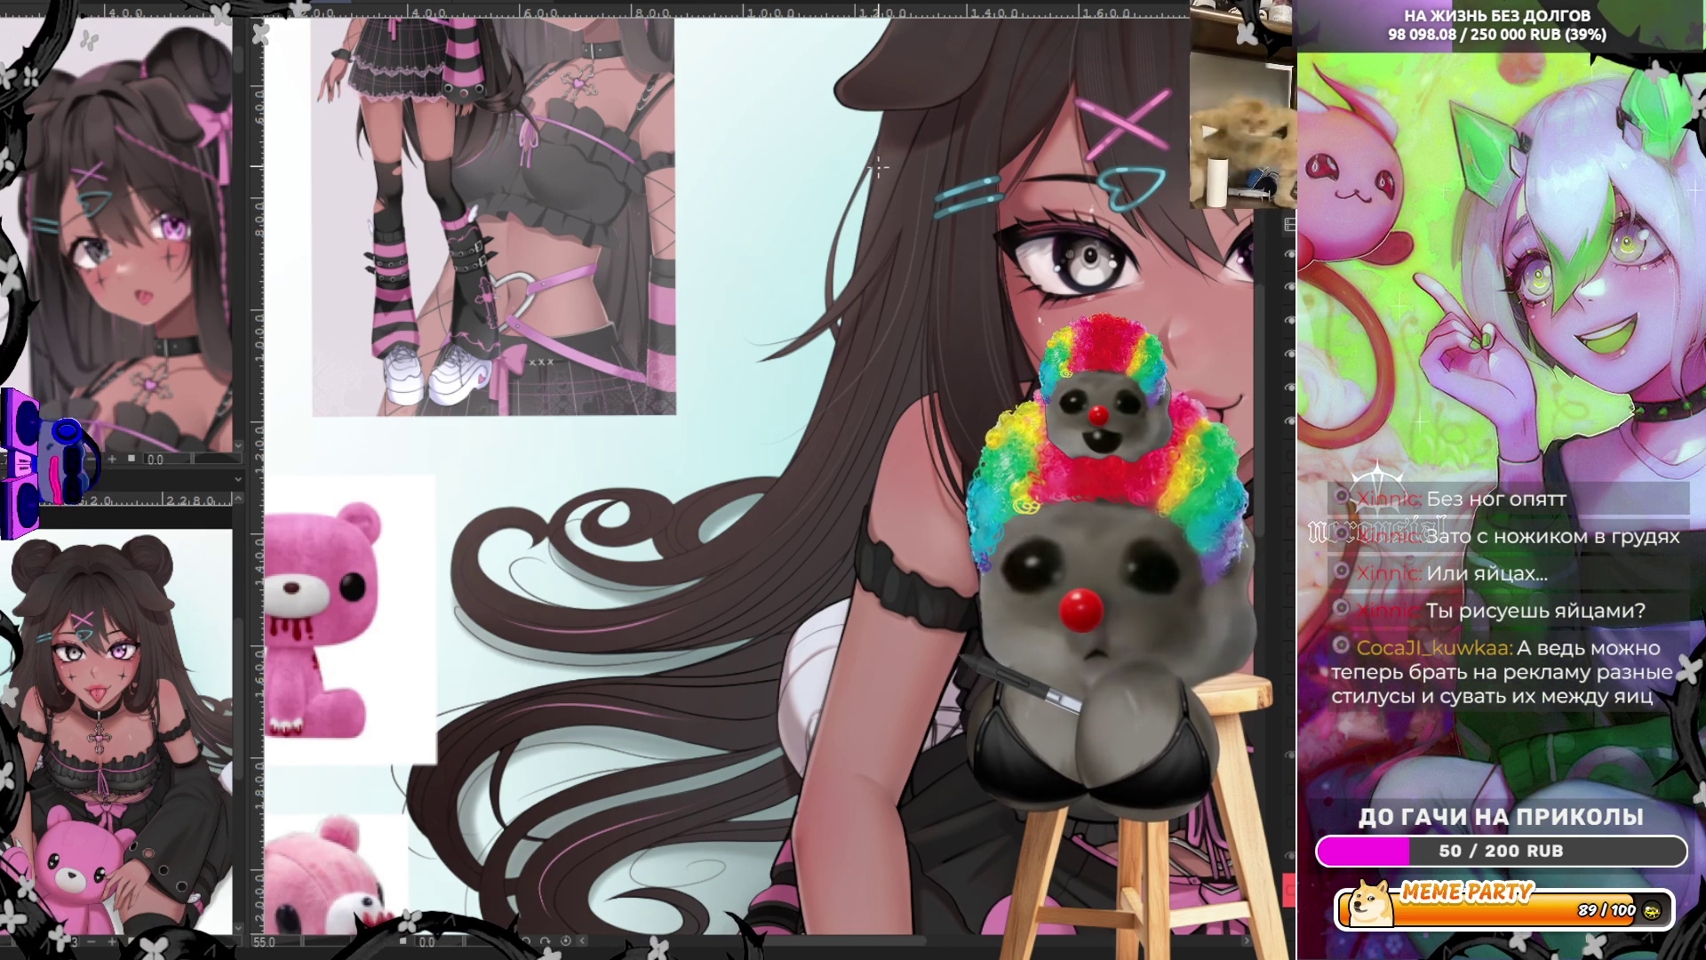
pyautogui.moveTo(914, 137); pyautogui.dragTo(797, 464)
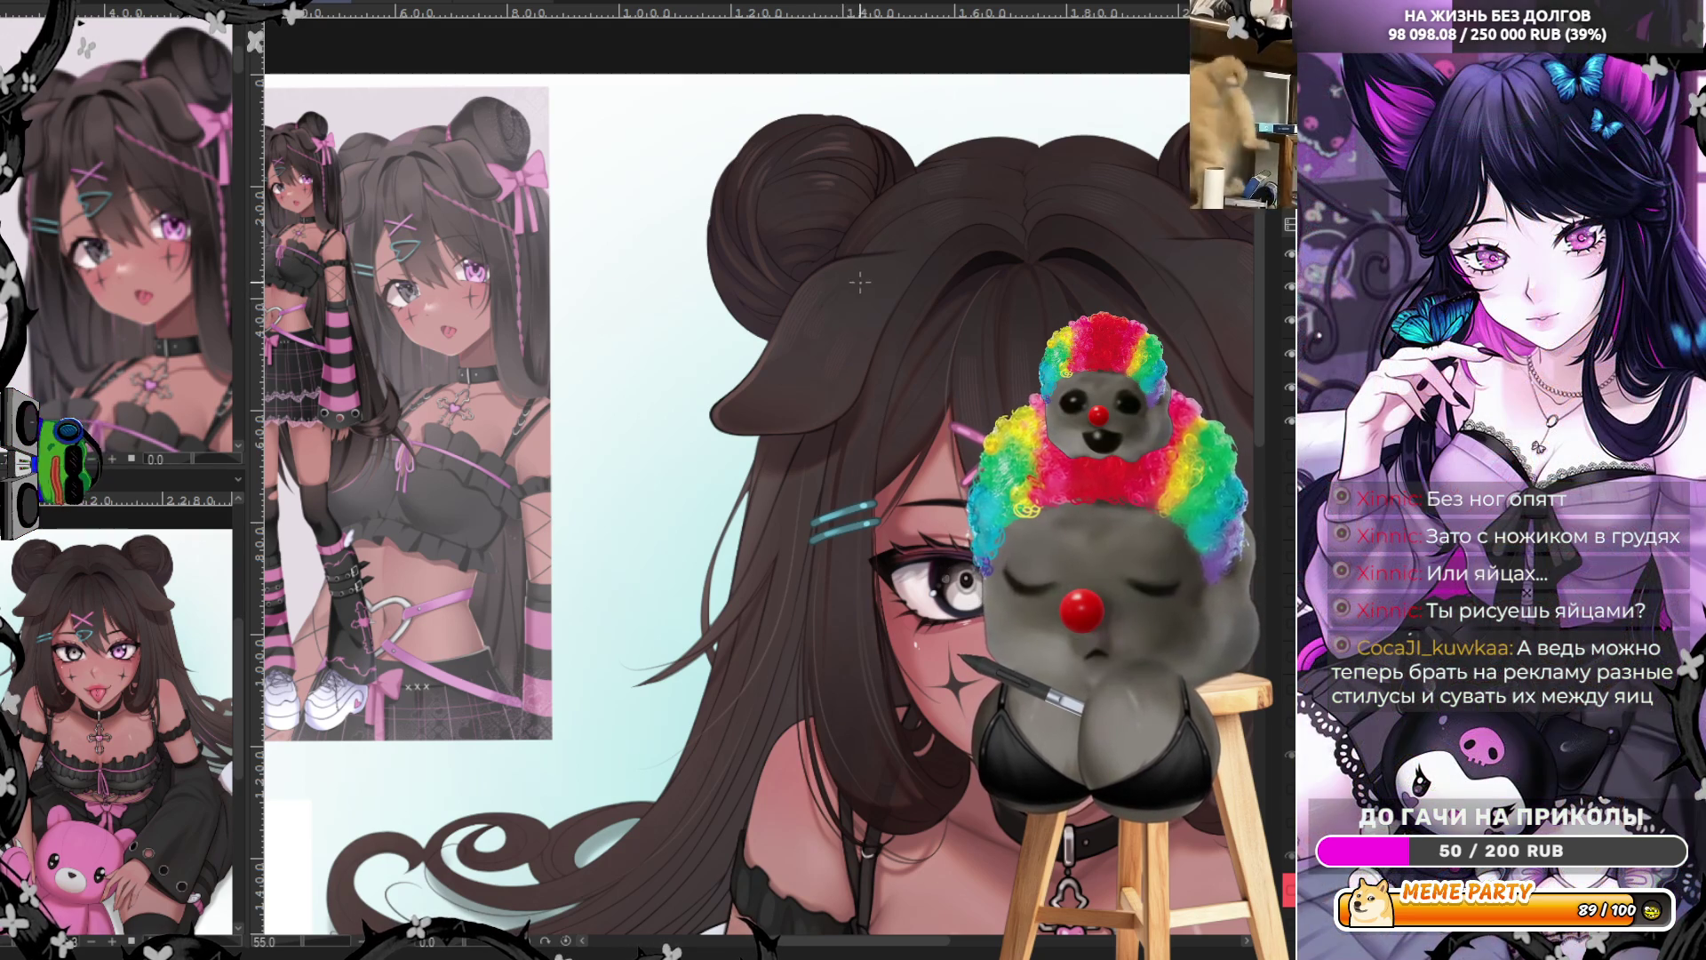
pyautogui.moveTo(863, 294); pyautogui.dragTo(525, 382)
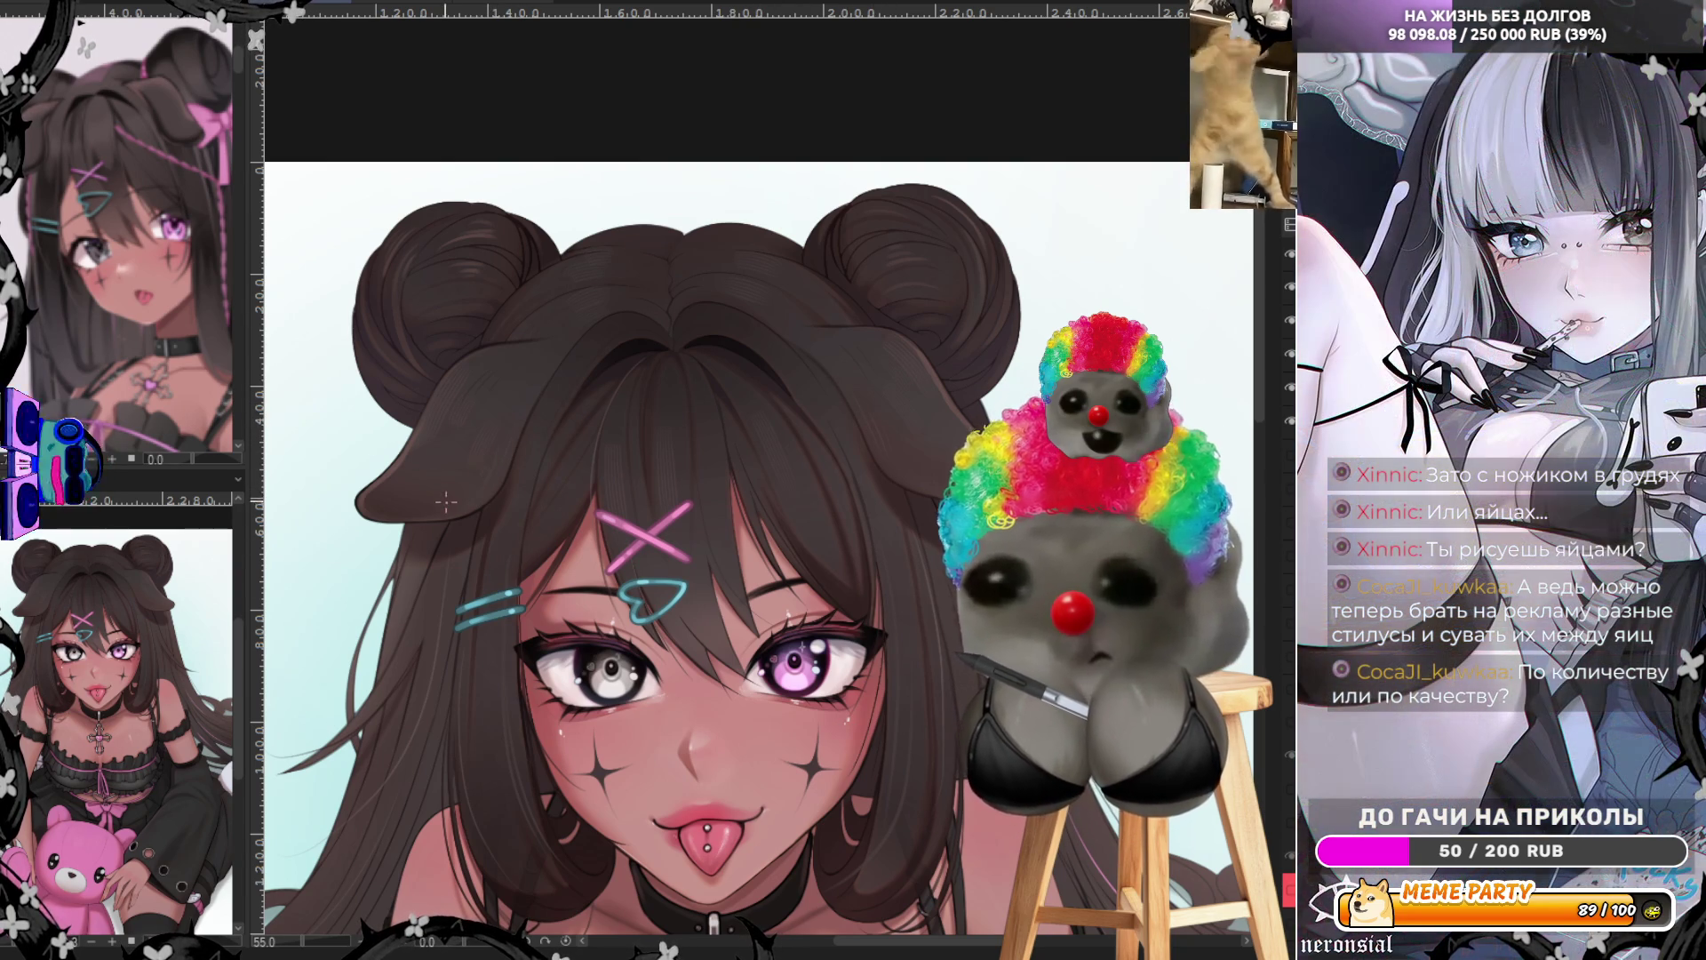
pyautogui.scroll(-4, 386, 532)
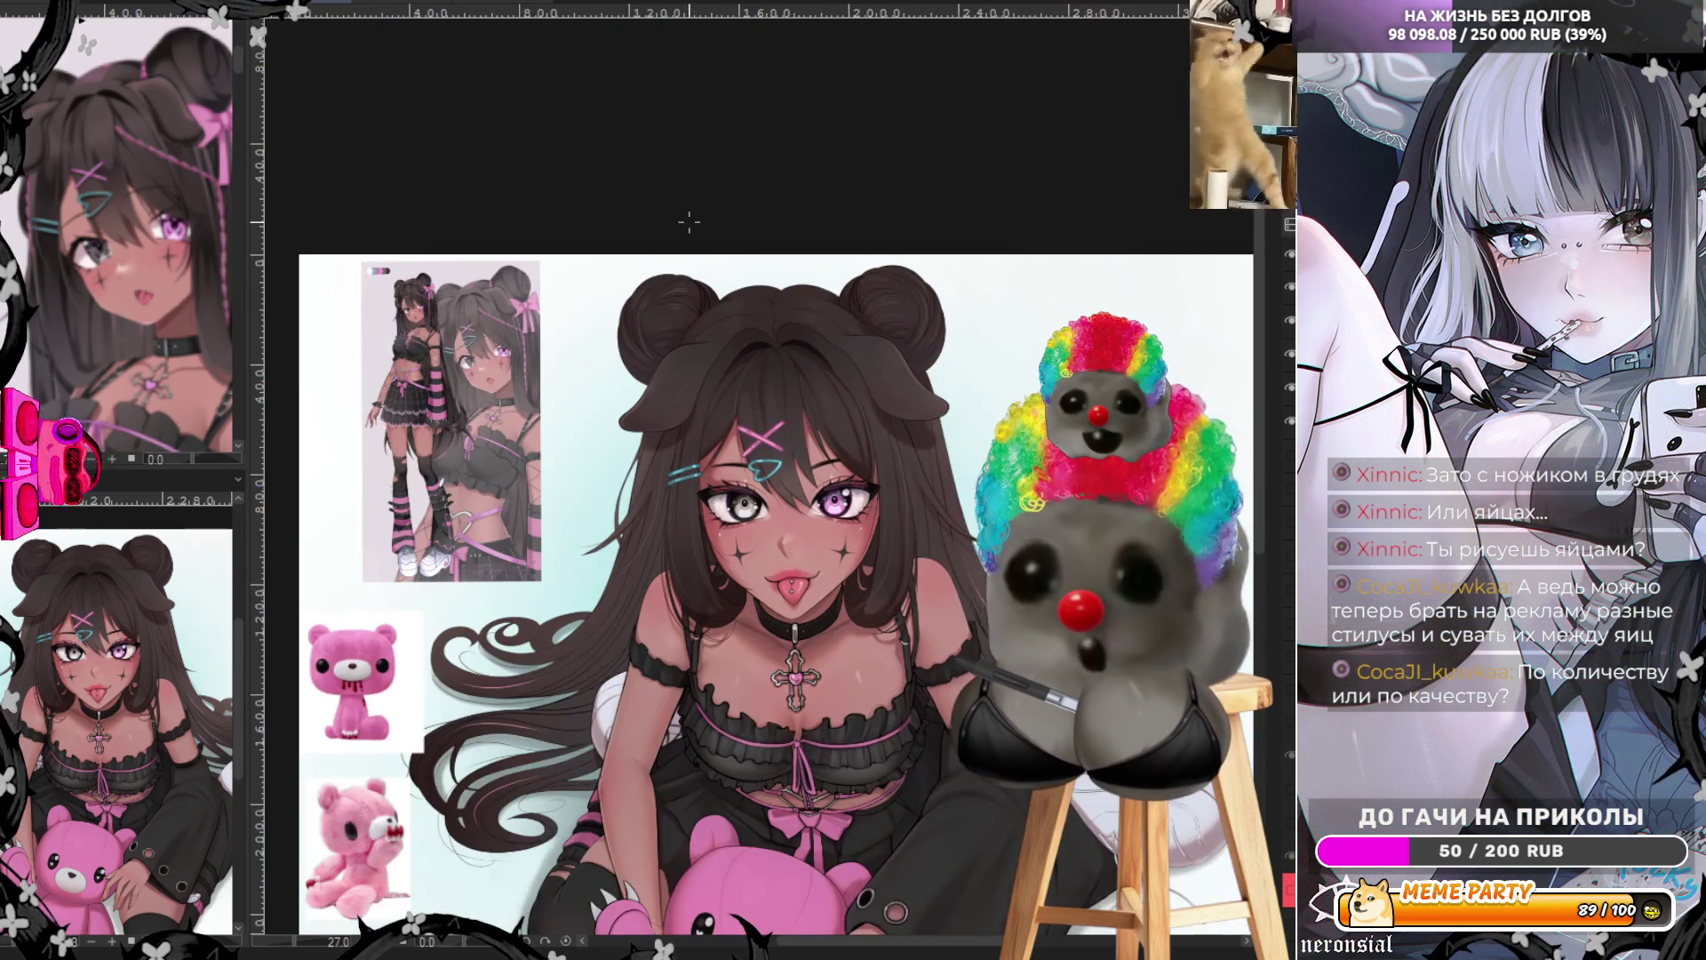
pyautogui.scroll(3, 817, 355)
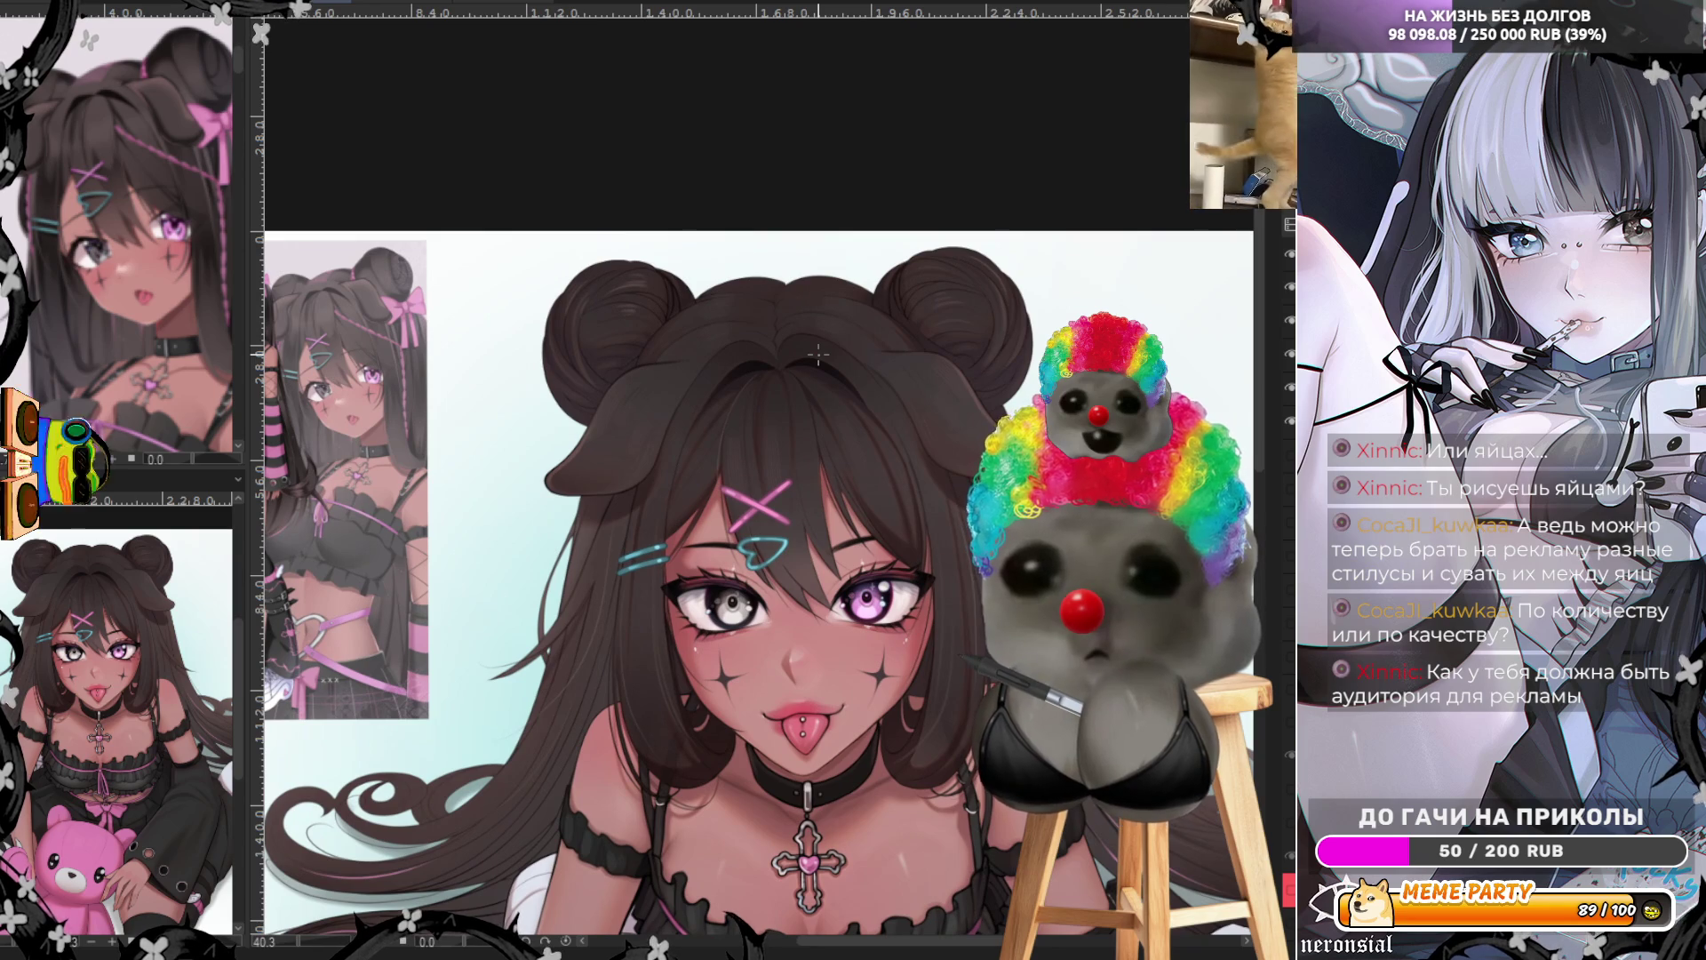
pyautogui.scroll(5, 818, 356)
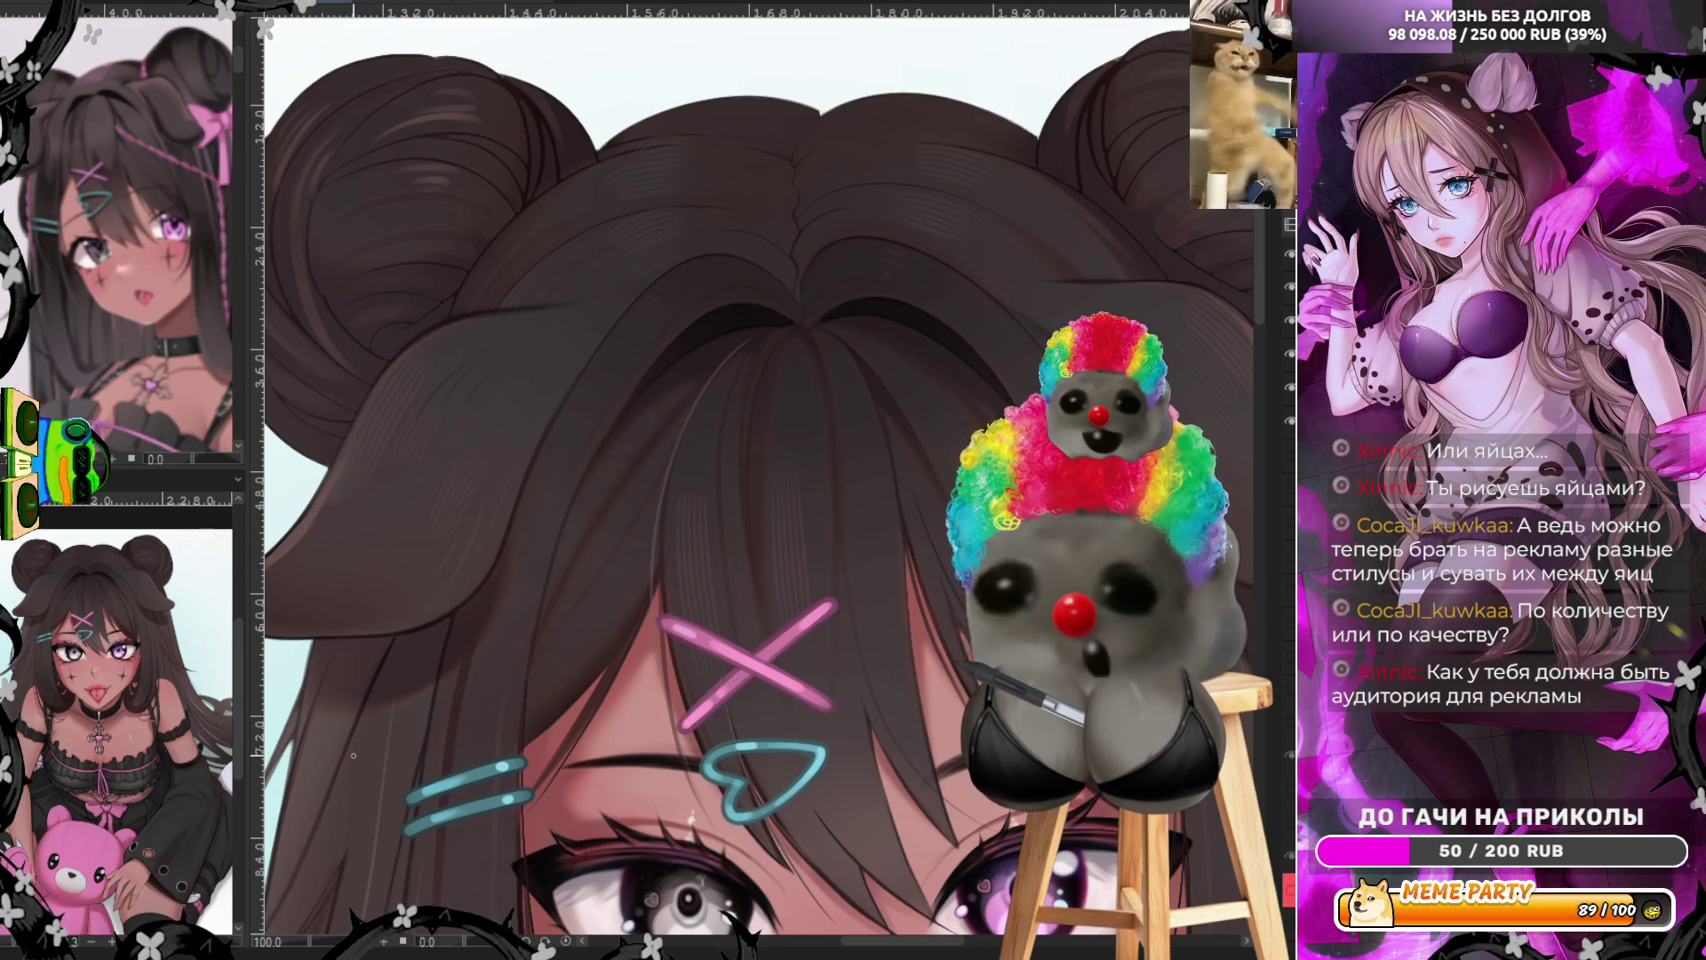
pyautogui.scroll(-2, 697, 418)
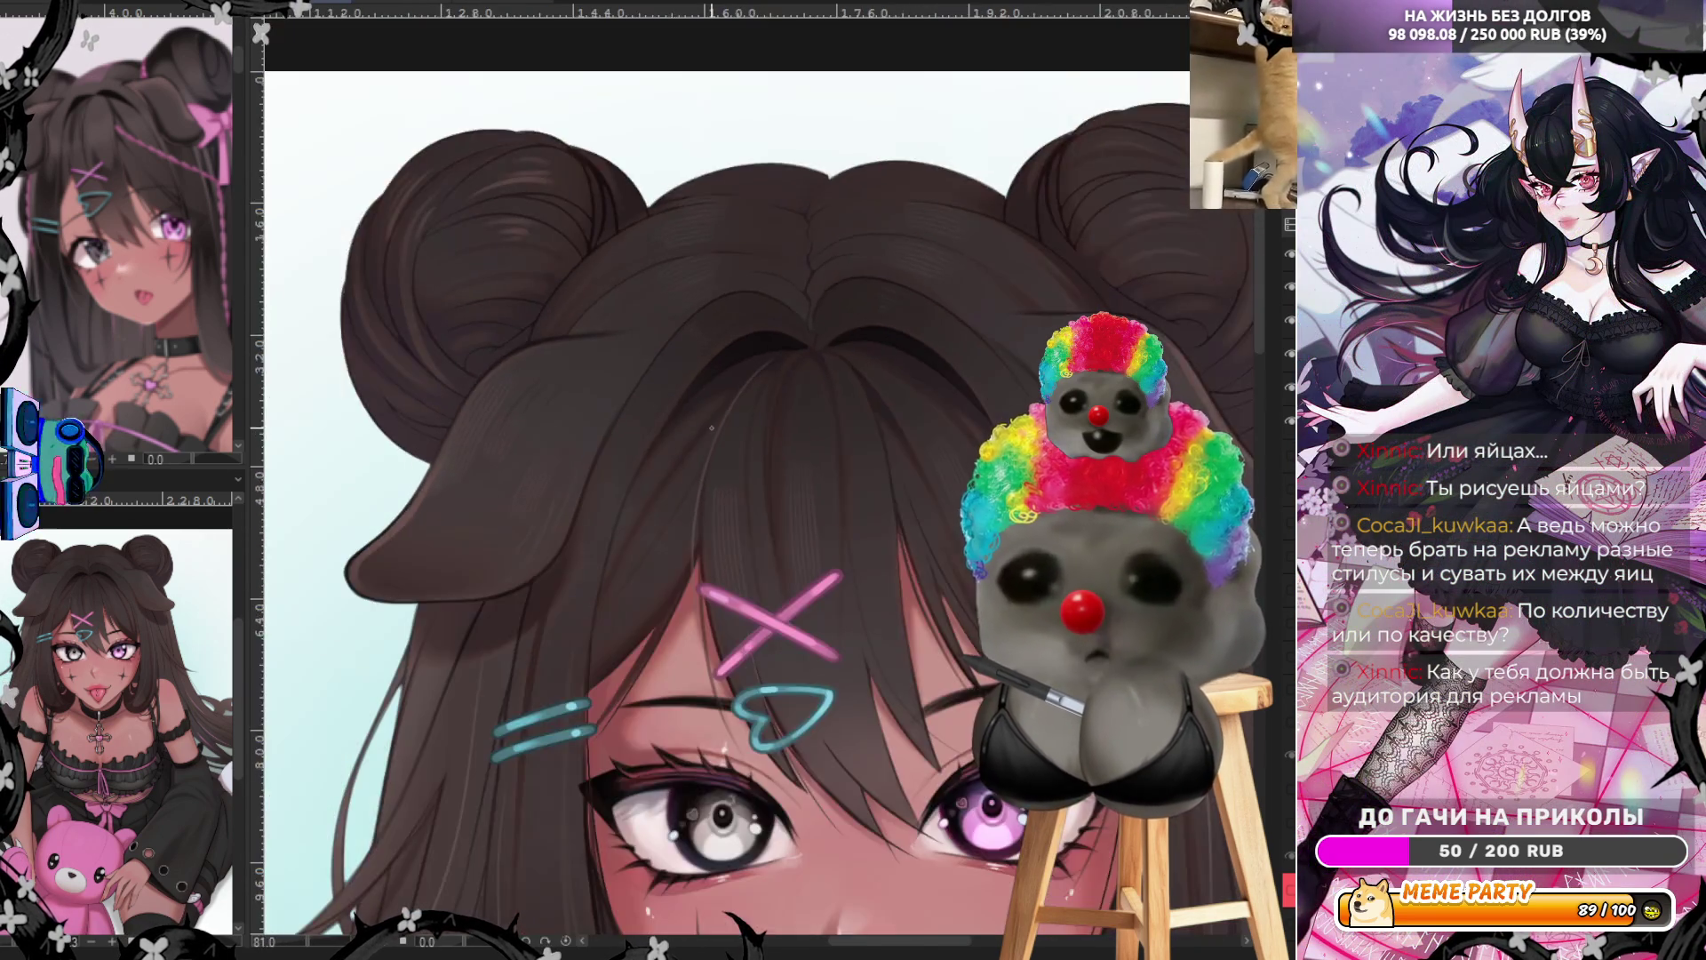
# Paint a single thin dark brown strand down through the bangs above the eyes
pyautogui.scroll(-2, 711, 428)
pyautogui.scroll(3, 822, 384)
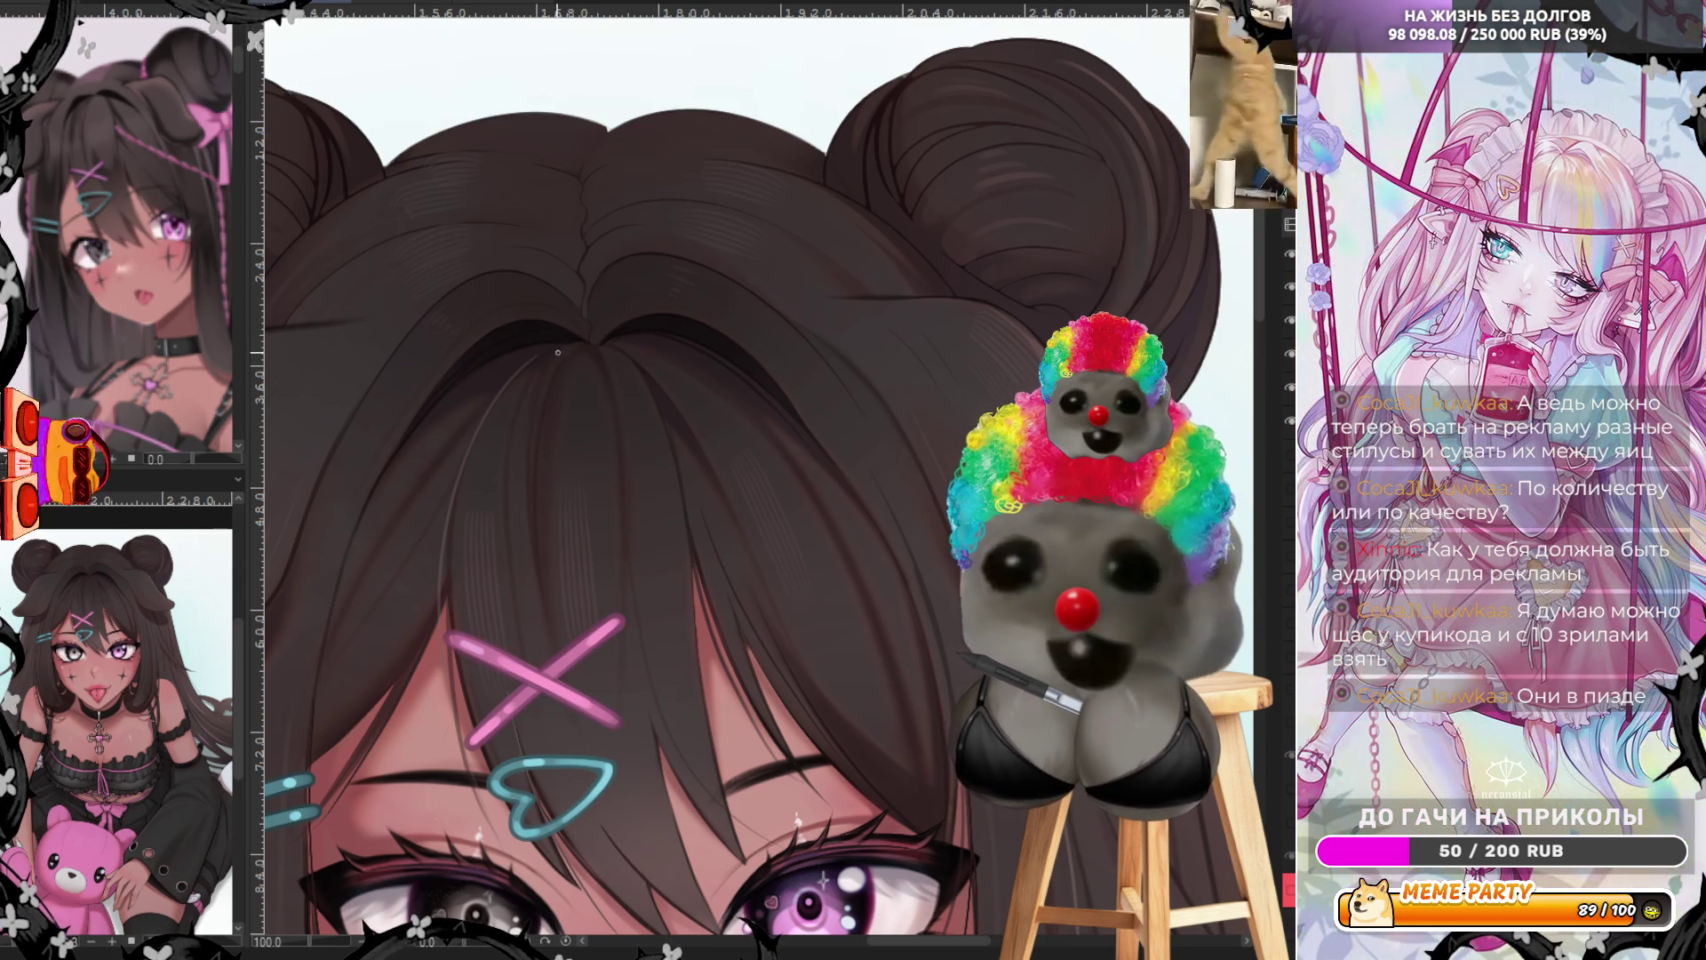
pyautogui.moveTo(529, 373); pyautogui.dragTo(537, 550)
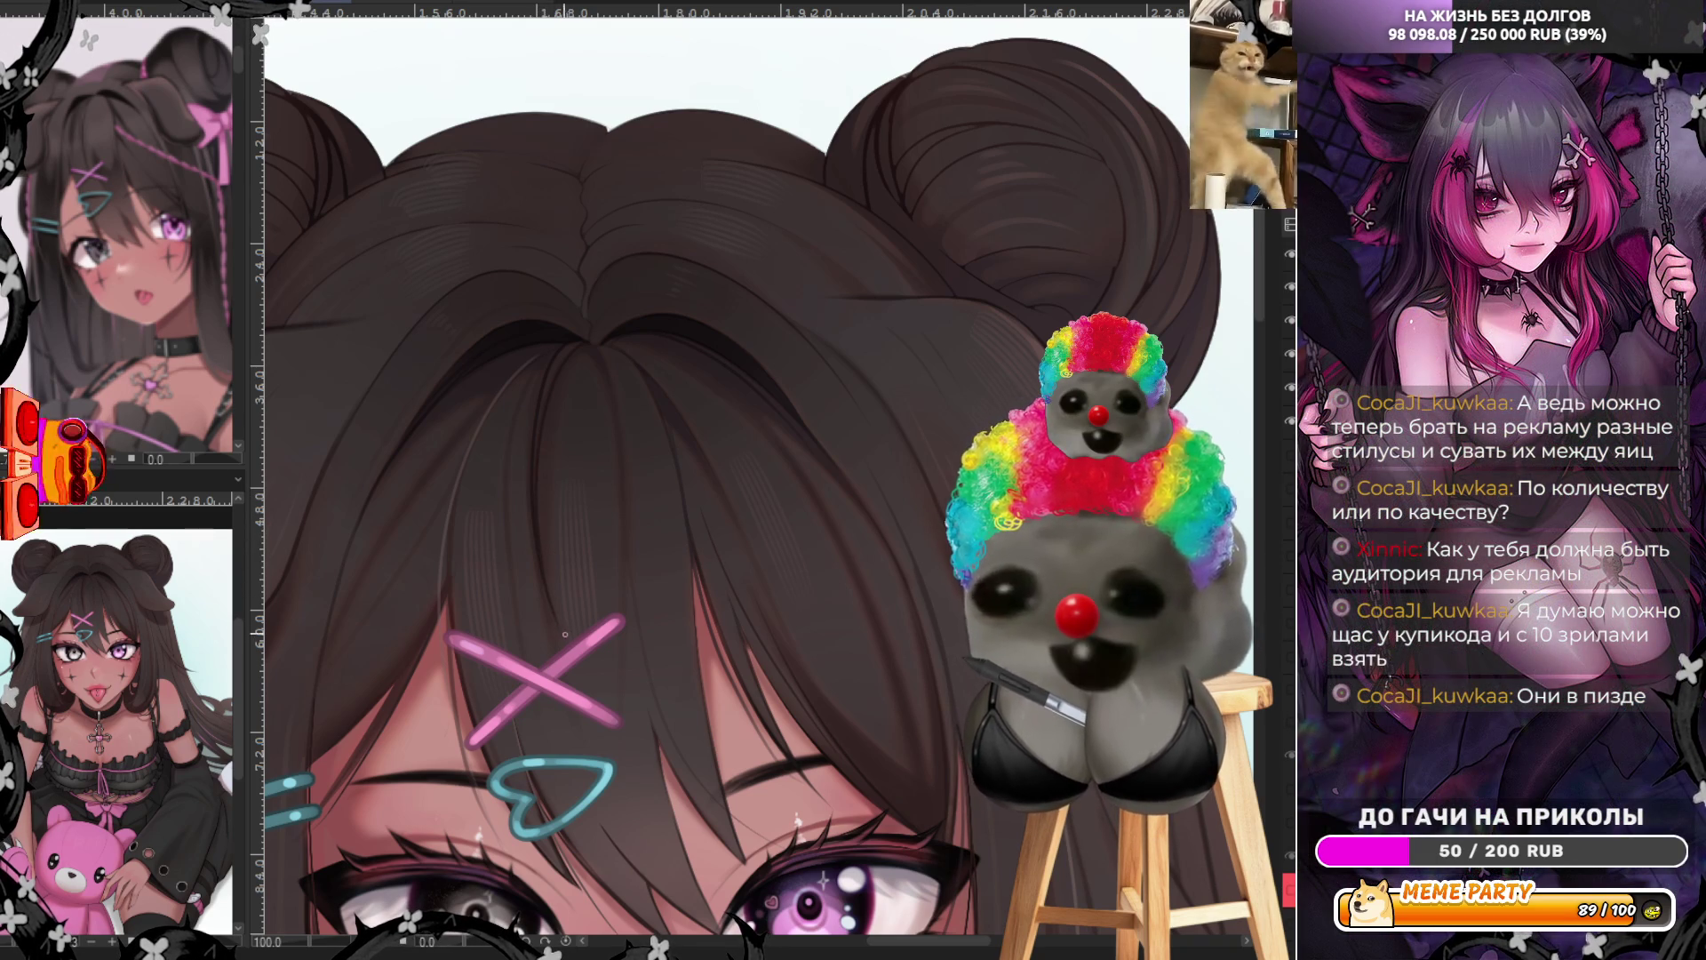
pyautogui.scroll(-5, 637, 479)
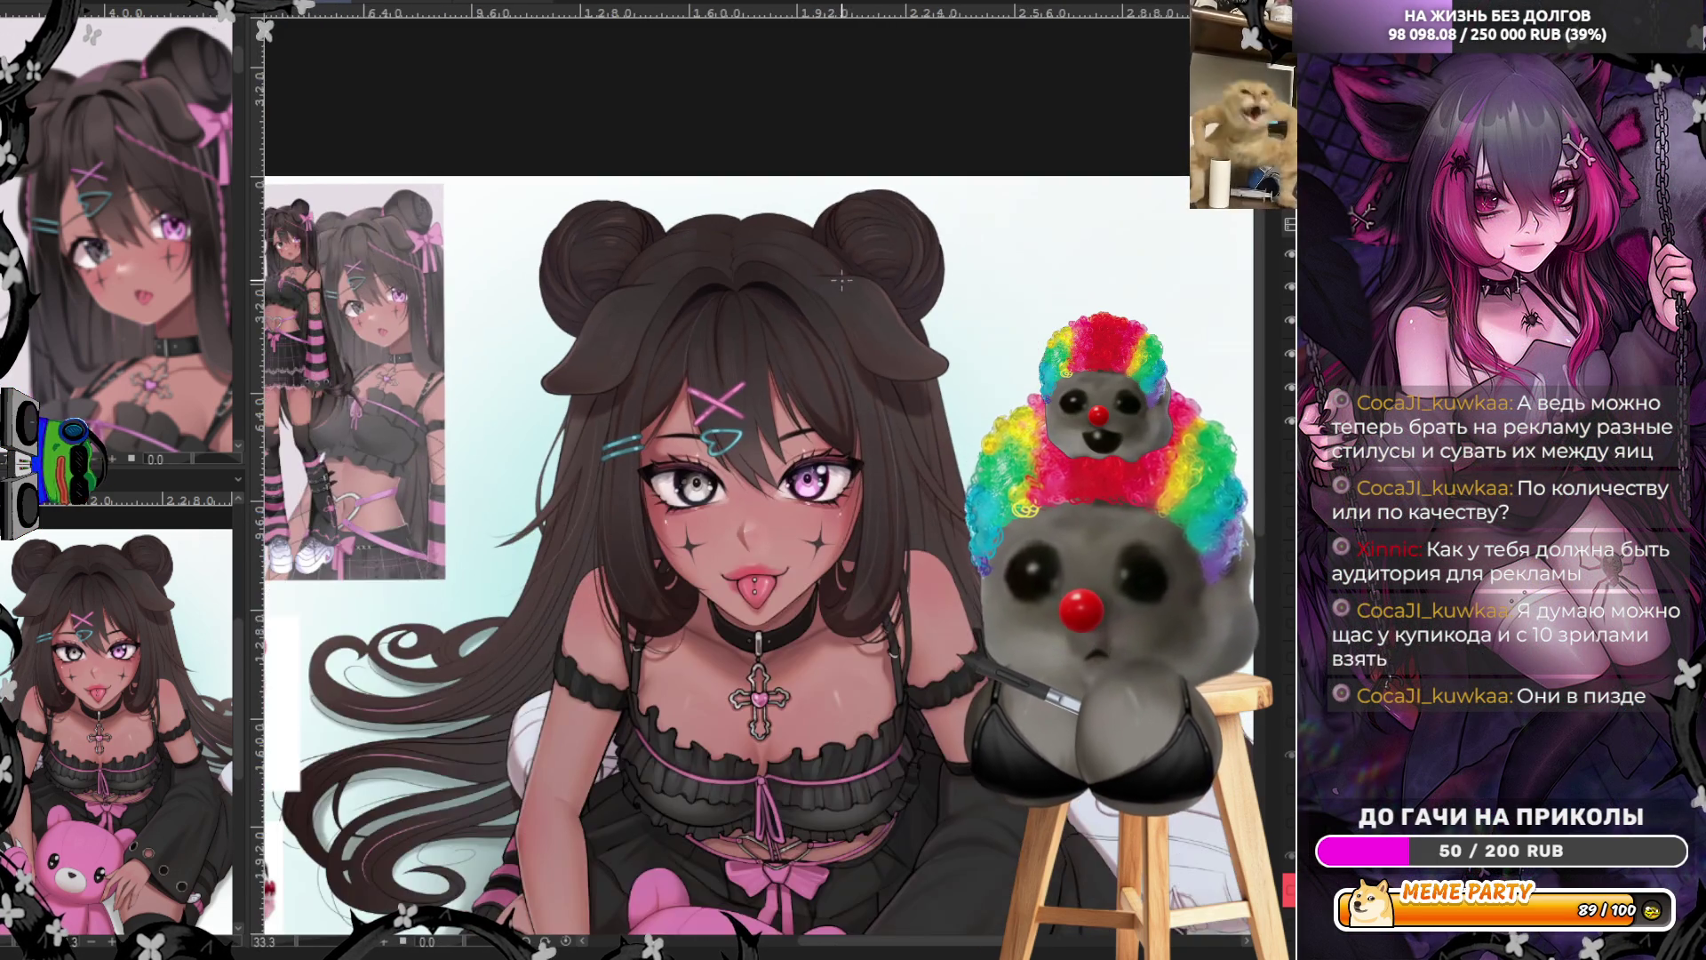
pyautogui.scroll(4, 931, 316)
pyautogui.scroll(2, 931, 315)
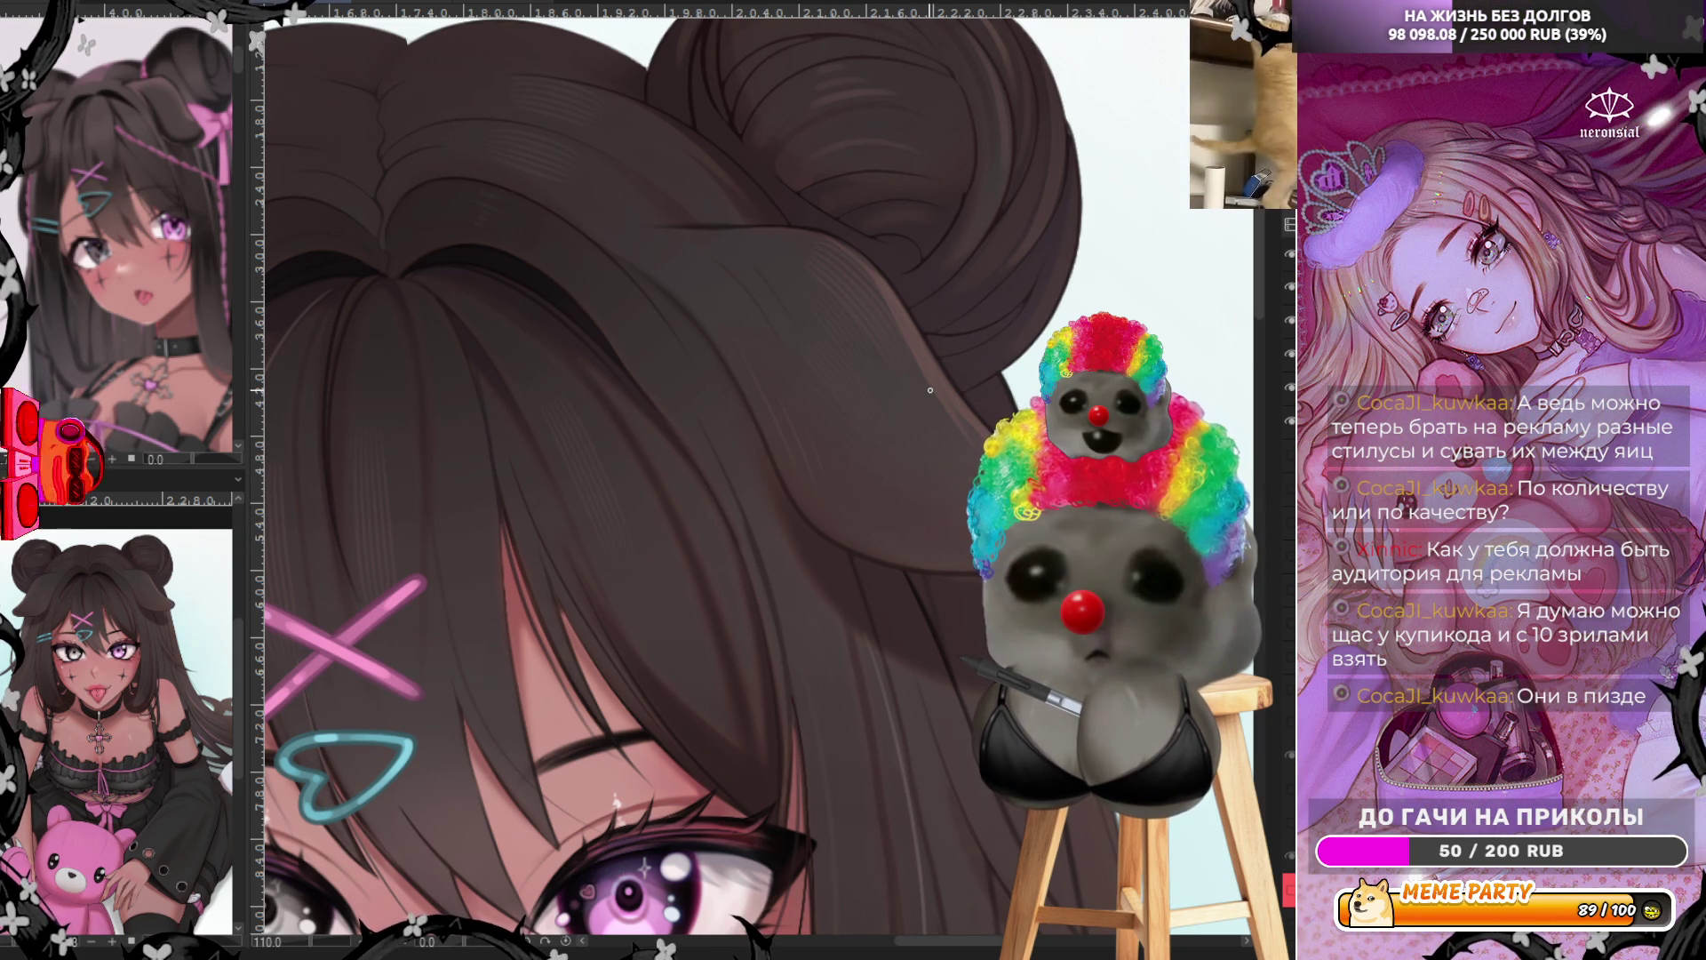
pyautogui.scroll(-5, 930, 389)
pyautogui.scroll(2, 711, 533)
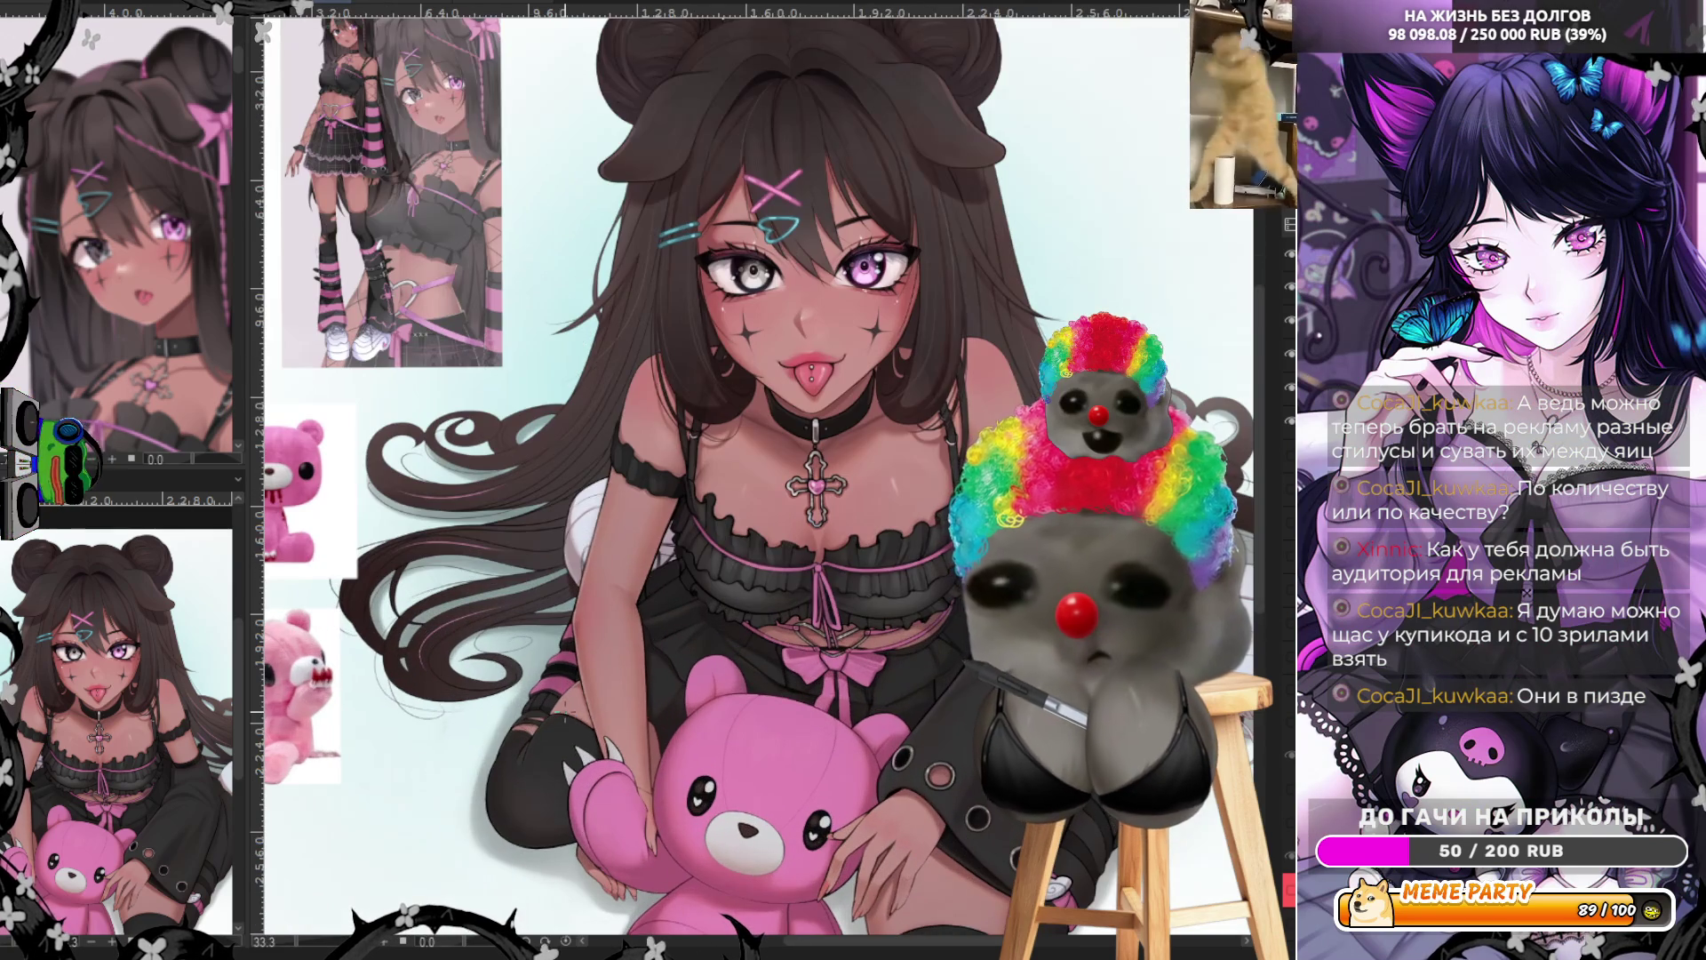
pyautogui.scroll(1, 526, 557)
pyautogui.scroll(-2, 520, 536)
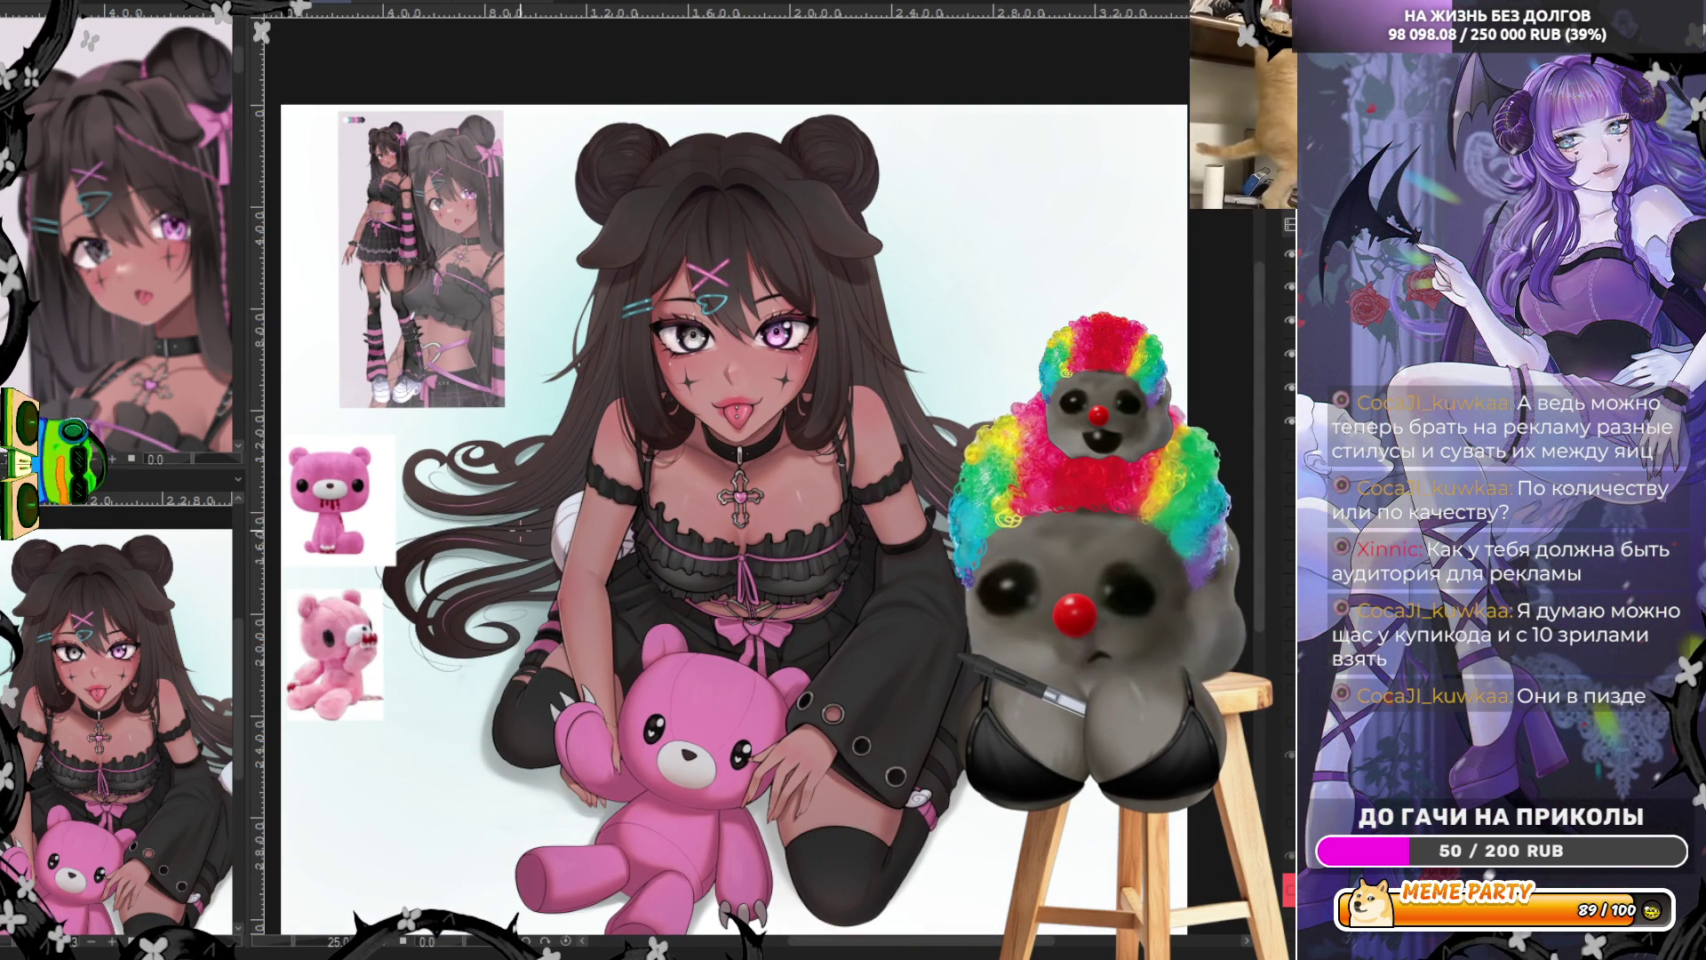
pyautogui.scroll(-1, 530, 532)
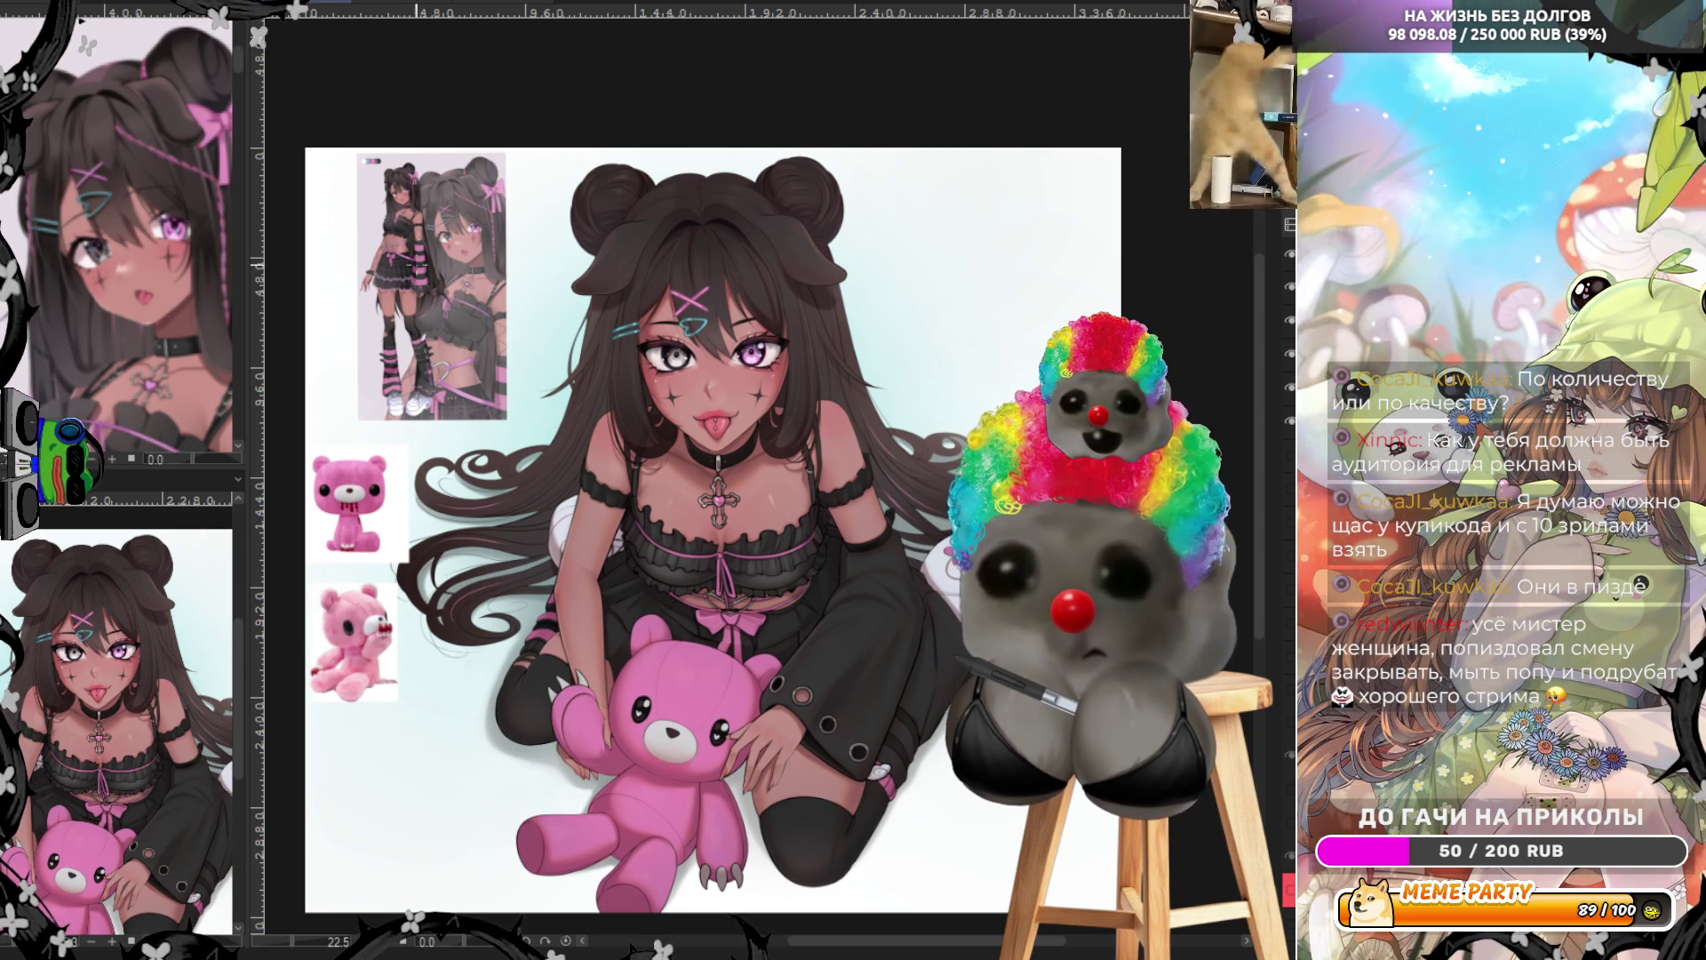
pyautogui.scroll(3, 355, 240)
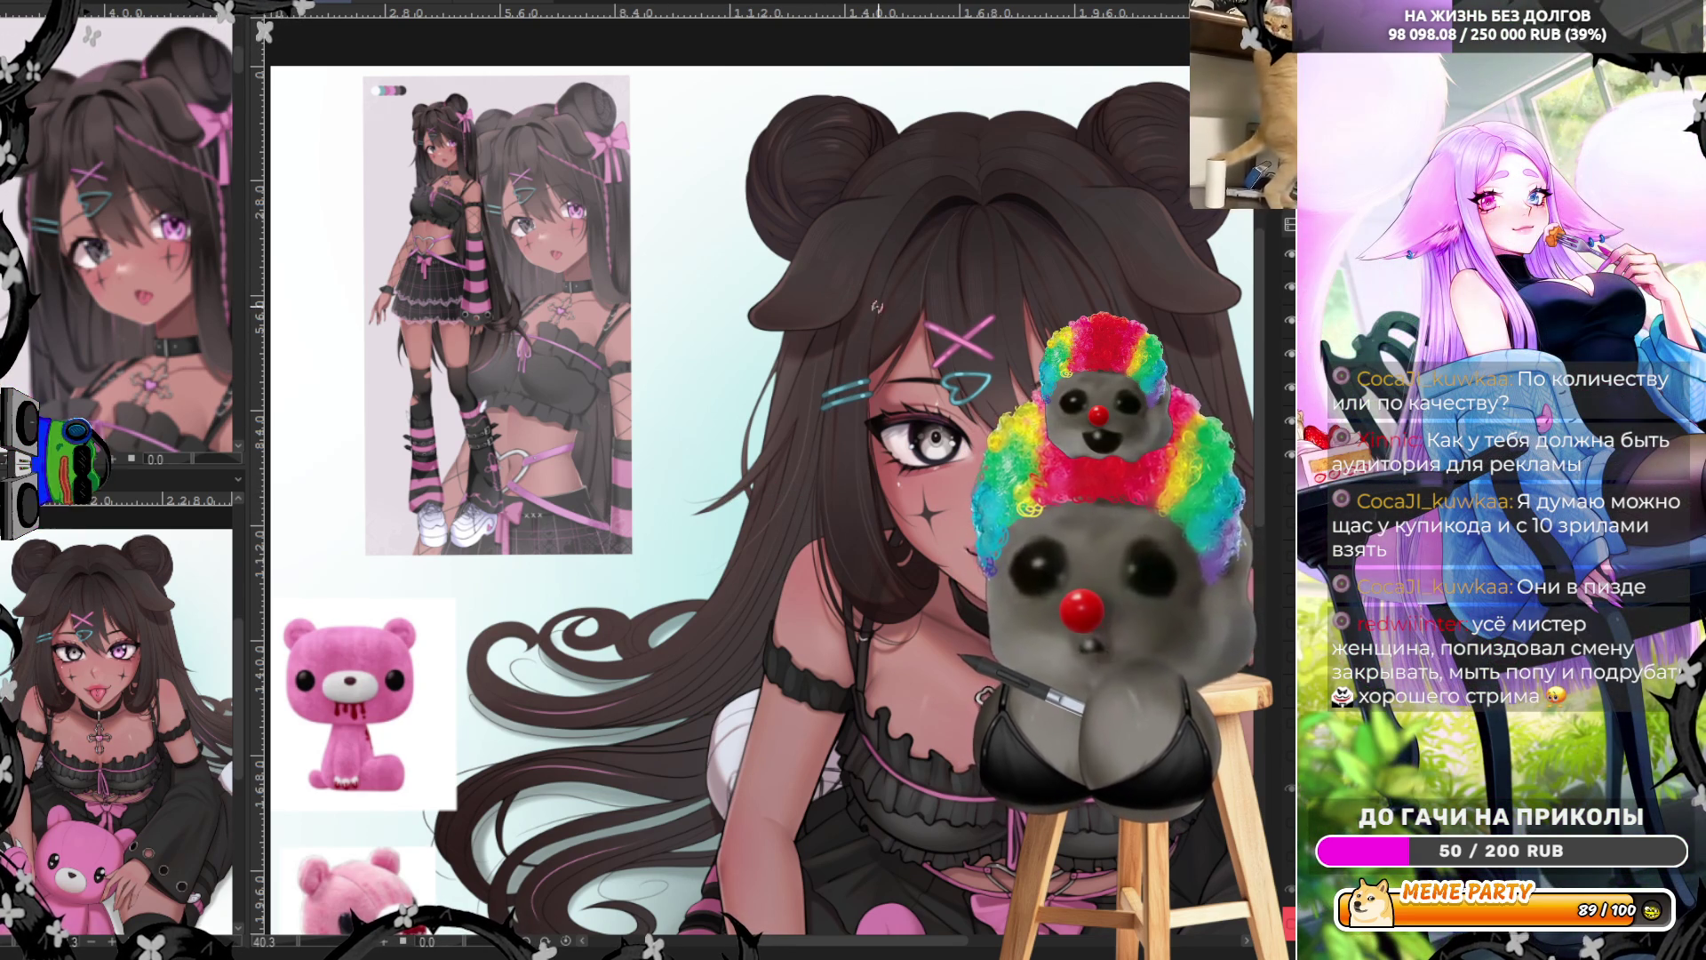
pyautogui.moveTo(852, 292)
pyautogui.mouseDown()
pyautogui.moveTo(702, 607)
pyautogui.moveTo(822, 436)
pyautogui.moveTo(853, 295)
pyautogui.moveTo(818, 409)
pyautogui.moveTo(702, 613)
pyautogui.mouseUp()
# Repaint the dark braided strand along the hair edge and add another down from the part
pyautogui.hotkey('ctrl', 'z')
pyautogui.hotkey('ctrl', 'z')
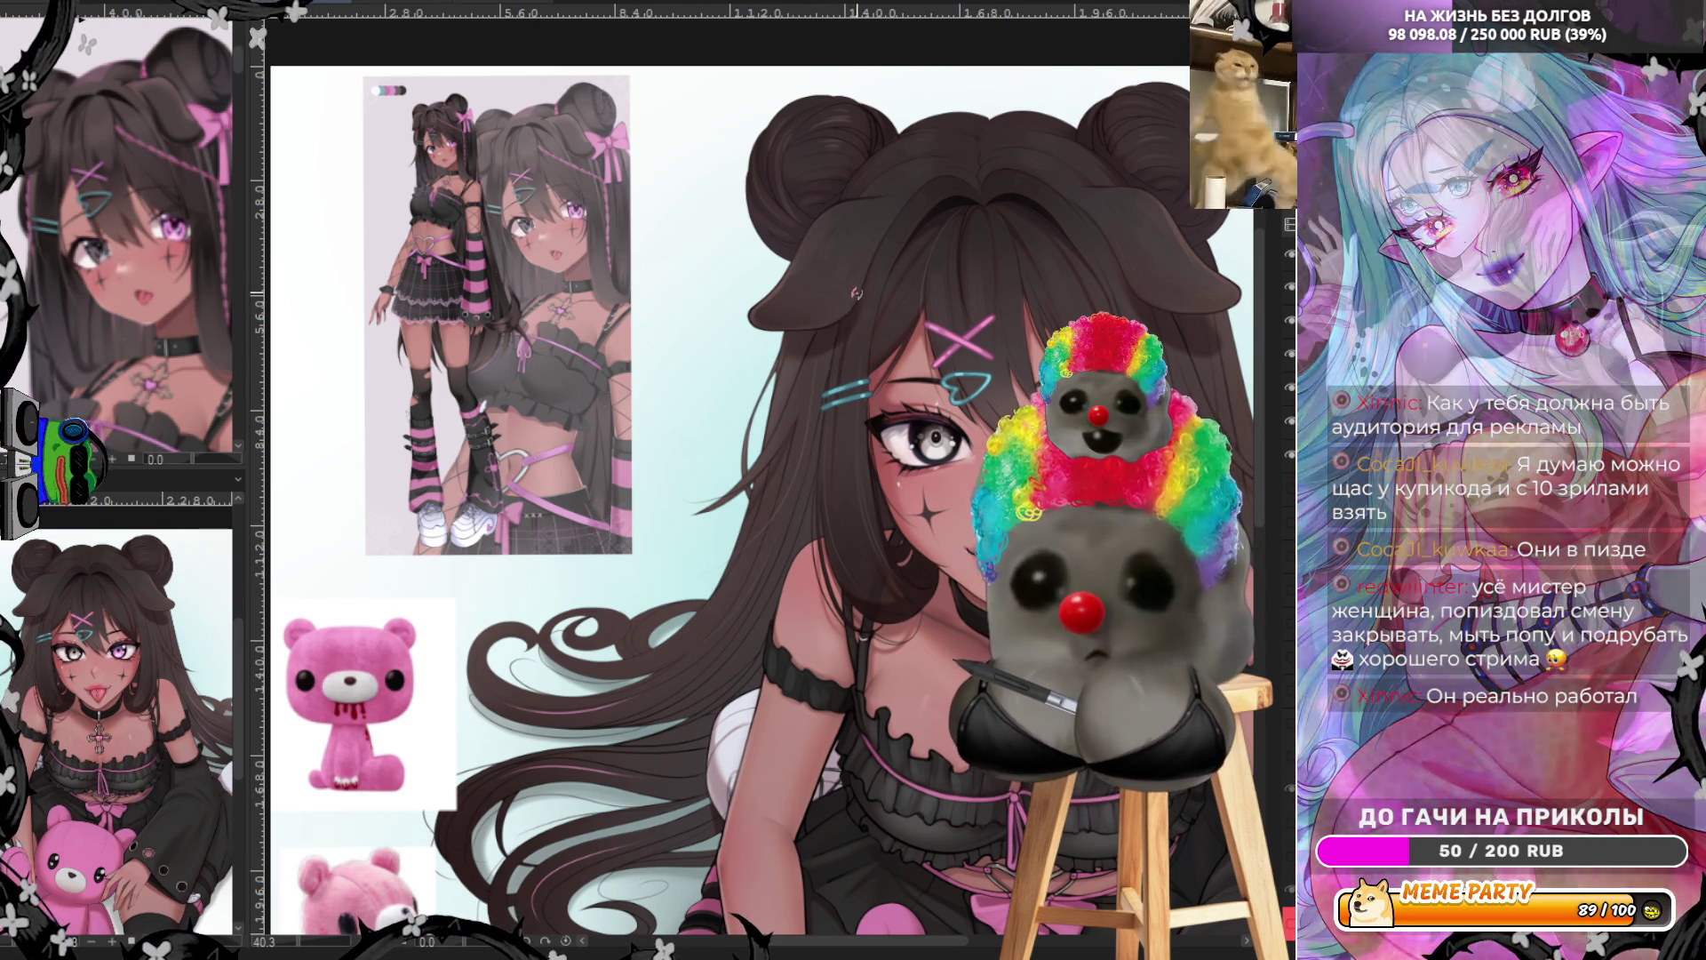
pyautogui.moveTo(862, 283); pyautogui.dragTo(713, 639)
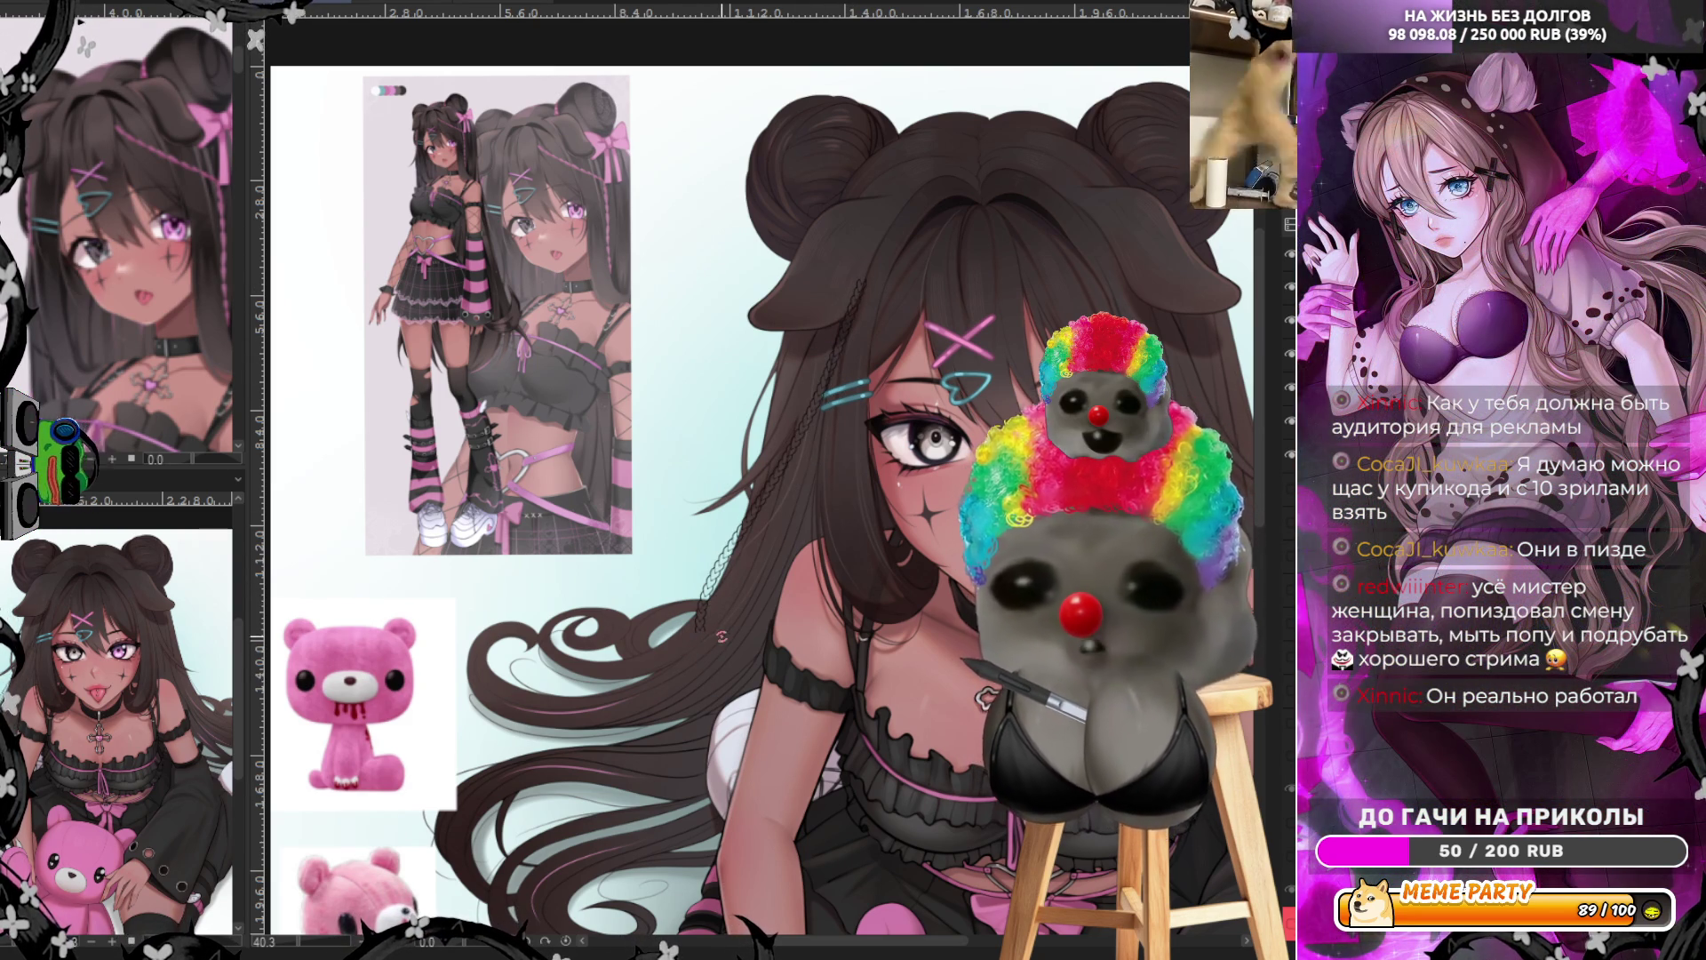
pyautogui.scroll(-2, 730, 587)
pyautogui.scroll(2, 973, 471)
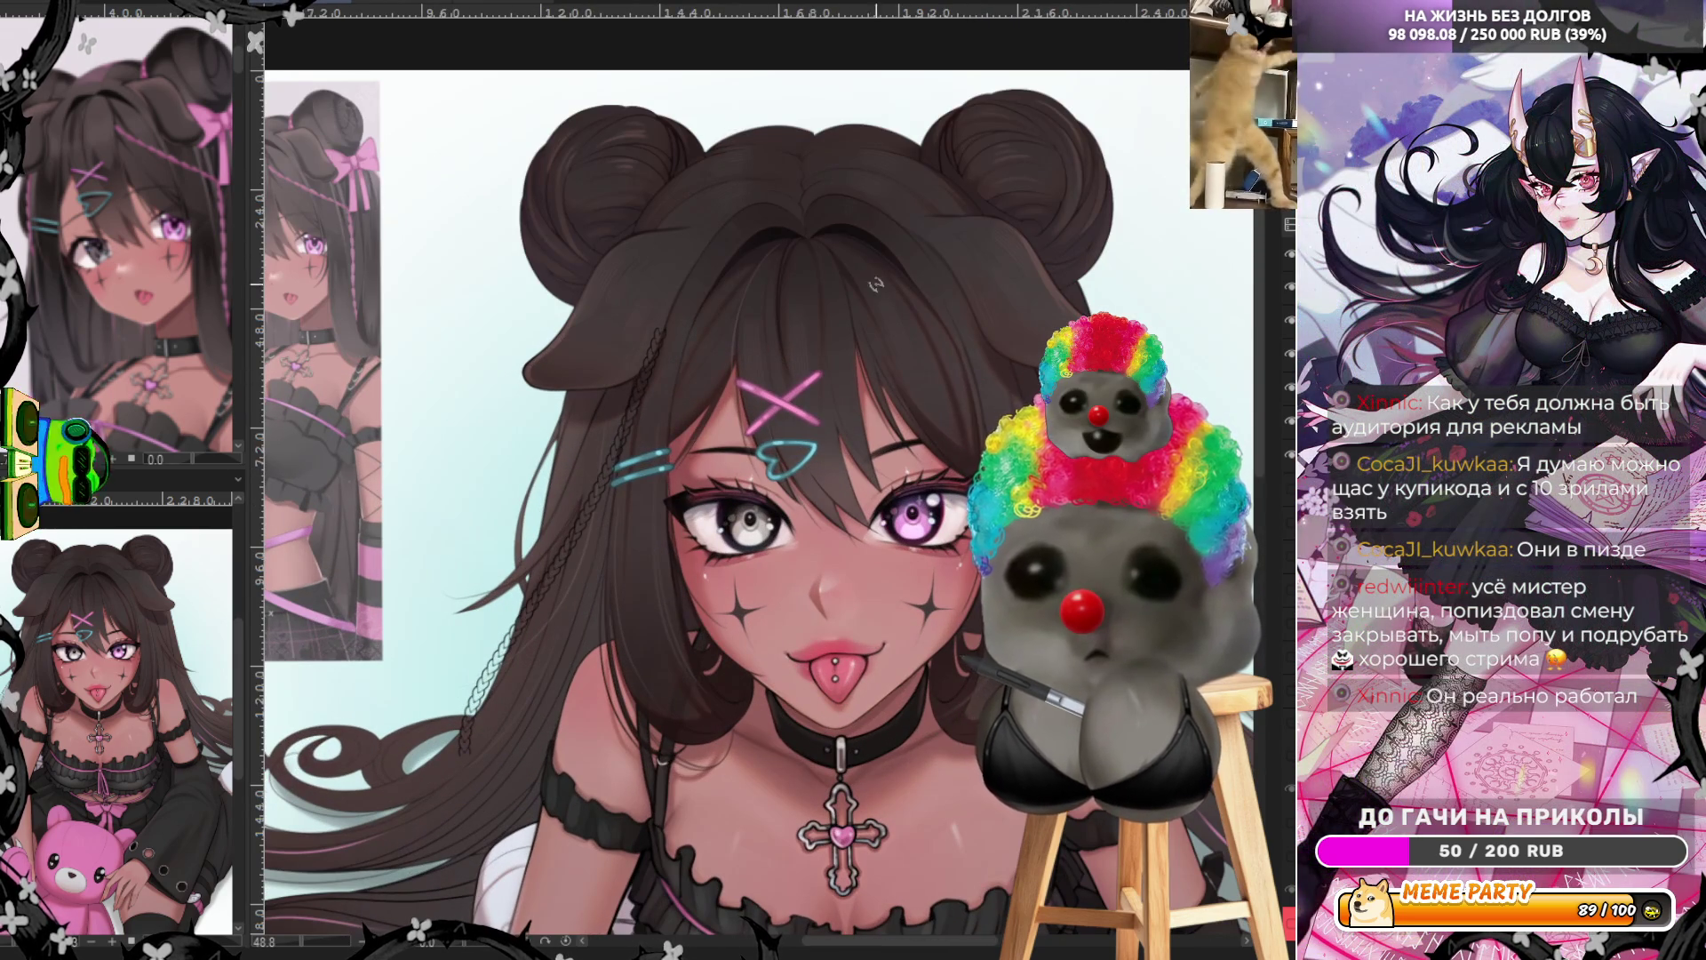
pyautogui.moveTo(814, 233); pyautogui.dragTo(916, 380)
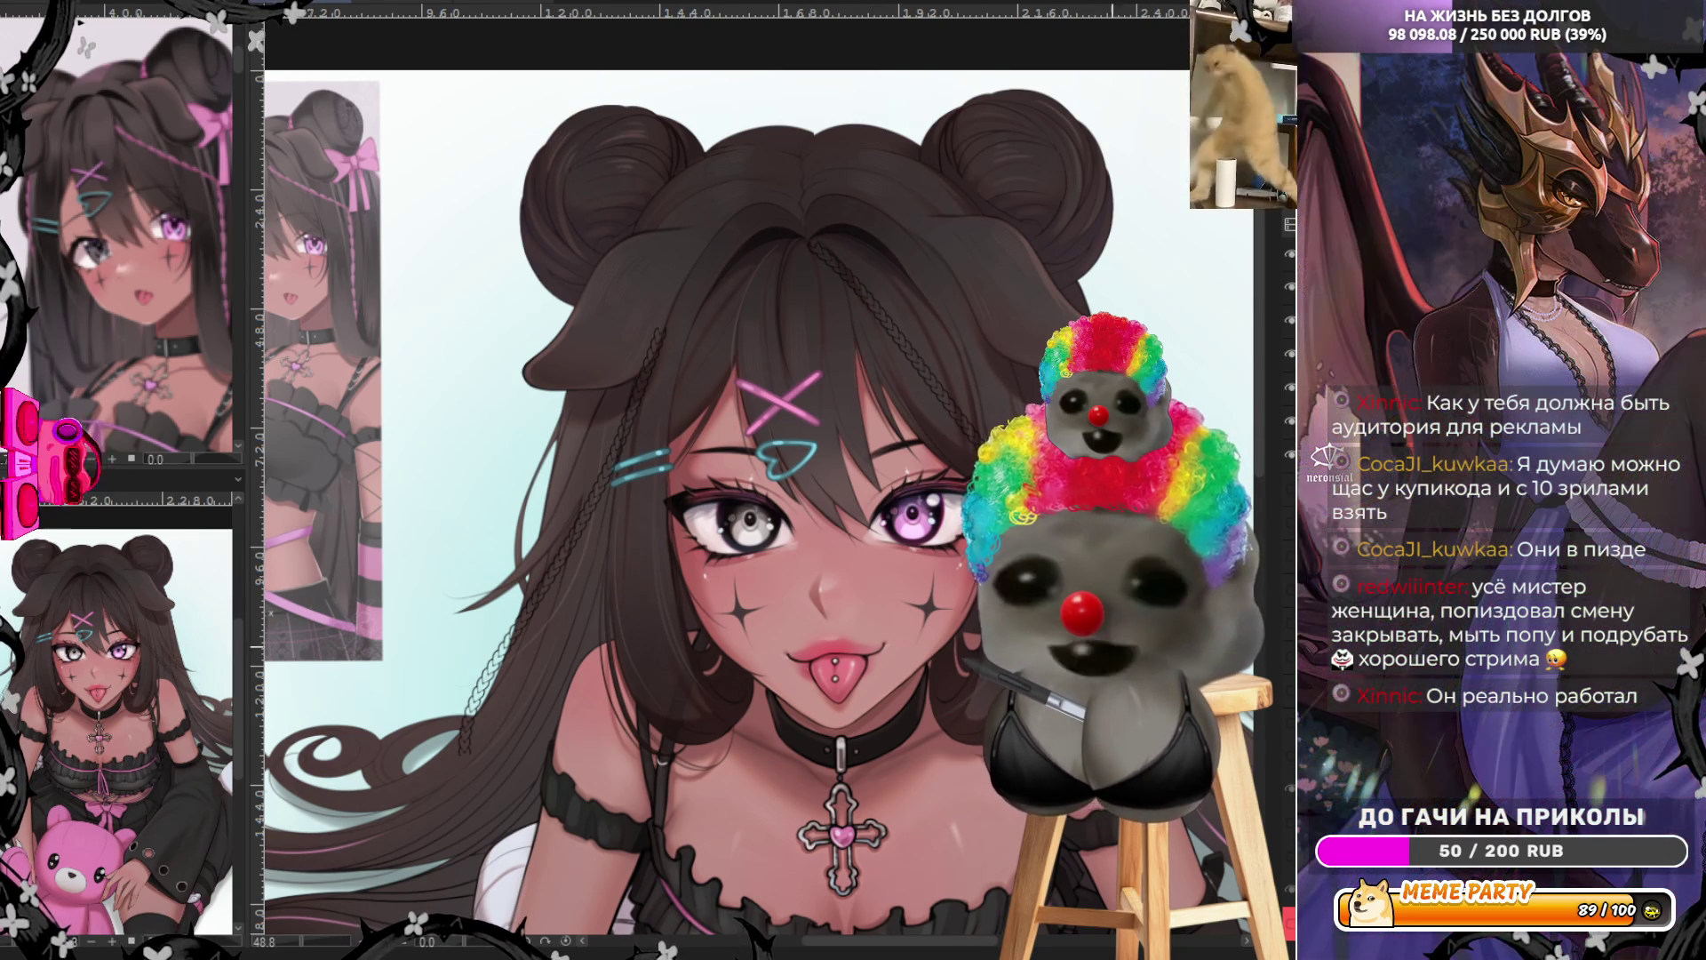
# Flip the canvas horizontally and draw a long braid down the other side of the face
pyautogui.press('h')
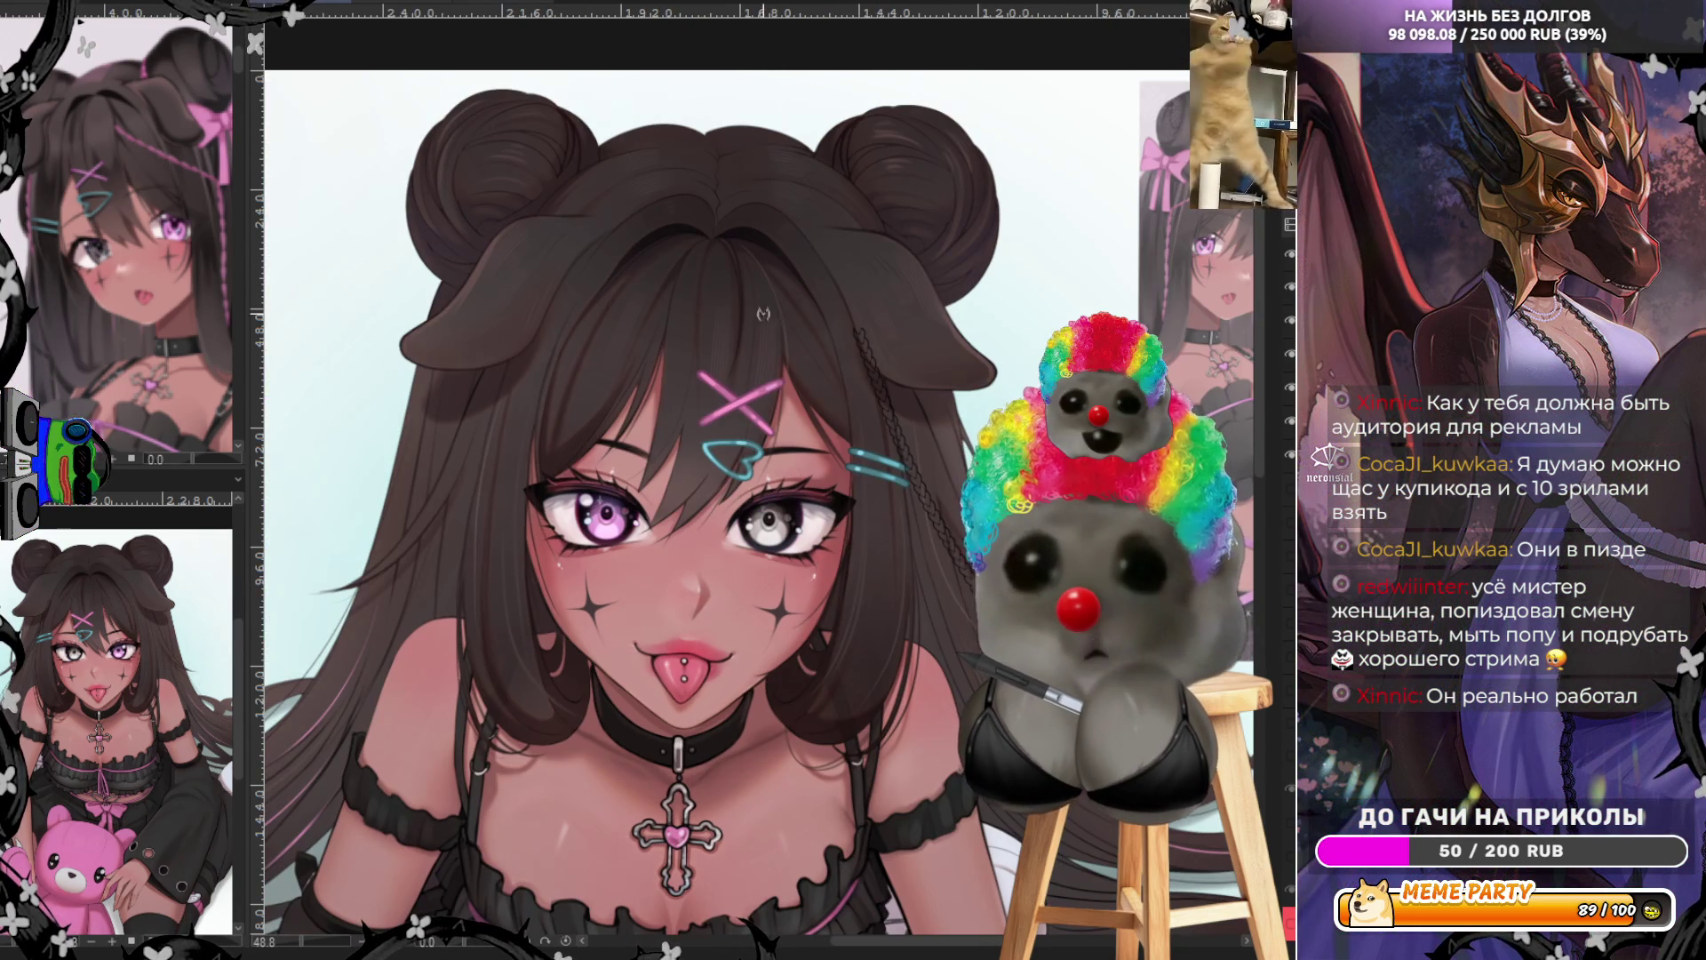
pyautogui.moveTo(695, 271); pyautogui.dragTo(604, 347)
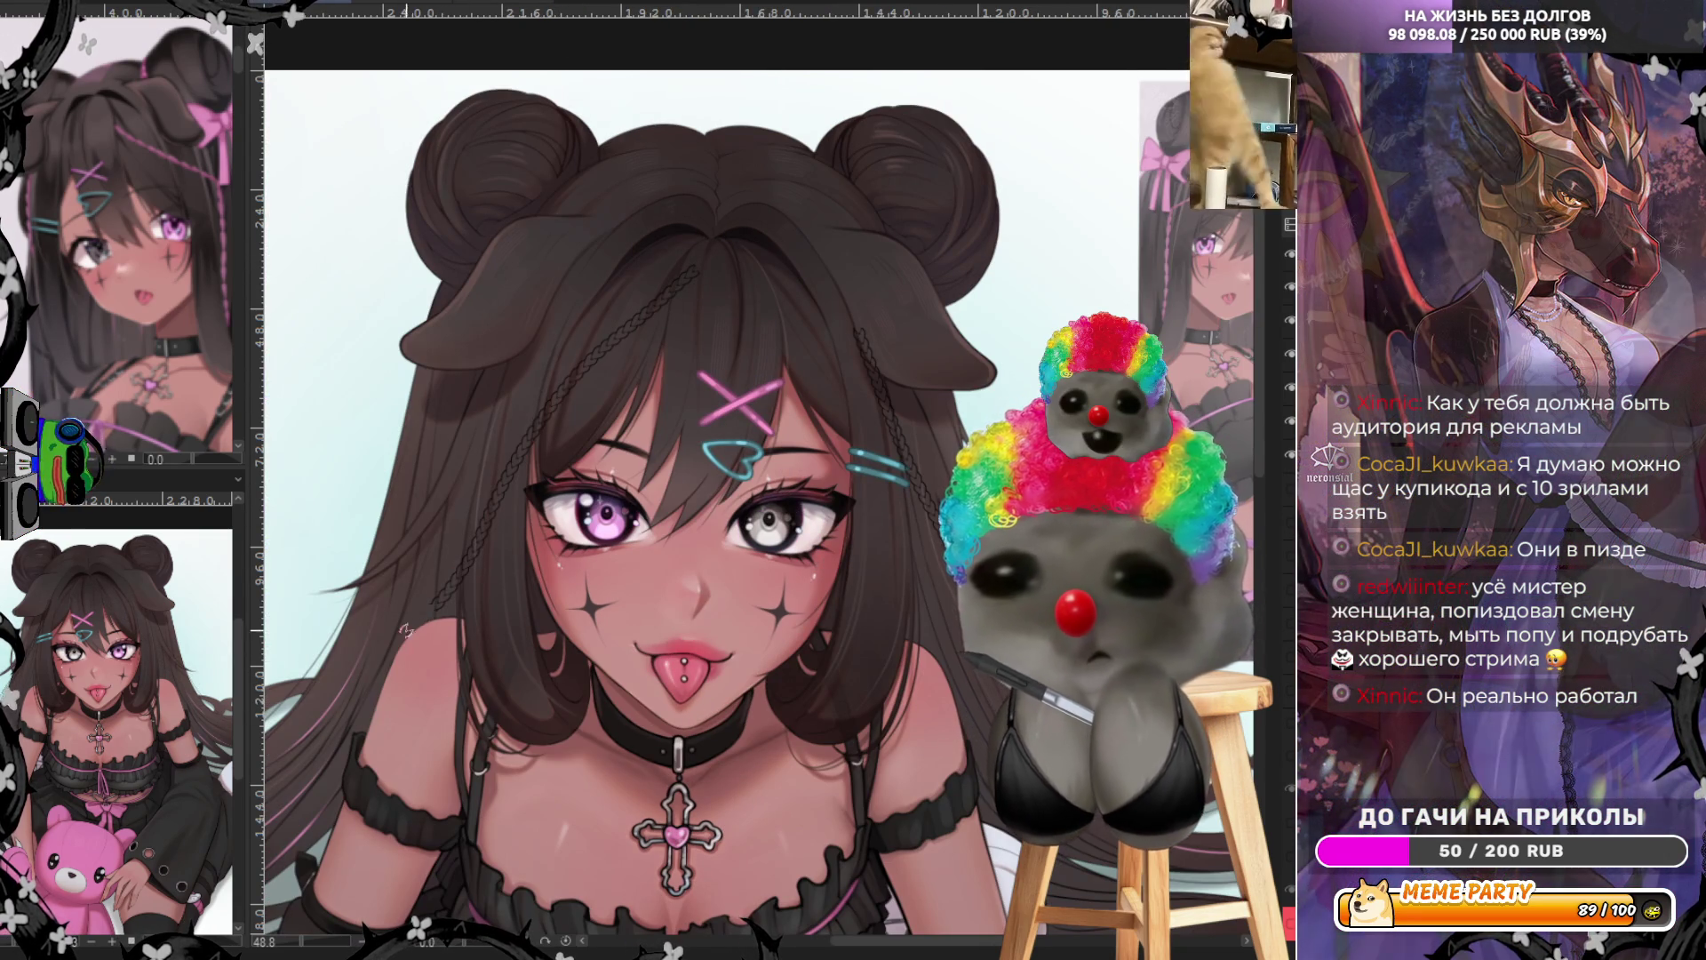
pyautogui.hotkey('ctrl', 'z')
pyautogui.moveTo(292, 711)
pyautogui.mouseDown()
pyautogui.moveTo(565, 363)
pyautogui.moveTo(684, 283)
pyautogui.mouseUp()
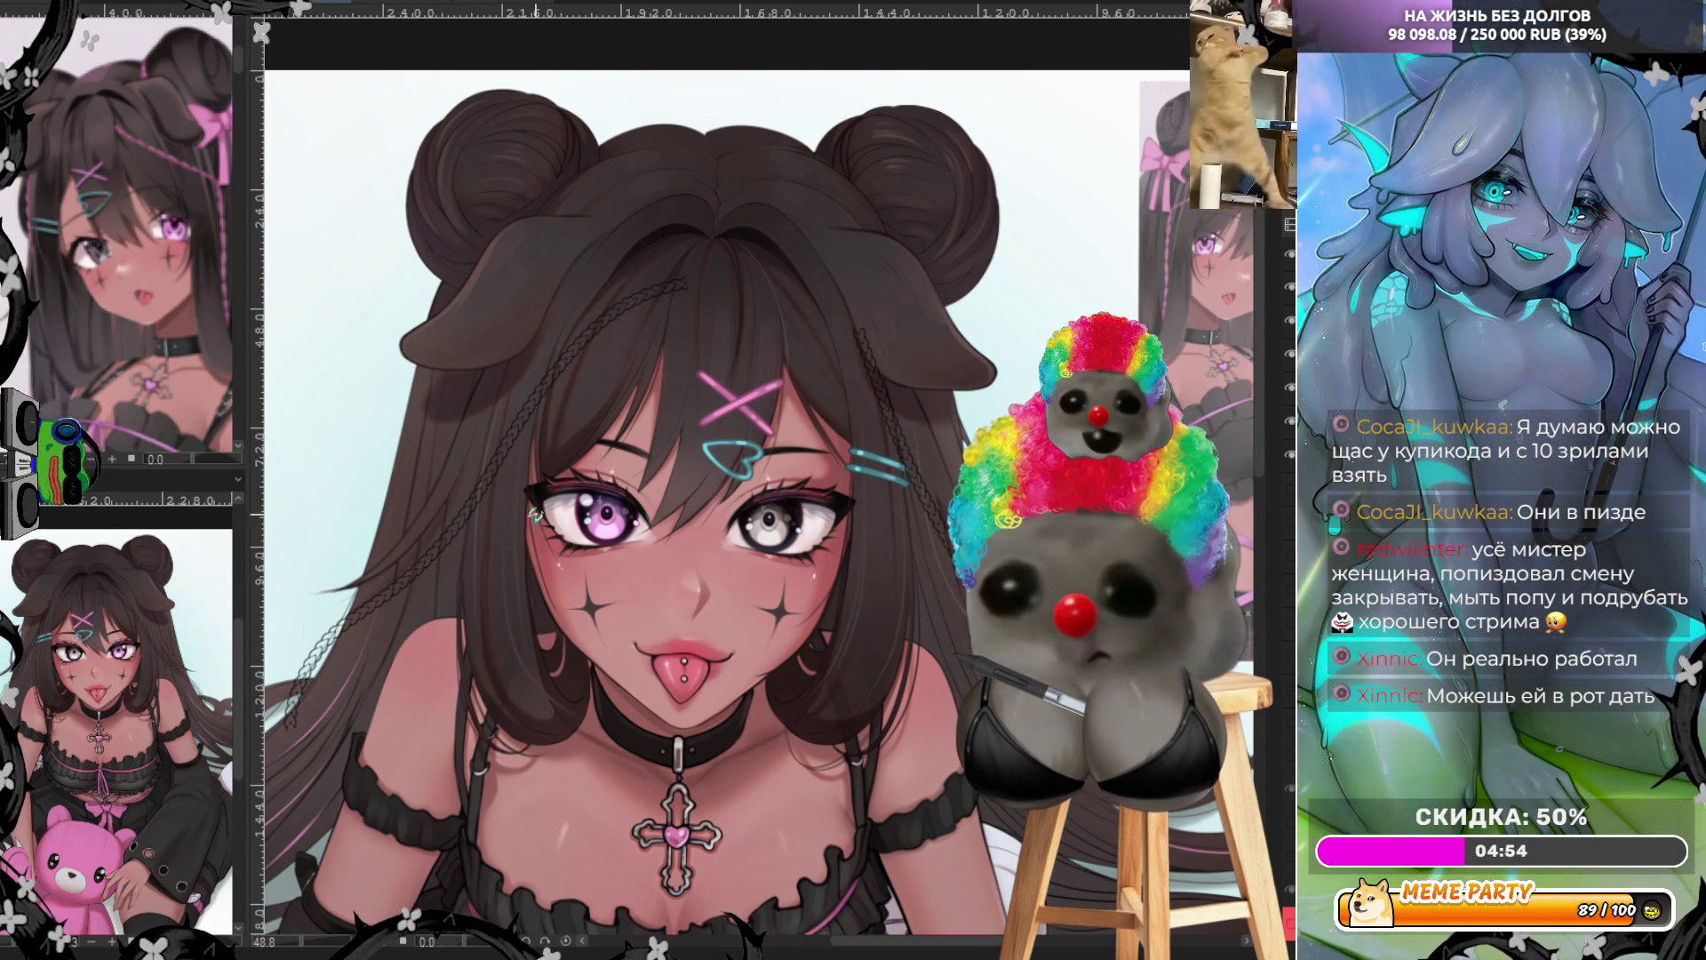
pyautogui.scroll(4, 532, 522)
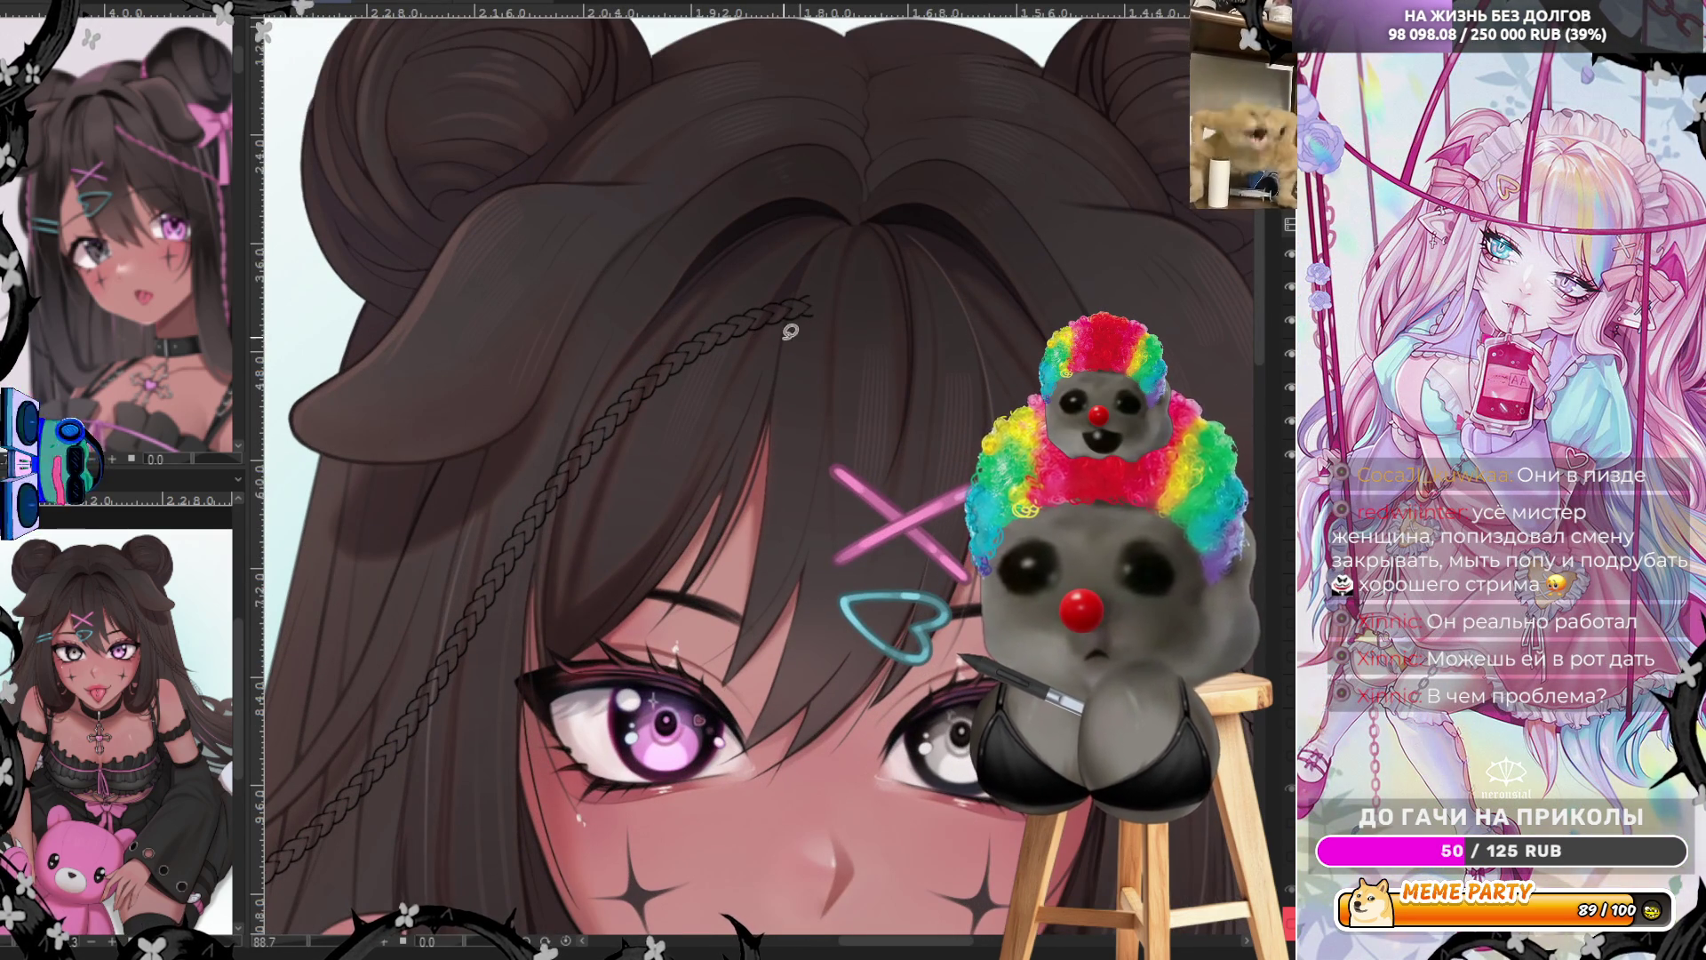
pyautogui.hotkey('ctrl', 'z')
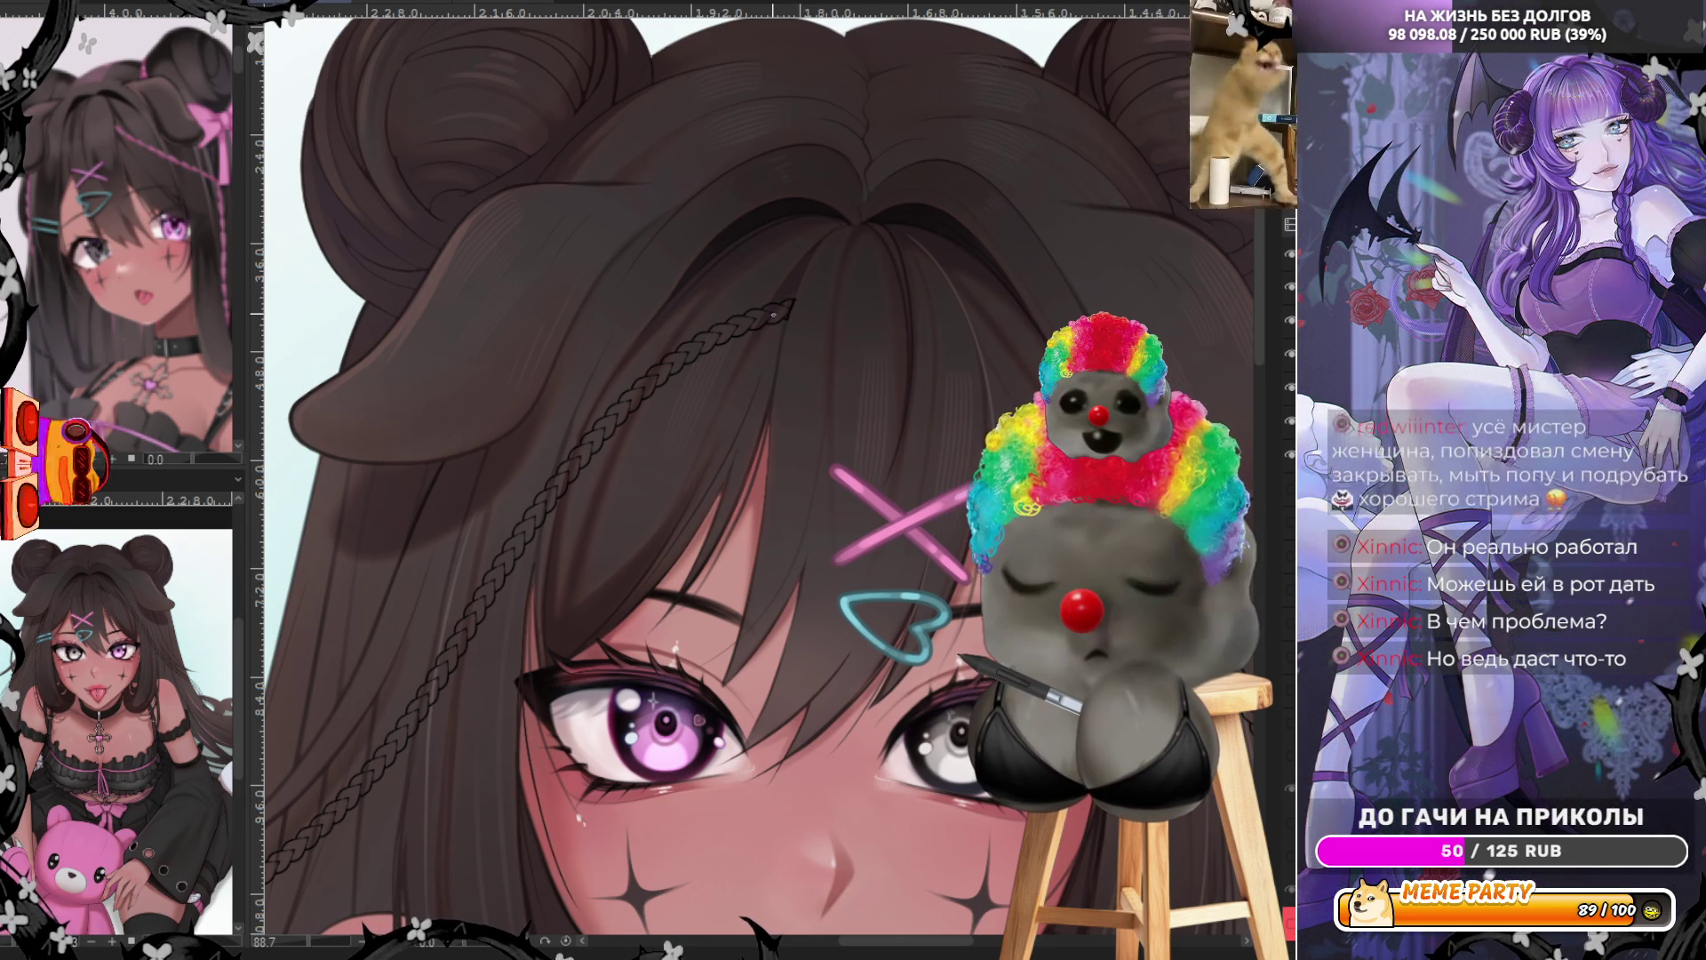
# Zoom out on the upper figure and undo the braid's lowest loops
pyautogui.moveTo(794, 302)
pyautogui.mouseDown()
pyautogui.moveTo(640, 534)
pyautogui.moveTo(549, 761)
pyautogui.mouseUp()
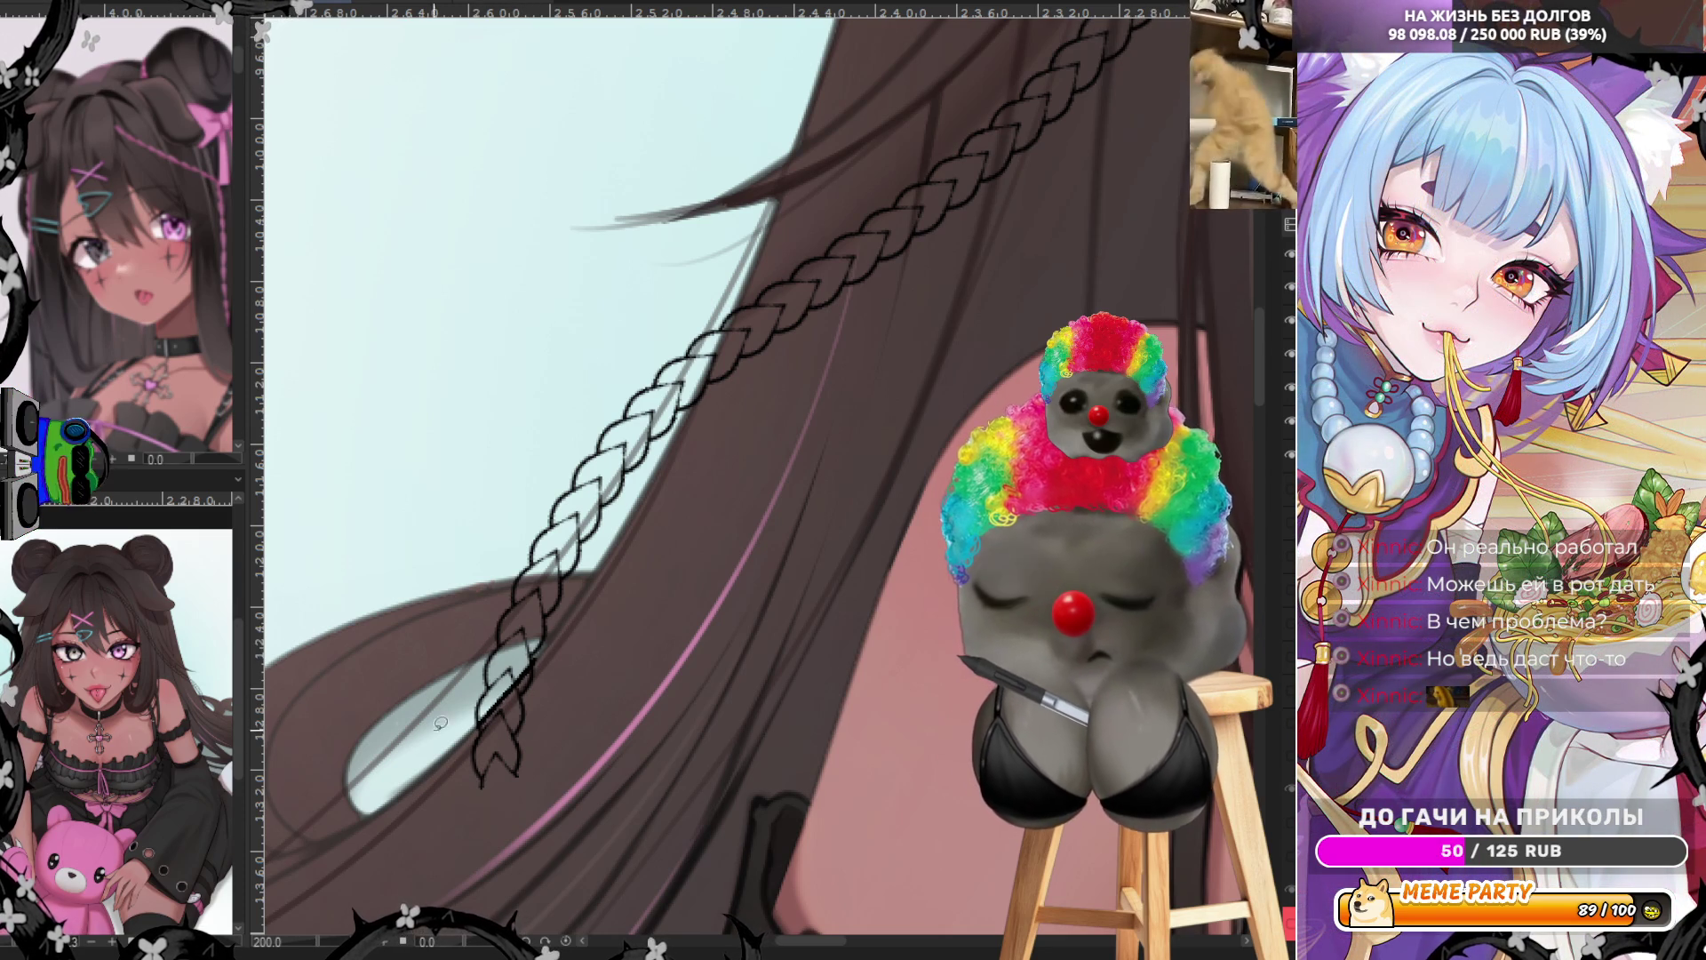
pyautogui.hotkey('ctrl', 'z')
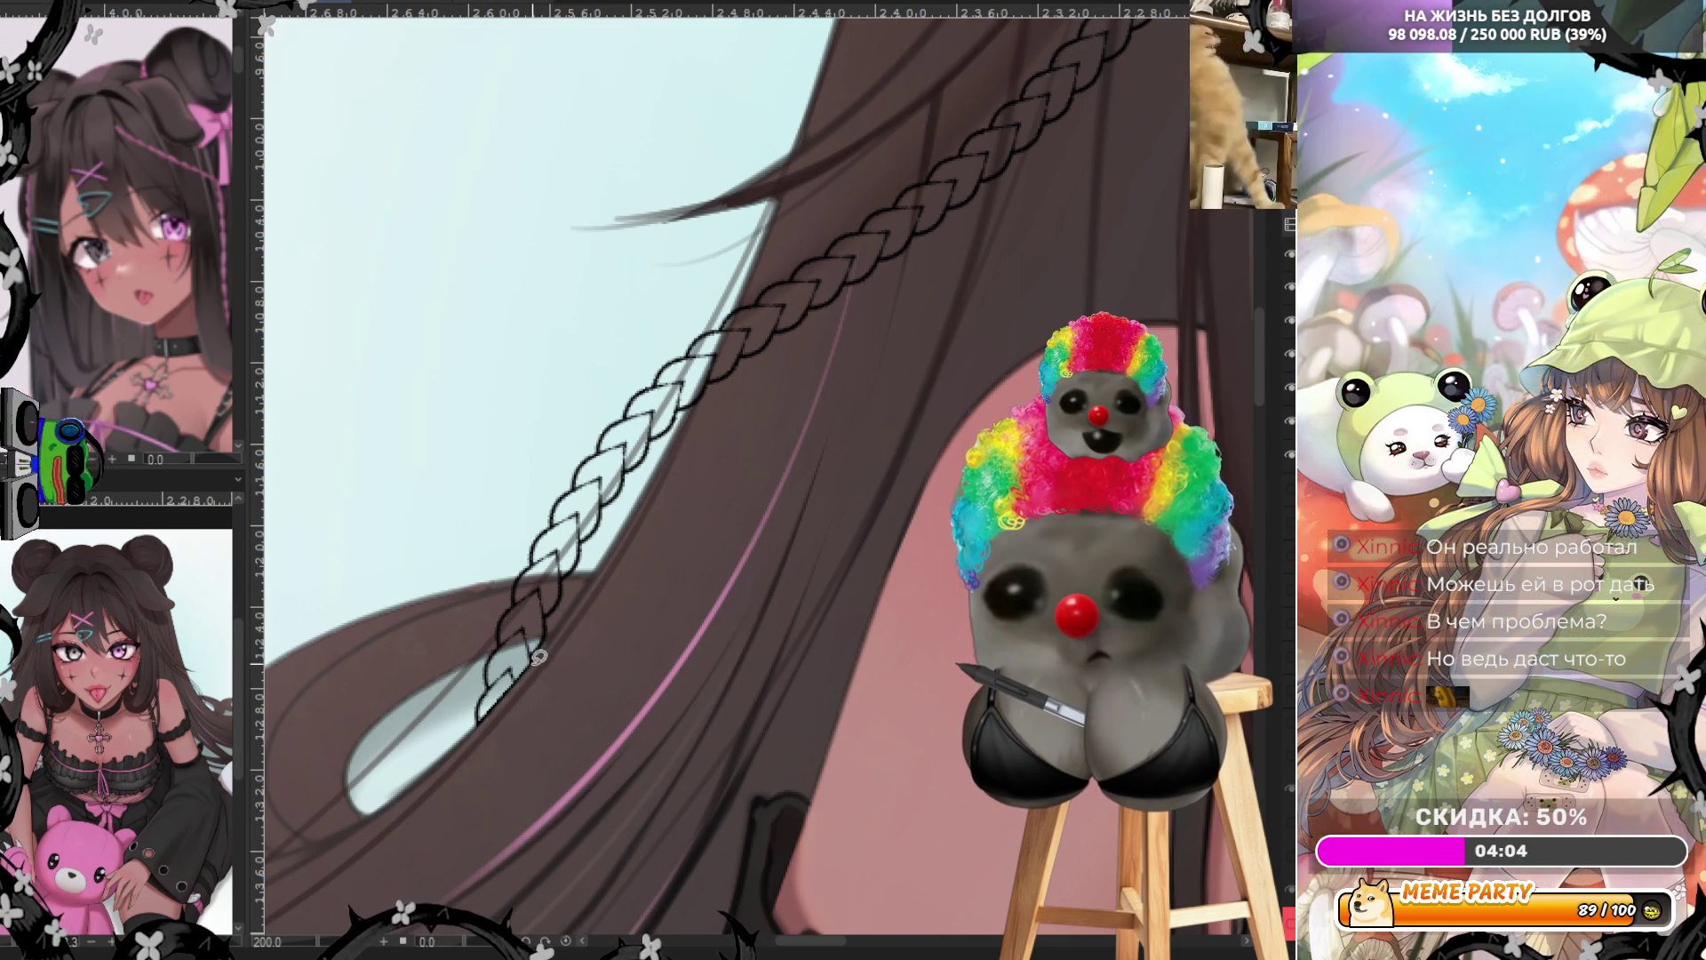
pyautogui.scroll(-5, 540, 638)
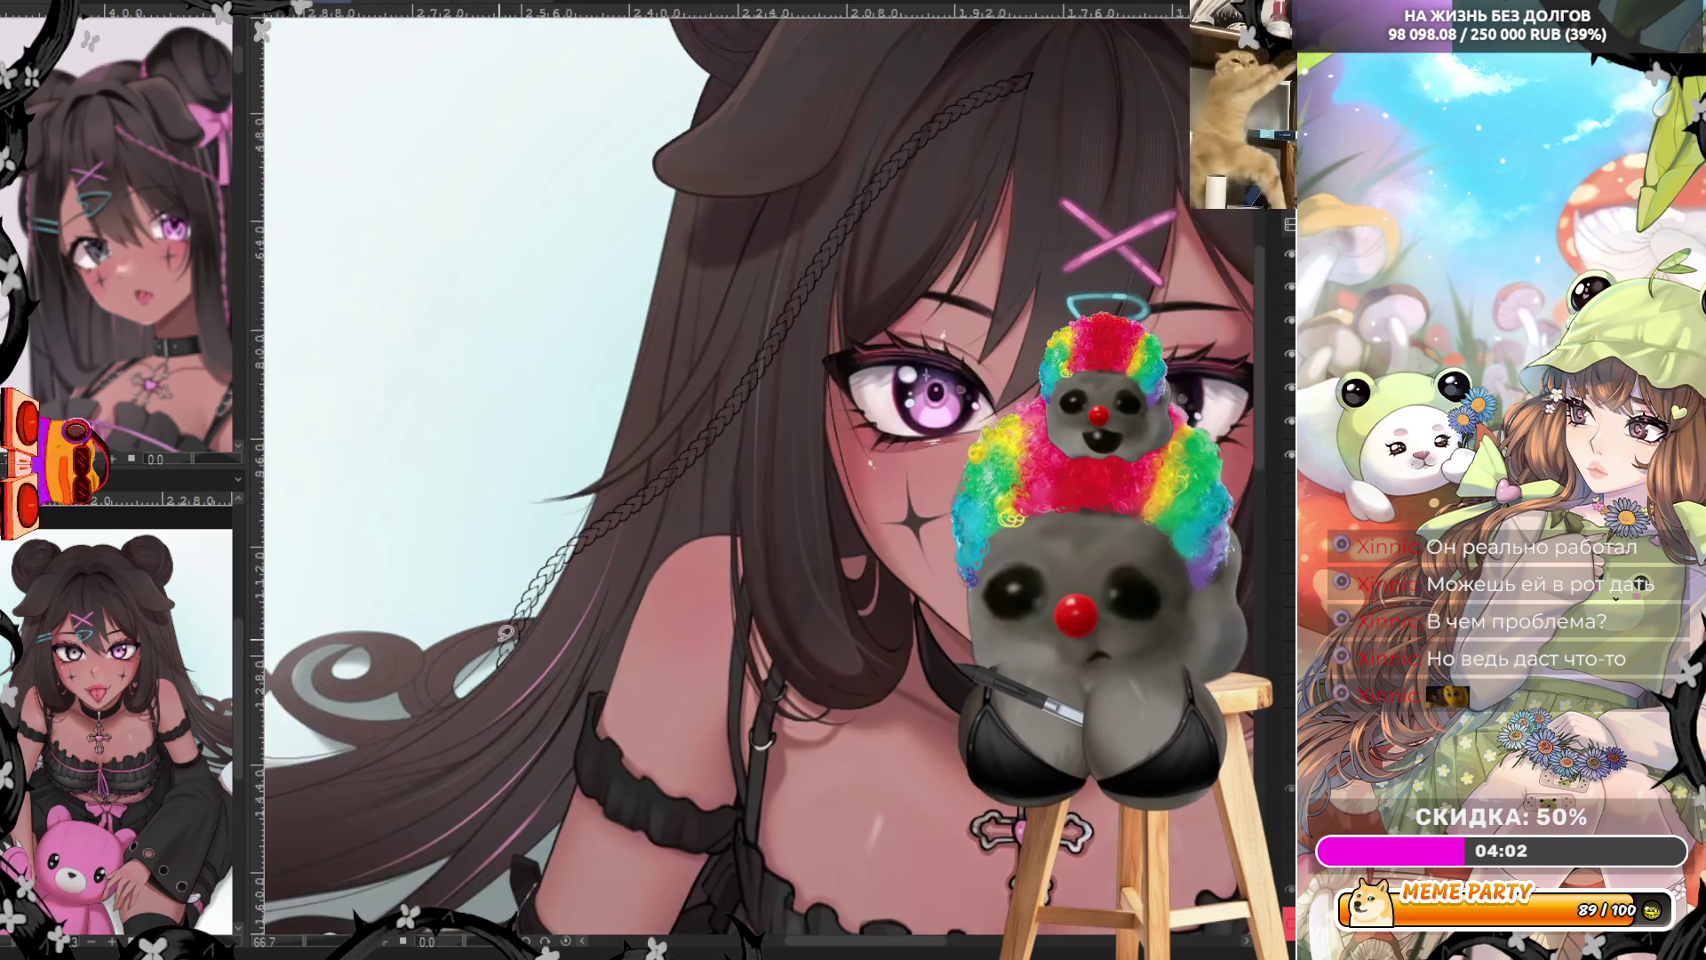
pyautogui.scroll(2, 962, 537)
pyautogui.scroll(1, 962, 536)
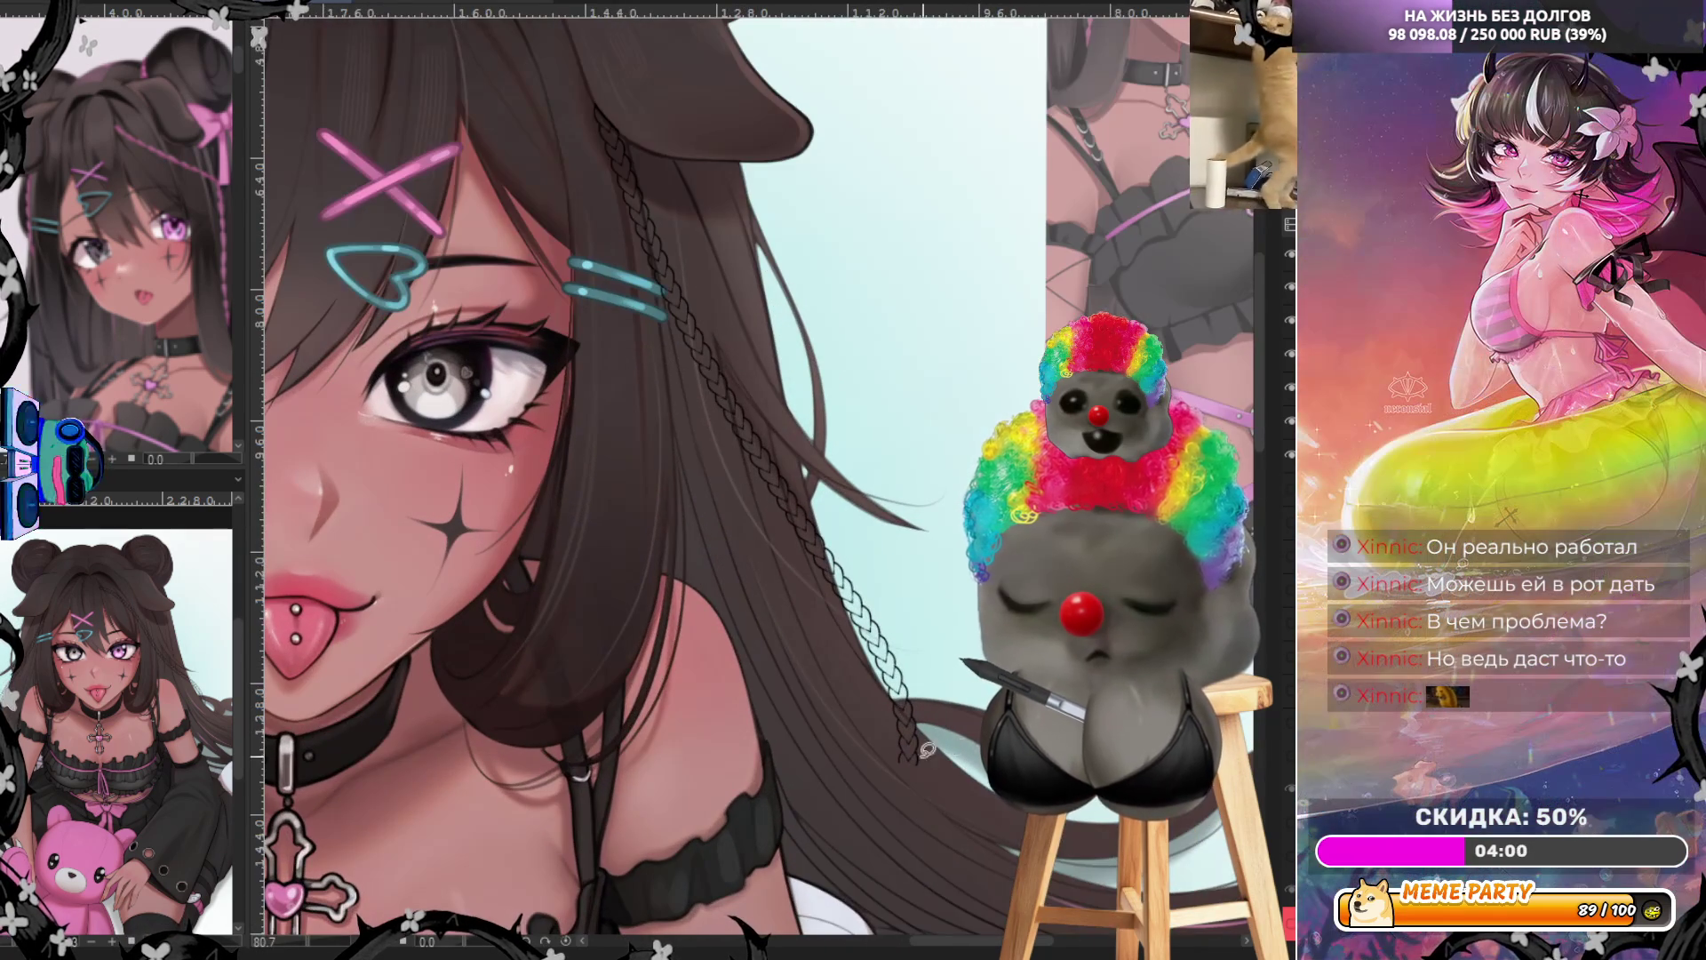
pyautogui.scroll(-3, 942, 614)
pyautogui.scroll(1, 926, 678)
pyautogui.scroll(4, 927, 678)
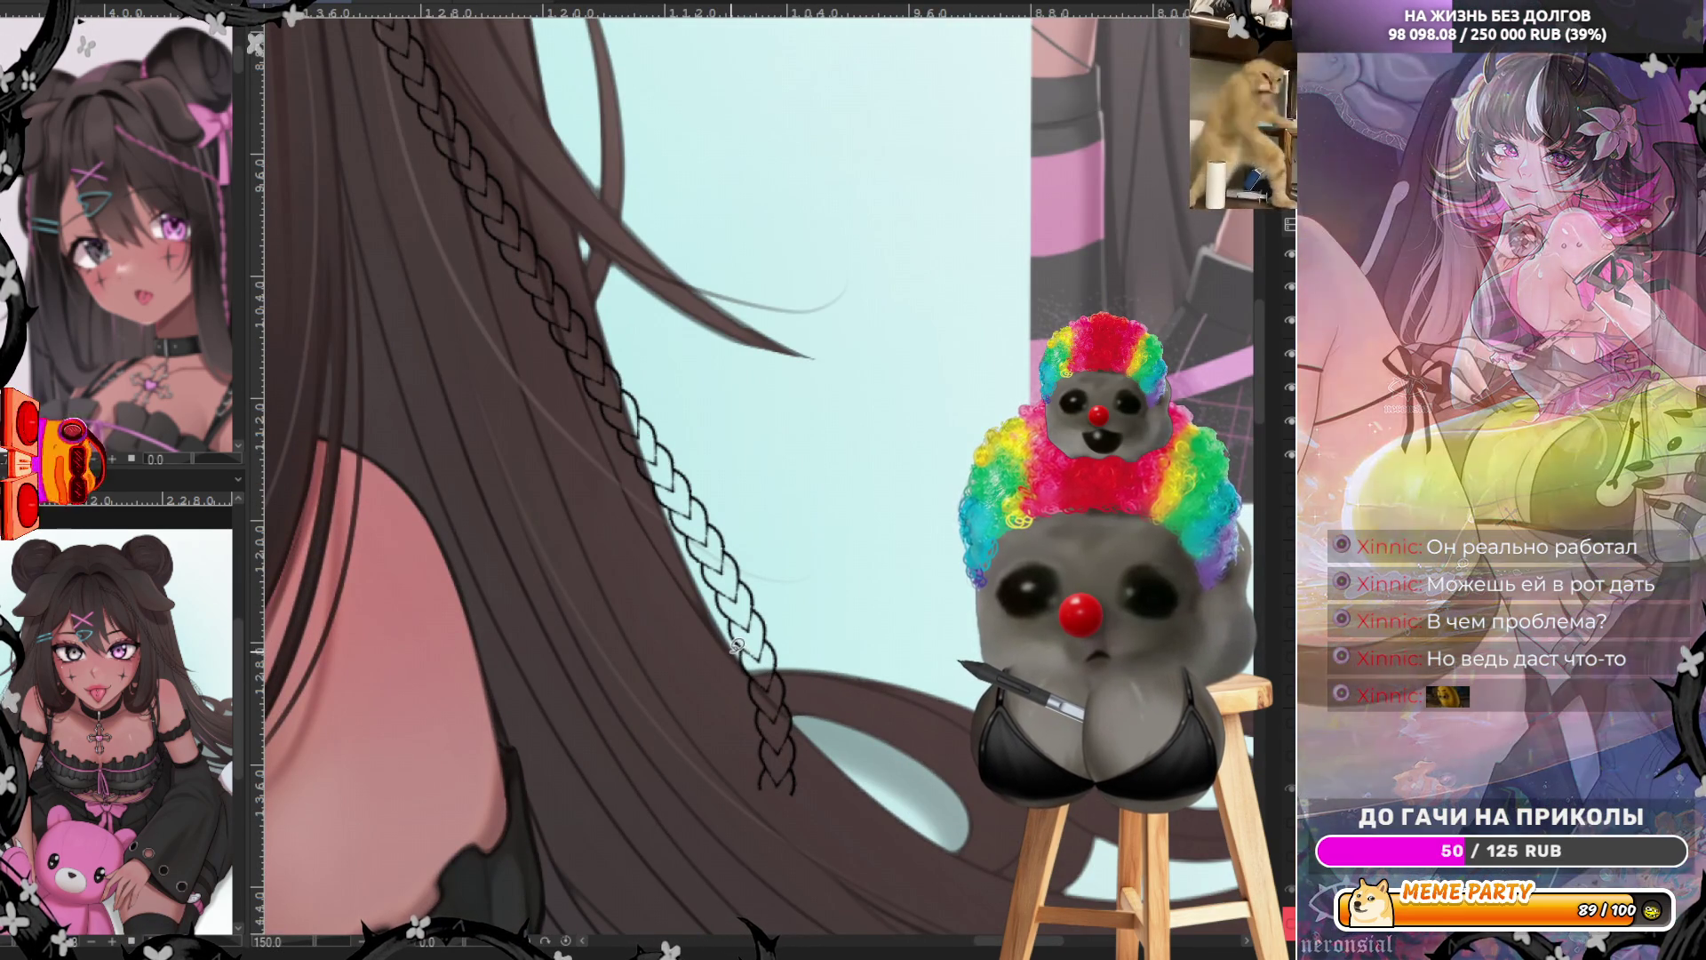
# Try a light pink stroke along the braid, then undo it
pyautogui.moveTo(741, 658); pyautogui.dragTo(841, 815)
pyautogui.hotkey('ctrl', 'z')
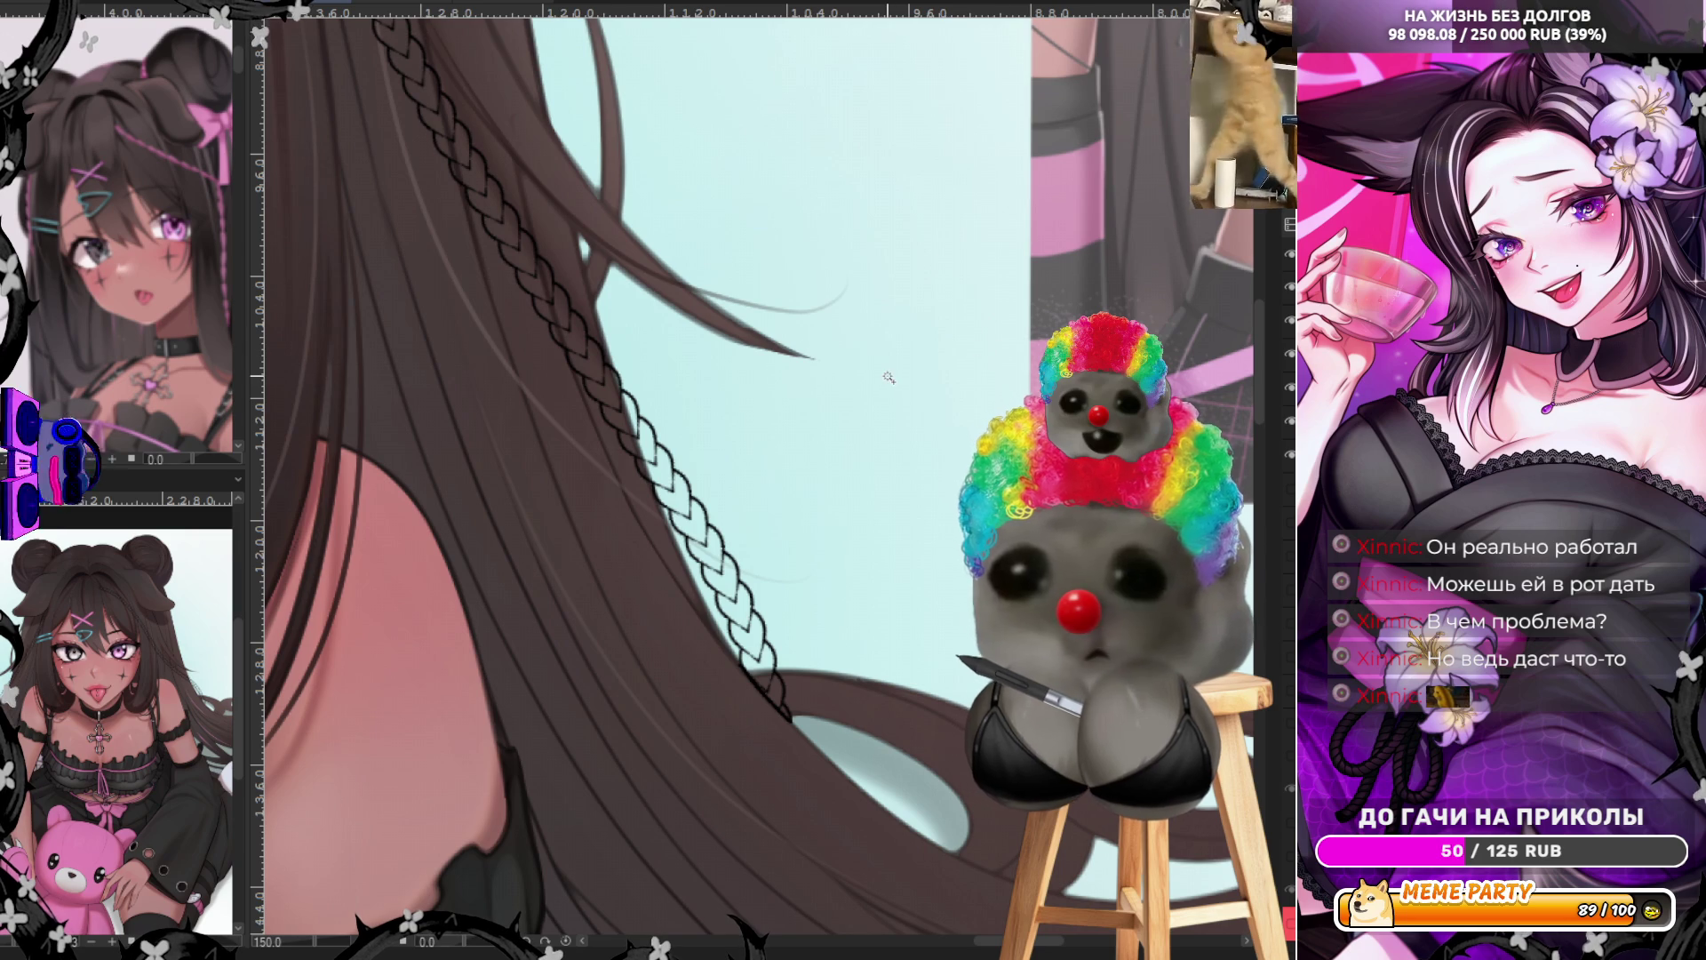
pyautogui.scroll(-5, 640, 480)
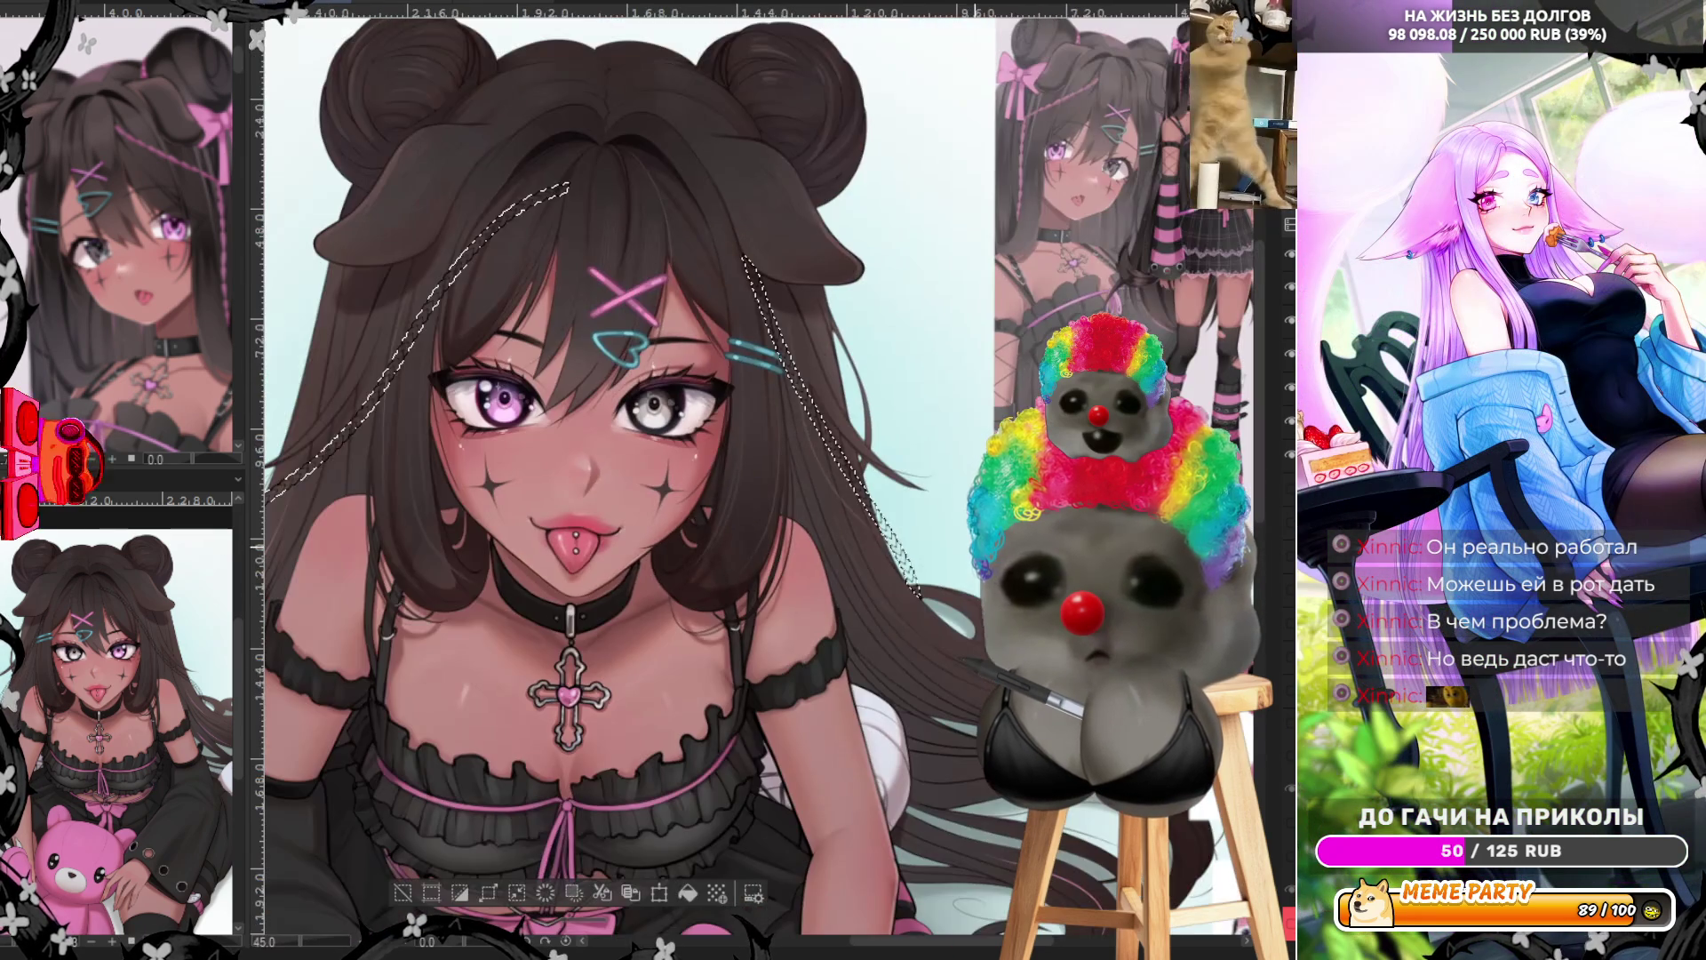
# Fill the selected face-framing braids with pink and deselect
pyautogui.scroll(1, 640, 480)
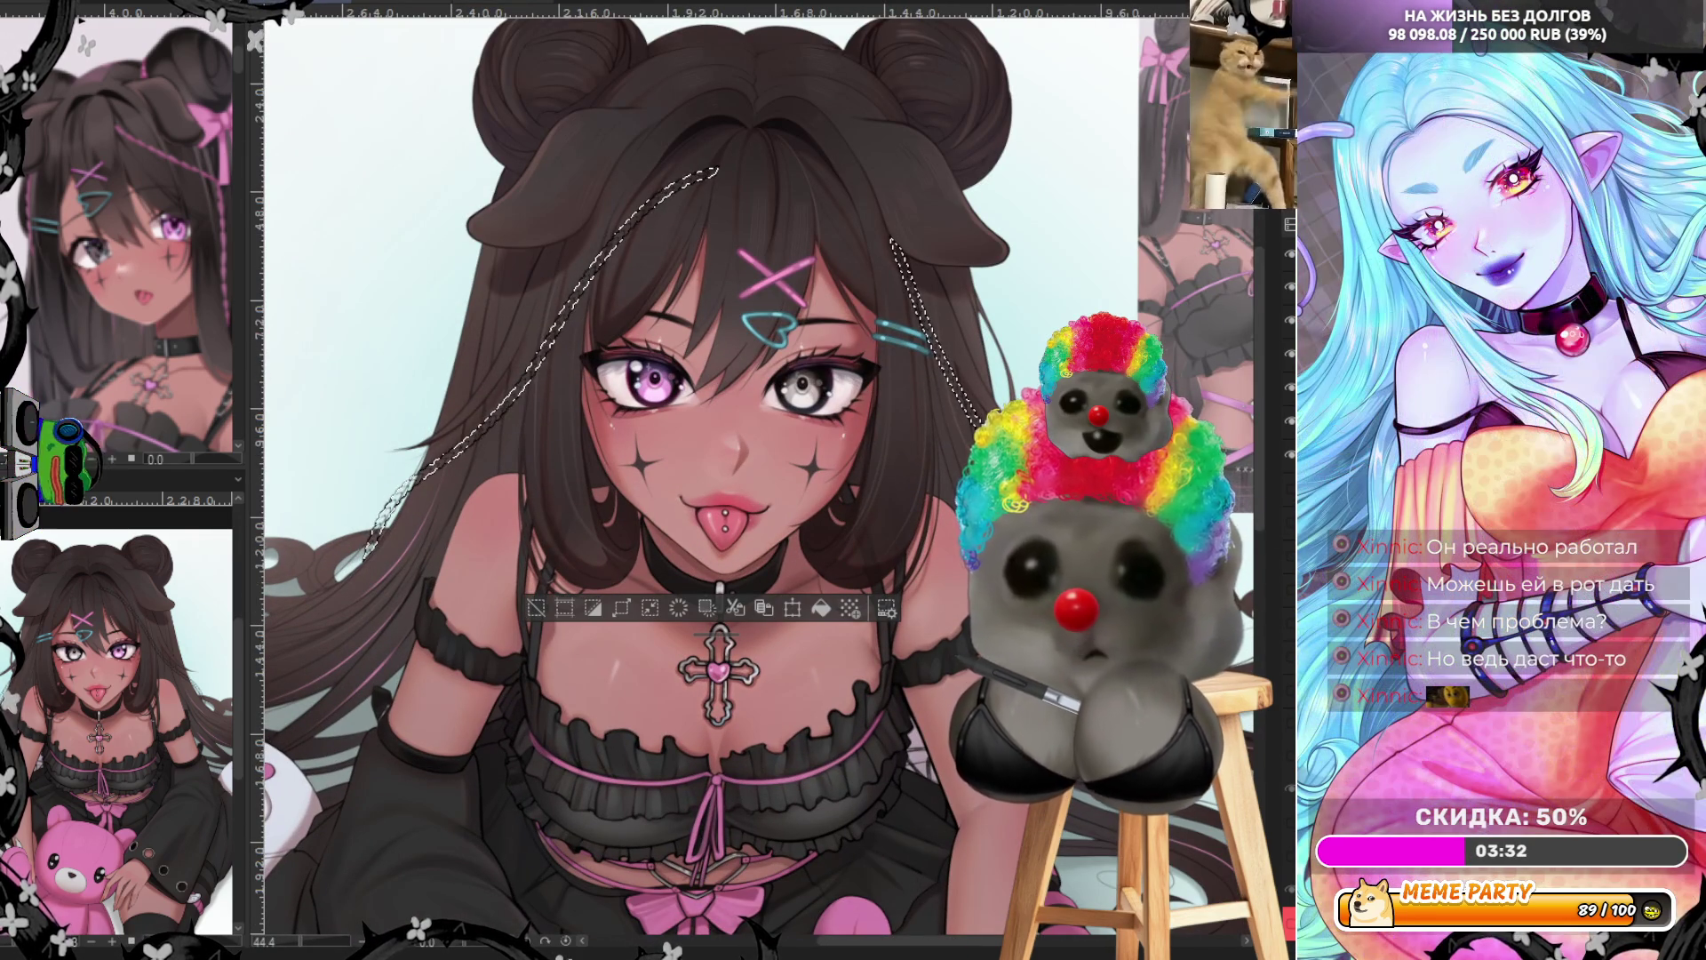
pyautogui.hotkey('alt', 'BackSpace')
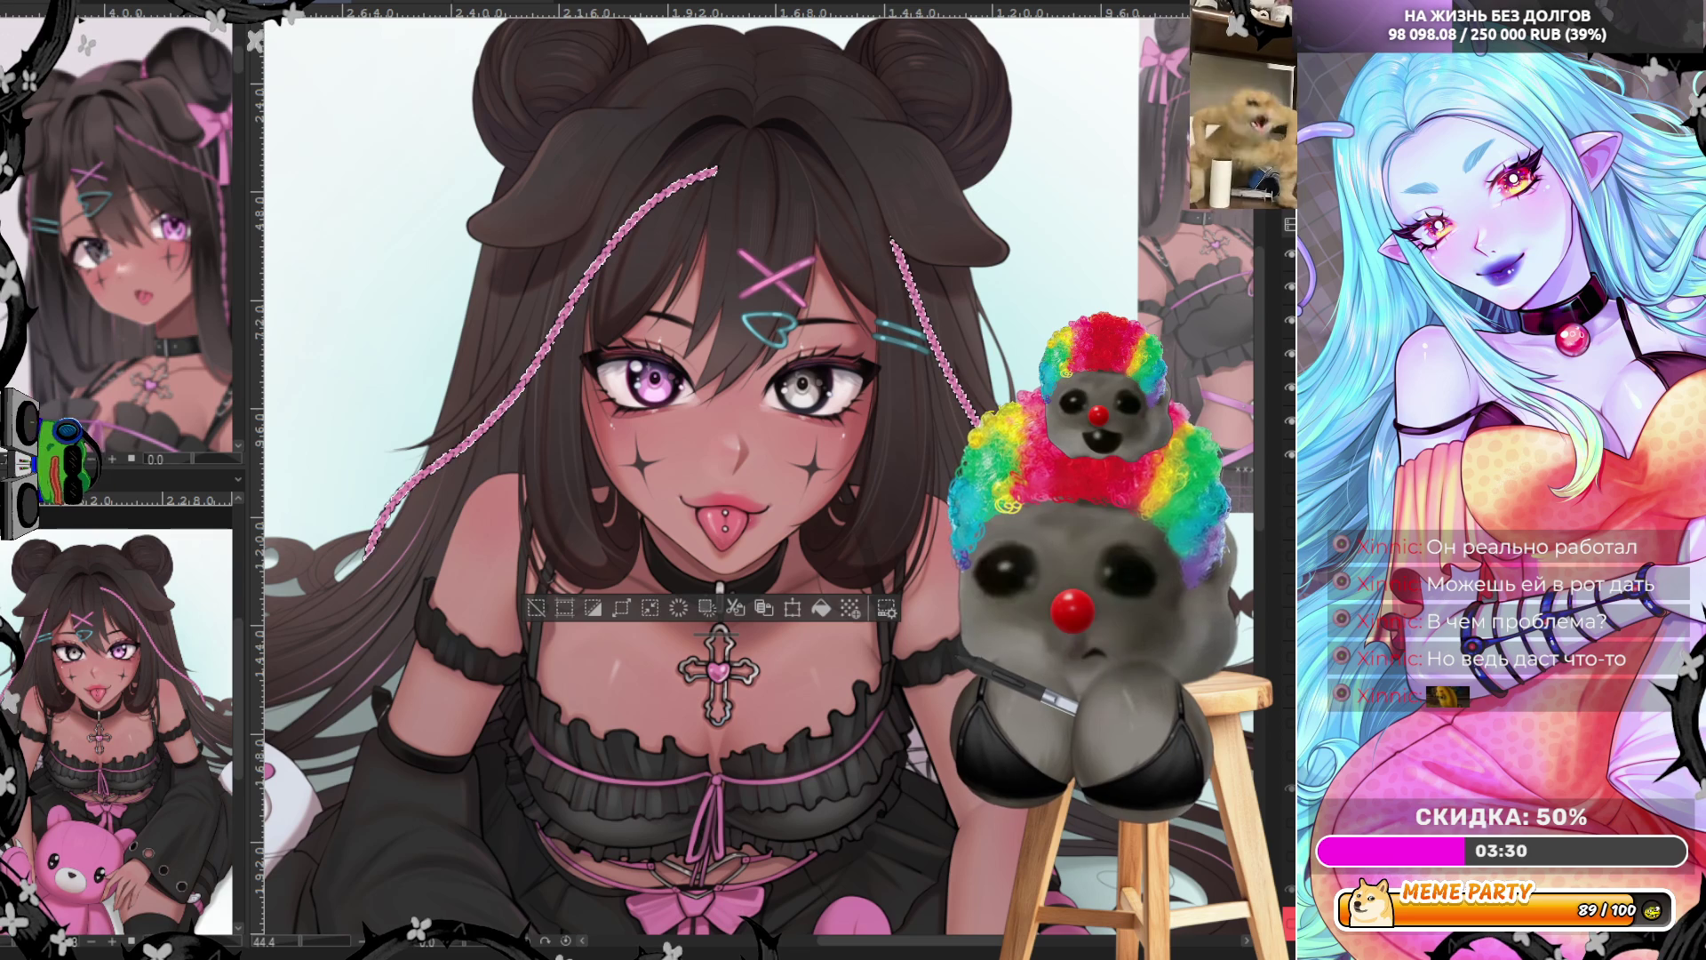
pyautogui.hotkey('ctrl', 'd')
# Toggle undo and redo to compare the braids with and without the pink fill
pyautogui.scroll(-2, 385, 175)
pyautogui.scroll(1, 385, 175)
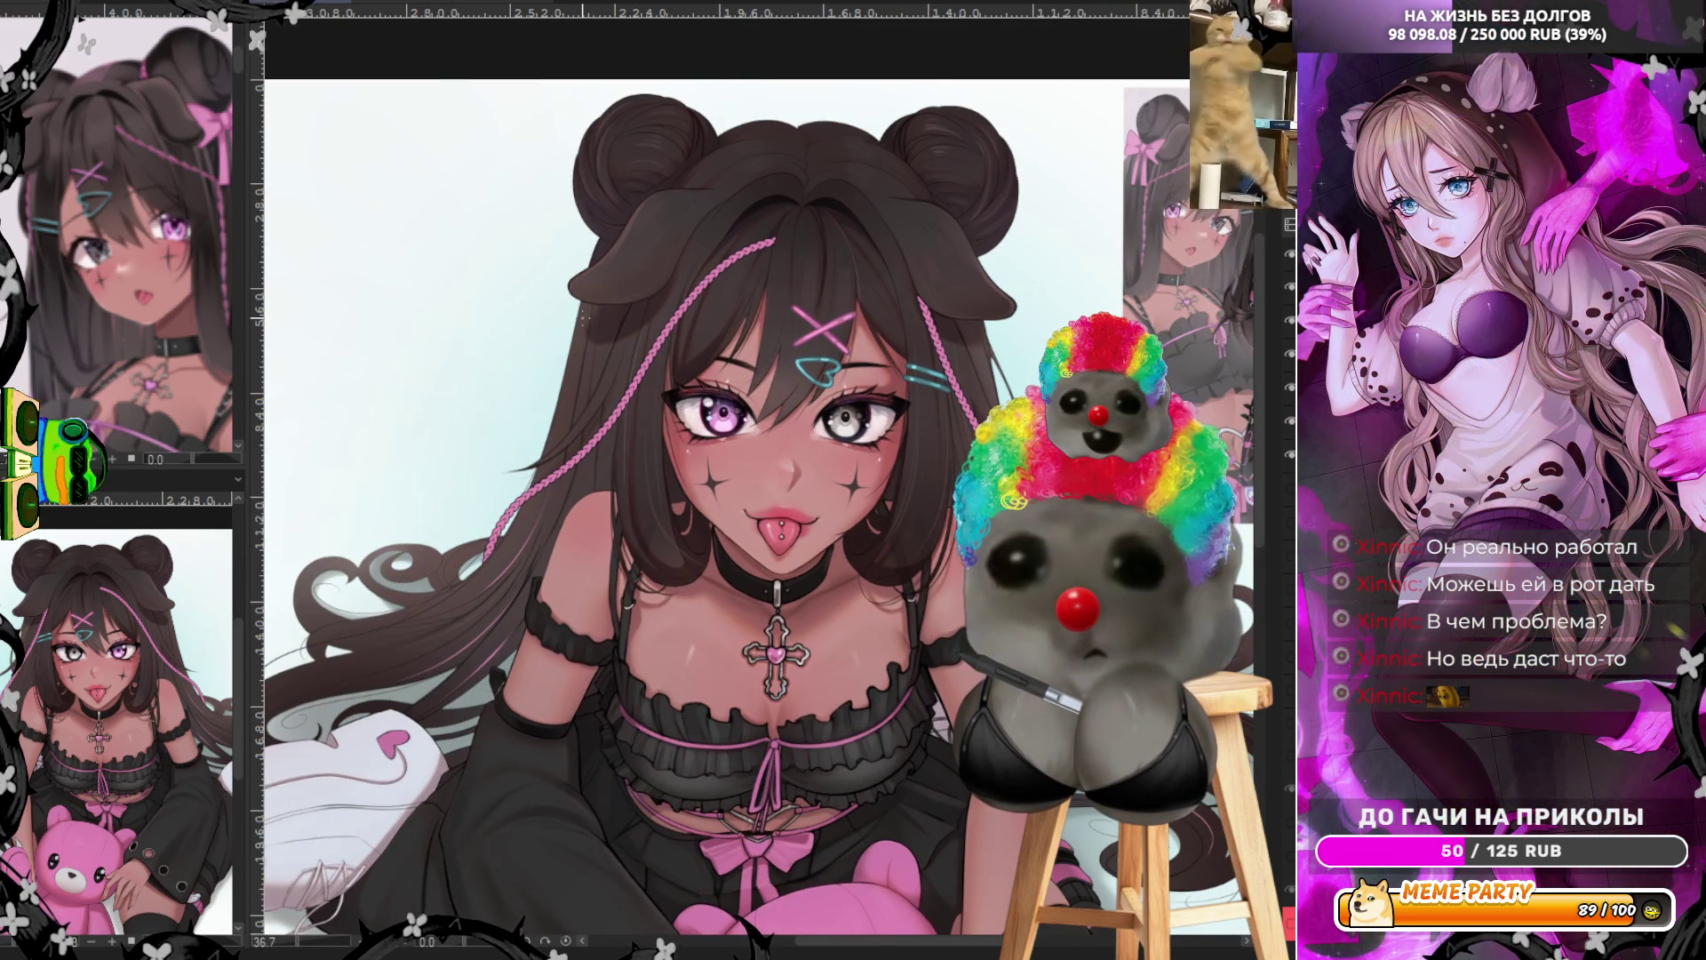
pyautogui.scroll(-1, 81, 221)
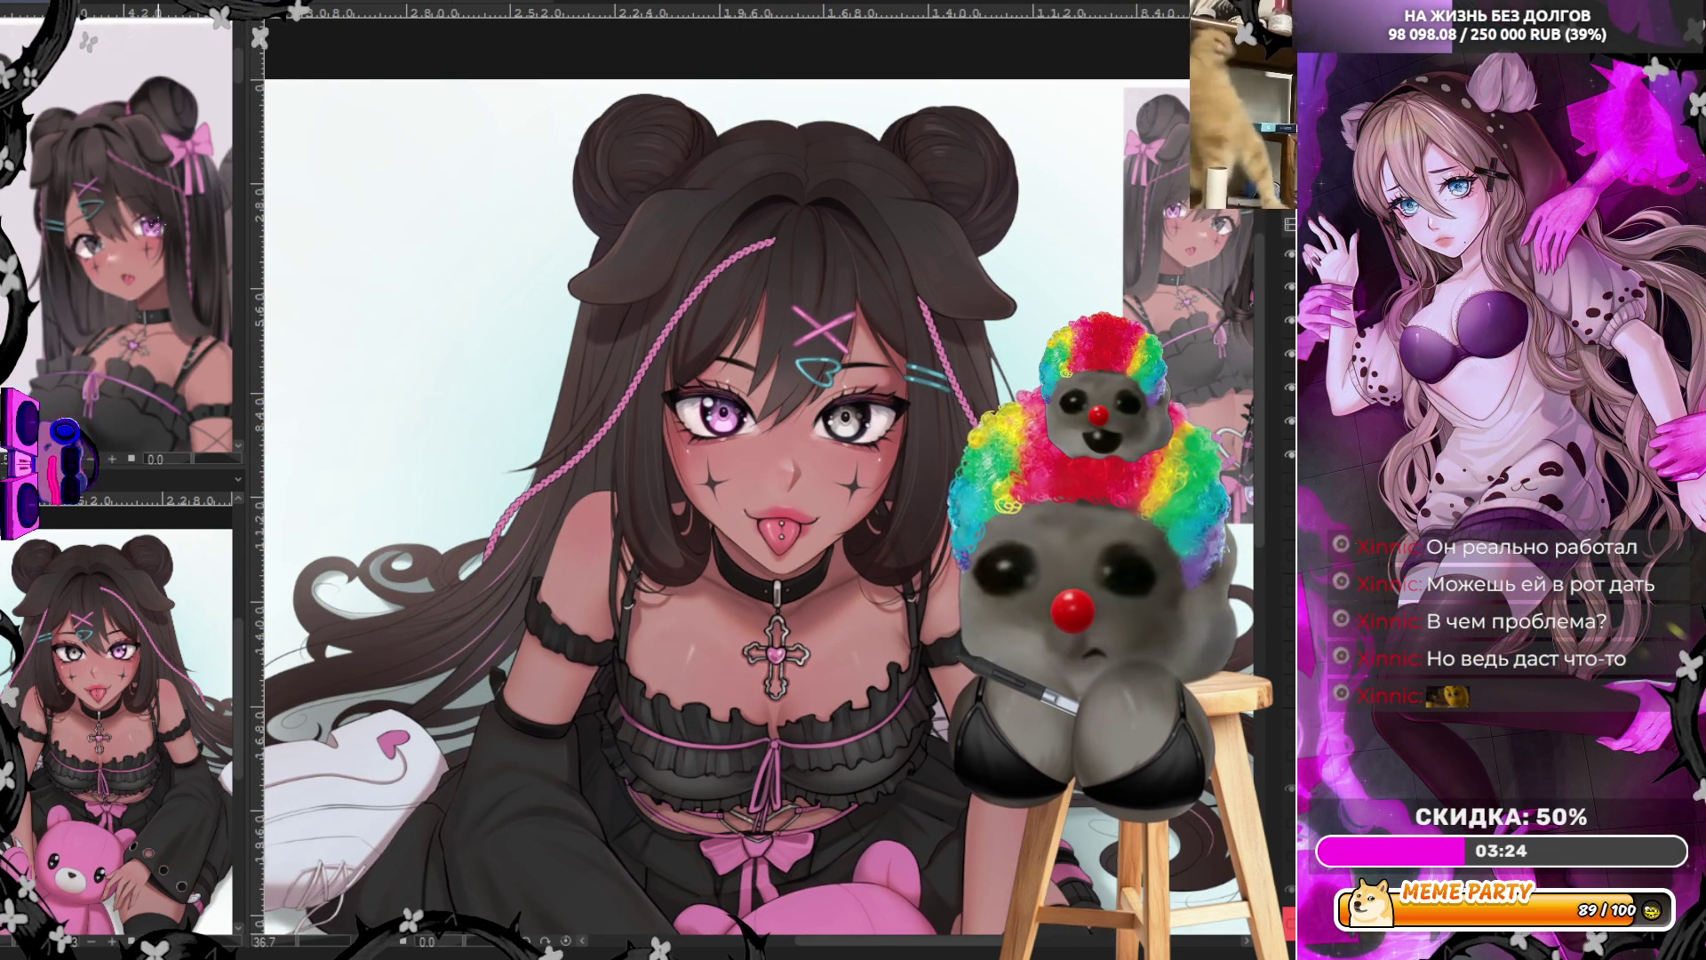
pyautogui.scroll(-1, 192, 238)
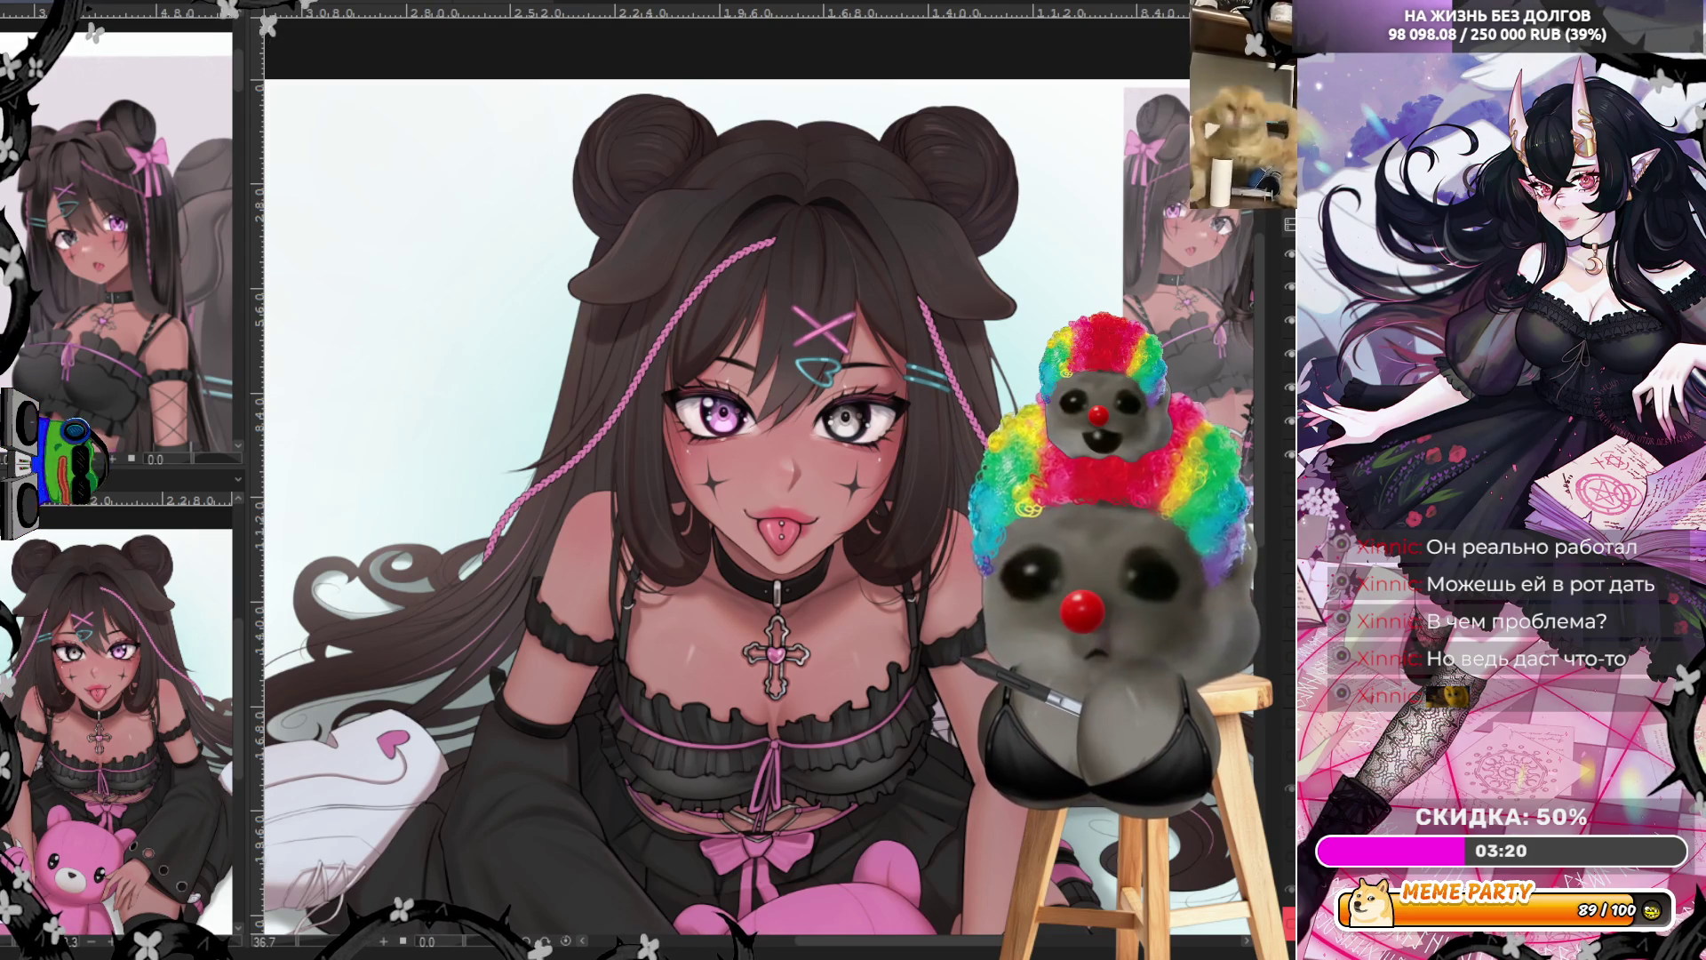
pyautogui.hotkey('ctrl', 'z')
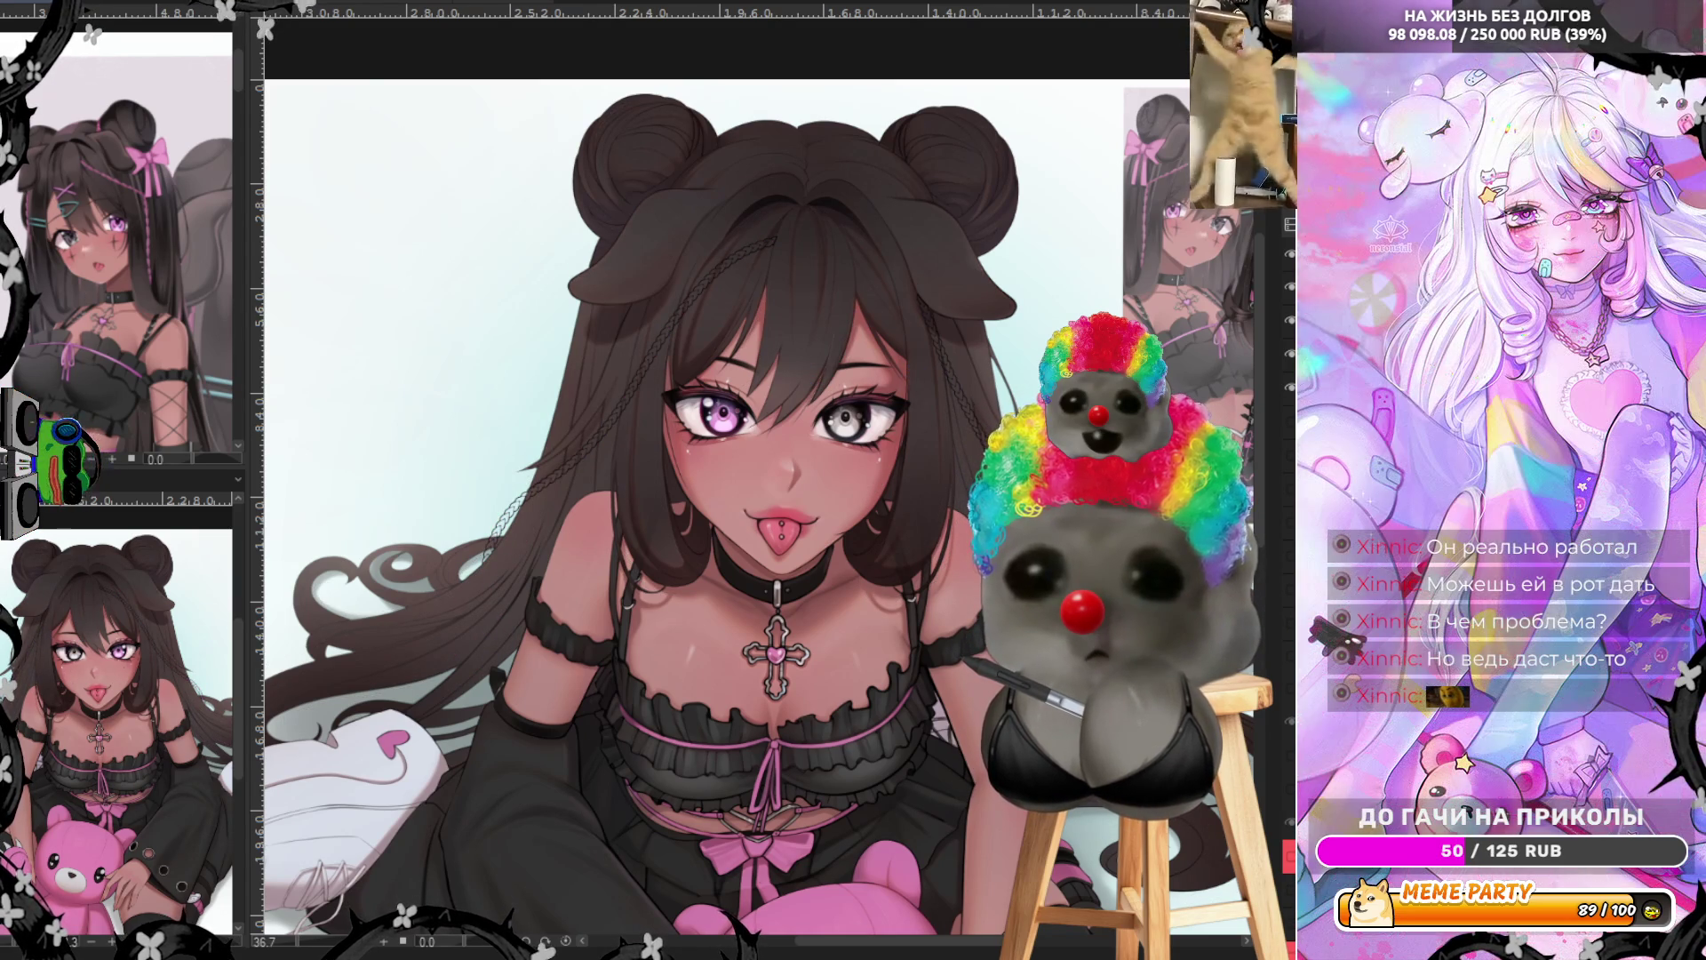
pyautogui.hotkey('ctrl', 'z')
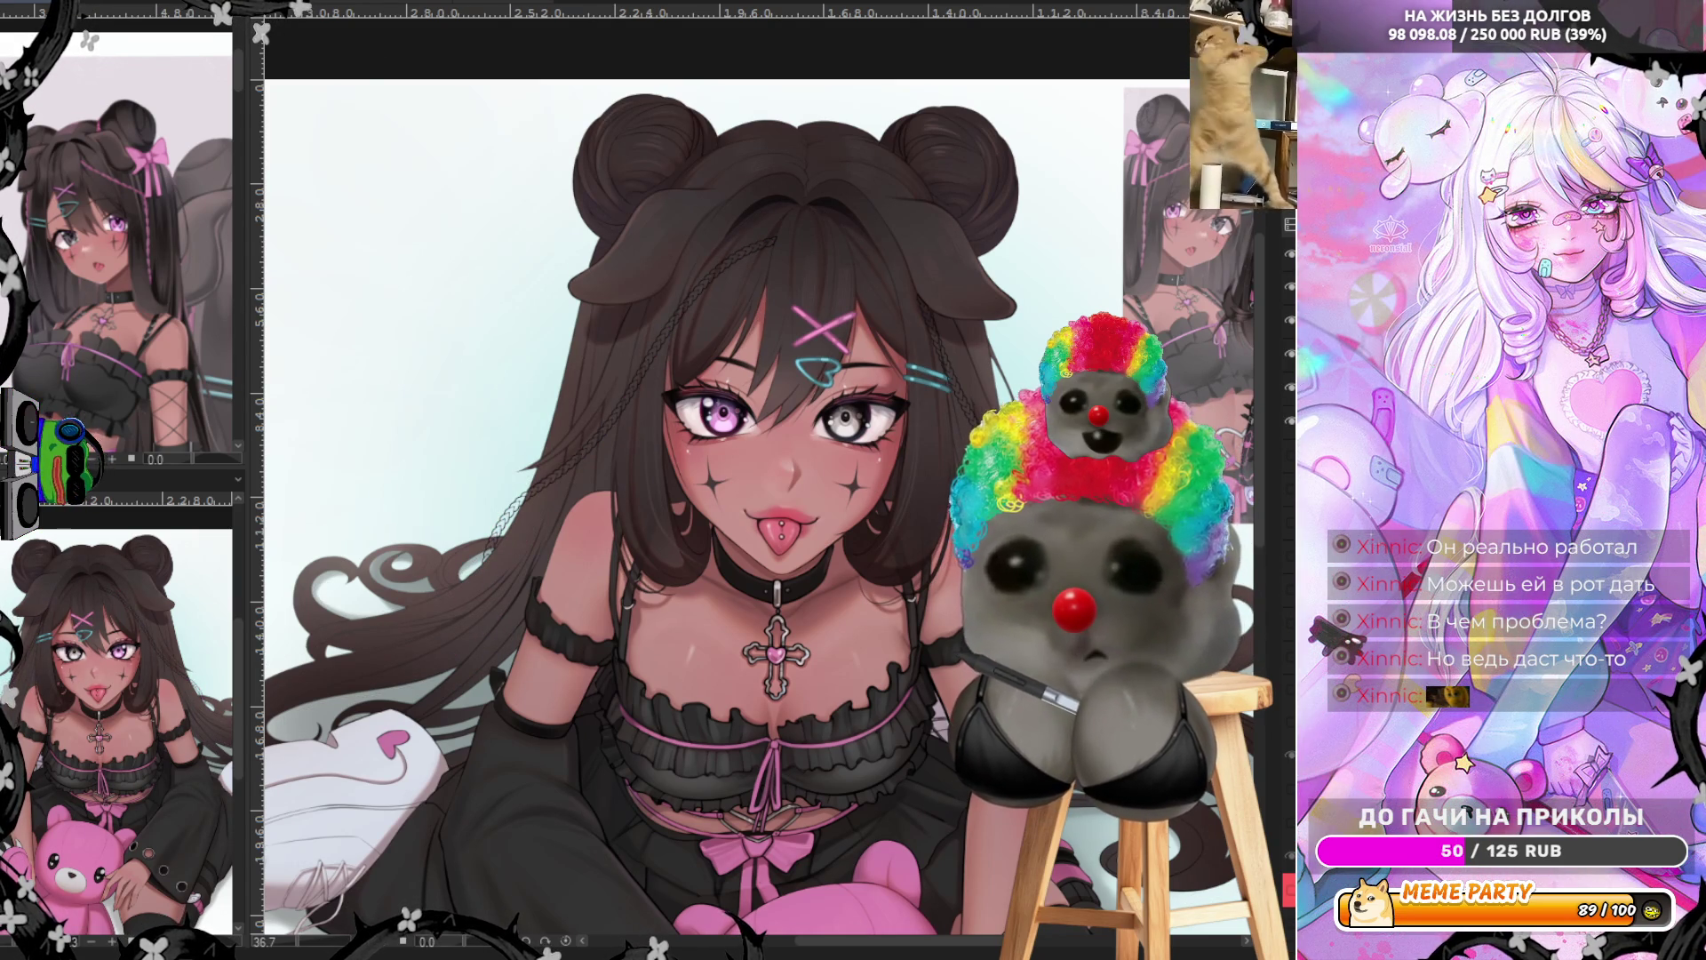
pyautogui.hotkey('ctrl', 'y')
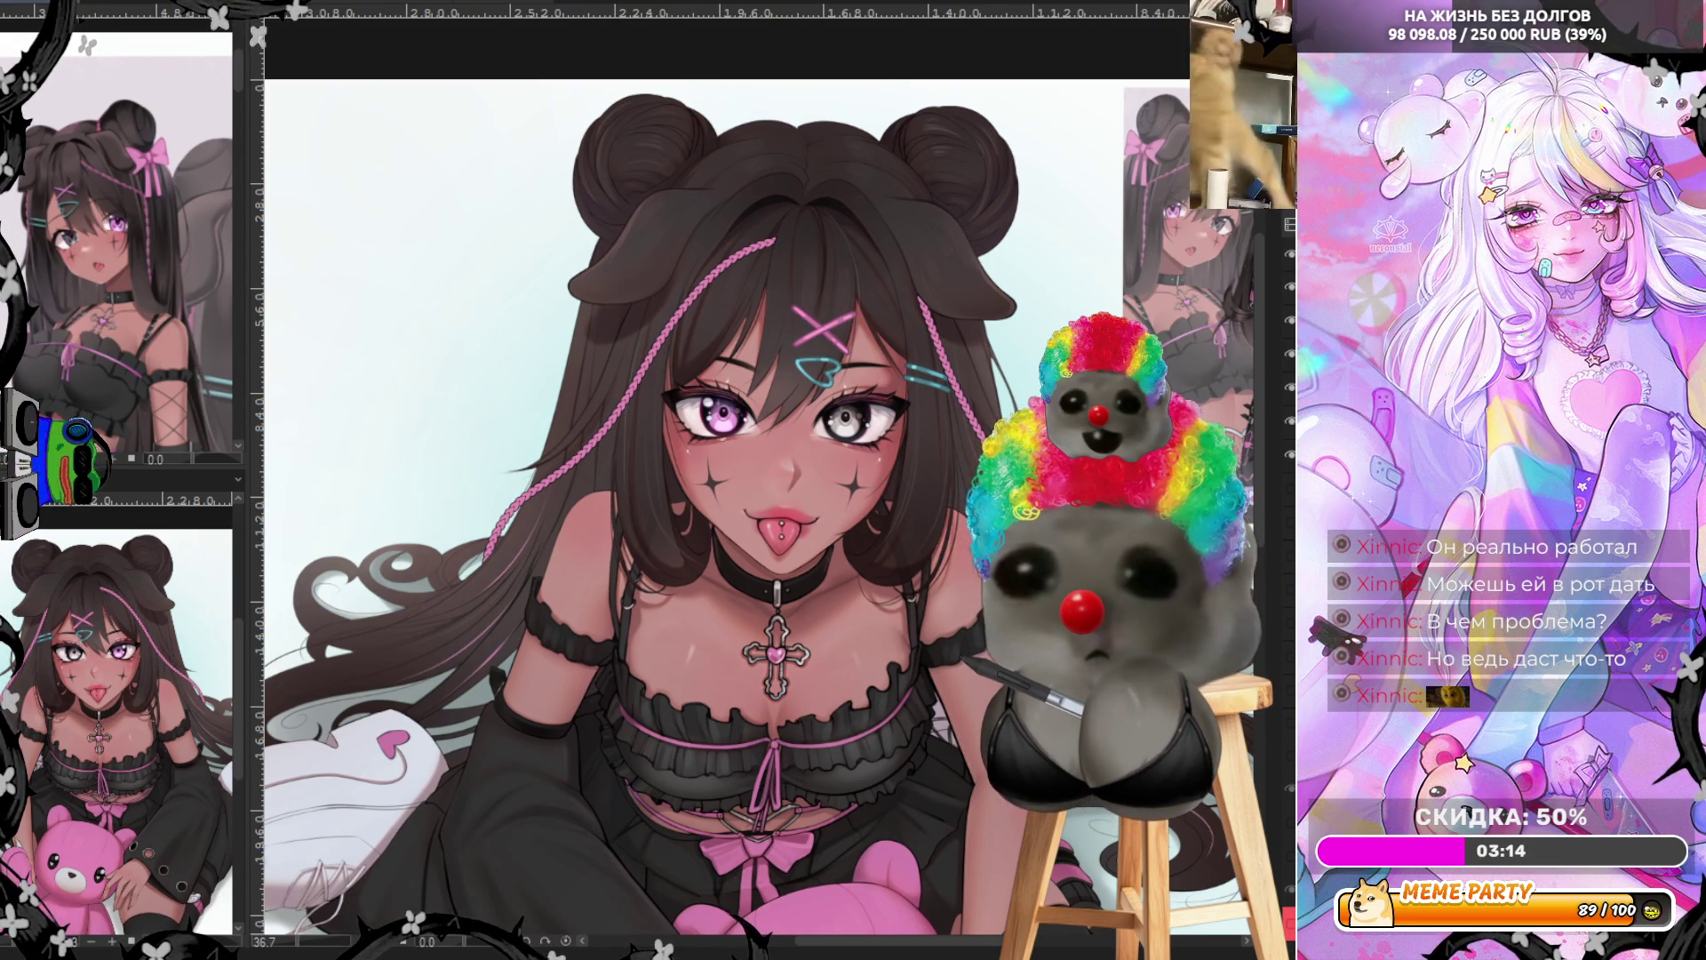
pyautogui.hotkey('ctrl', 'z')
pyautogui.hotkey('ctrl', 'y')
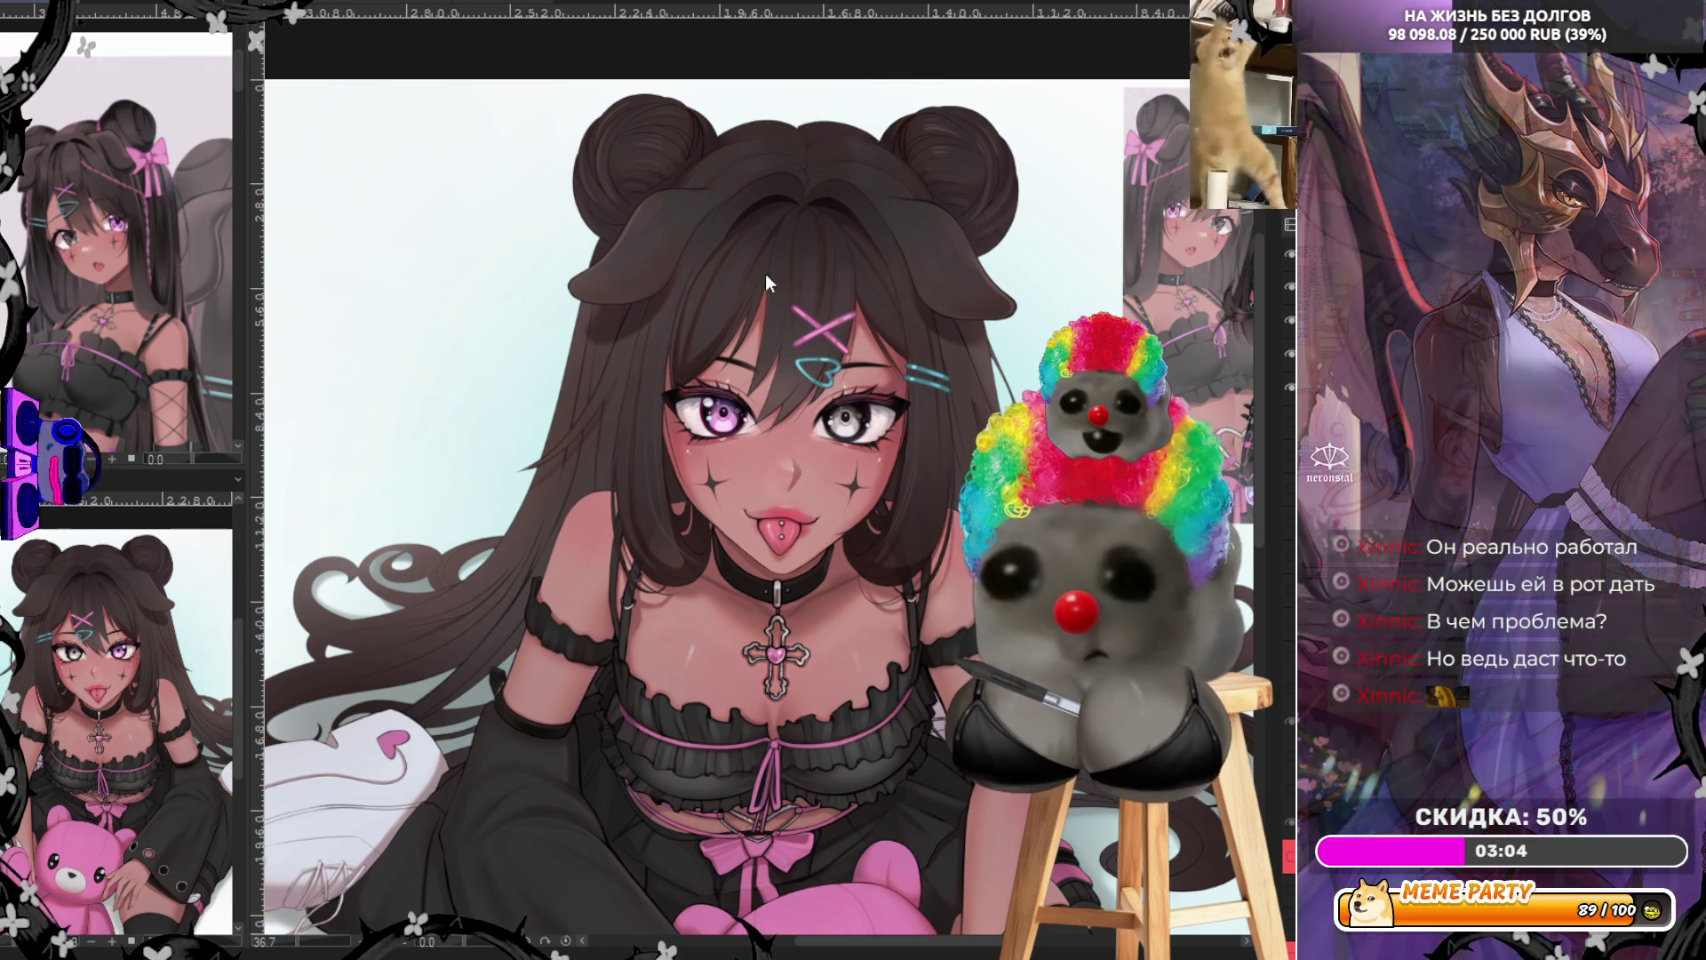
pyautogui.scroll(1, 1063, 312)
pyautogui.scroll(1, 973, 249)
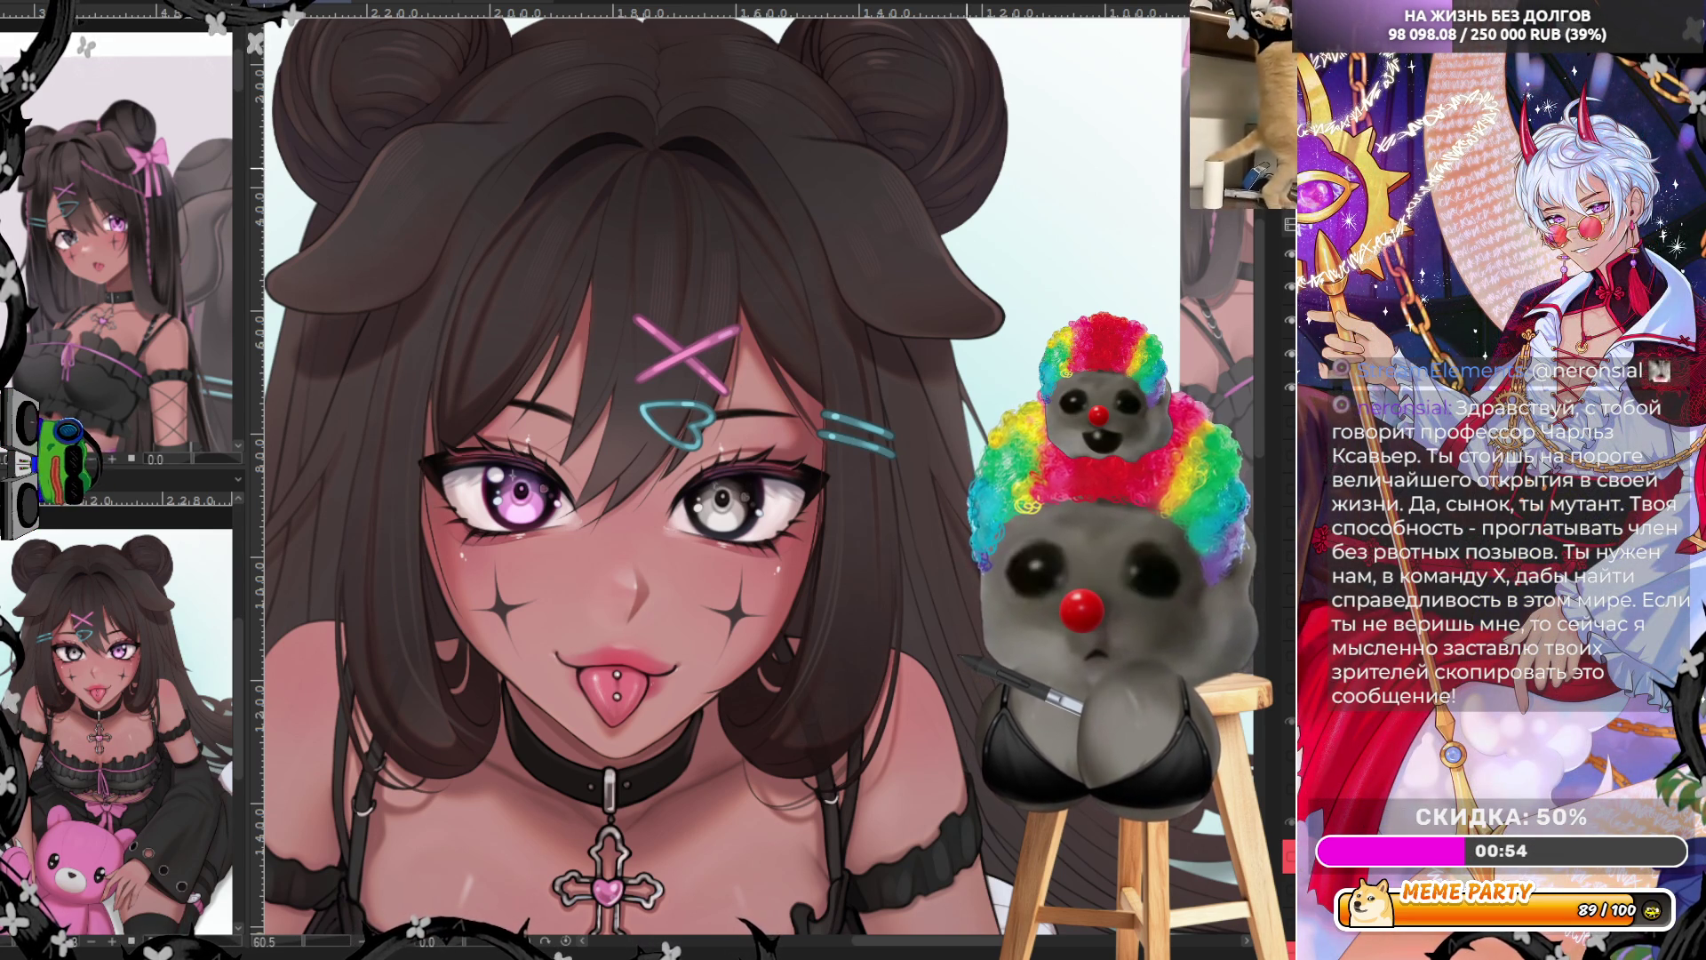
# Draw a braided strand from the crown down past the blue clips, redrawing the first attempt
pyautogui.hotkey('ctrl', '-')
pyautogui.hotkey('ctrl', '-')
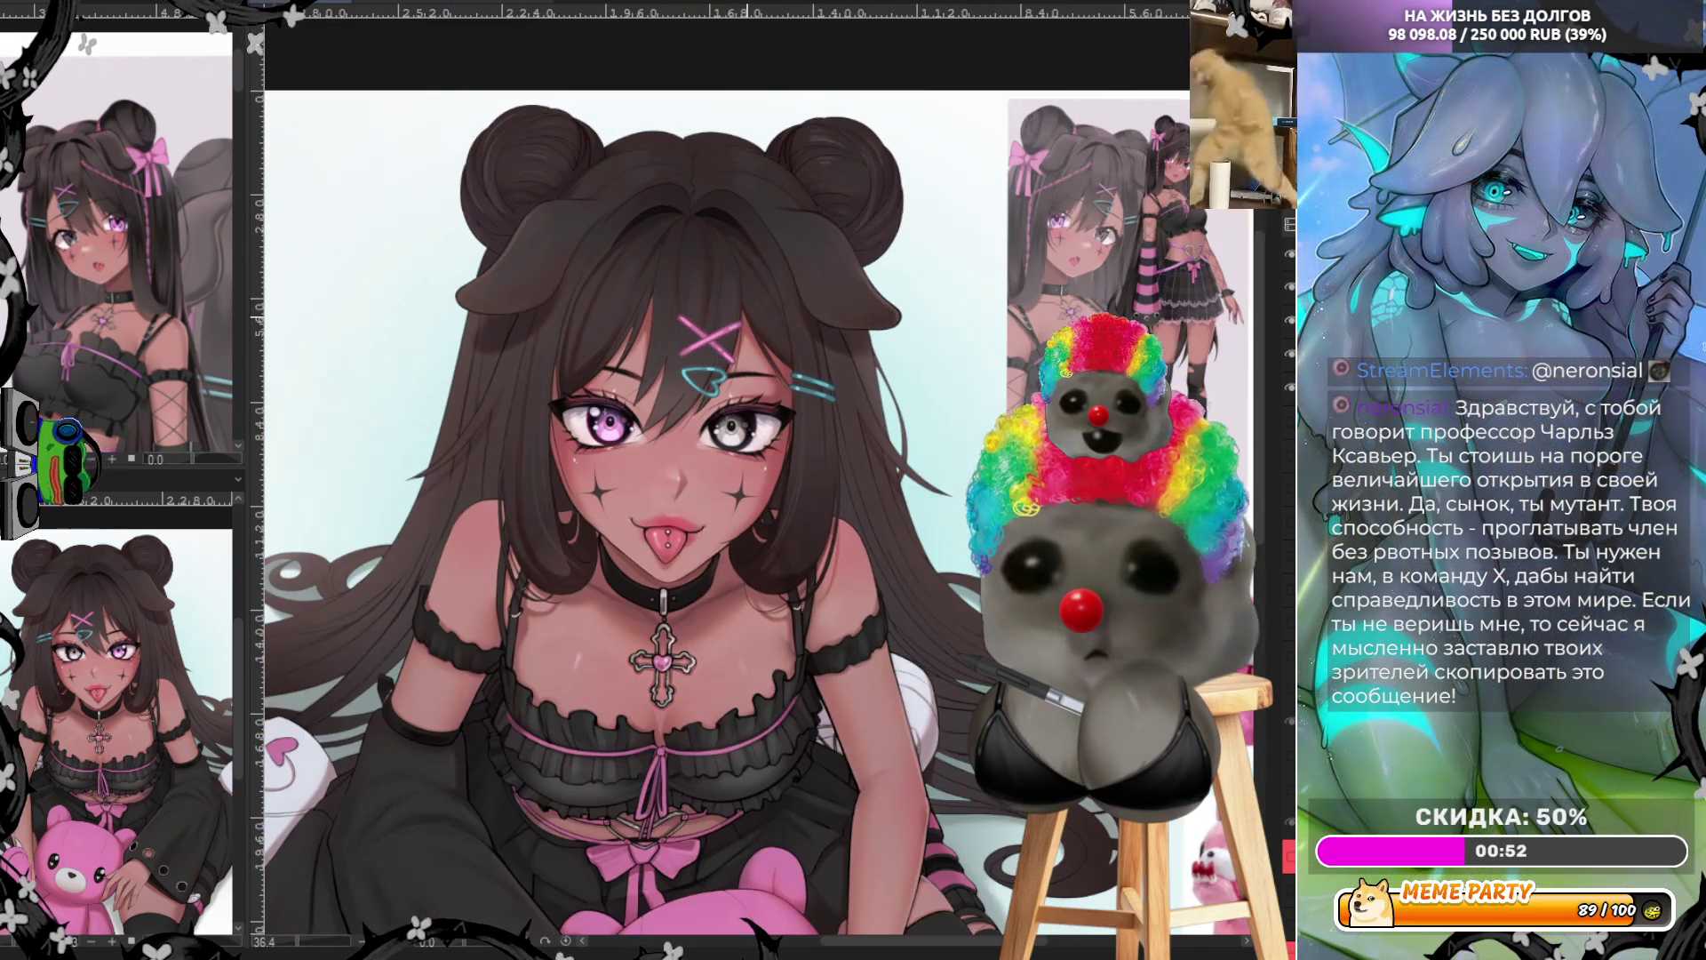
pyautogui.hotkey('ctrl', '+')
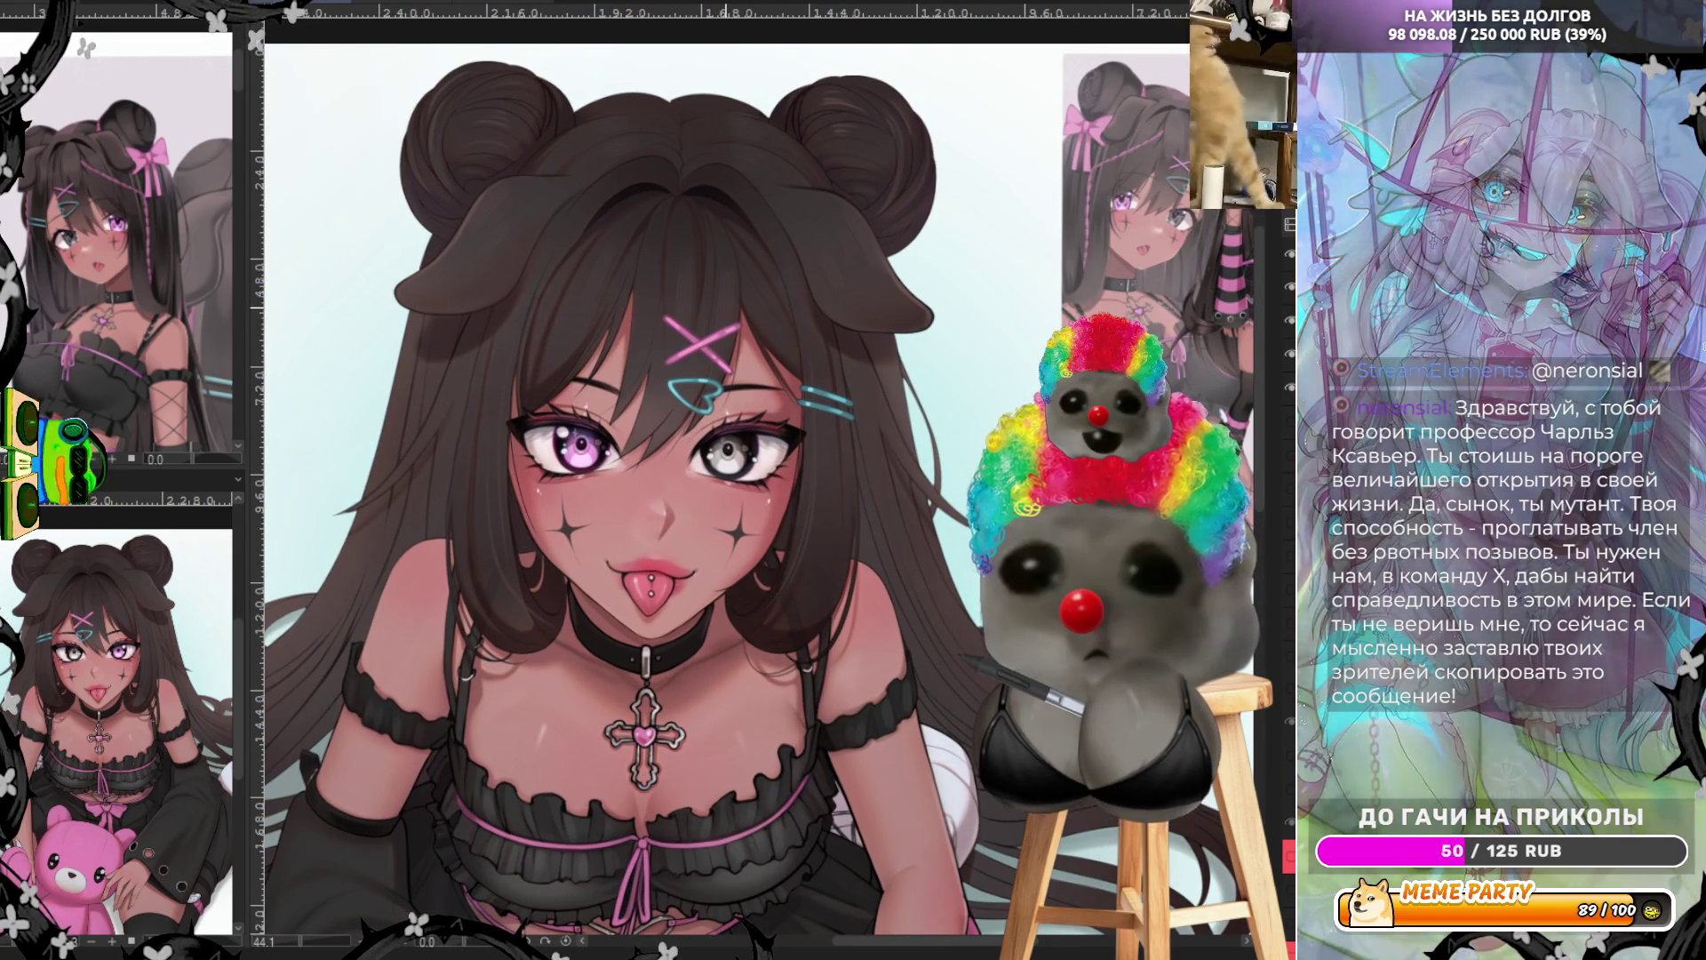
pyautogui.scroll(2, 590, 233)
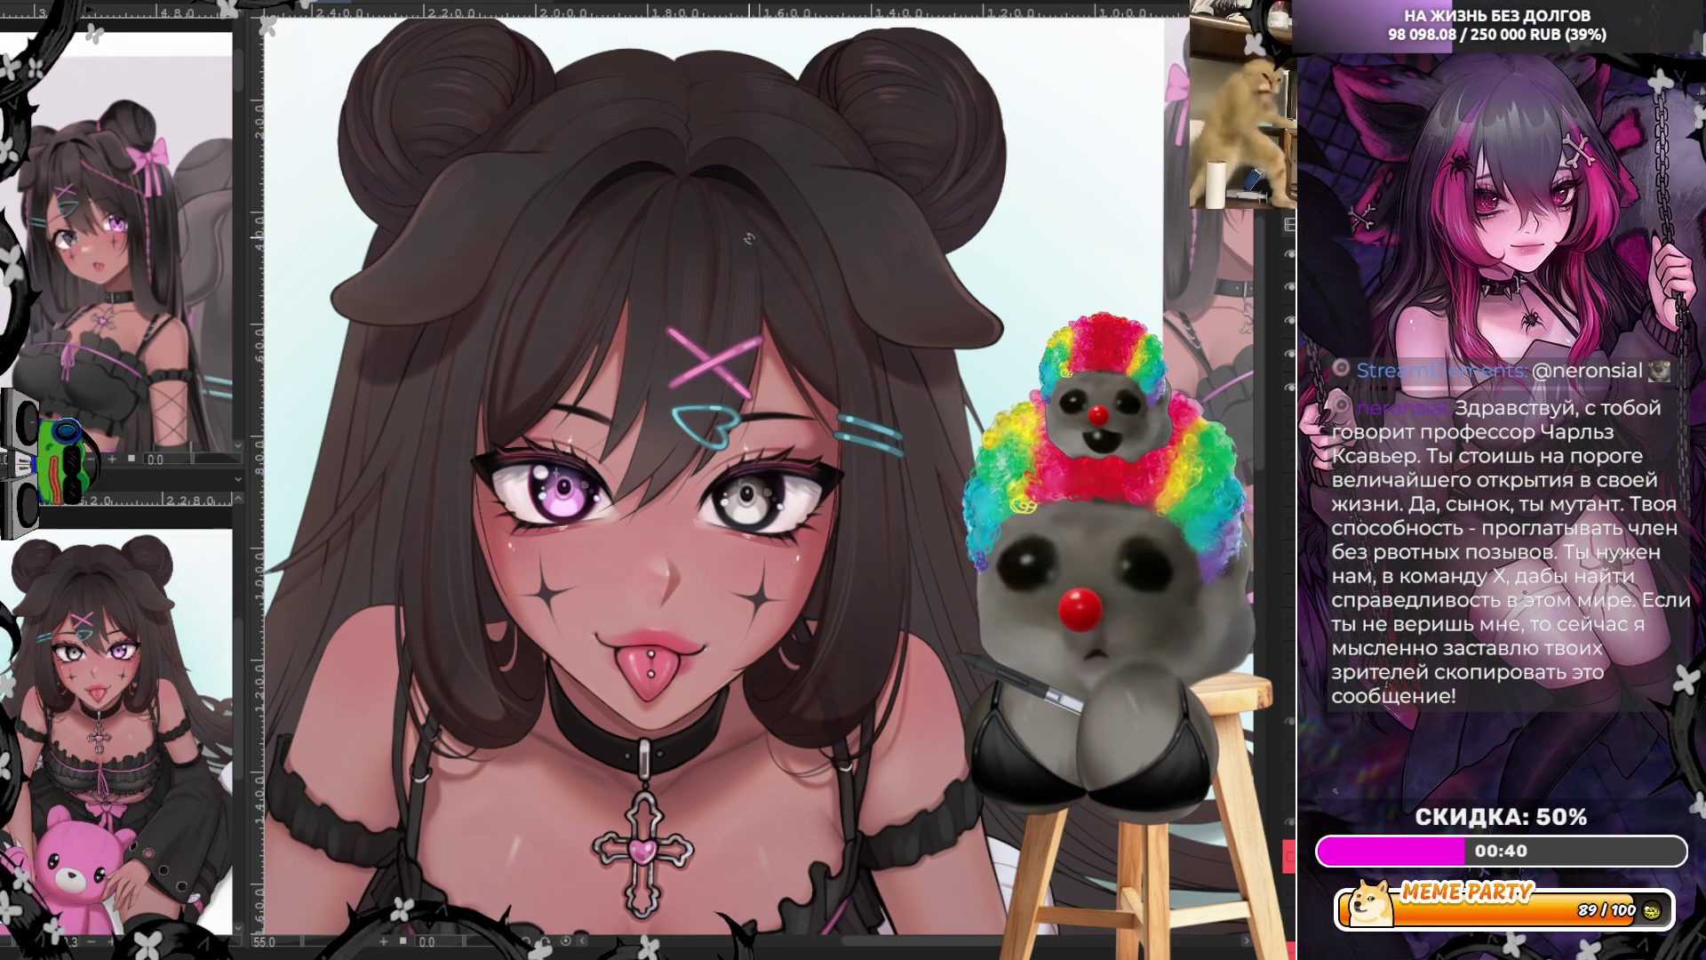
pyautogui.moveTo(731, 213); pyautogui.dragTo(827, 354)
pyautogui.hotkey('ctrl', 'z')
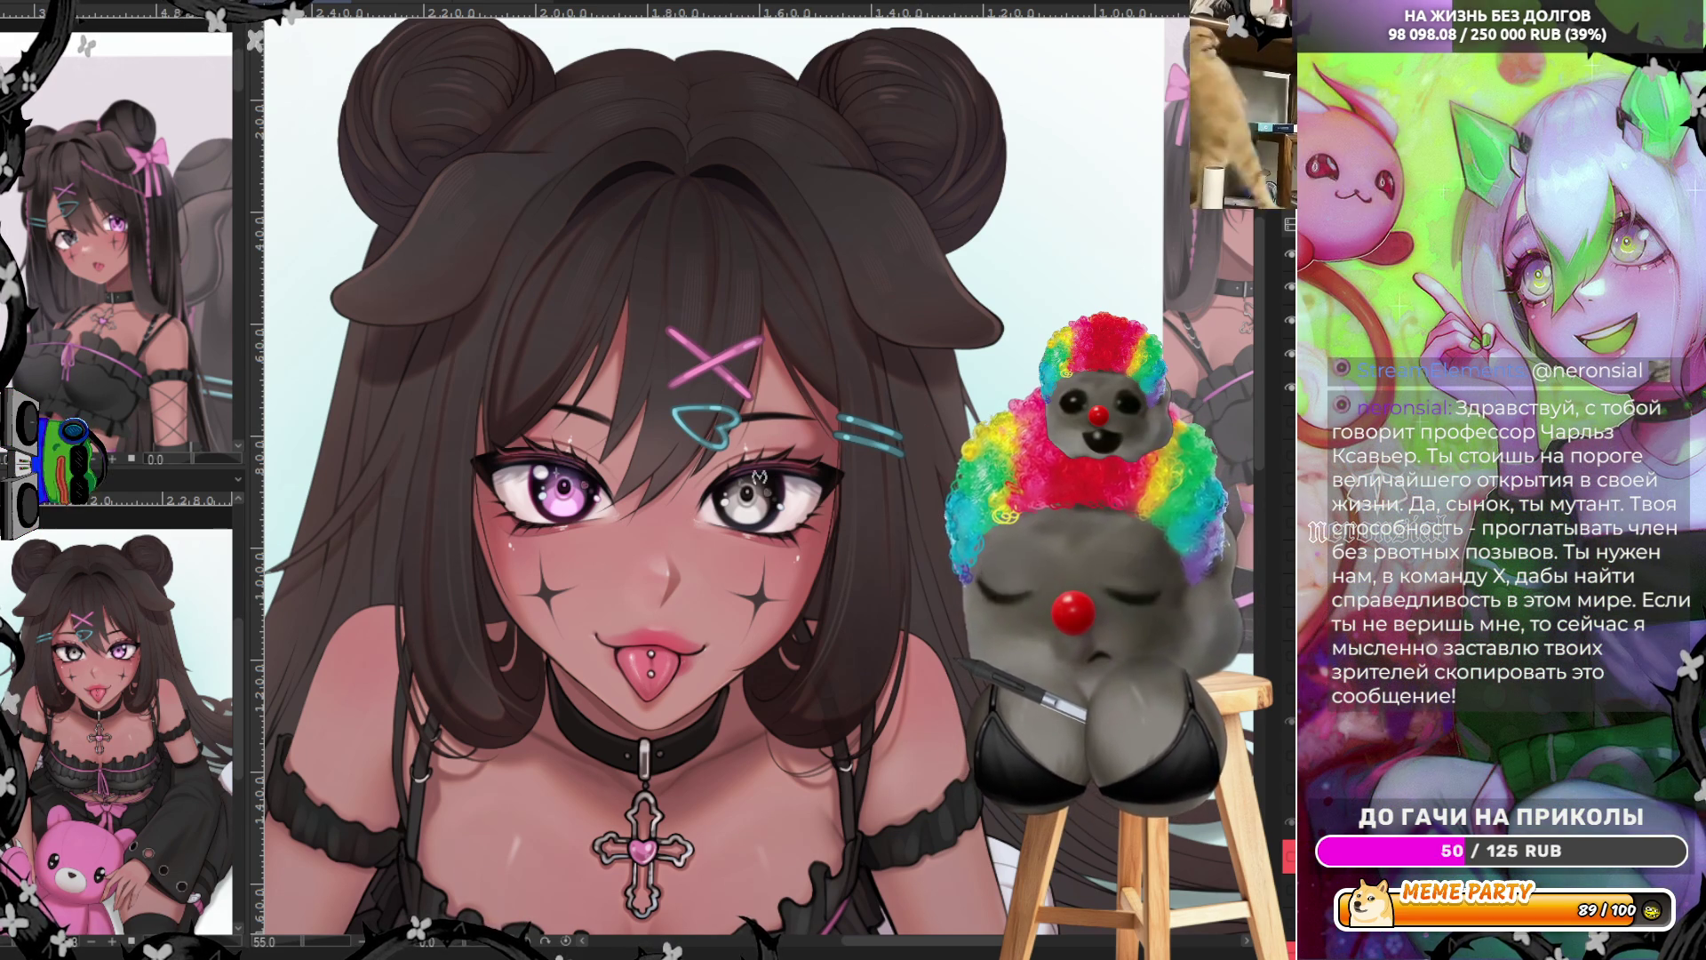
pyautogui.moveTo(718, 202); pyautogui.dragTo(902, 394)
pyautogui.moveTo(916, 467); pyautogui.dragTo(908, 532)
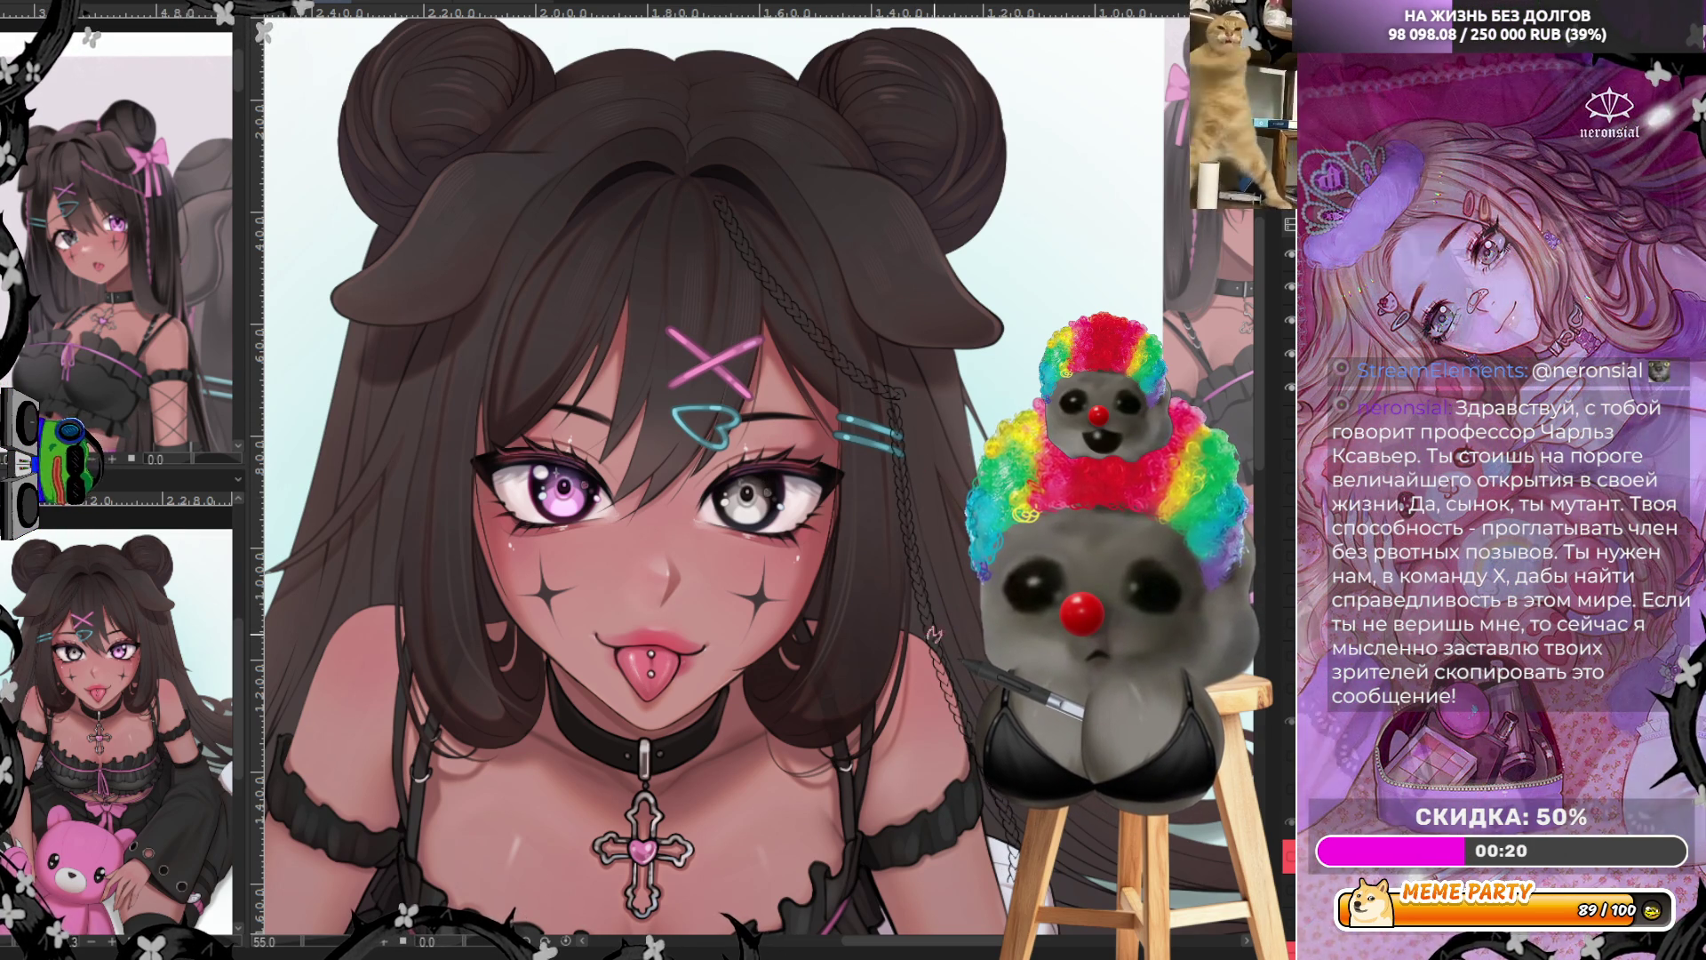
pyautogui.scroll(5, 921, 406)
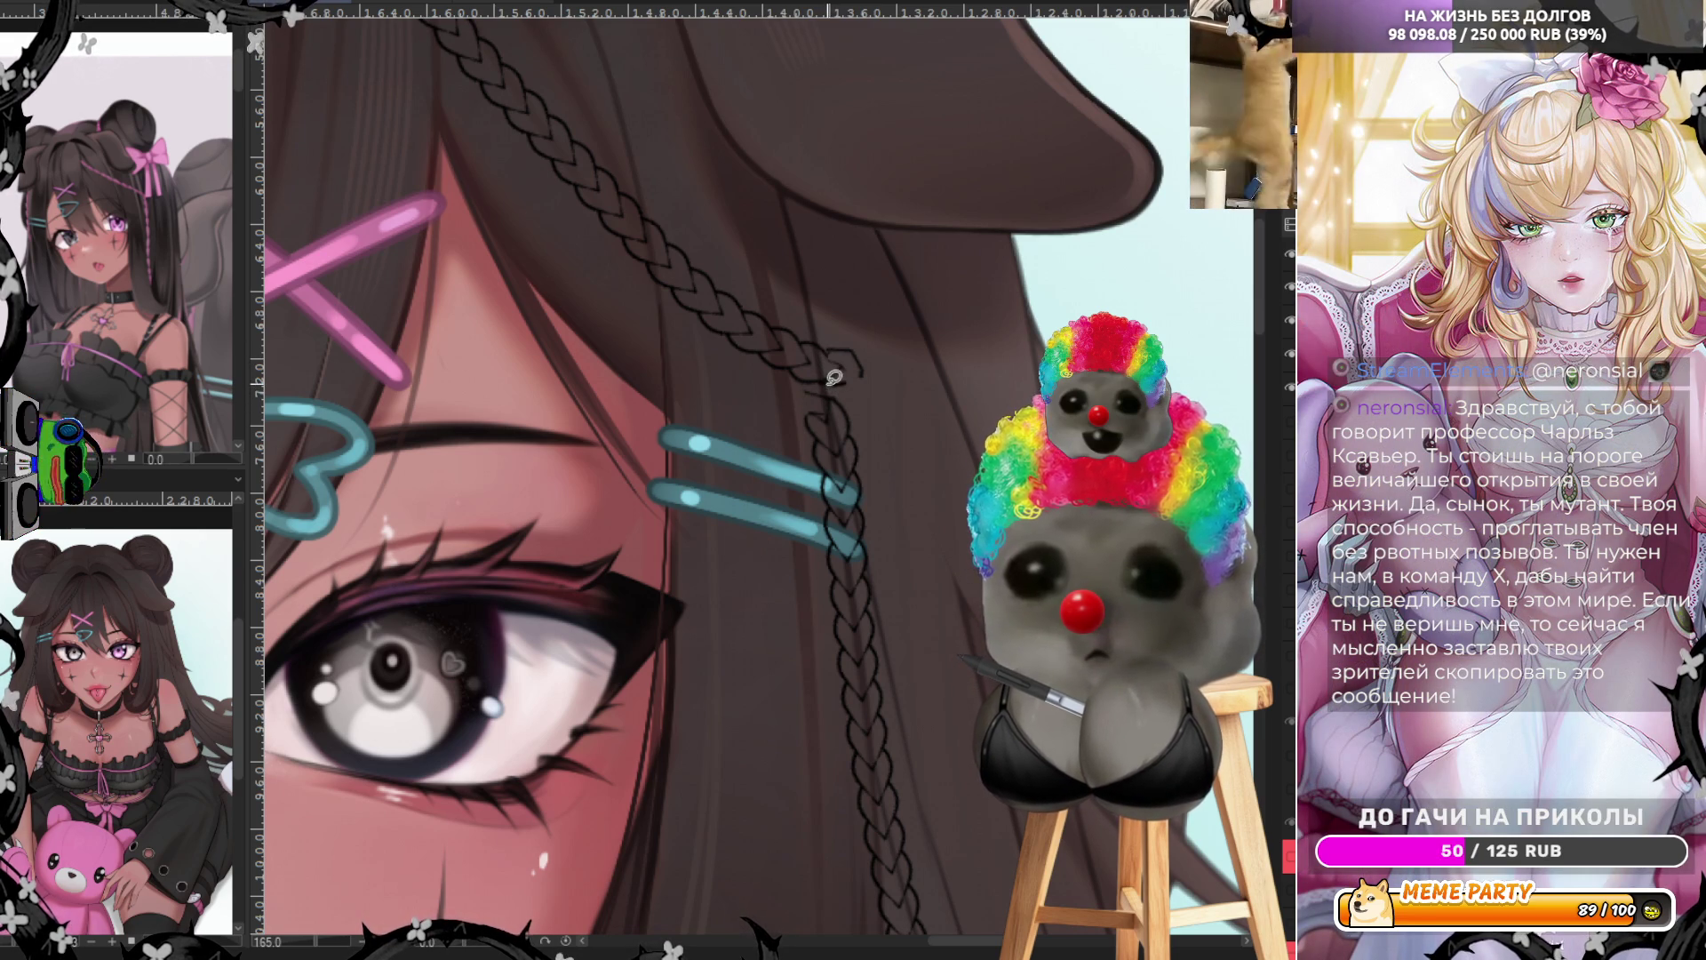
# Add a small curved tip at the braid's end beside the clips, replacing the hooked attempt
pyautogui.moveTo(793, 411); pyautogui.dragTo(810, 407)
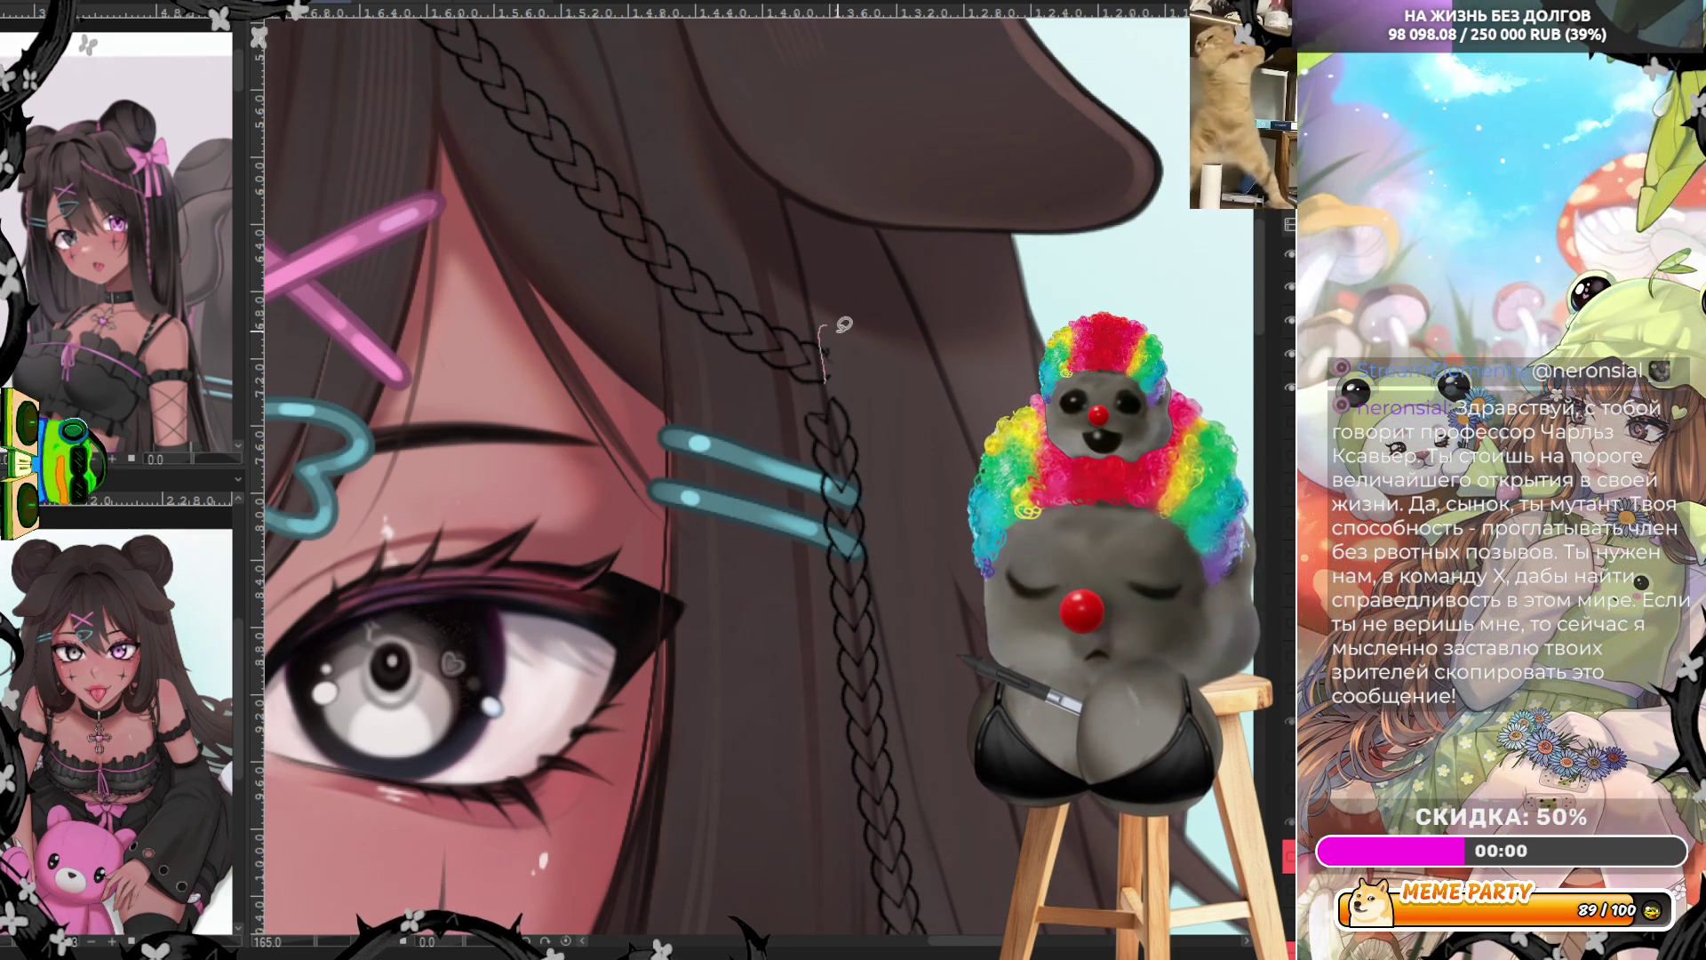
pyautogui.moveTo(826, 336); pyautogui.dragTo(818, 378)
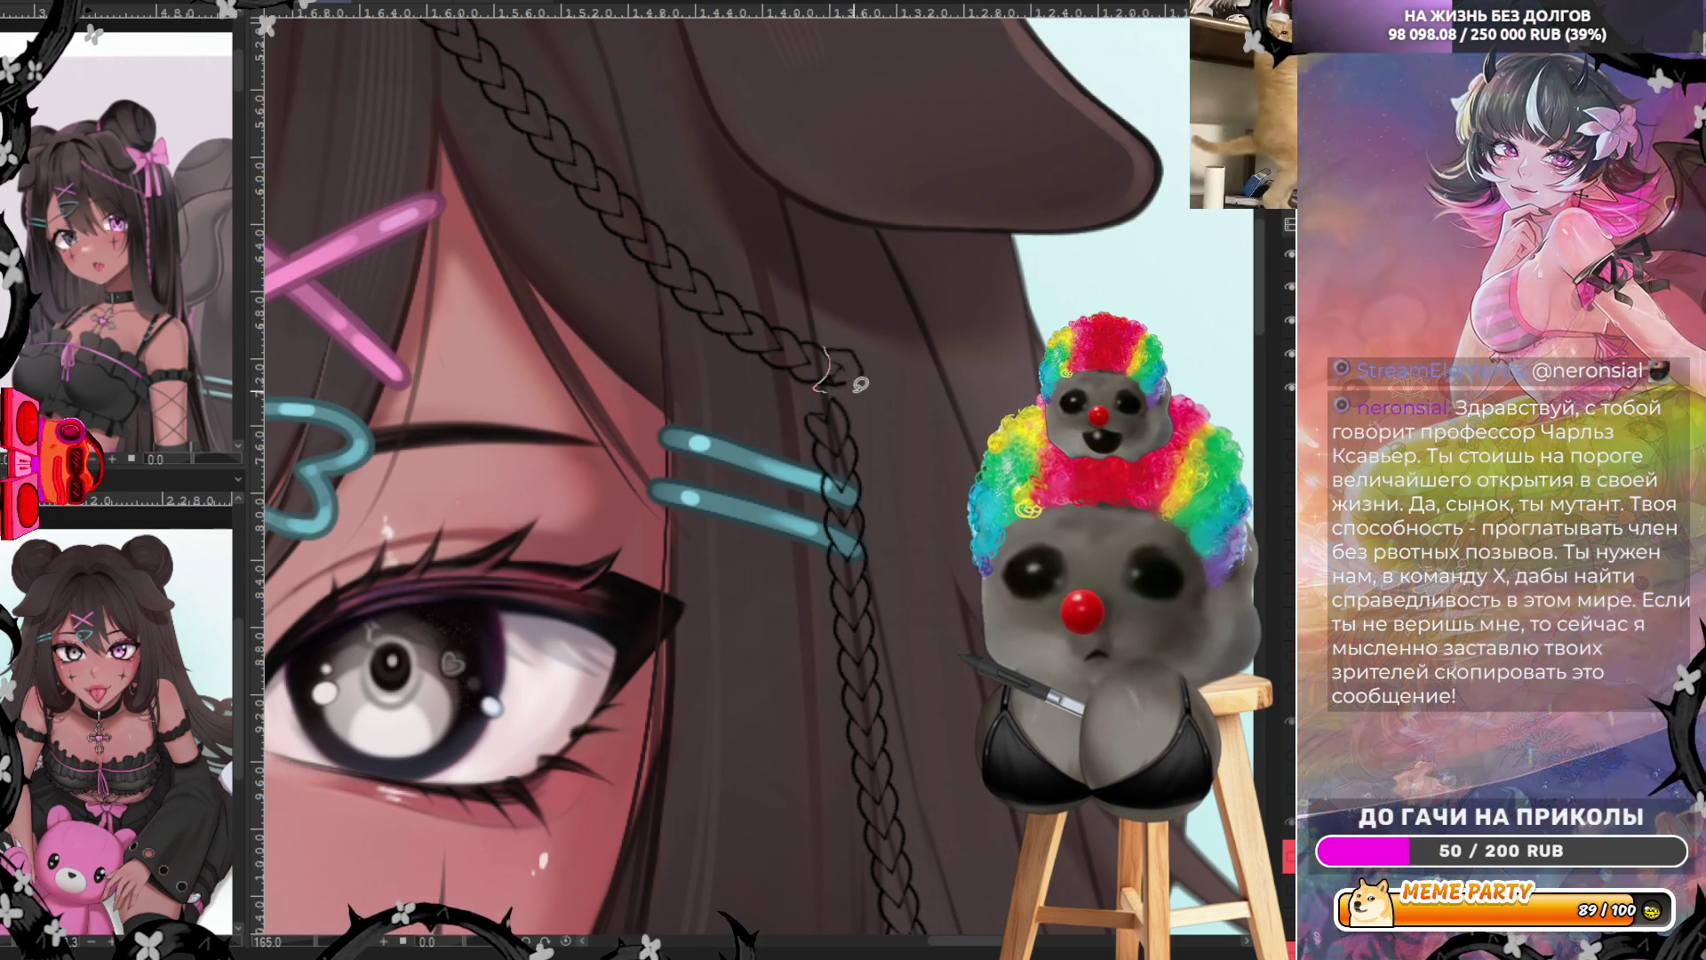
pyautogui.hotkey('ctrl', 'z')
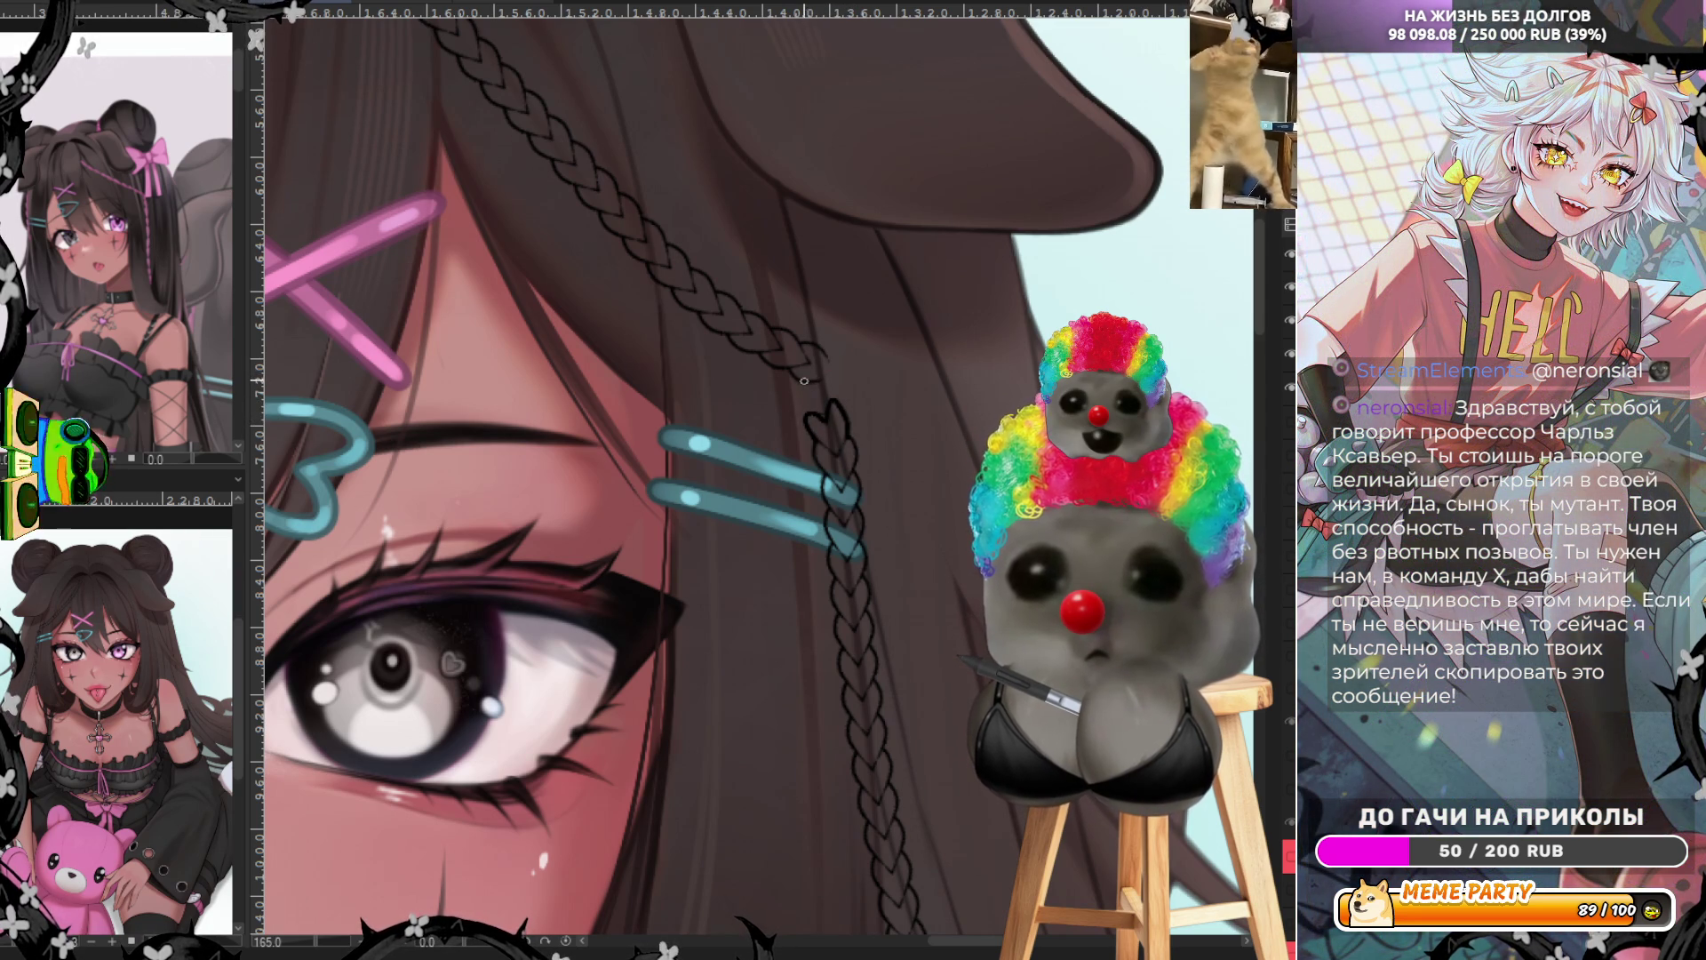
pyautogui.moveTo(807, 381); pyautogui.dragTo(828, 363)
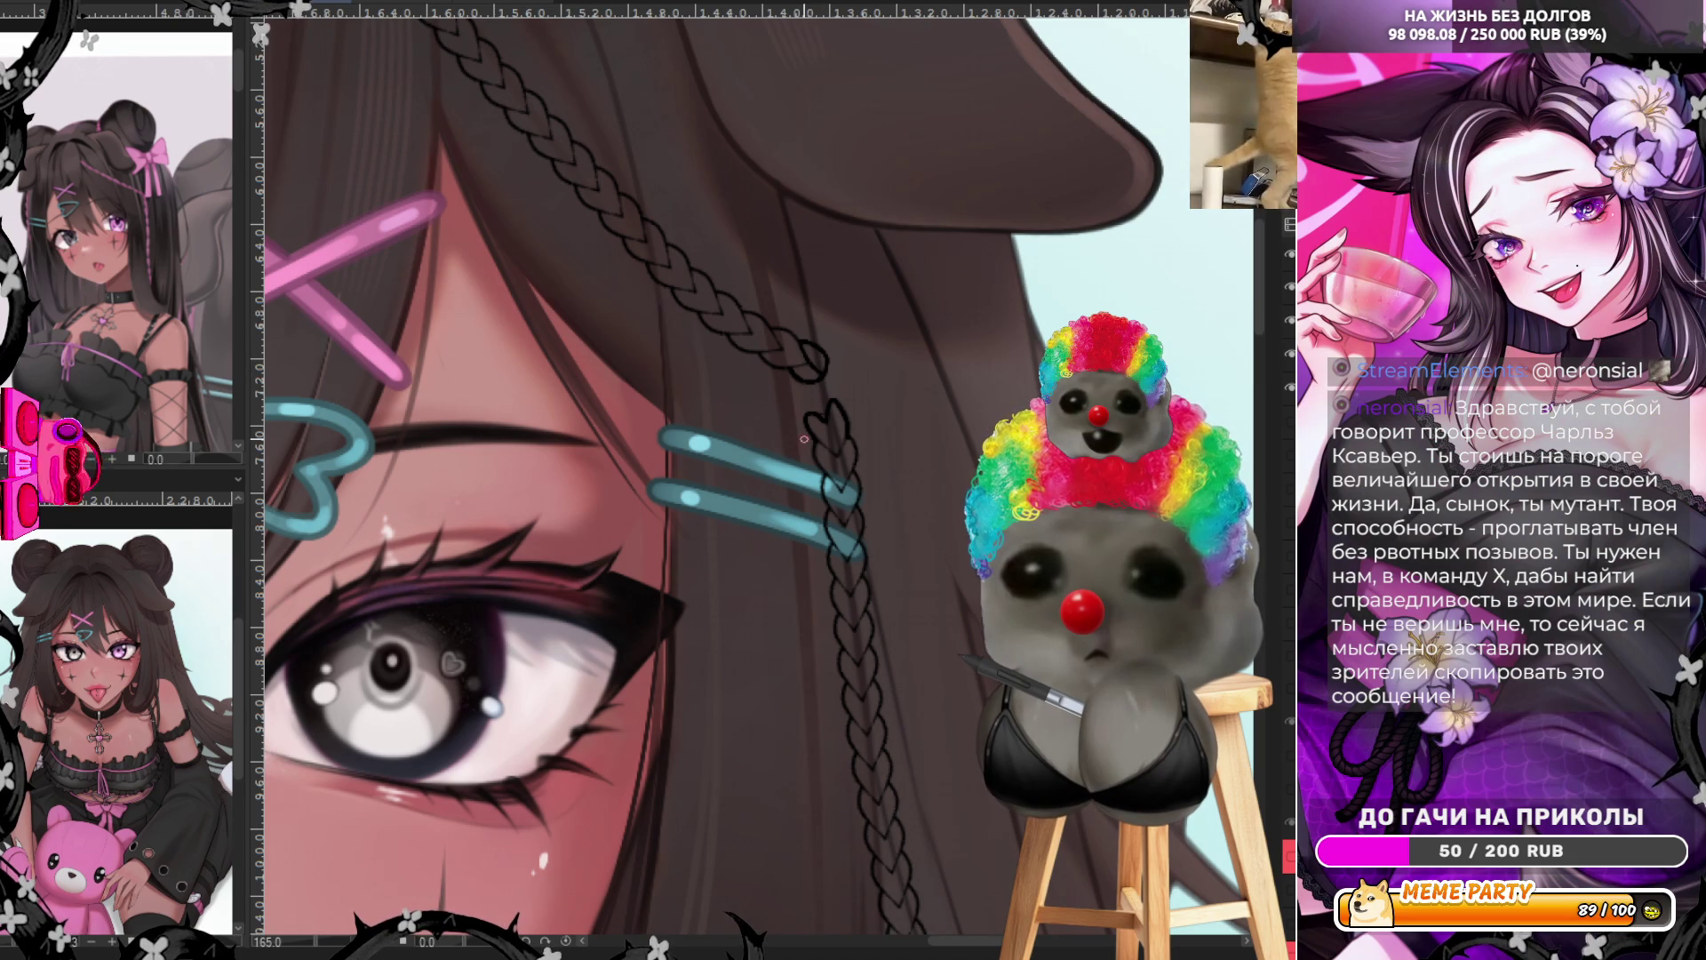
pyautogui.scroll(-5, 808, 355)
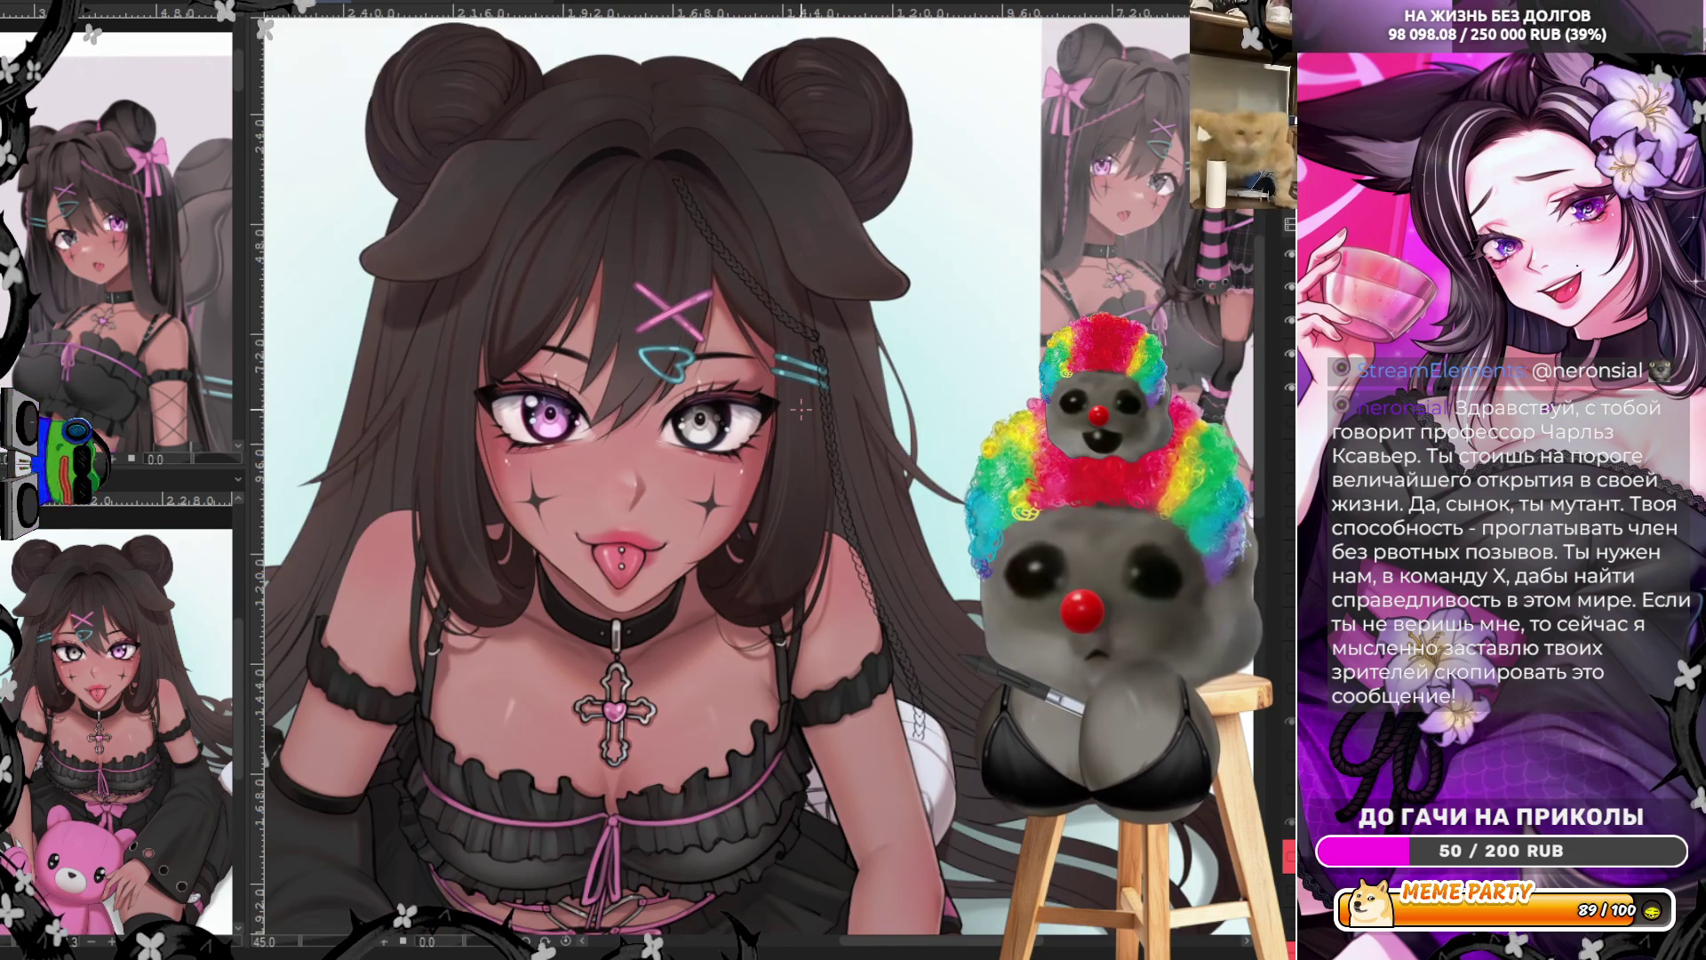
pyautogui.scroll(3, 808, 356)
pyautogui.scroll(3, 932, 722)
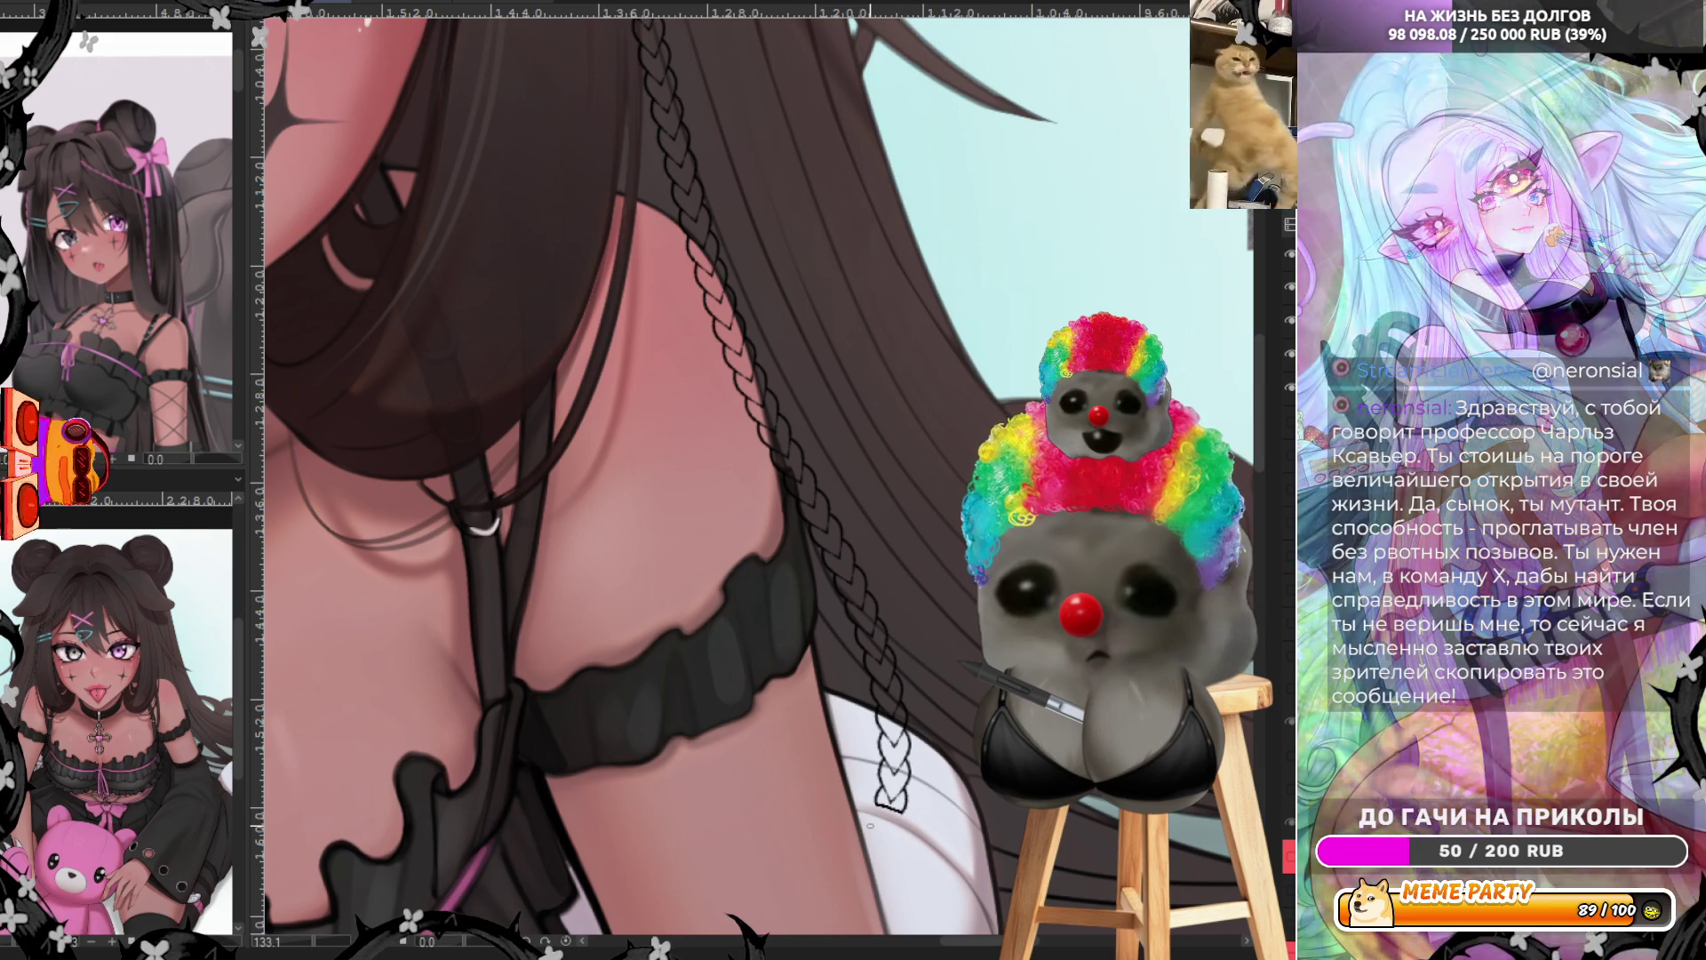
pyautogui.scroll(-6, 755, 480)
pyautogui.scroll(3, 745, 427)
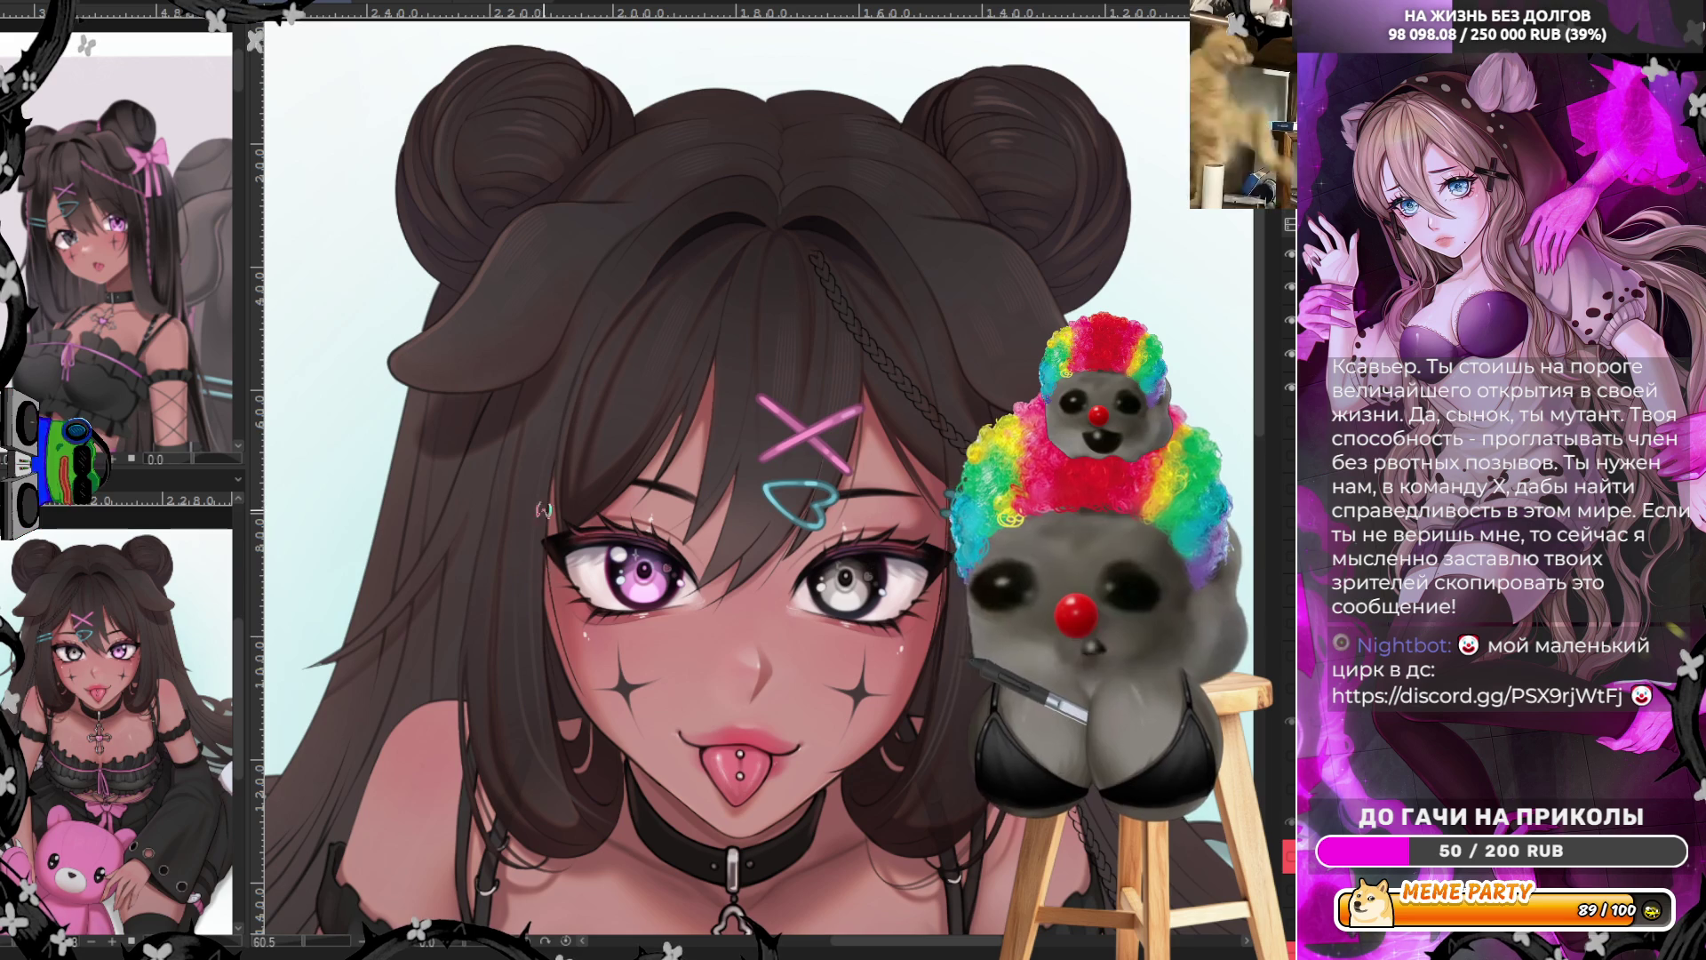
# Redraw the long braid down the left hair, then select the braided strands
pyautogui.moveTo(536, 313)
pyautogui.mouseDown()
pyautogui.moveTo(485, 405)
pyautogui.moveTo(398, 733)
pyautogui.mouseUp()
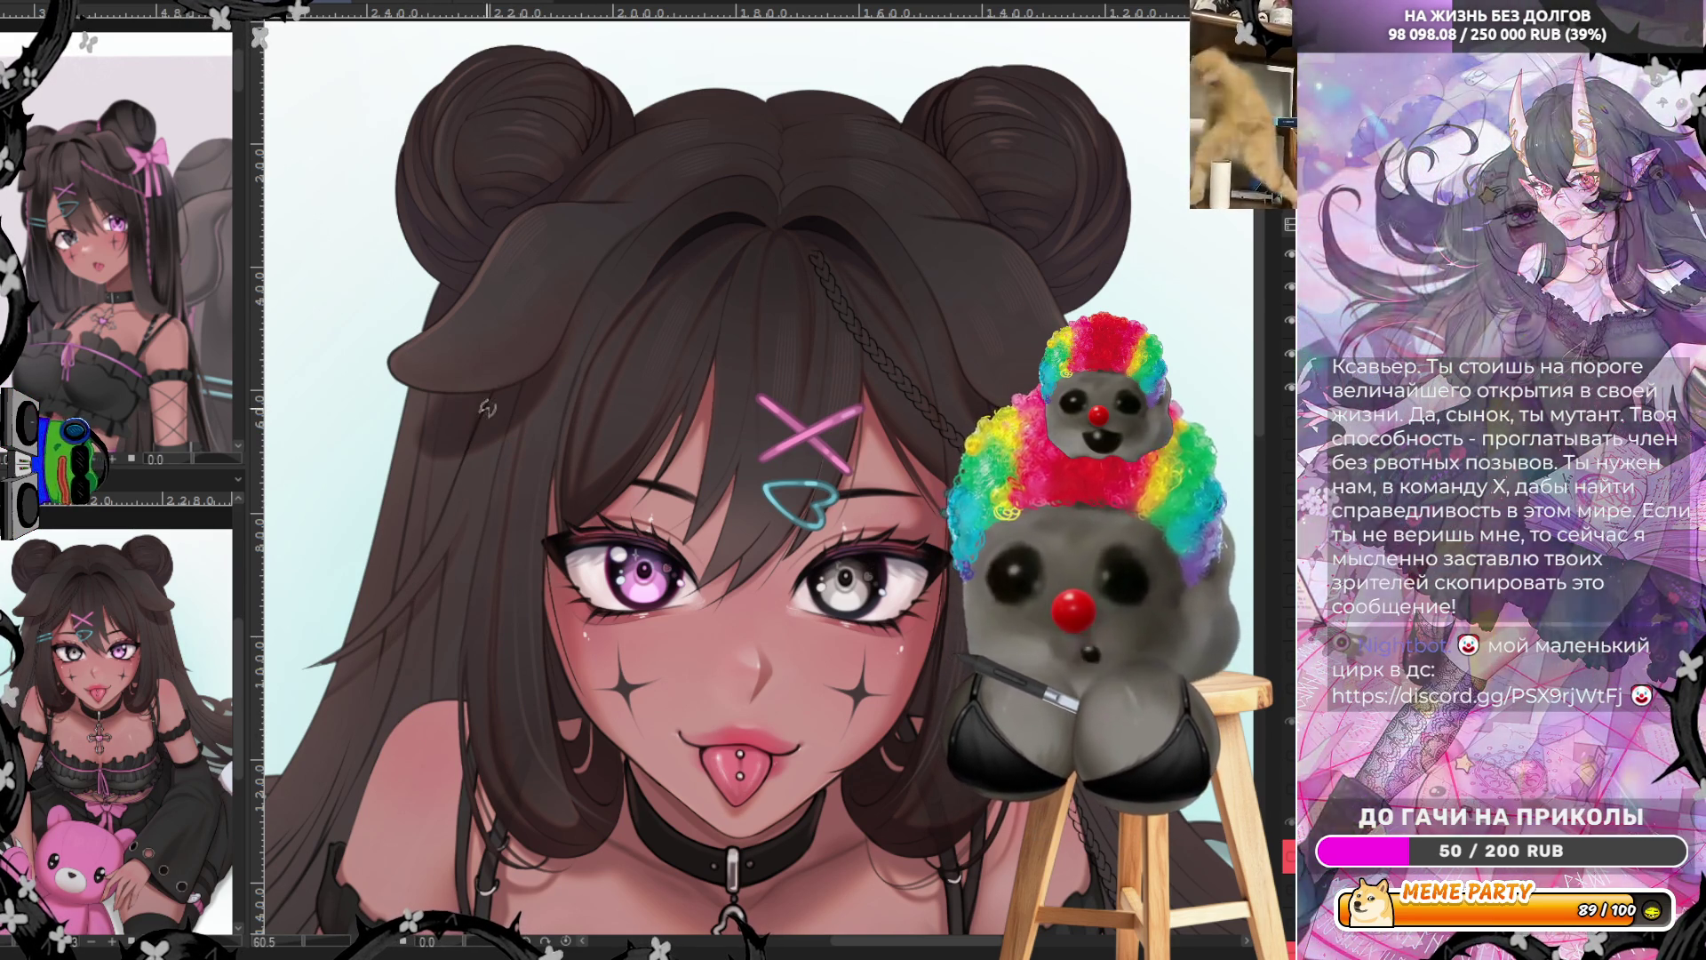
pyautogui.hotkey('ctrl', 'z')
pyautogui.moveTo(533, 333); pyautogui.dragTo(436, 794)
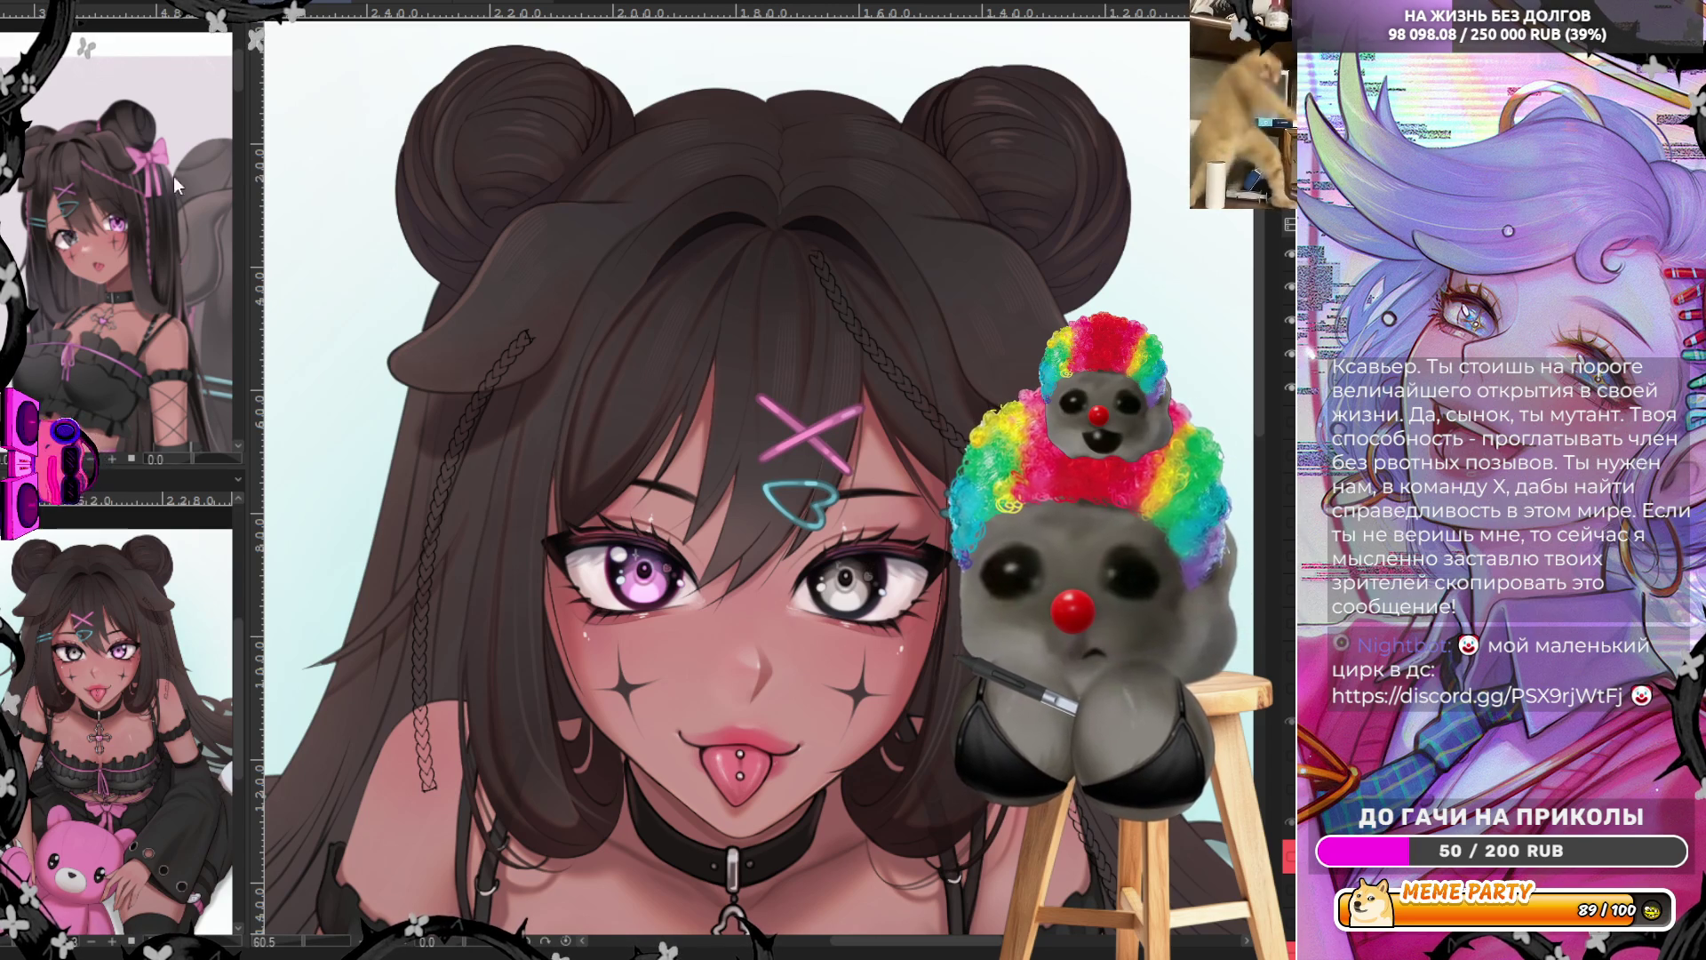
pyautogui.click(549, 338)
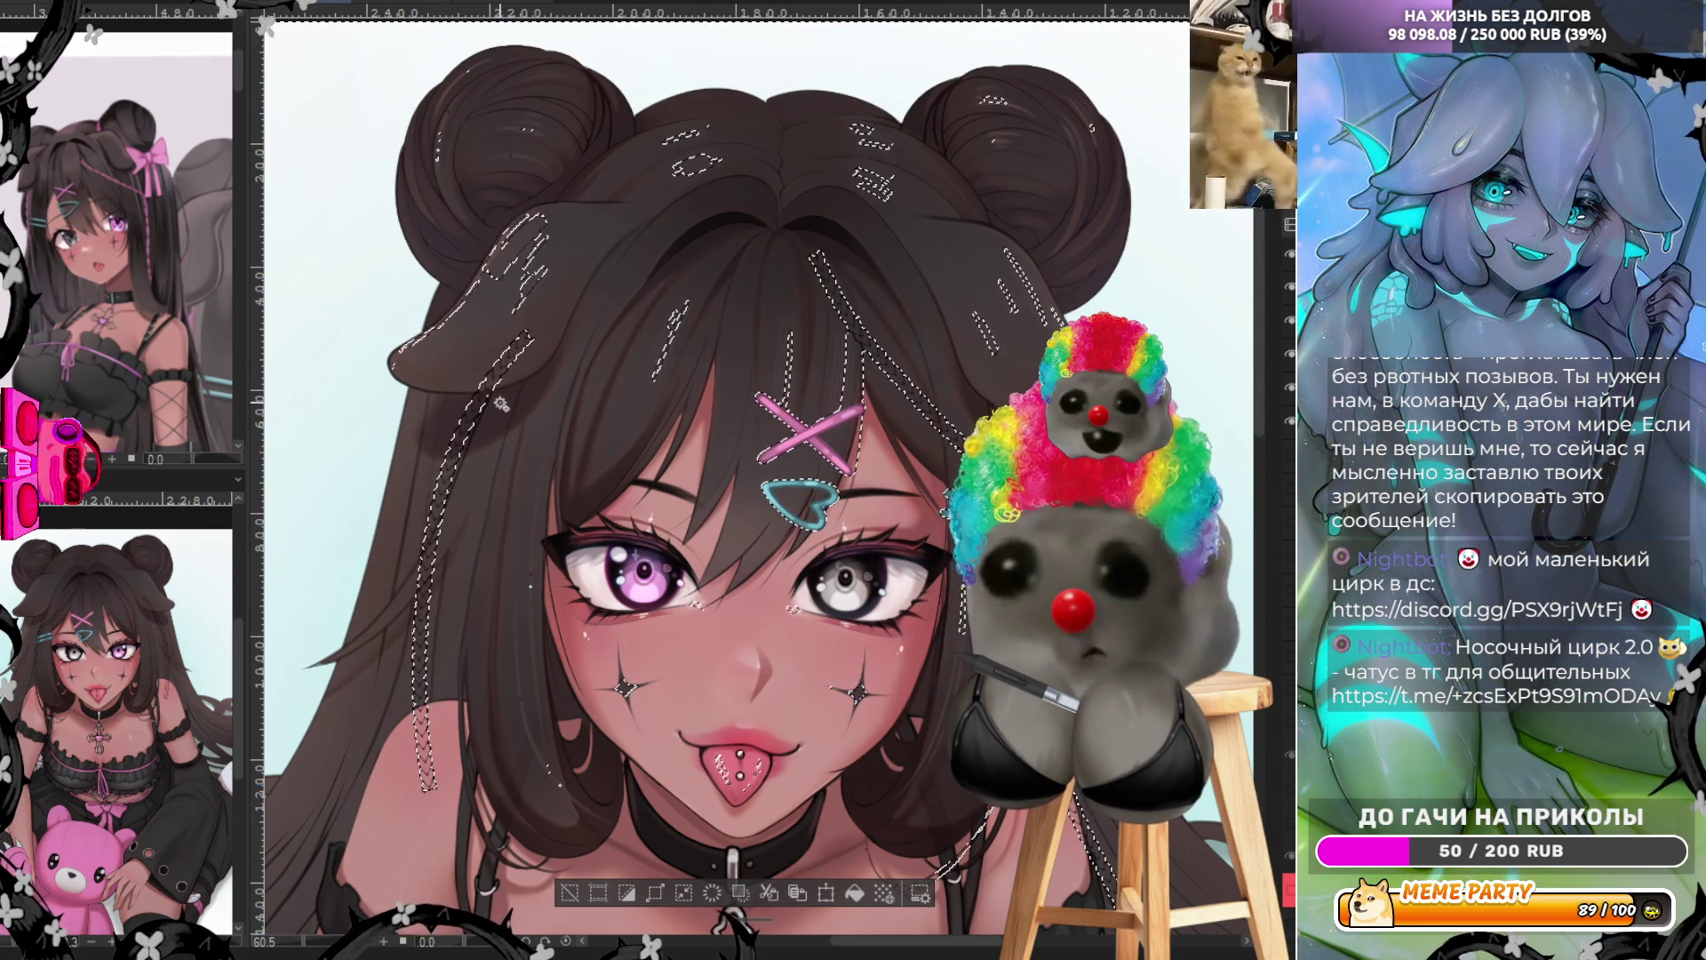
# Remove the old left braid, then draw a longer left braid and one across the right hair
pyautogui.hotkey('ctrl', 'd')
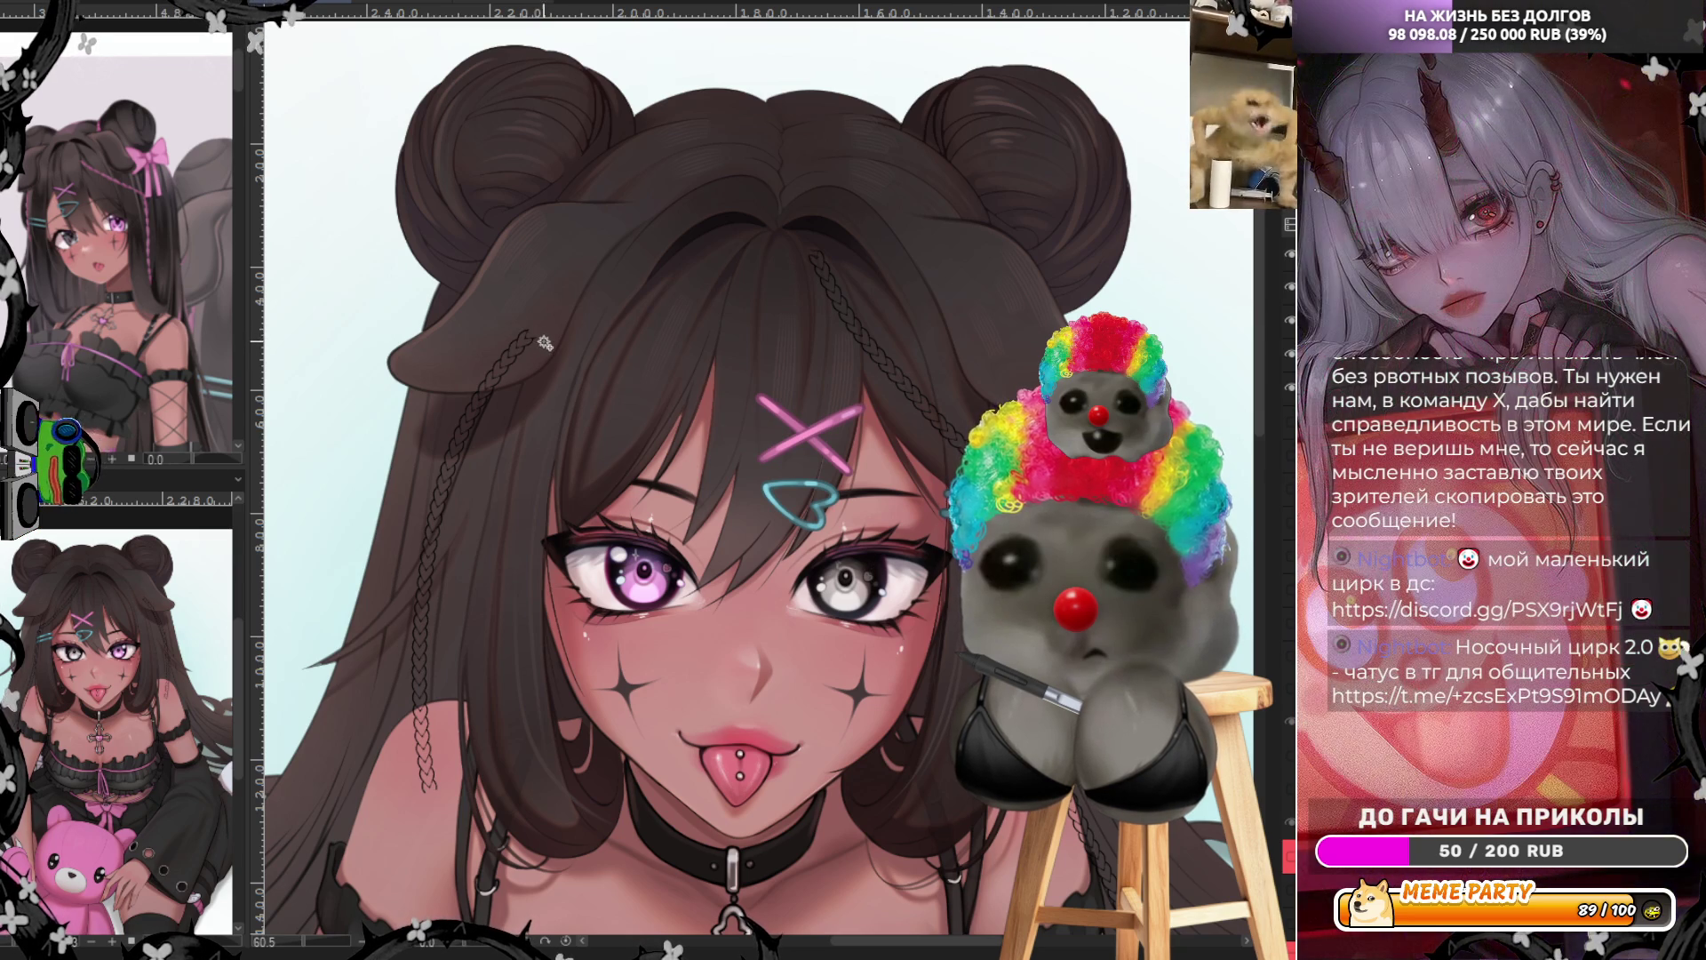
pyautogui.hotkey('ctrl', 'z')
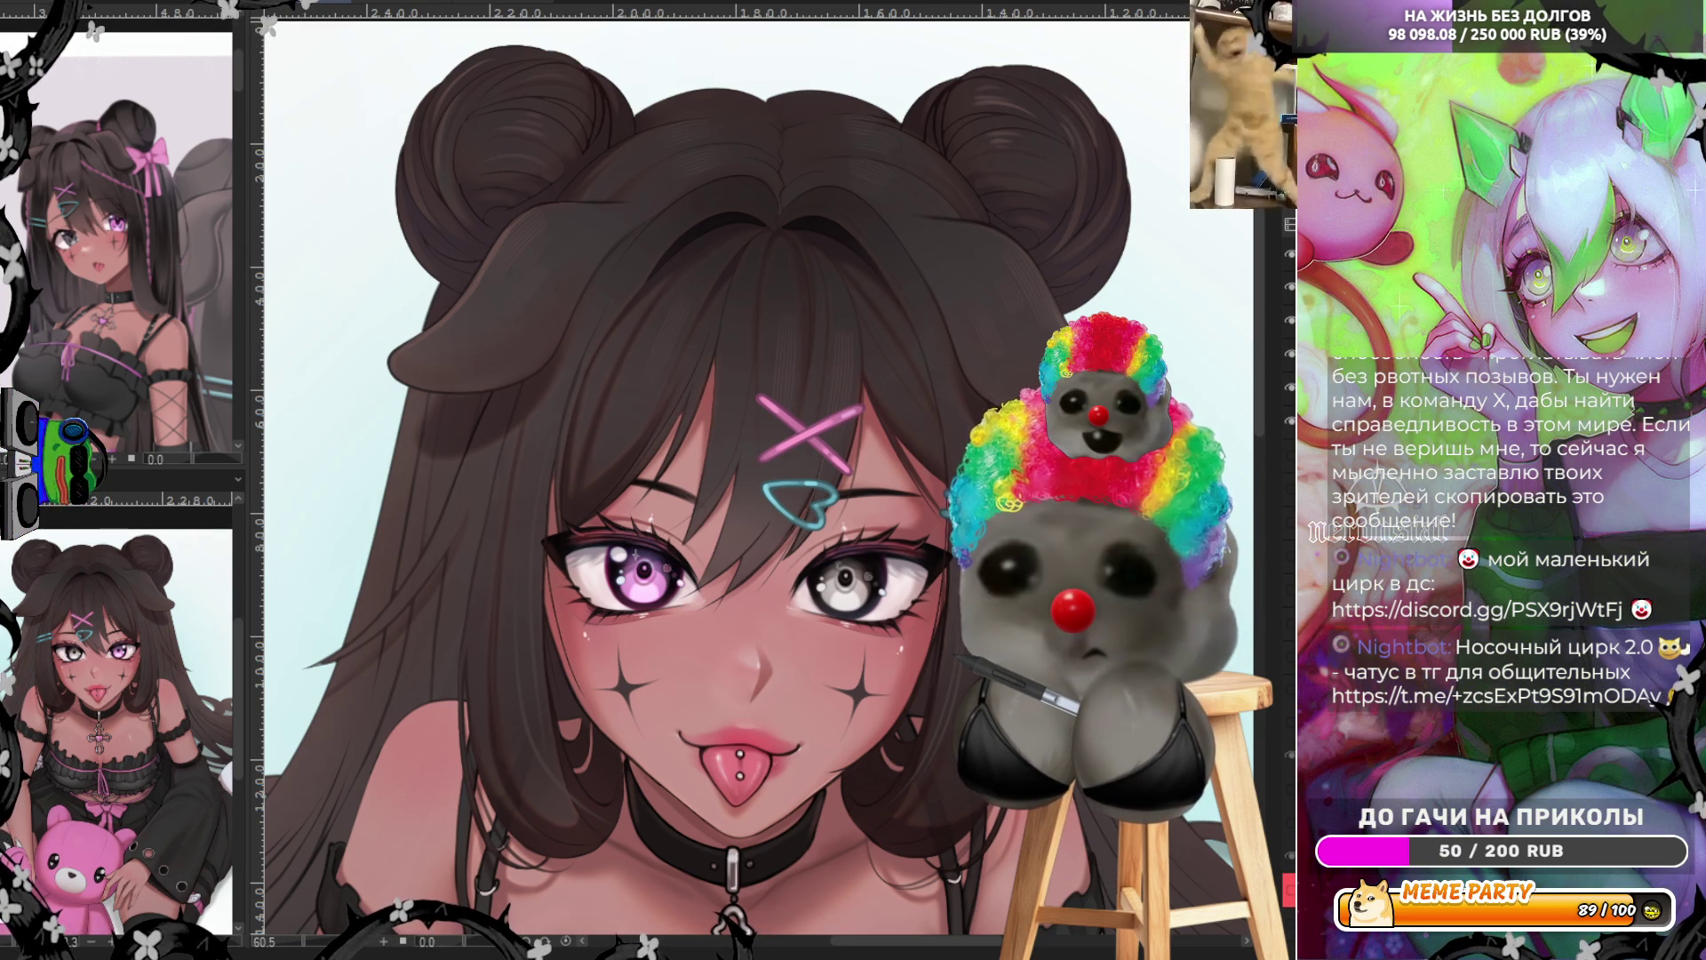
pyautogui.moveTo(518, 345); pyautogui.dragTo(384, 640)
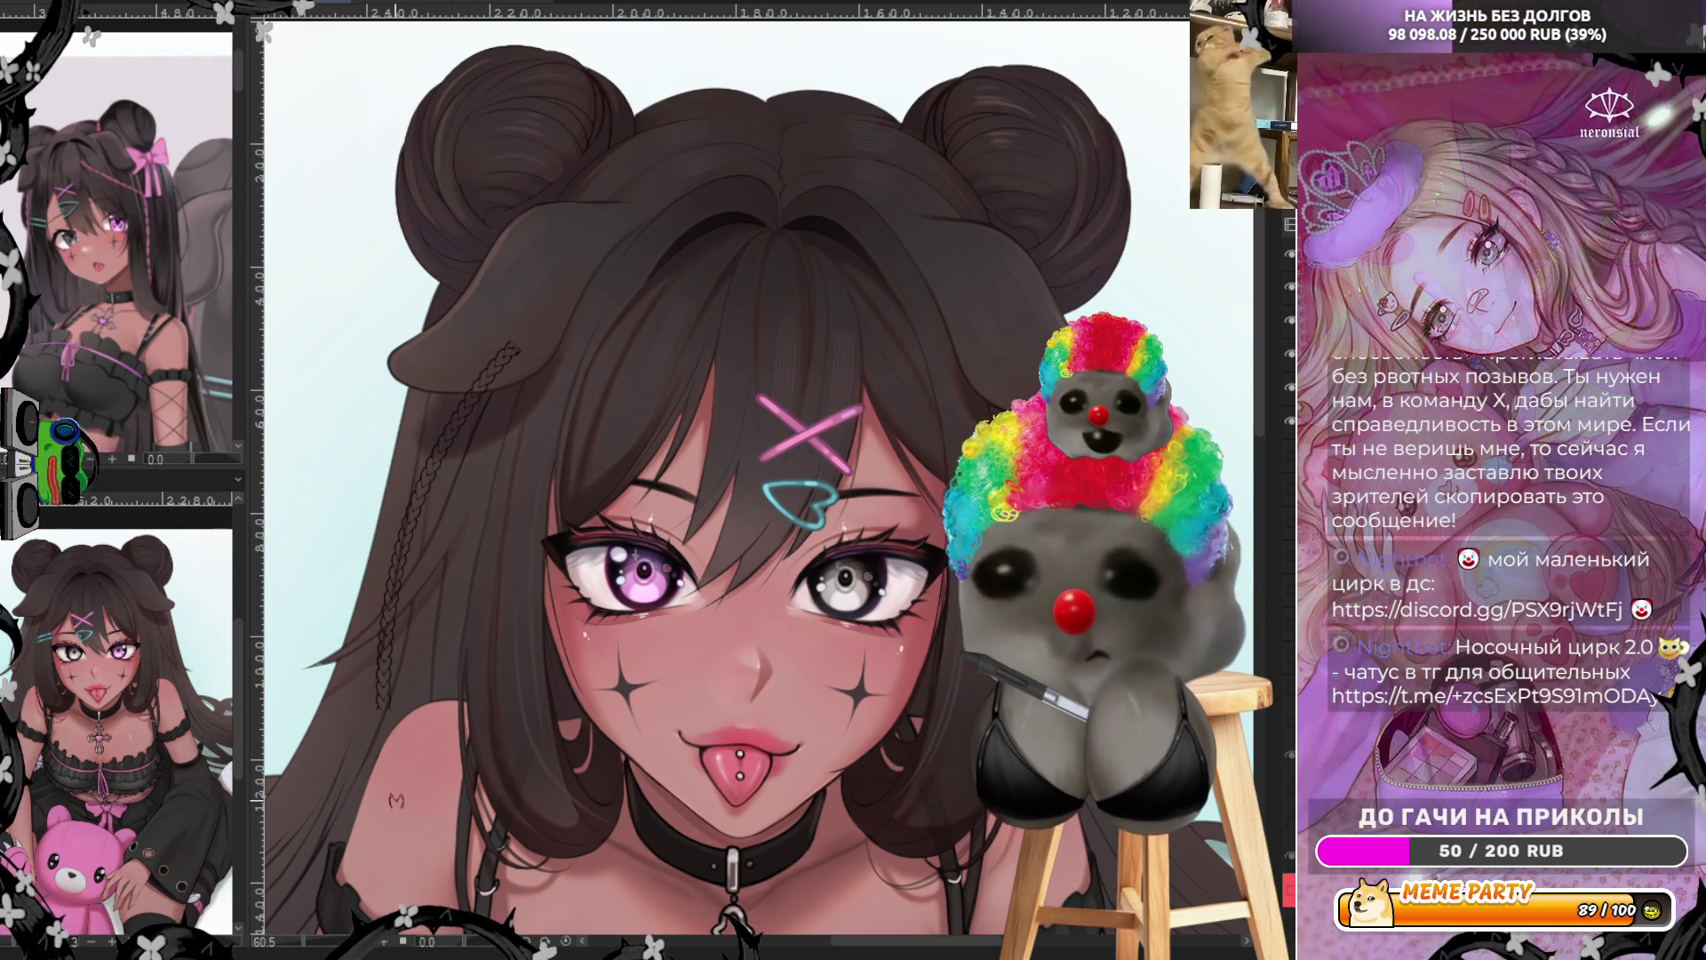
pyautogui.hotkey('ctrl', 'z')
pyautogui.moveTo(505, 347); pyautogui.dragTo(397, 766)
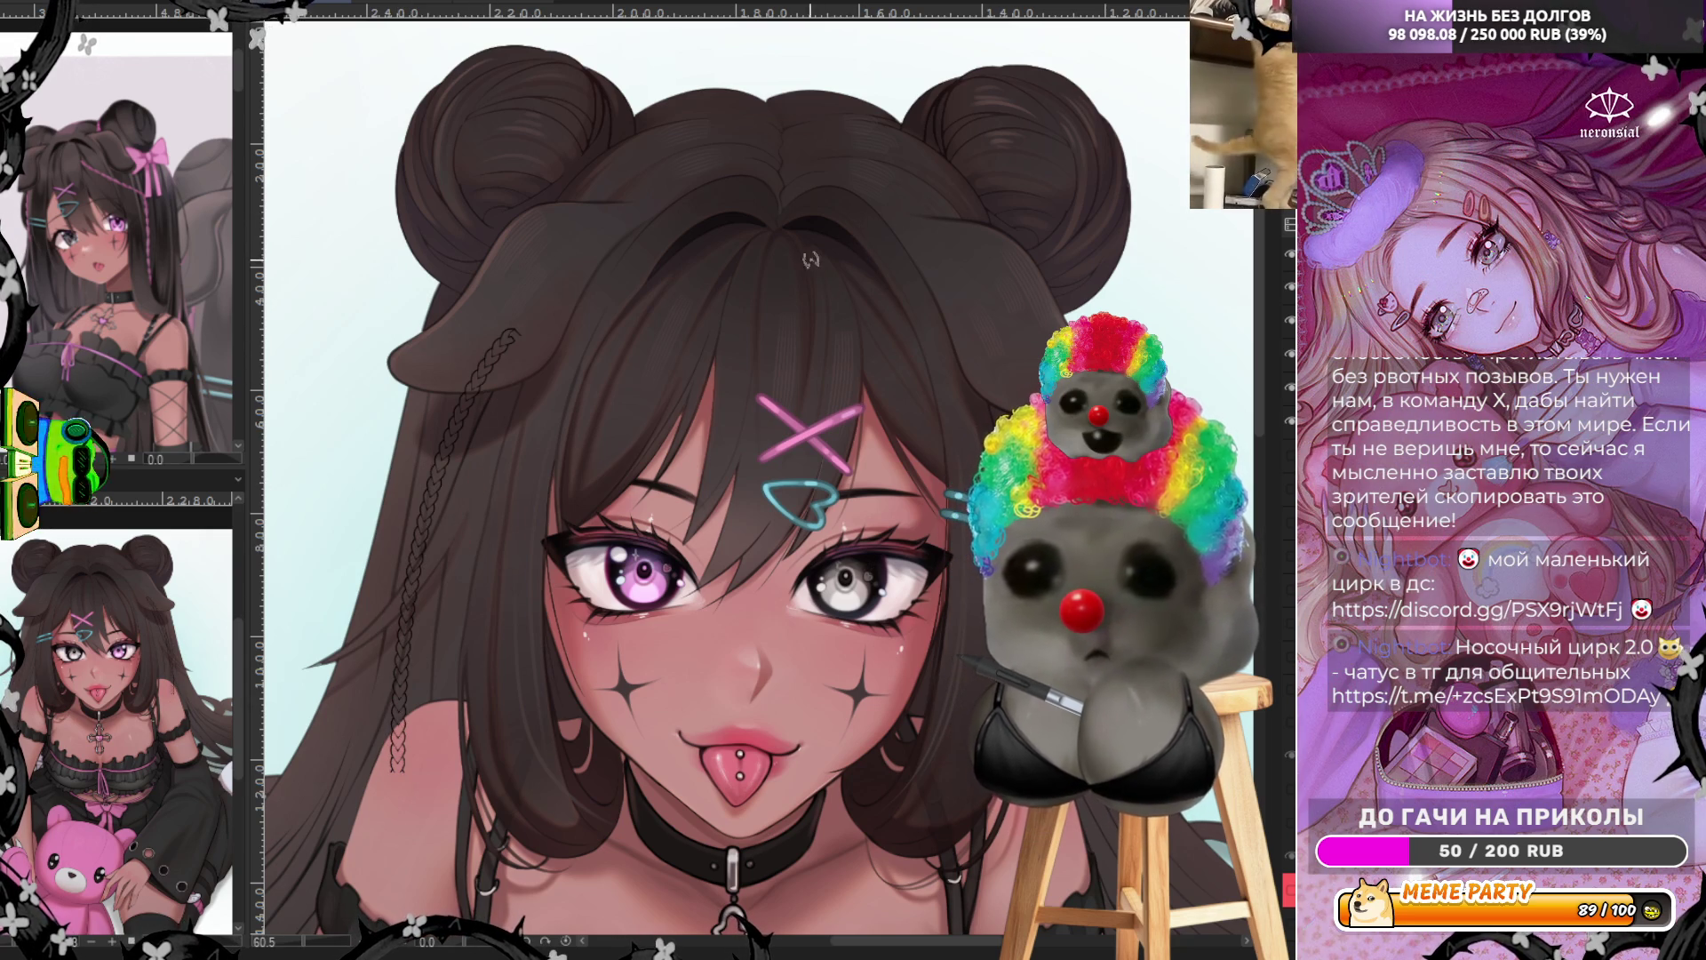
pyautogui.moveTo(811, 264); pyautogui.dragTo(958, 440)
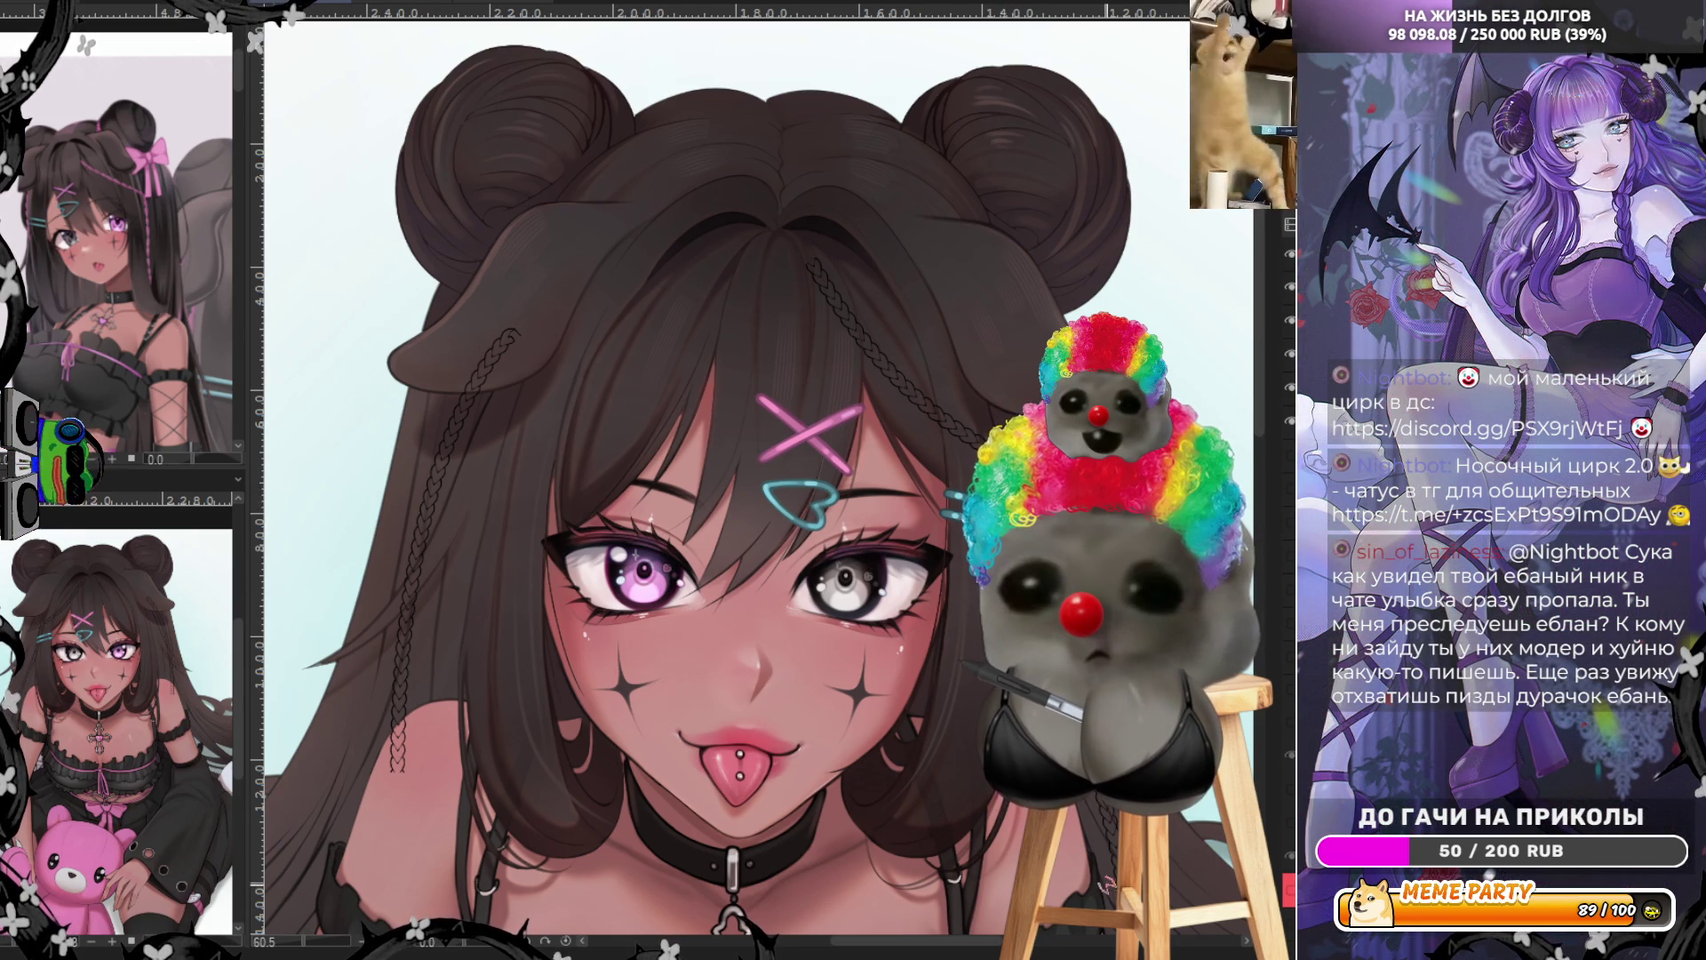
pyautogui.scroll(-3, 880, 684)
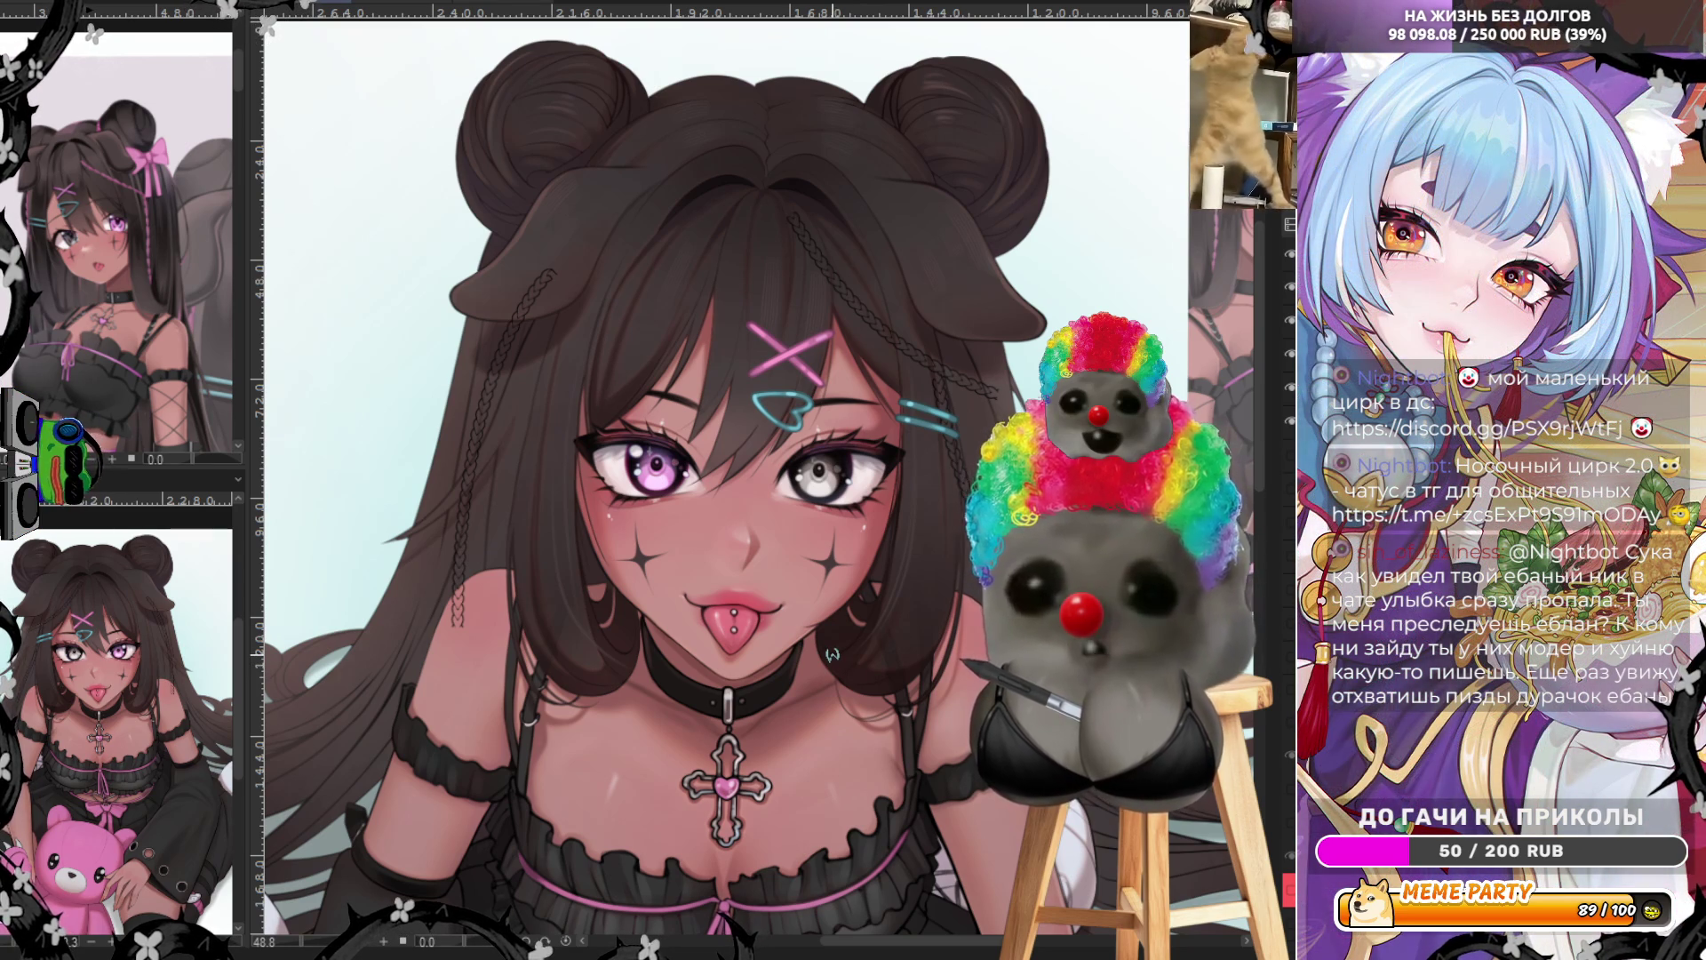
# Select both braided strands framing the face for recolouring
pyautogui.scroll(2, 1006, 595)
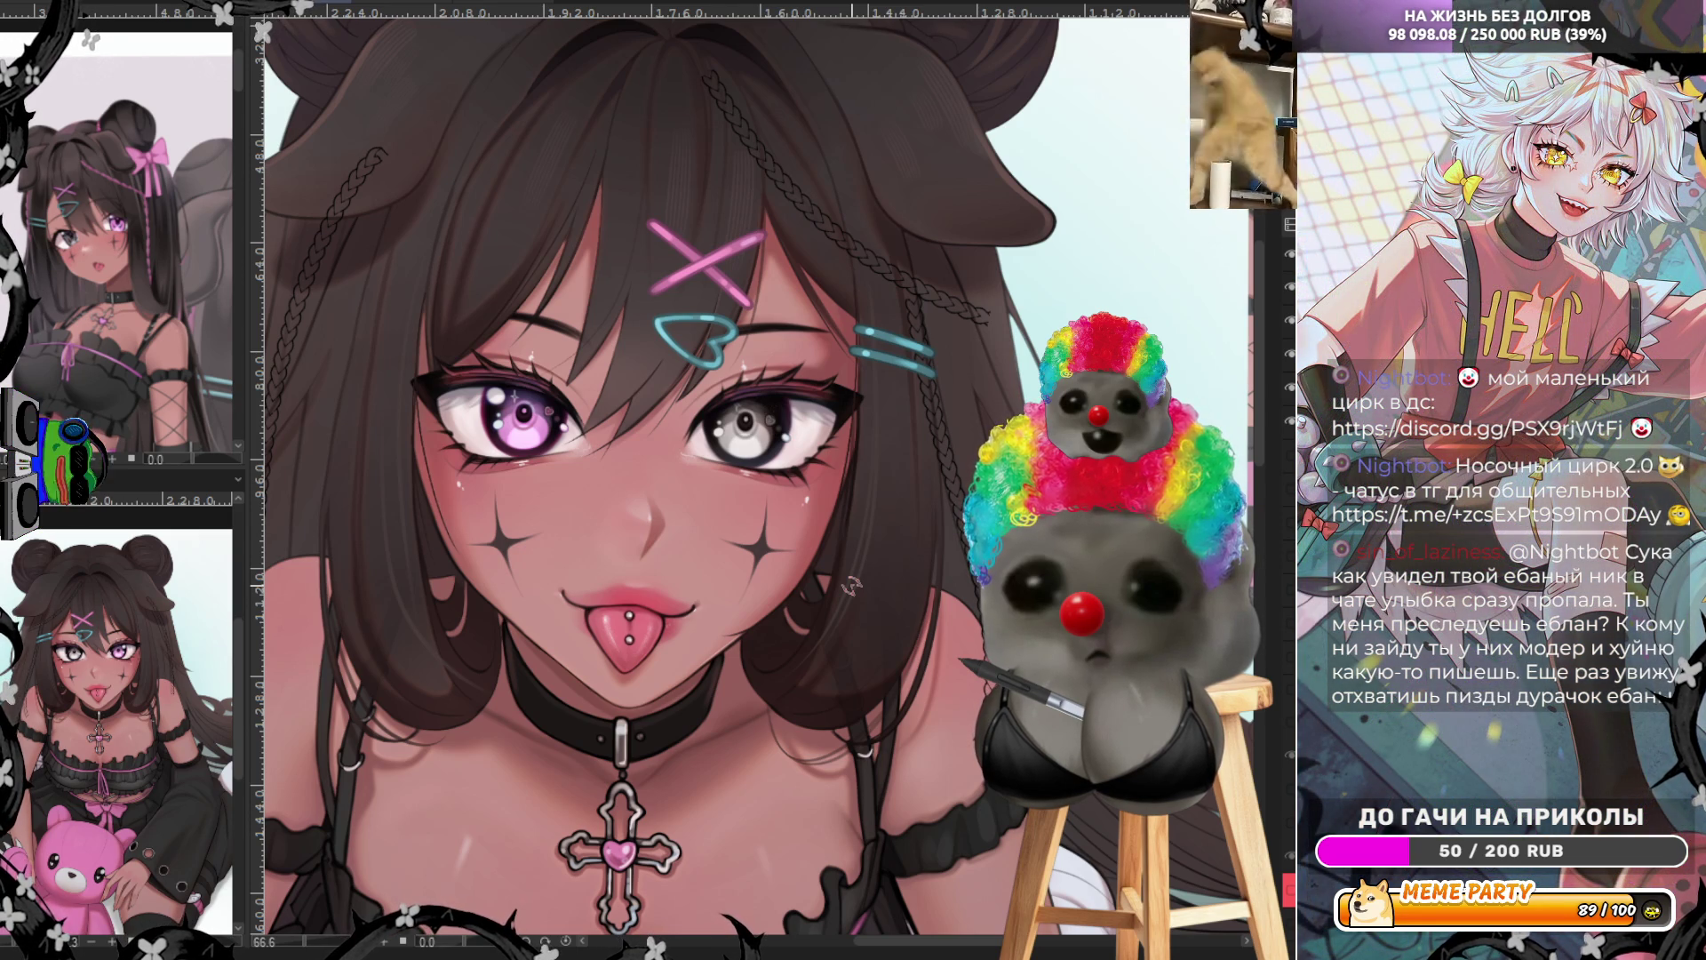
pyautogui.scroll(-1, 769, 487)
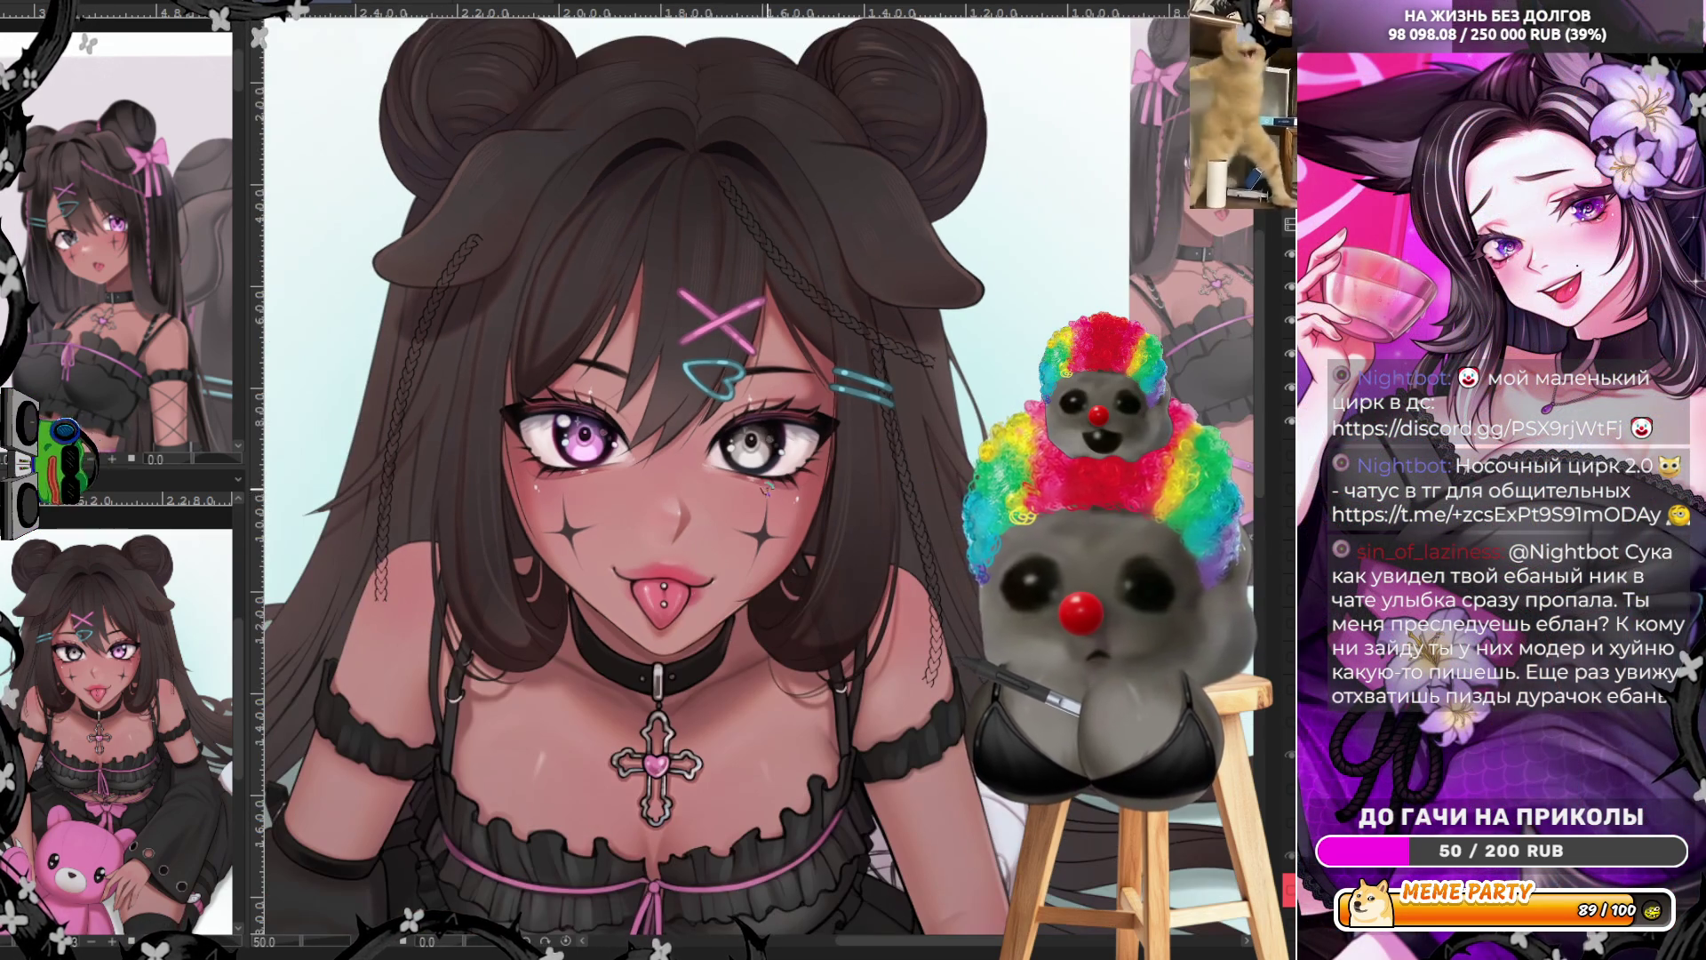
pyautogui.scroll(1, 396, 298)
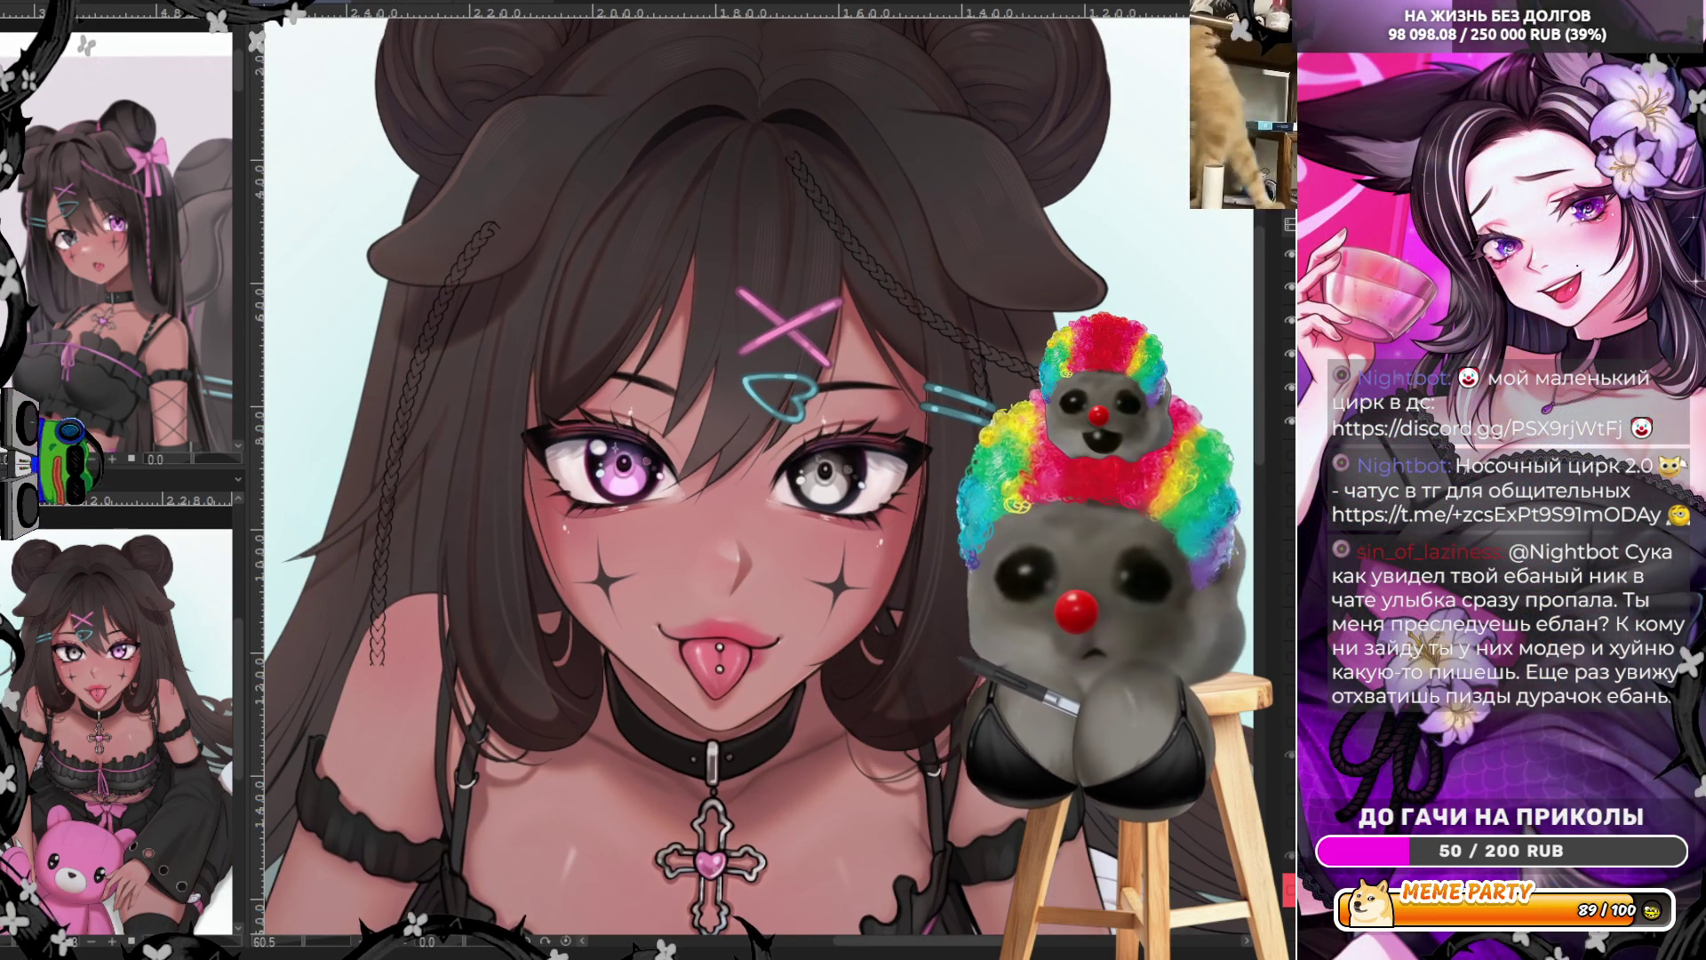
pyautogui.hotkey('ctrl', 'shift', 'd')
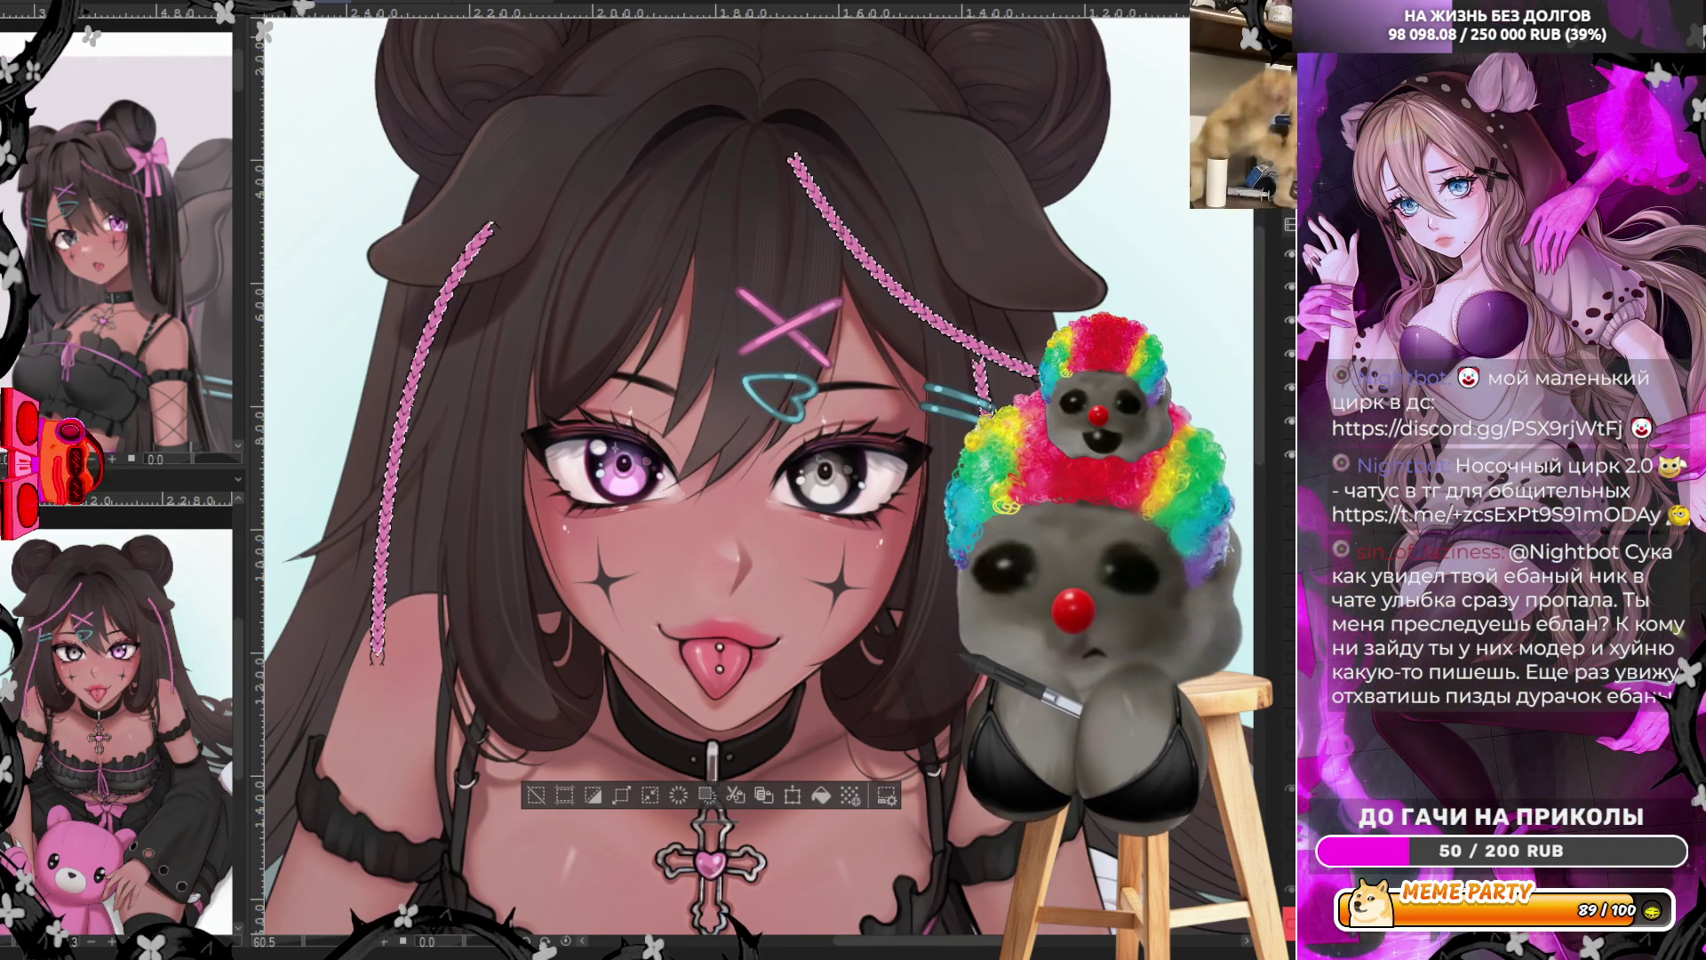
# Deselect the braids and zoom in on the eye and braid area
pyautogui.hotkey('ctrl', 'd')
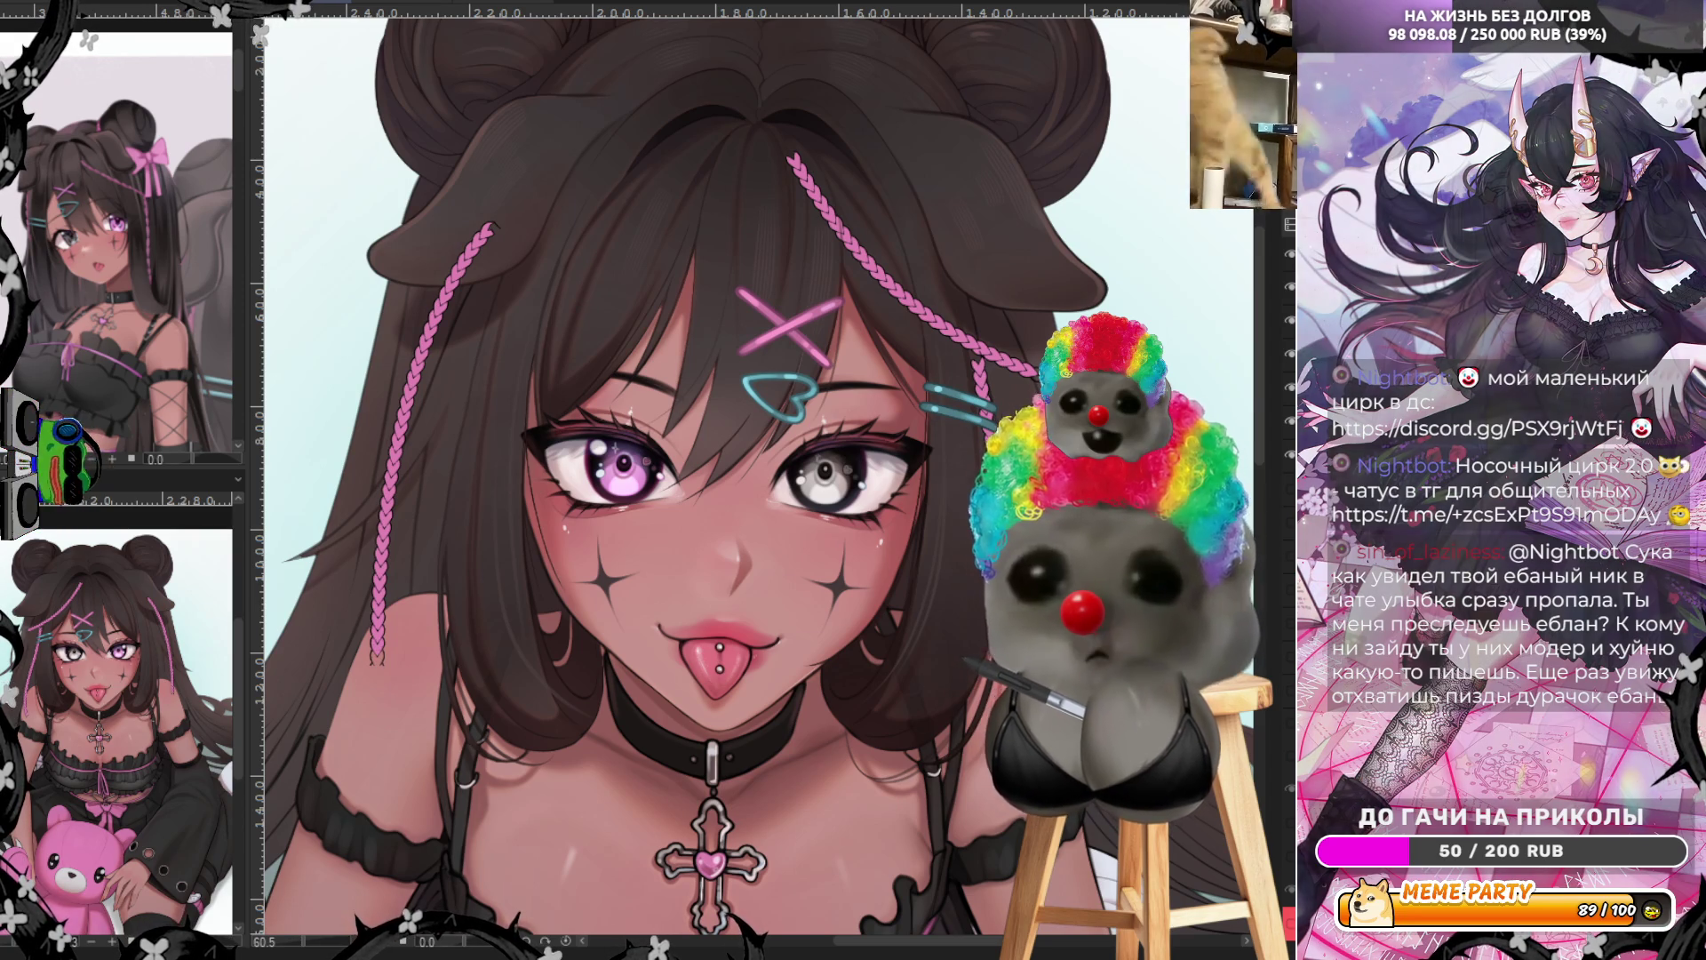
pyautogui.scroll(2, 1093, 737)
pyautogui.scroll(1, 1098, 768)
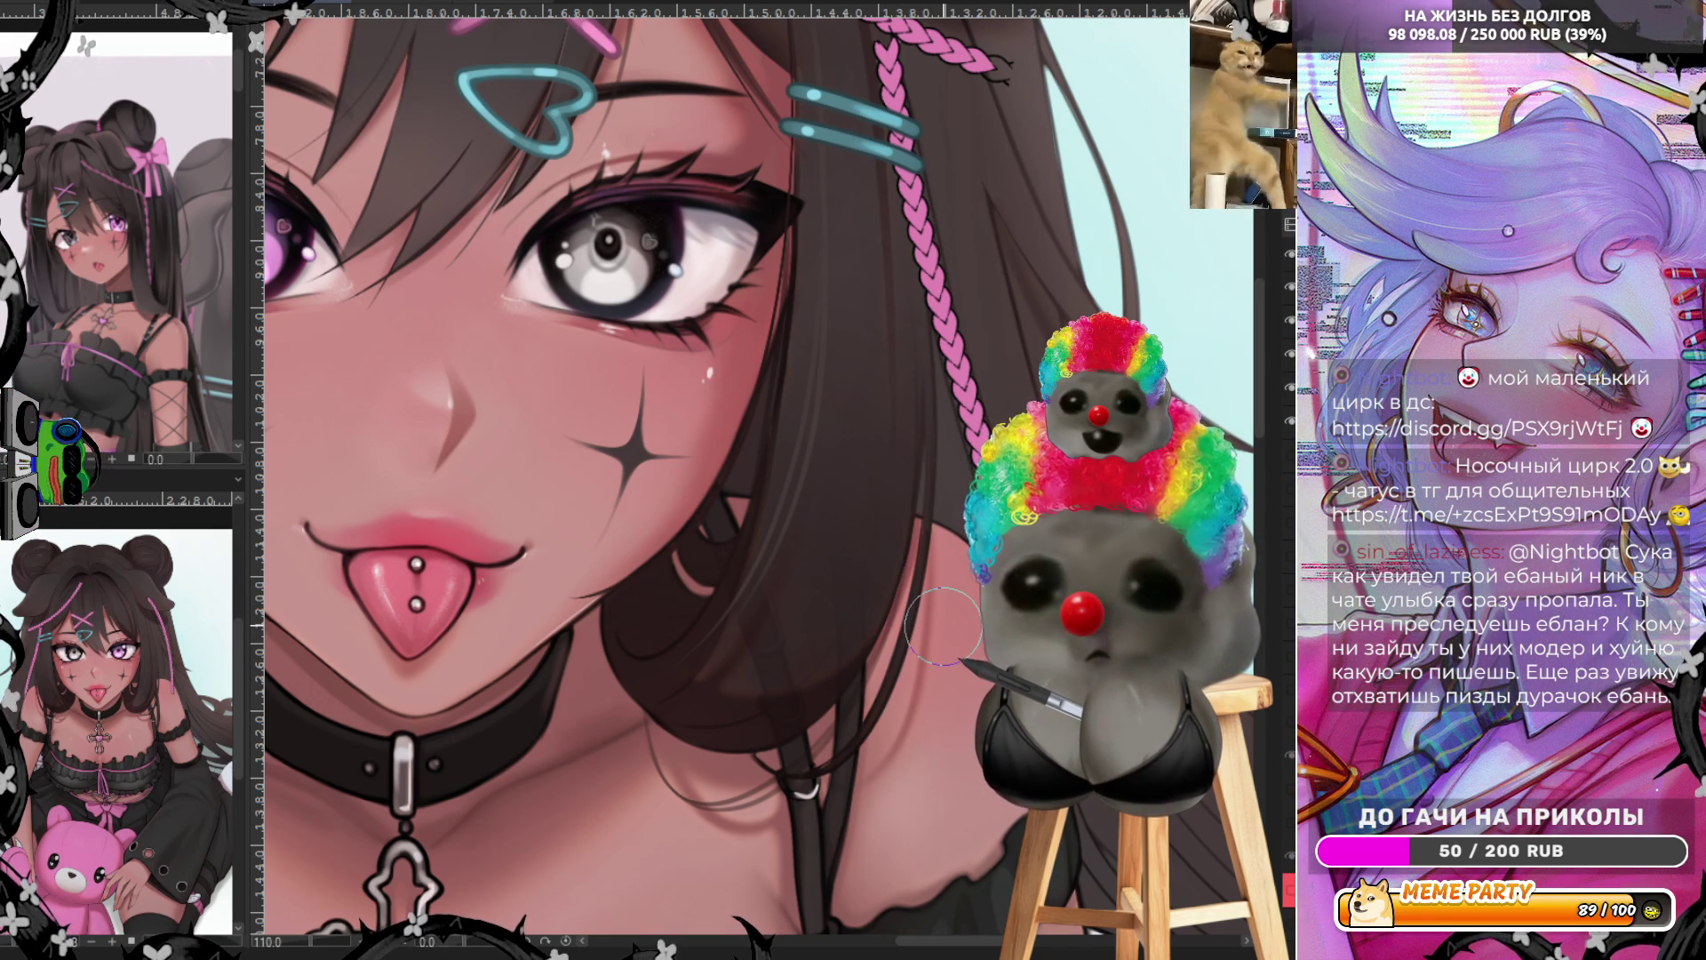
pyautogui.scroll(-5, 944, 626)
pyautogui.scroll(6, 1022, 365)
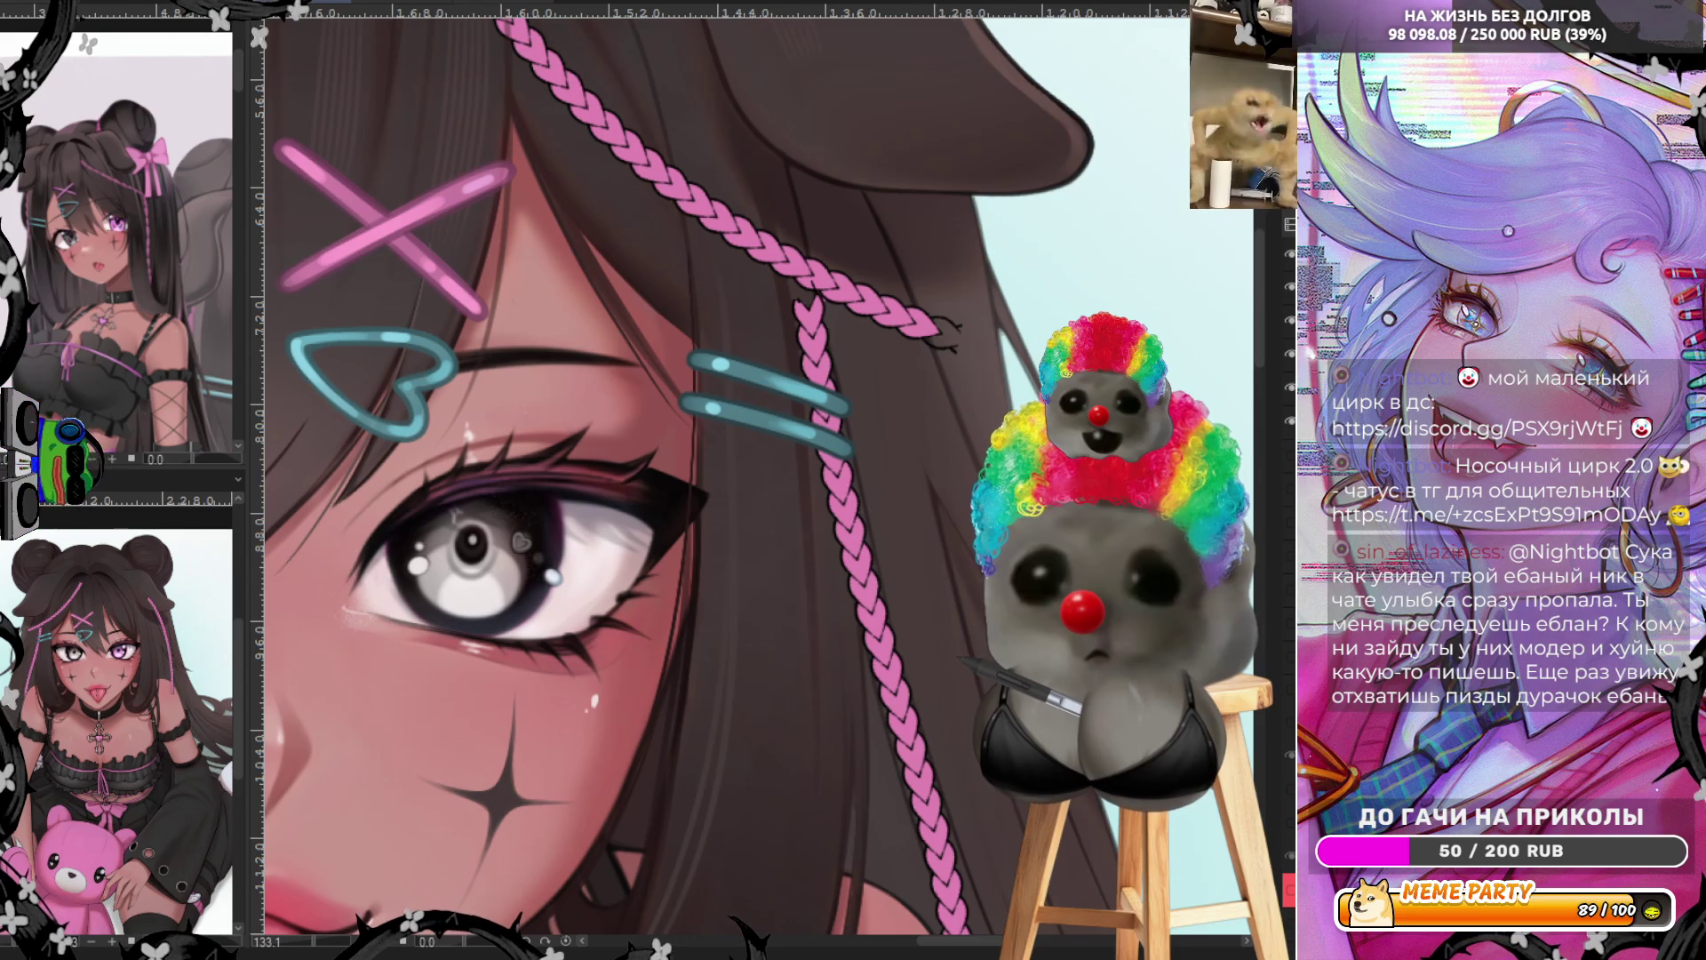
pyautogui.hotkey('ctrl', 'z')
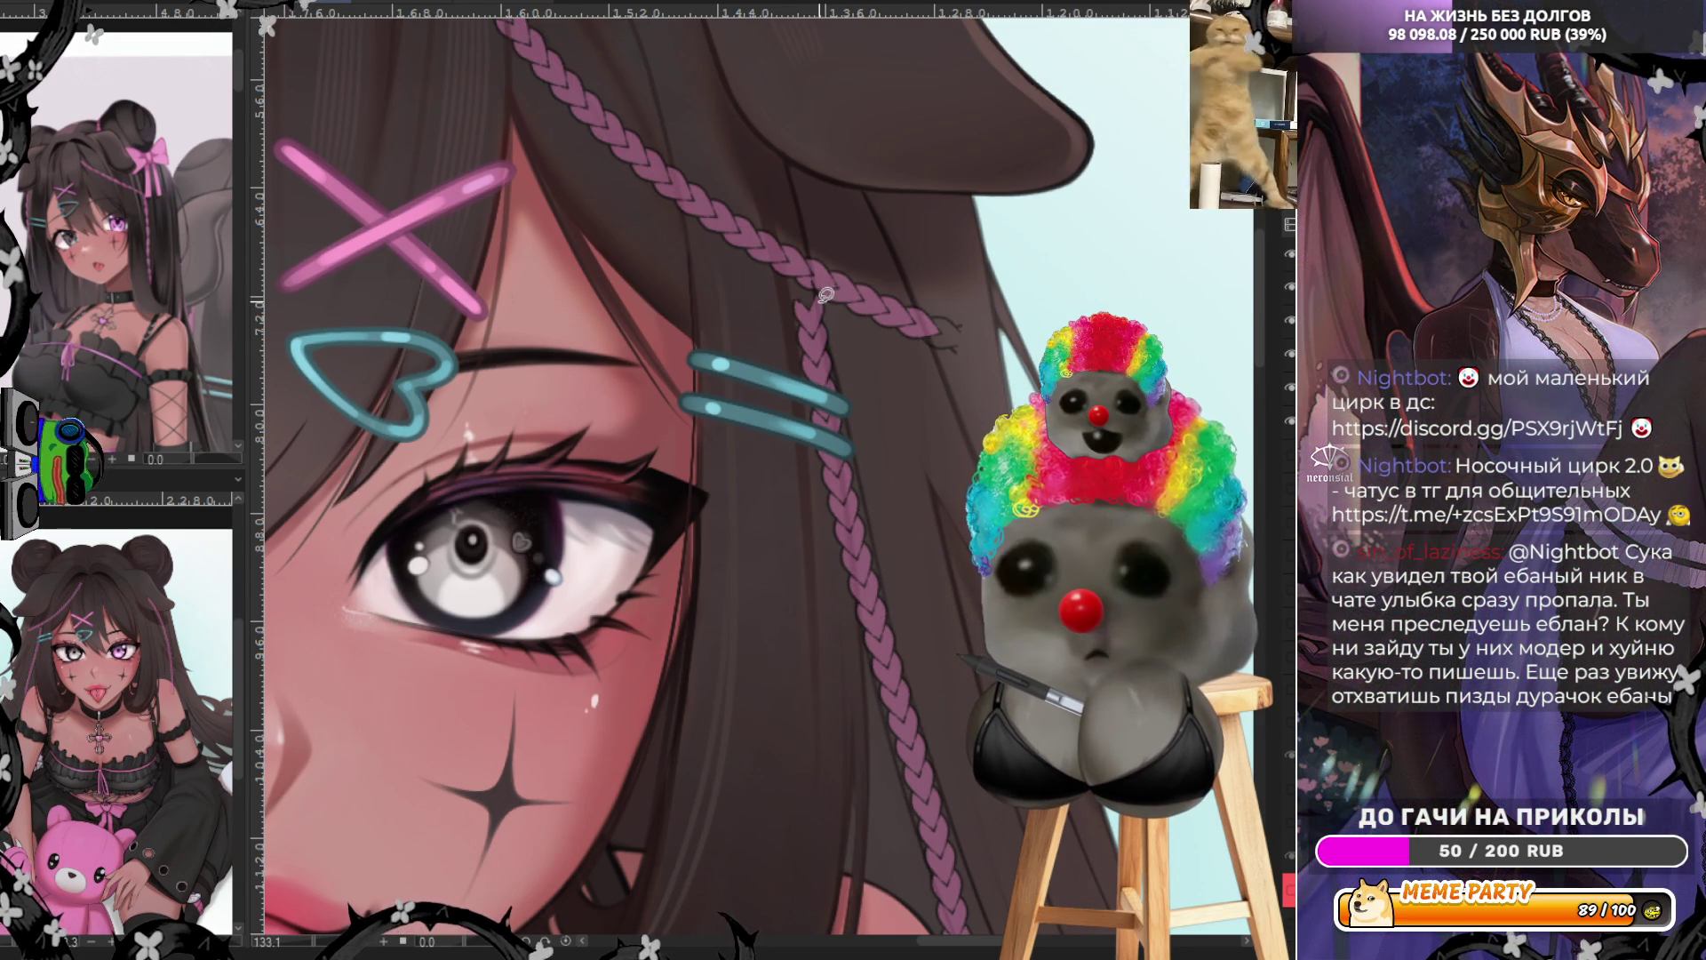
pyautogui.moveTo(819, 297)
pyautogui.mouseDown()
pyautogui.moveTo(745, 577)
pyautogui.moveTo(726, 270)
pyautogui.mouseUp()
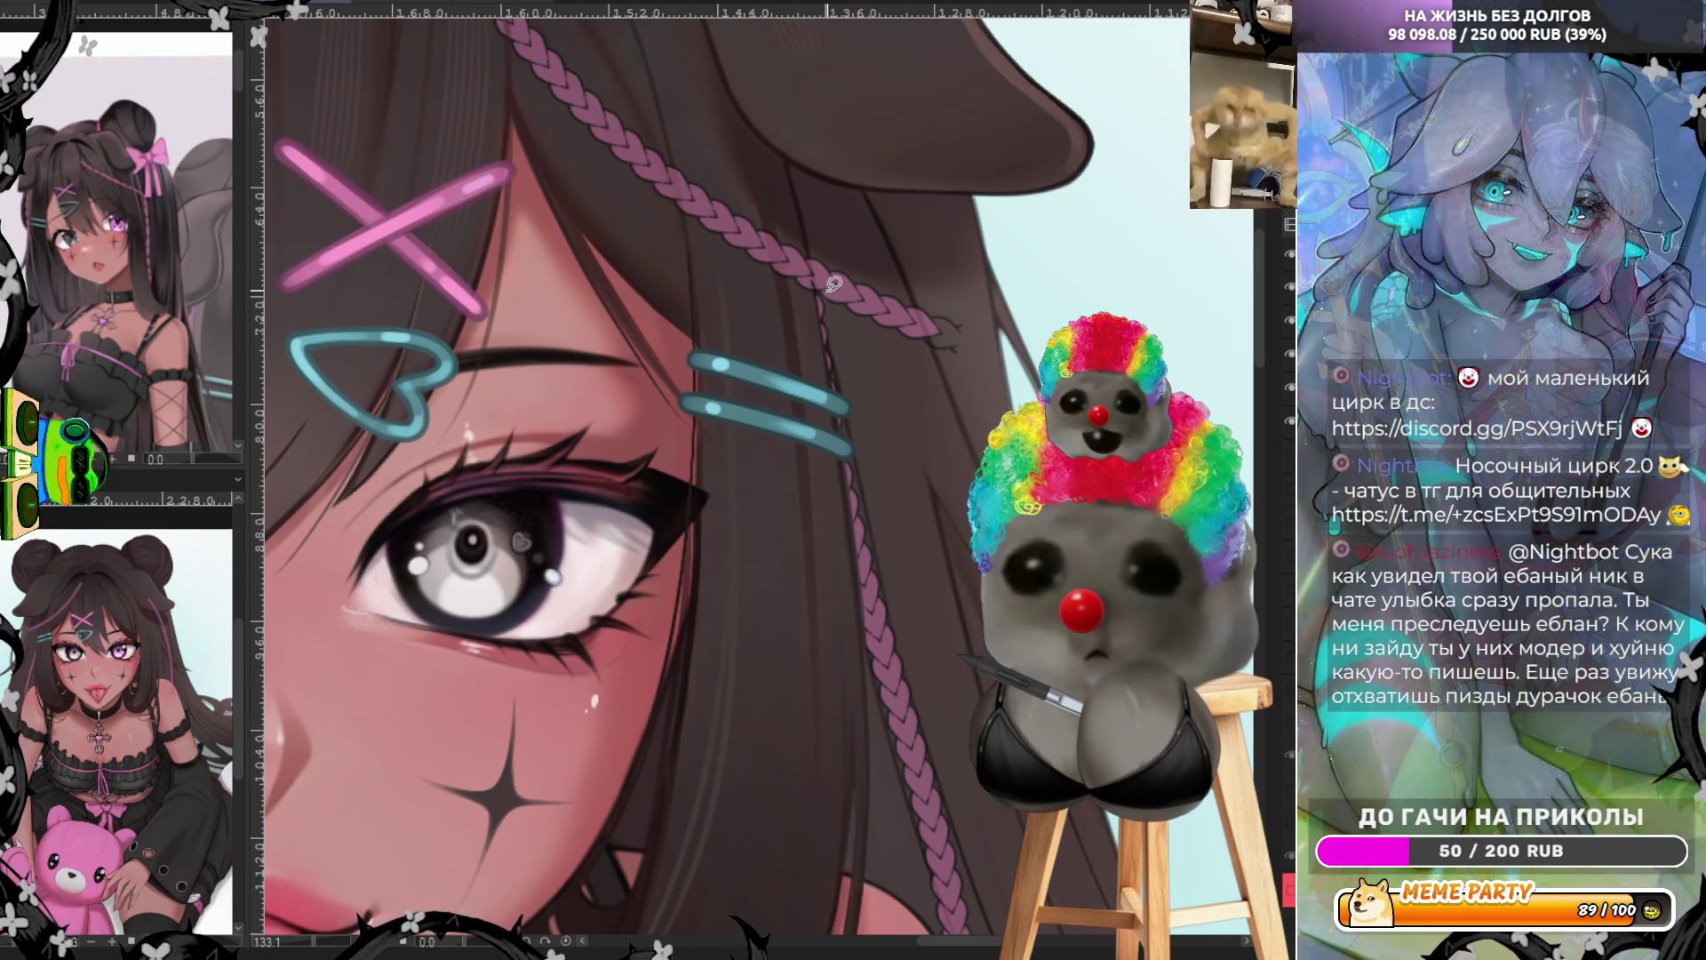
pyautogui.moveTo(825, 284)
pyautogui.mouseDown()
pyautogui.moveTo(816, 252)
pyautogui.moveTo(864, 244)
pyautogui.moveTo(900, 355)
pyautogui.moveTo(827, 289)
pyautogui.mouseUp()
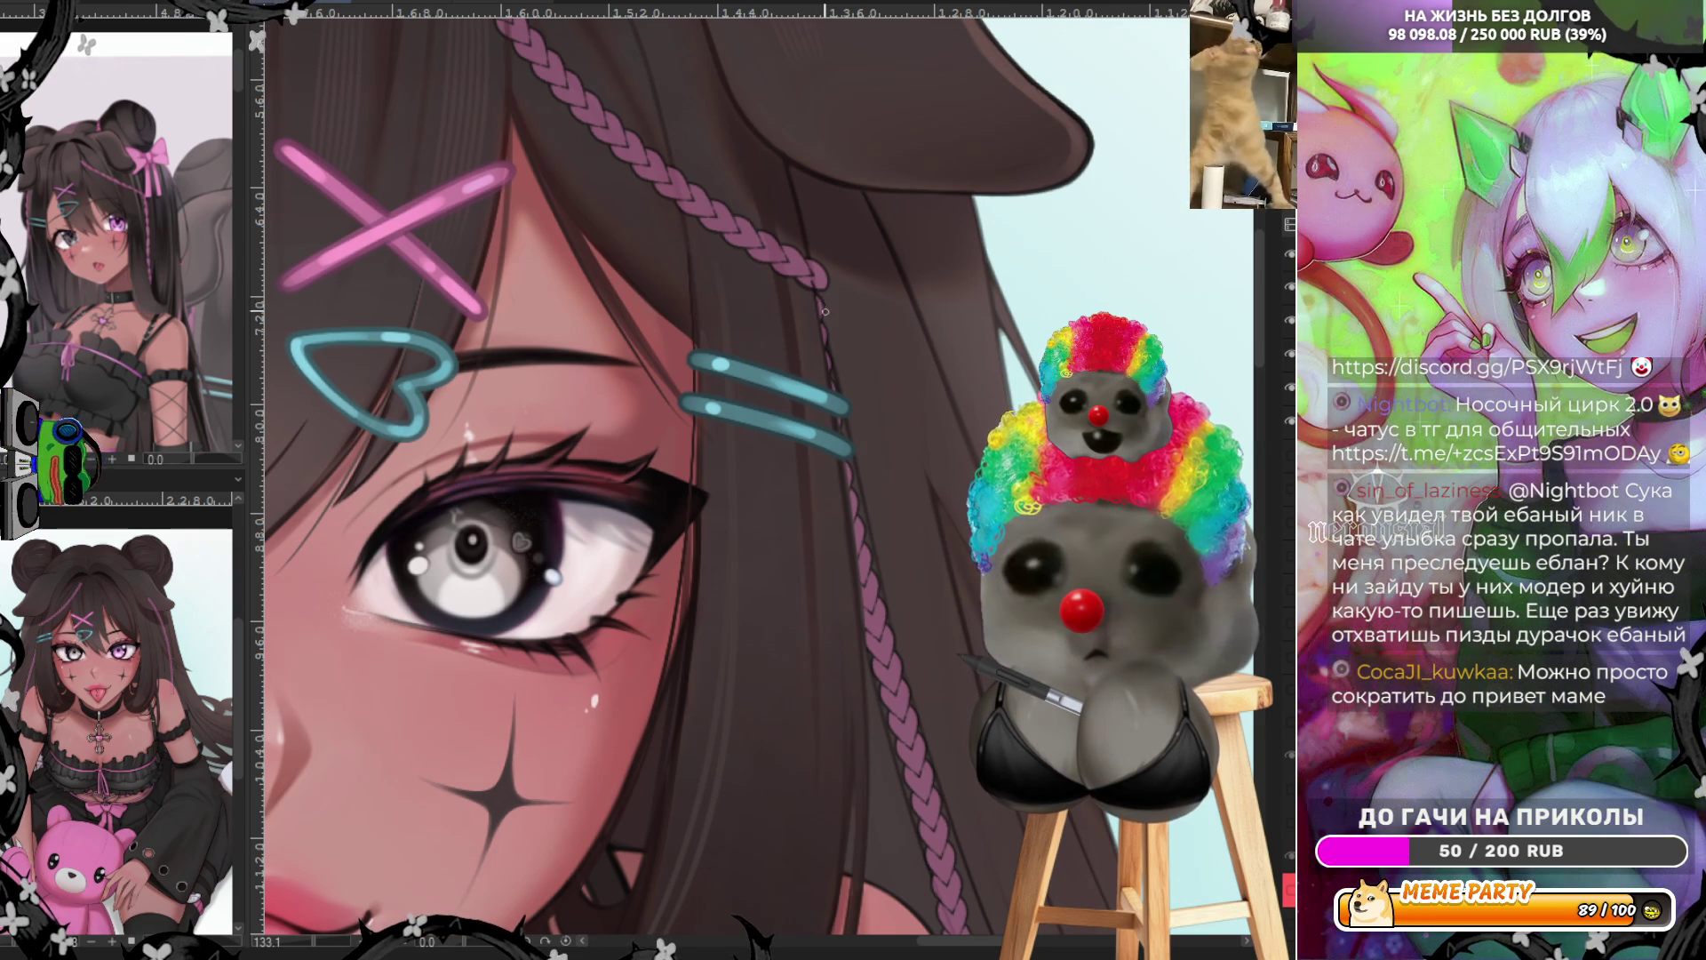
pyautogui.hotkey('ctrl', 'z')
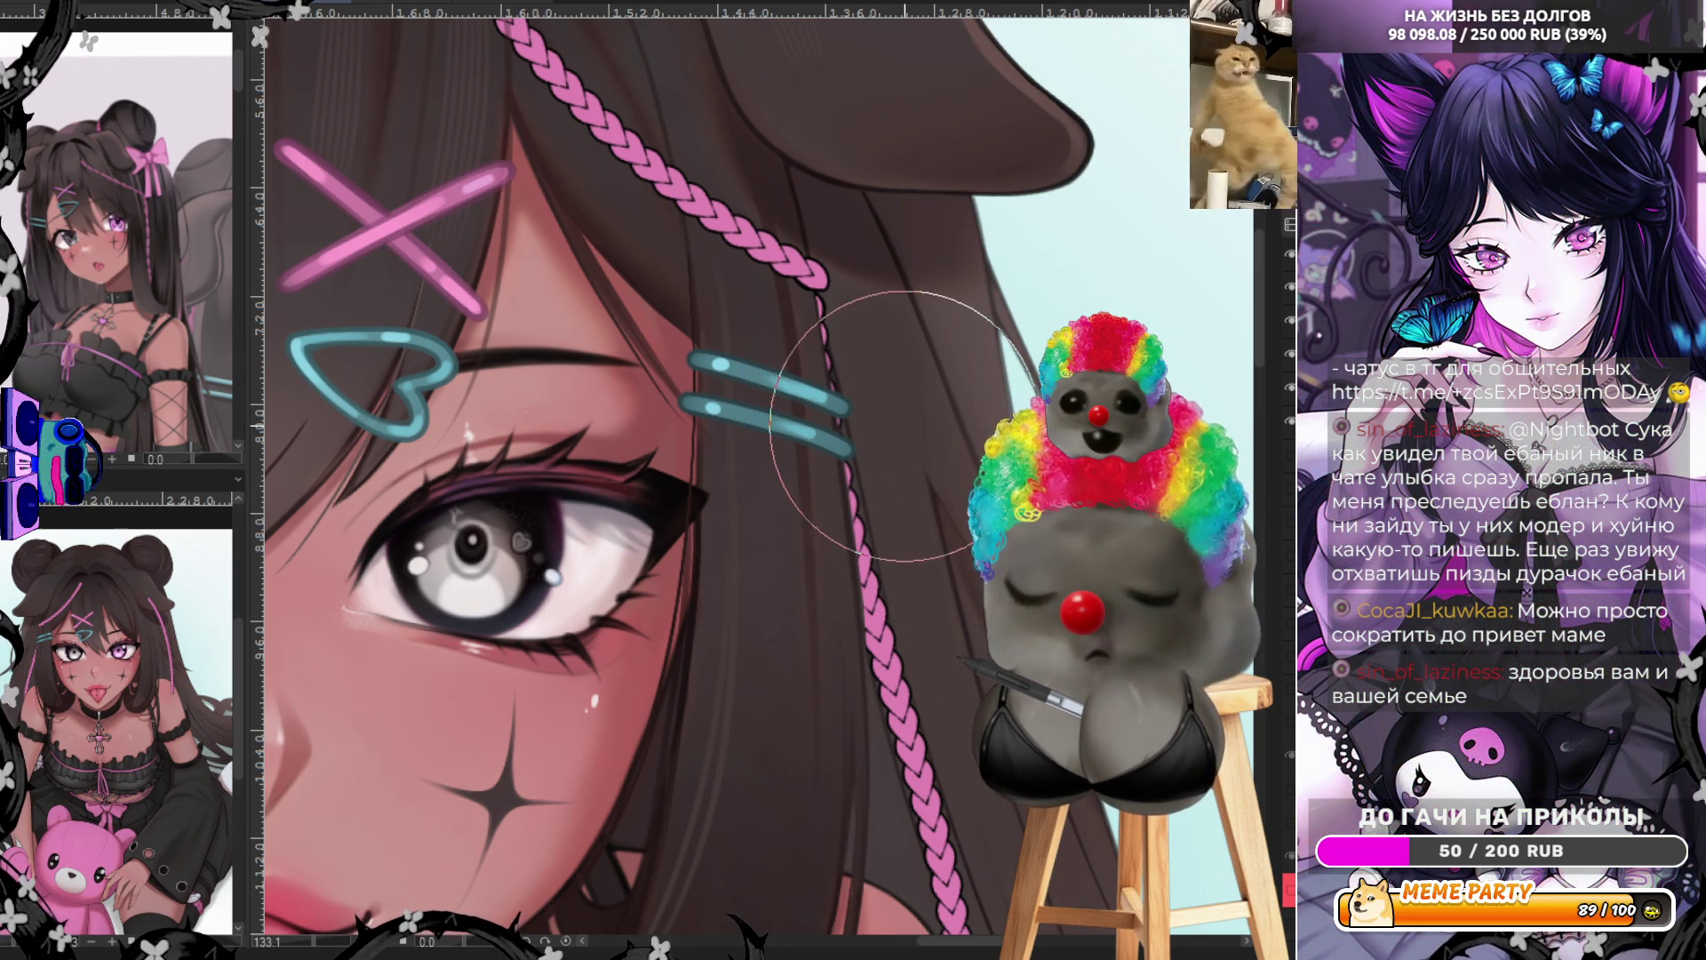
pyautogui.scroll(-5, 885, 494)
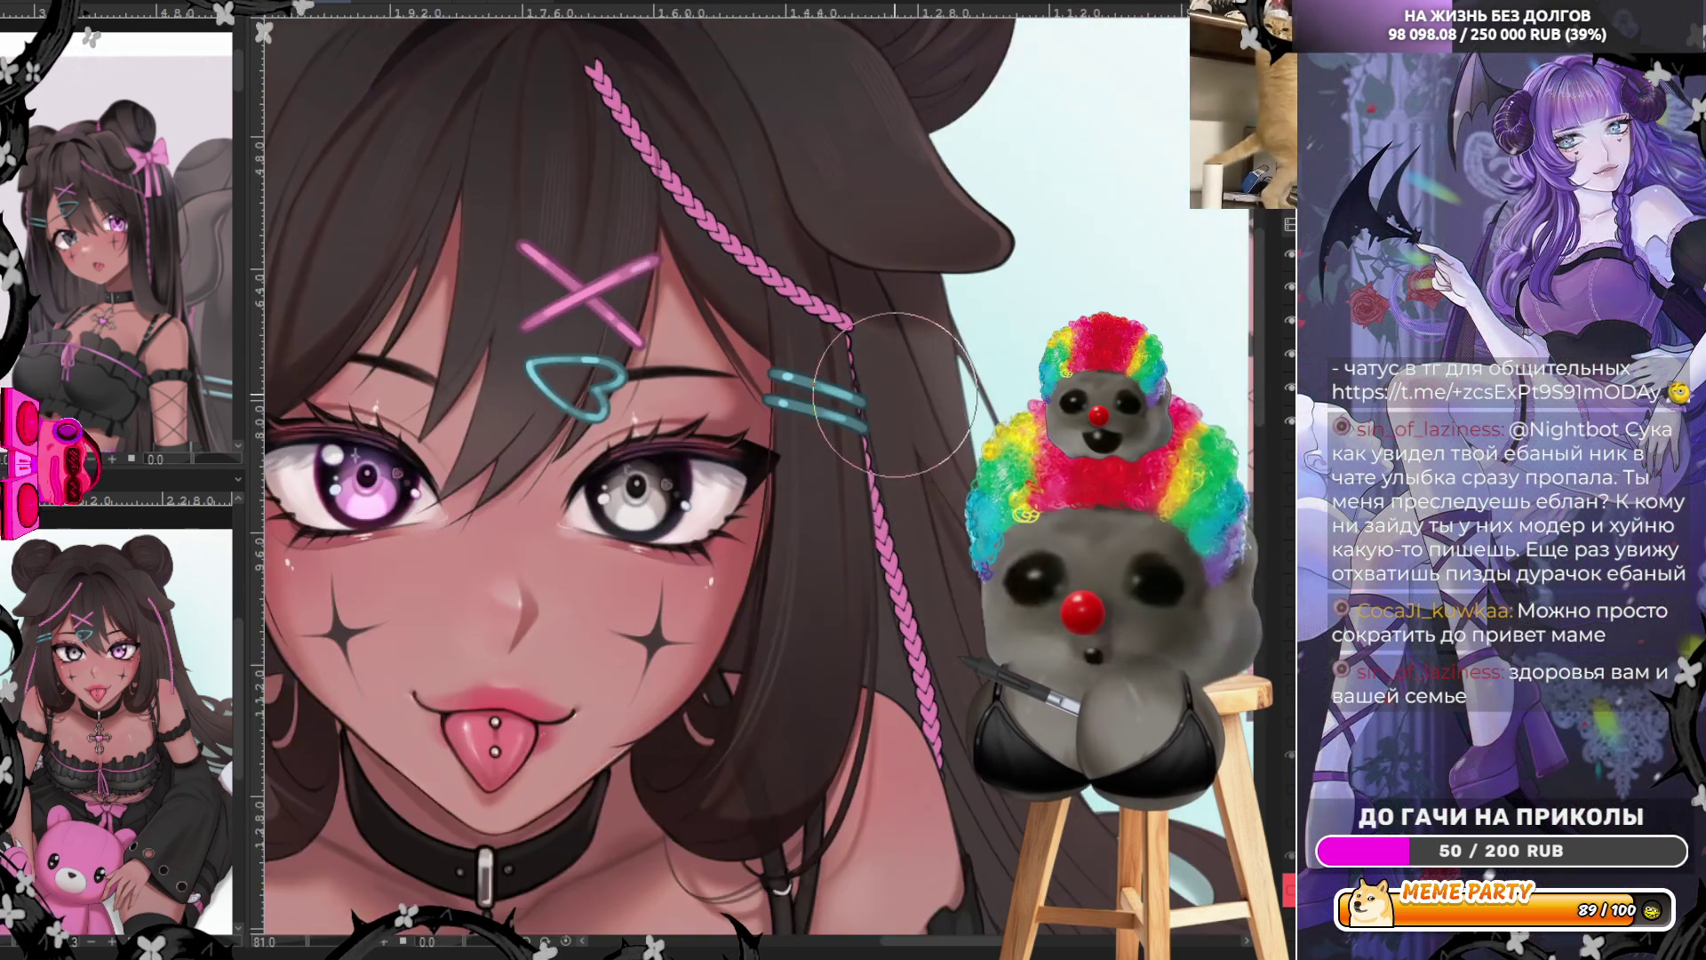
# Touch up the hair edge at the braid top and cut away the left braid's lower end
pyautogui.scroll(5, 495, 362)
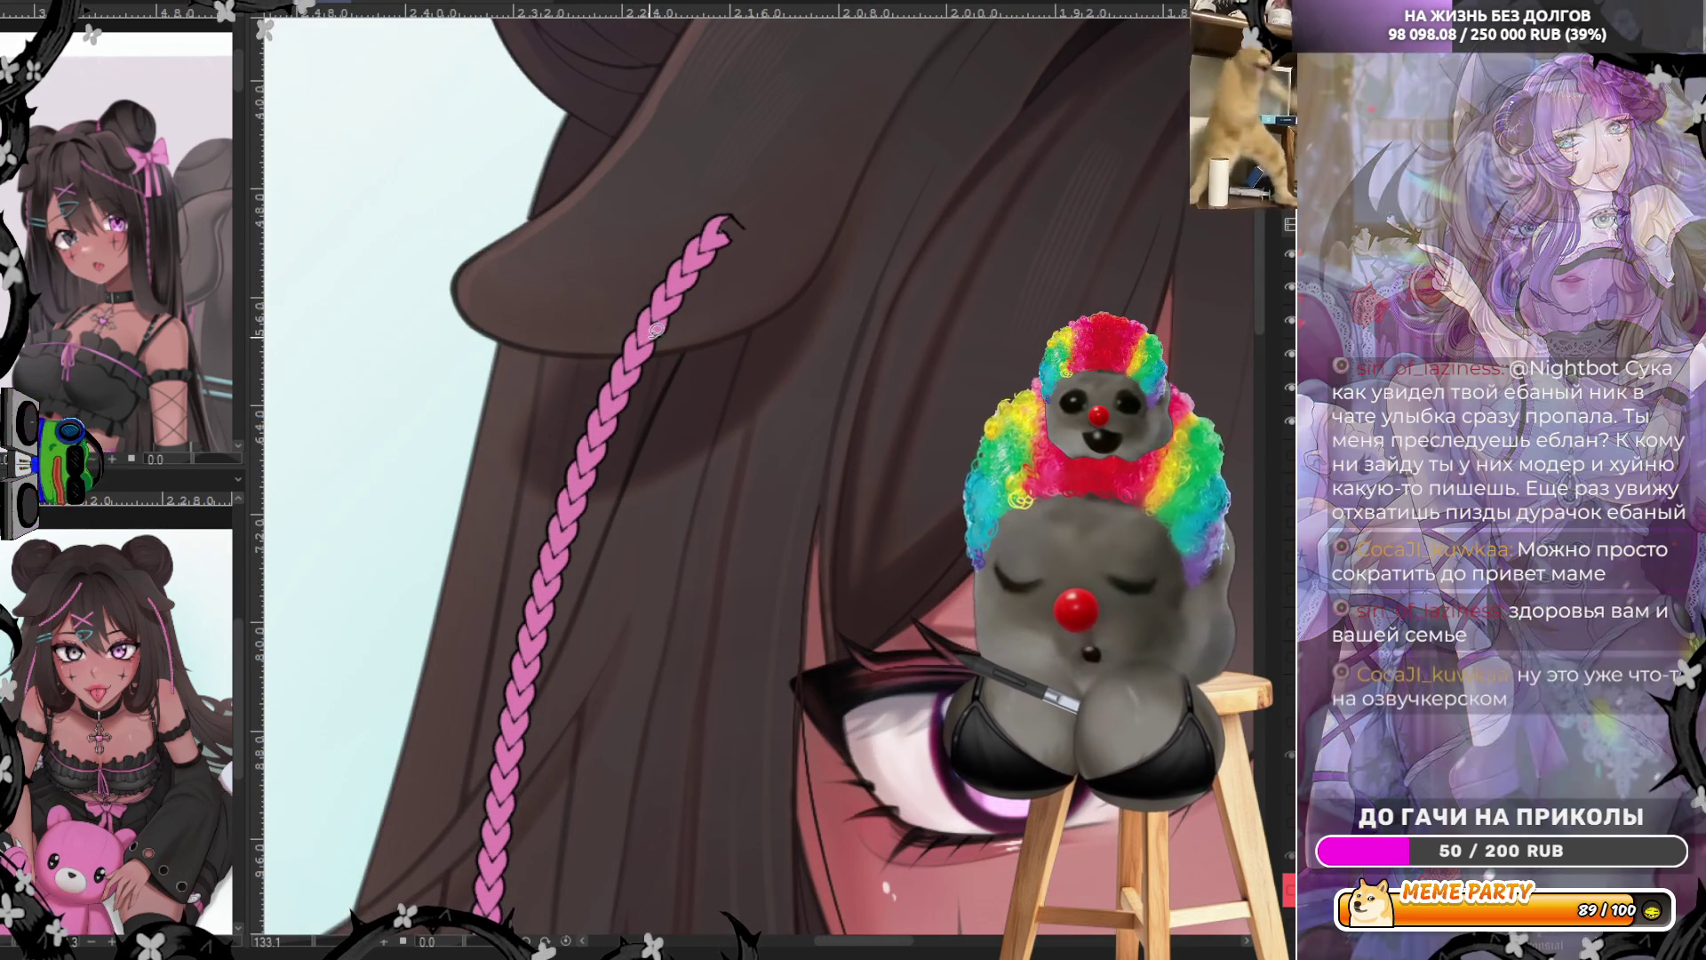
pyautogui.moveTo(607, 360)
pyautogui.mouseDown()
pyautogui.moveTo(745, 327)
pyautogui.moveTo(685, 163)
pyautogui.moveTo(610, 297)
pyautogui.mouseUp()
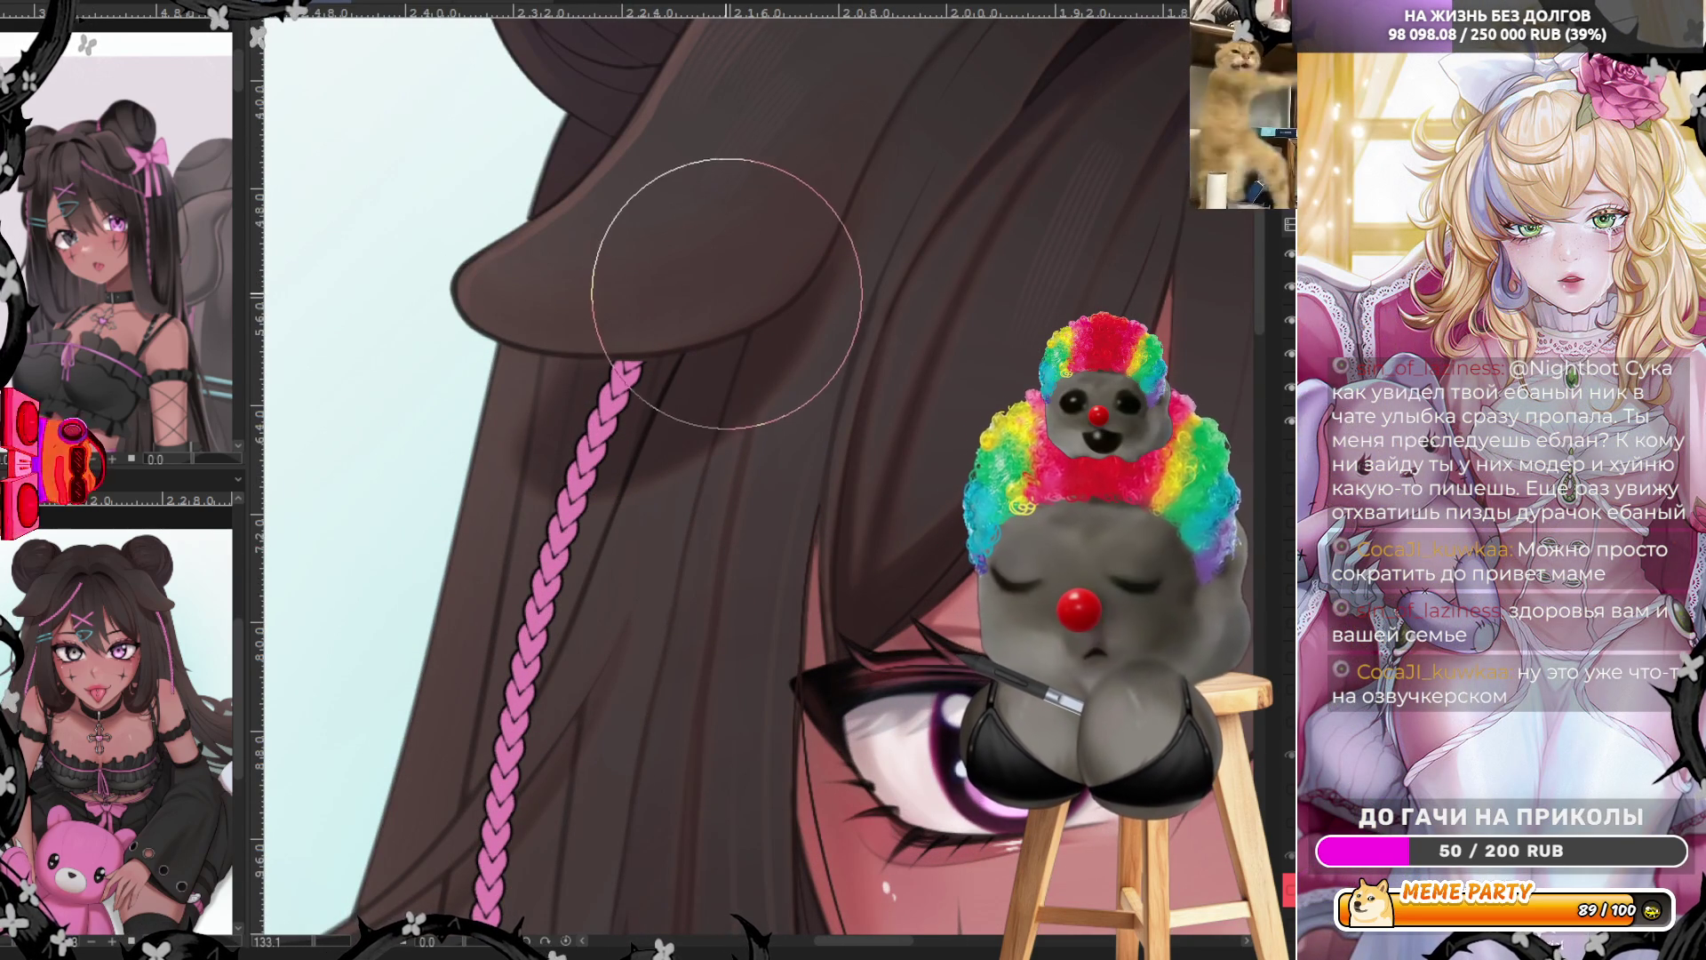
pyautogui.scroll(-5, 656, 242)
pyautogui.scroll(5, 628, 426)
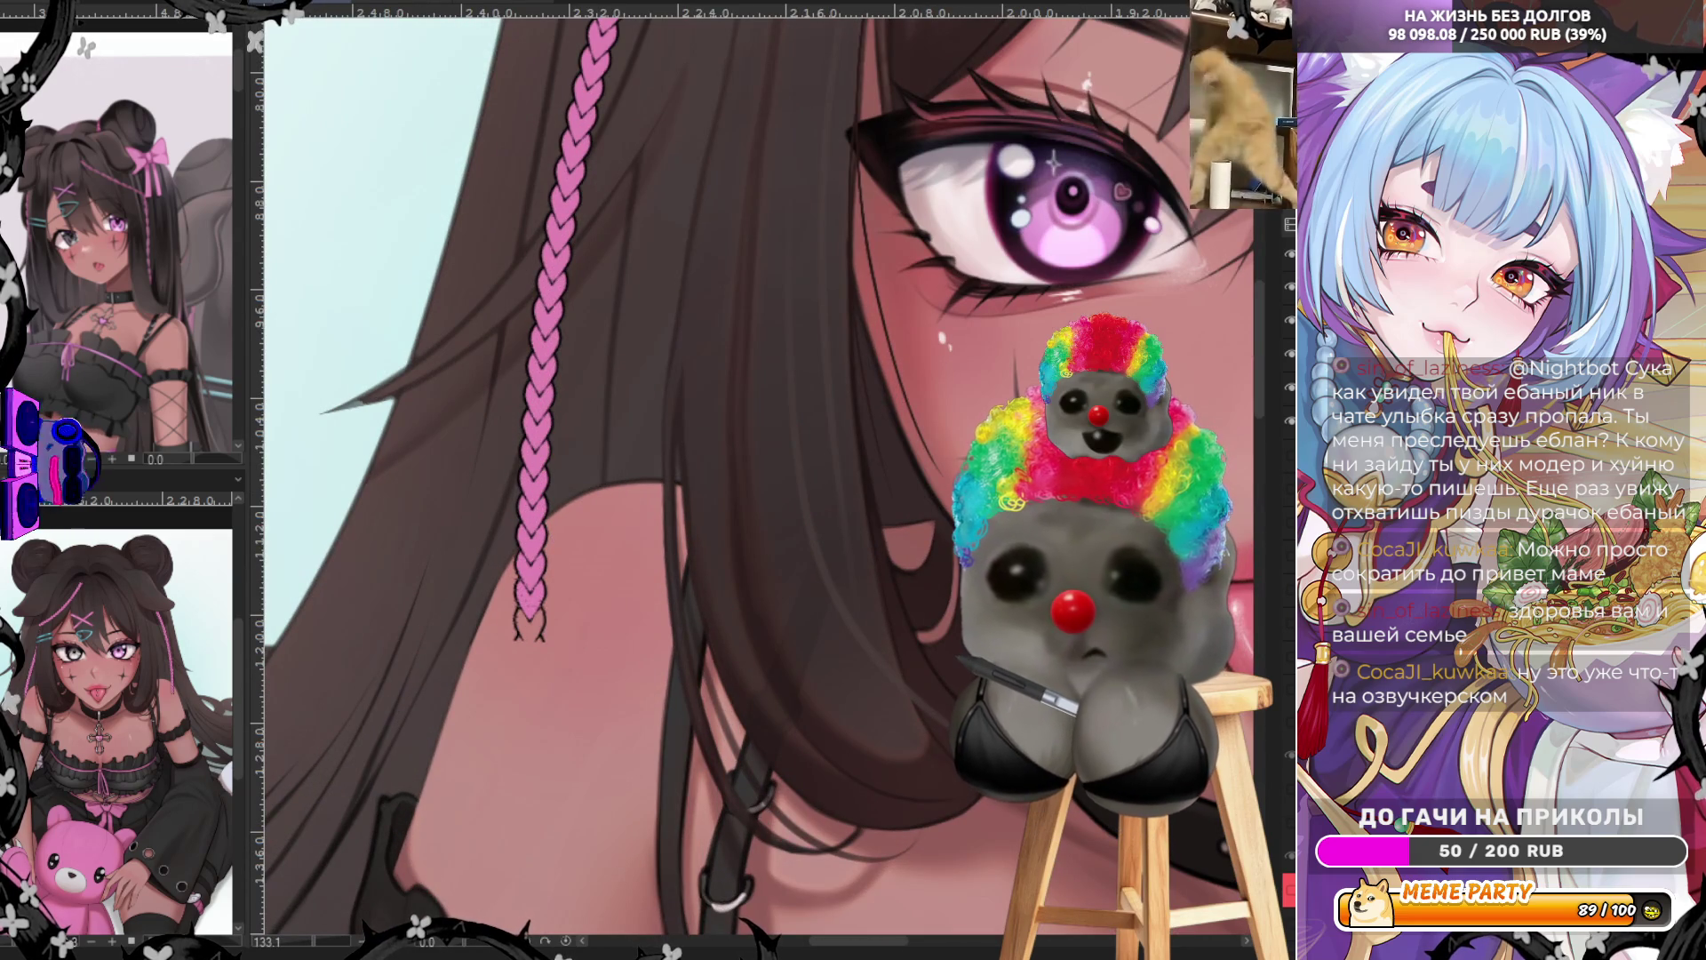
pyautogui.moveTo(518, 553); pyautogui.dragTo(588, 505)
pyautogui.moveTo(627, 563); pyautogui.dragTo(500, 667)
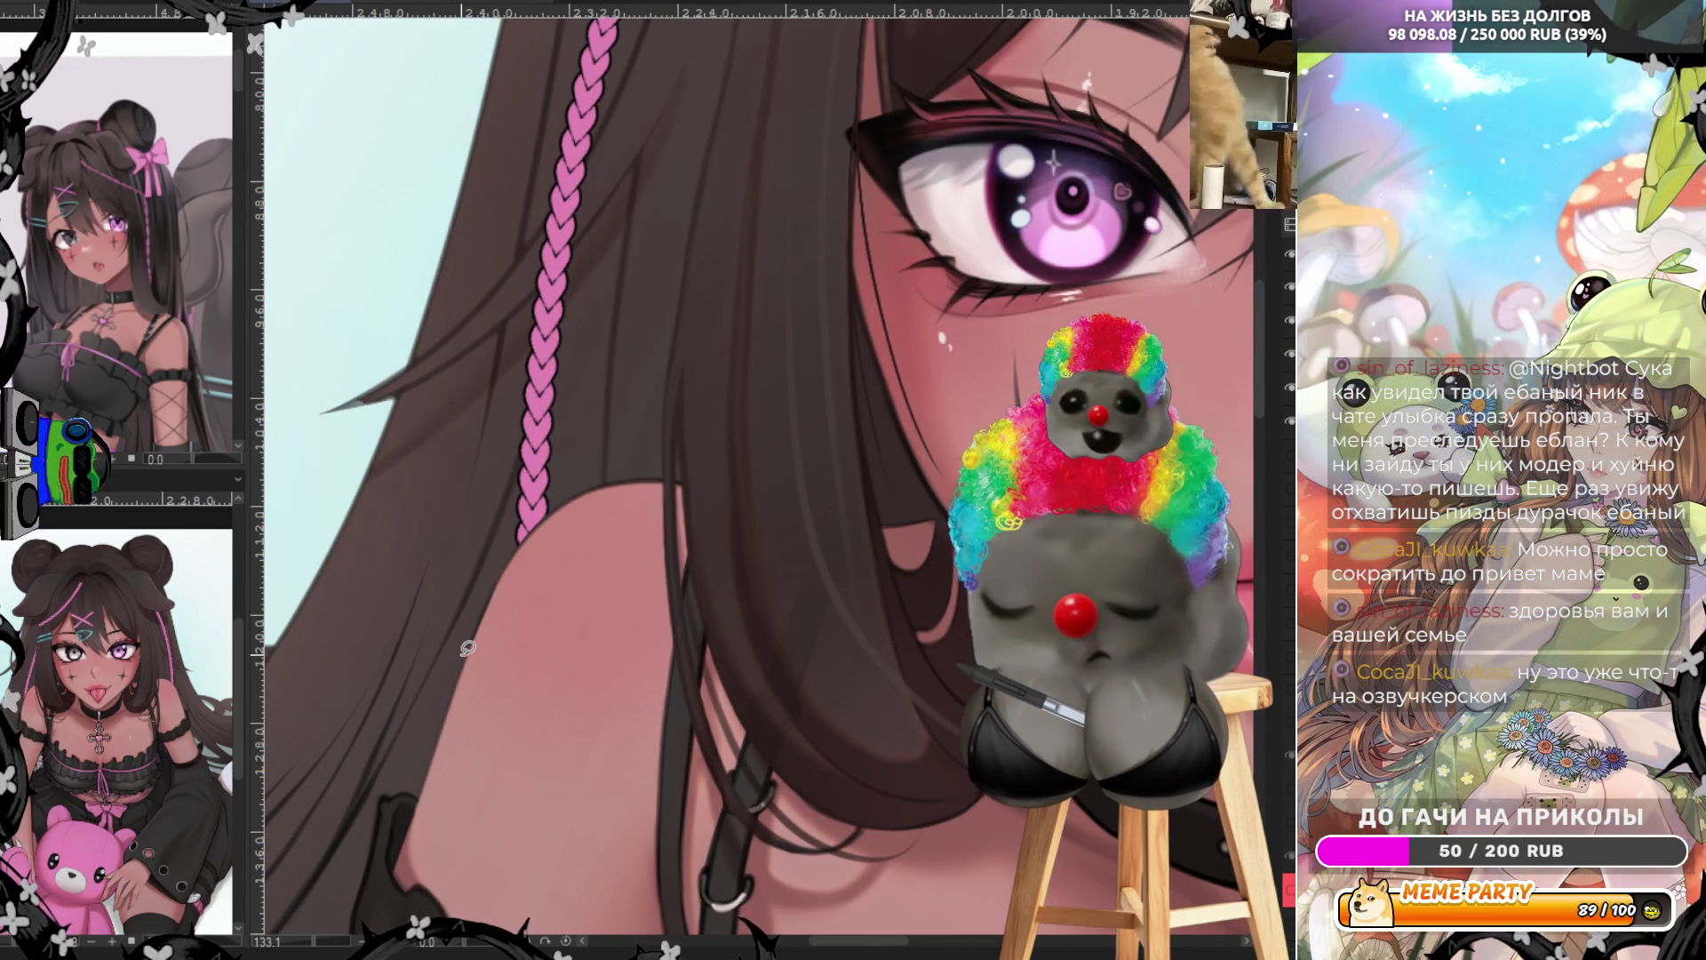
# Paint brown hair over part of the left braid and sample the hair clip's colour
pyautogui.hotkey('ctrl', '0')
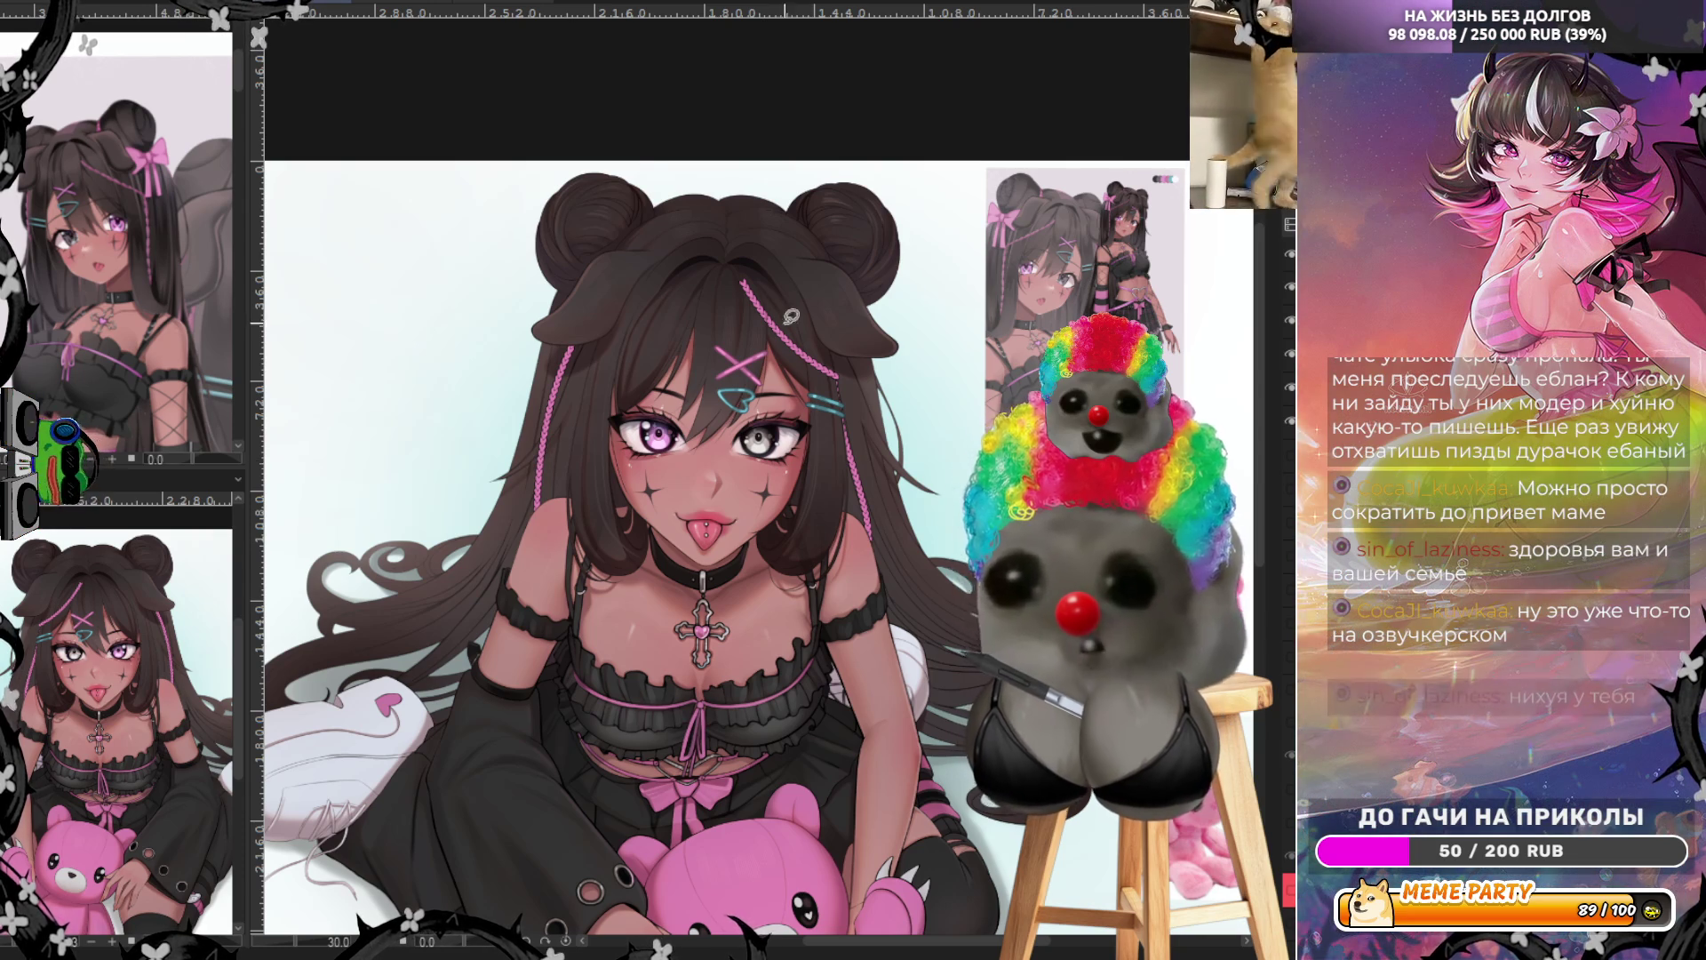
pyautogui.scroll(4, 633, 392)
pyautogui.scroll(5, 420, 454)
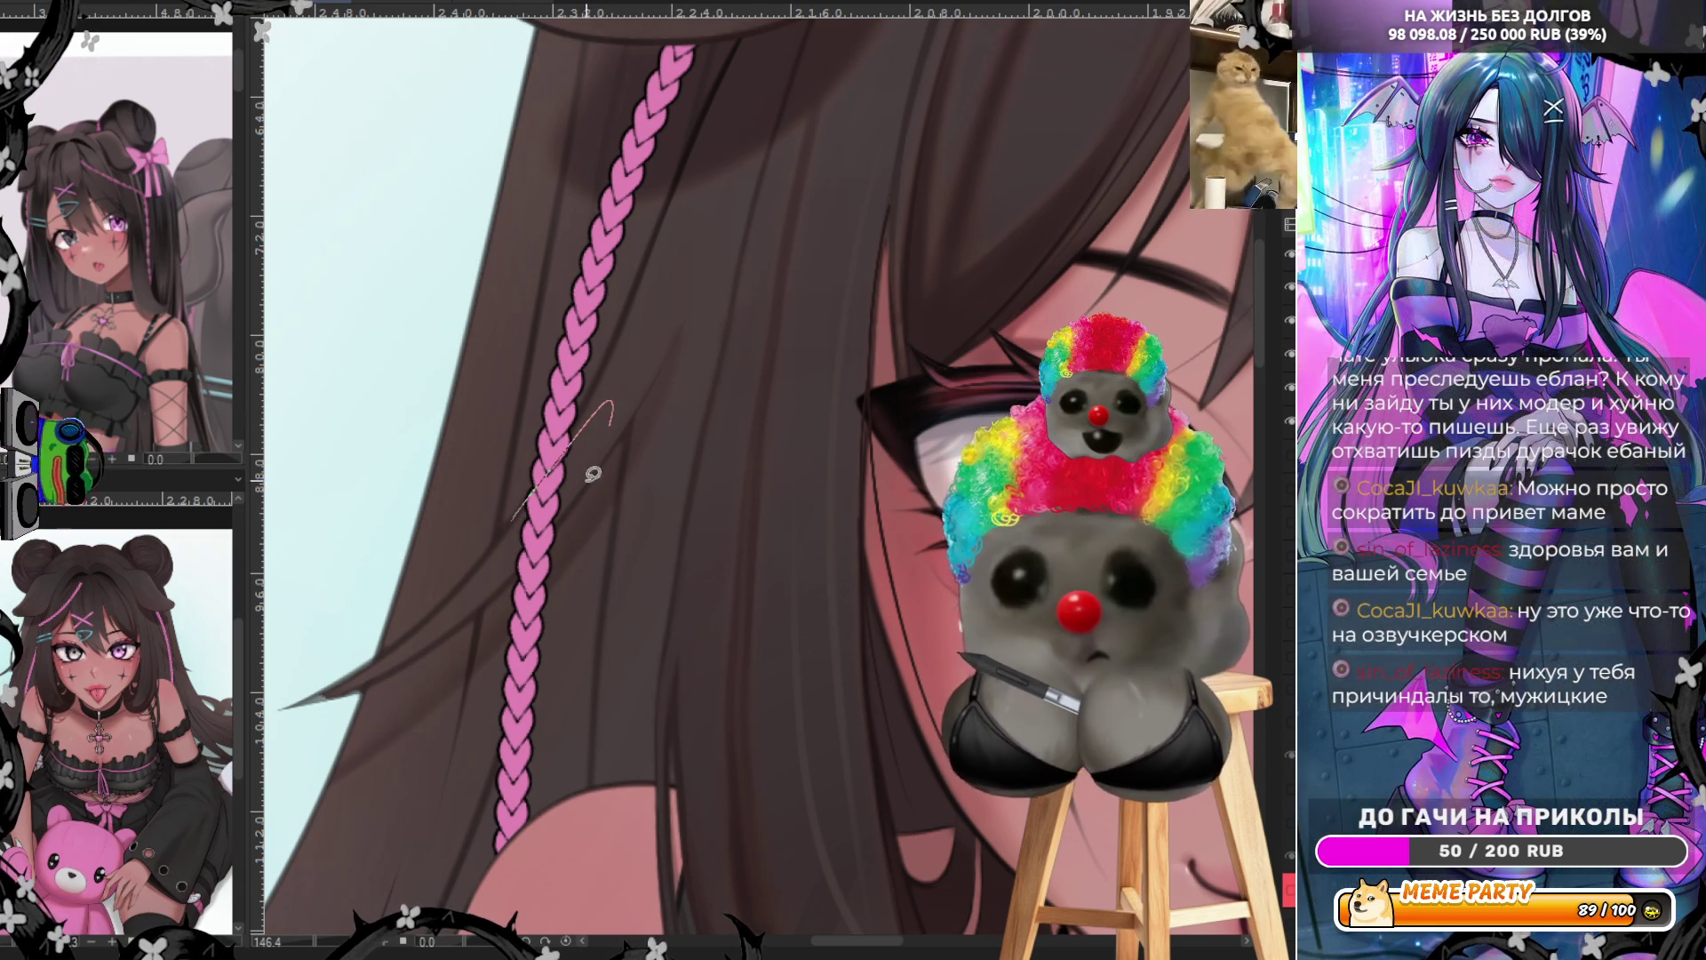
pyautogui.moveTo(544, 540); pyautogui.dragTo(496, 579)
pyautogui.hotkey('ctrl', '0')
pyautogui.keyDown('alt'); pyautogui.click(838, 389); pyautogui.keyUp('alt')
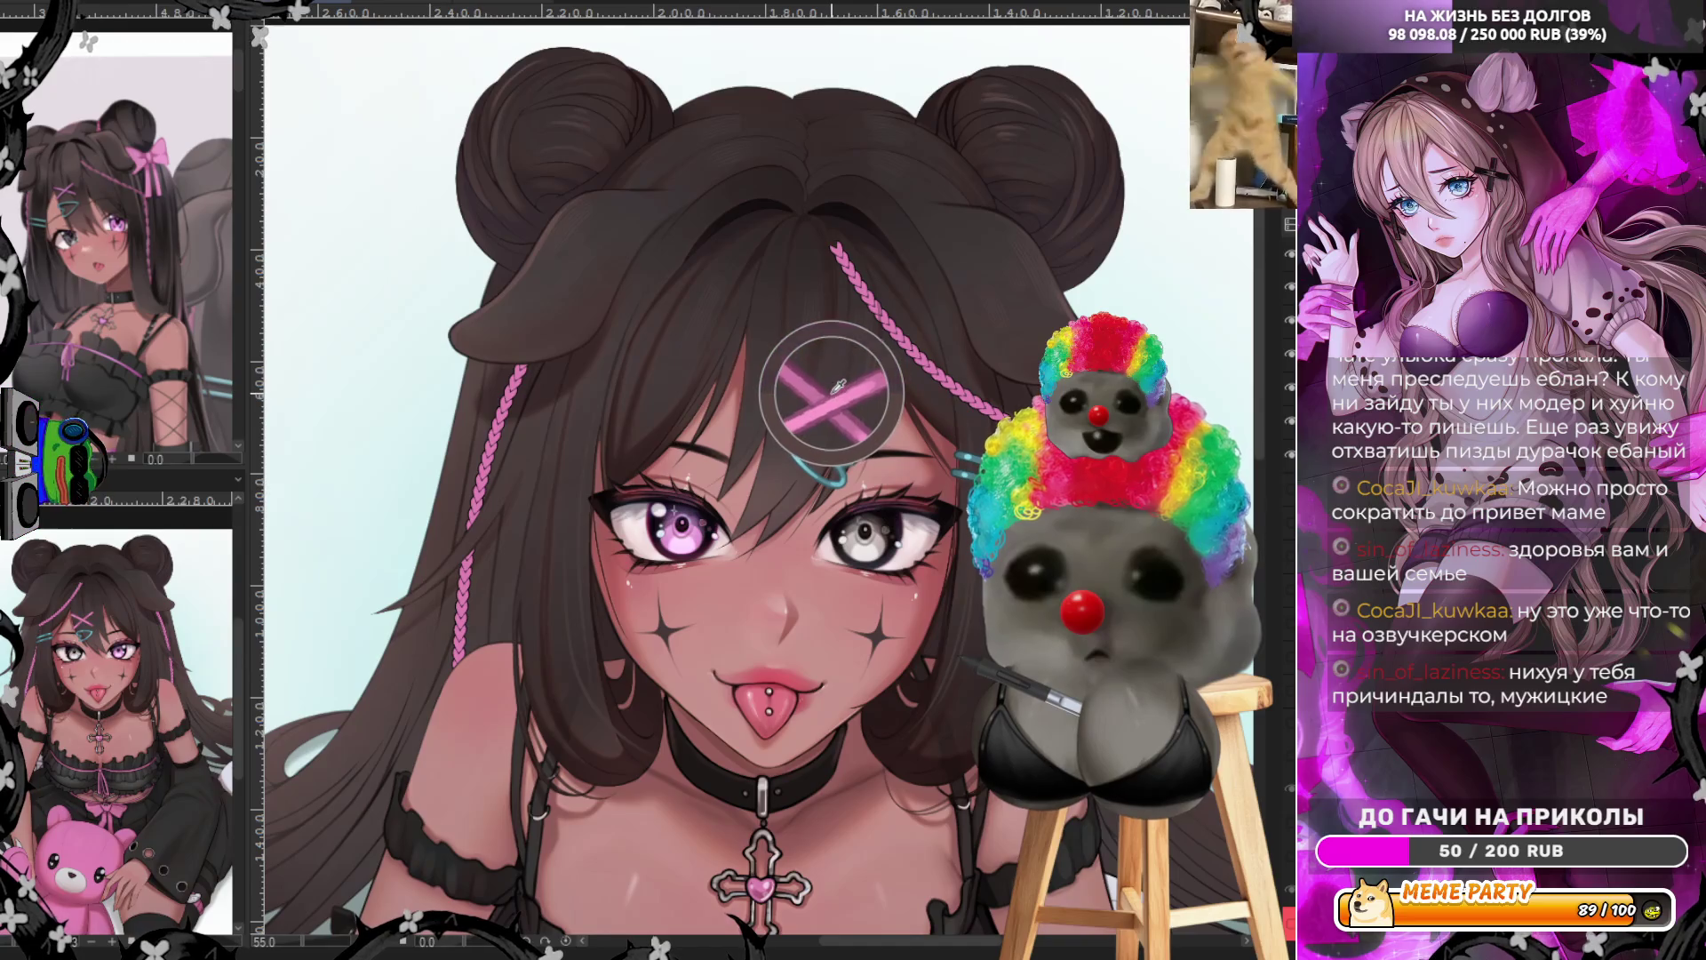
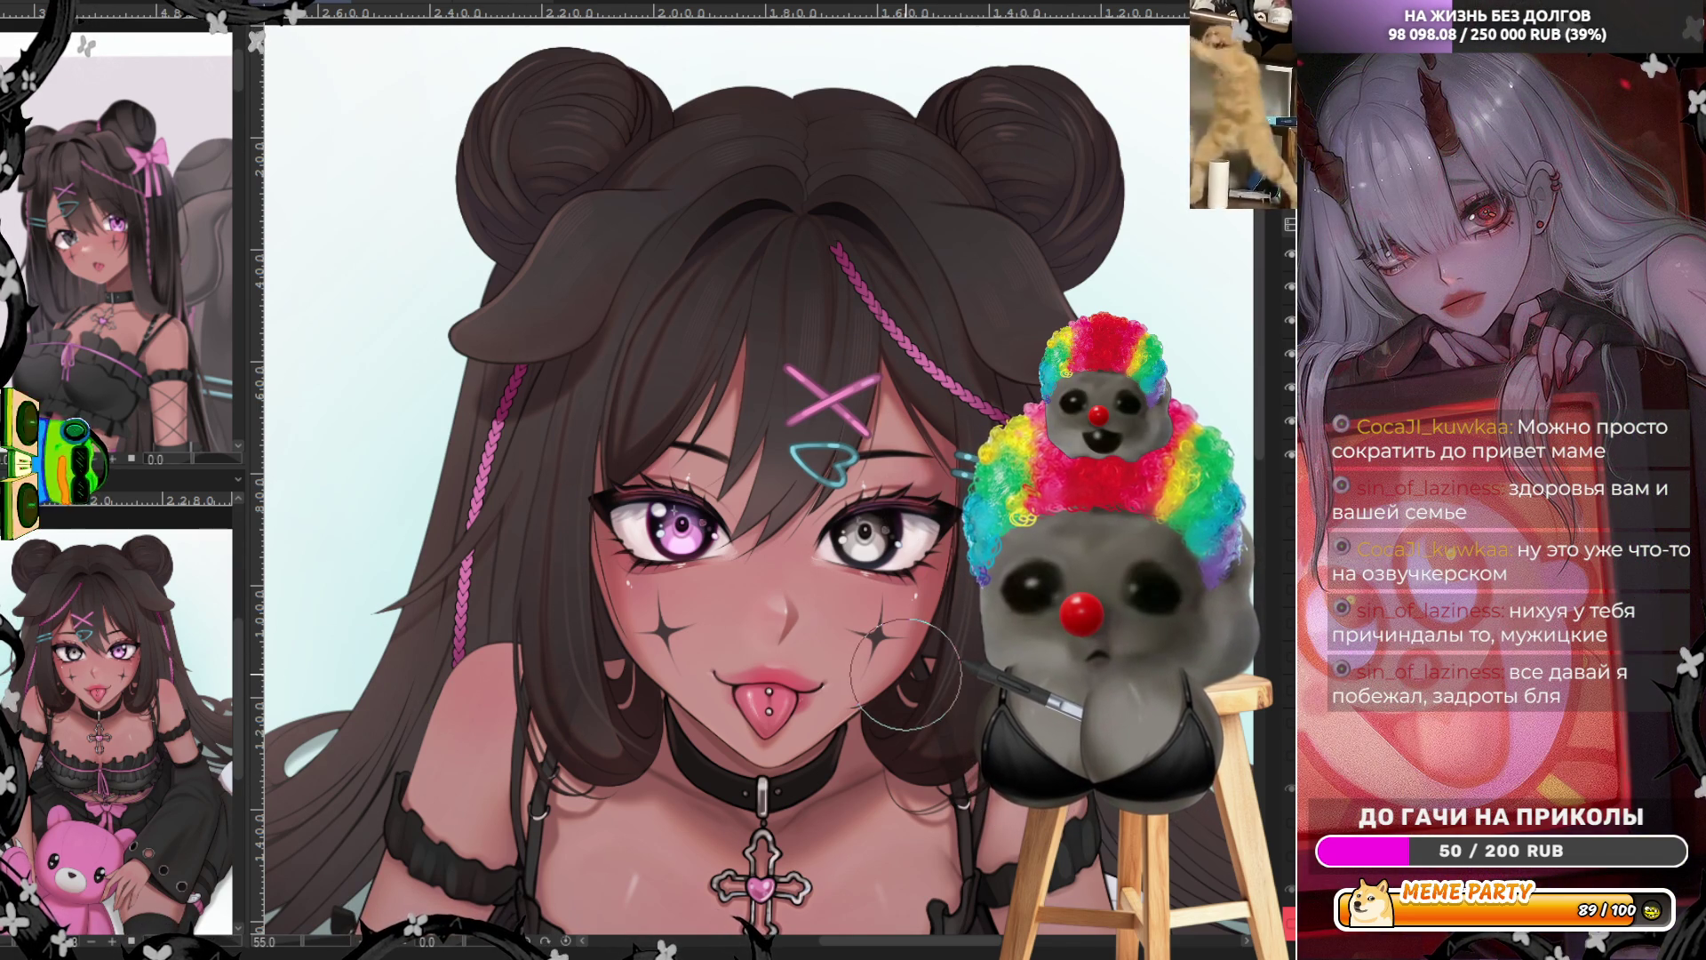
# Lasso the upper section of the pink braid over the hair and delete it
pyautogui.scroll(-3, 904, 676)
pyautogui.scroll(5, 904, 675)
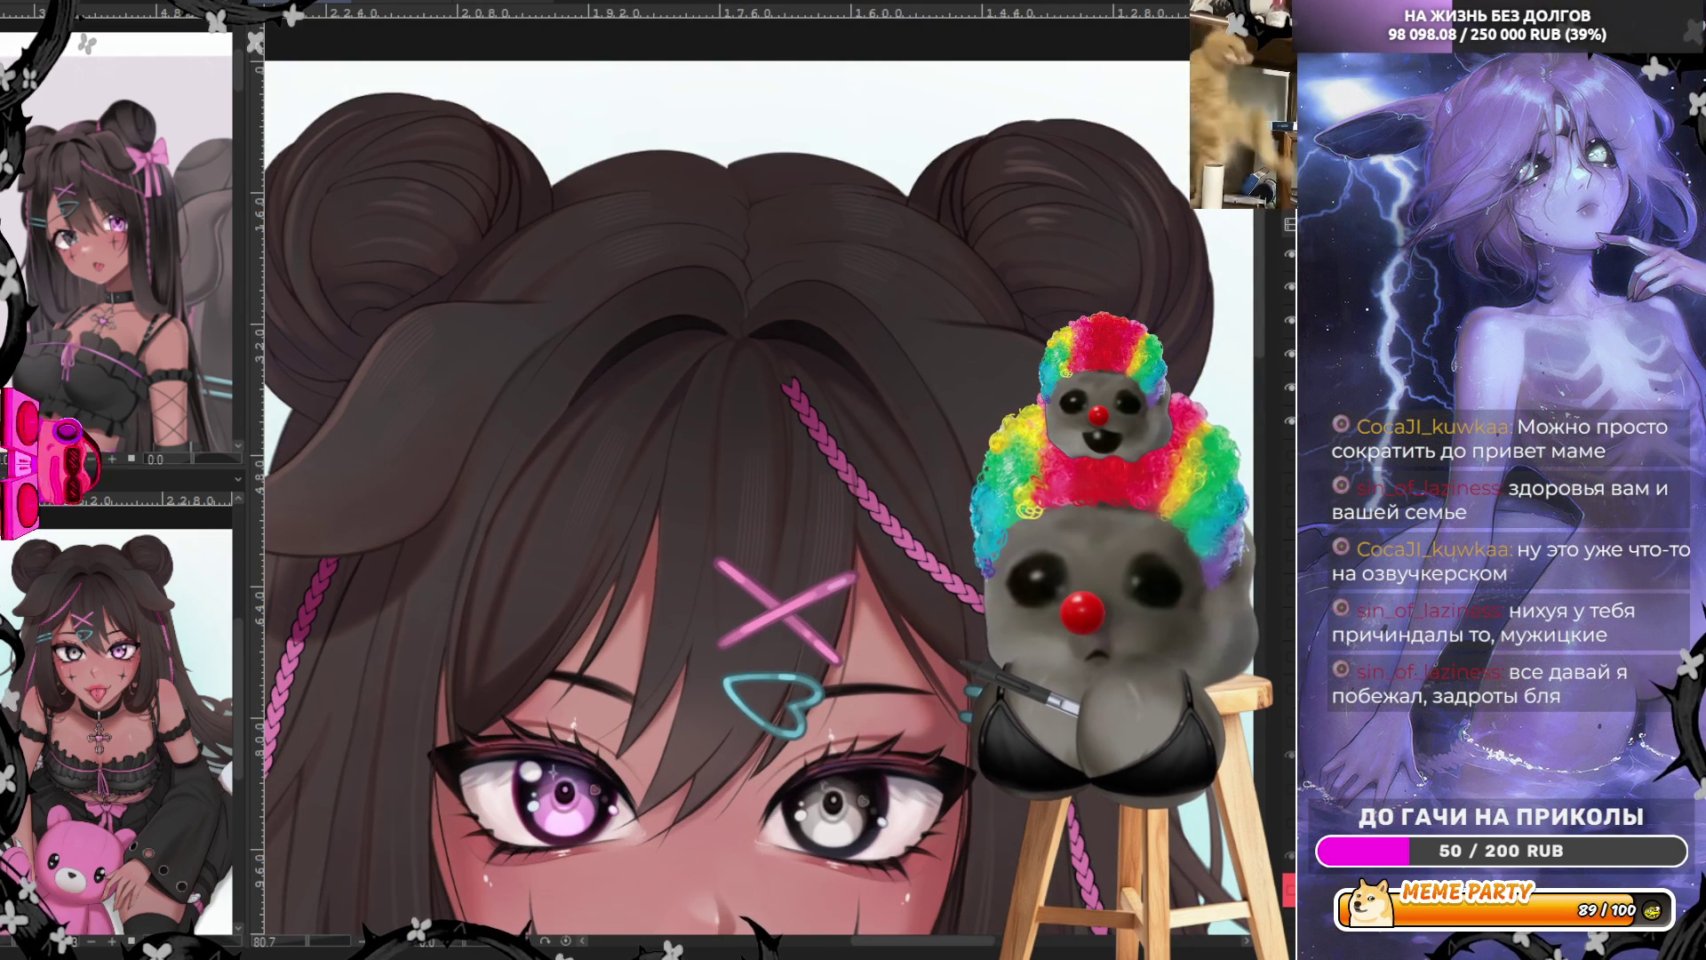
pyautogui.scroll(3, 945, 498)
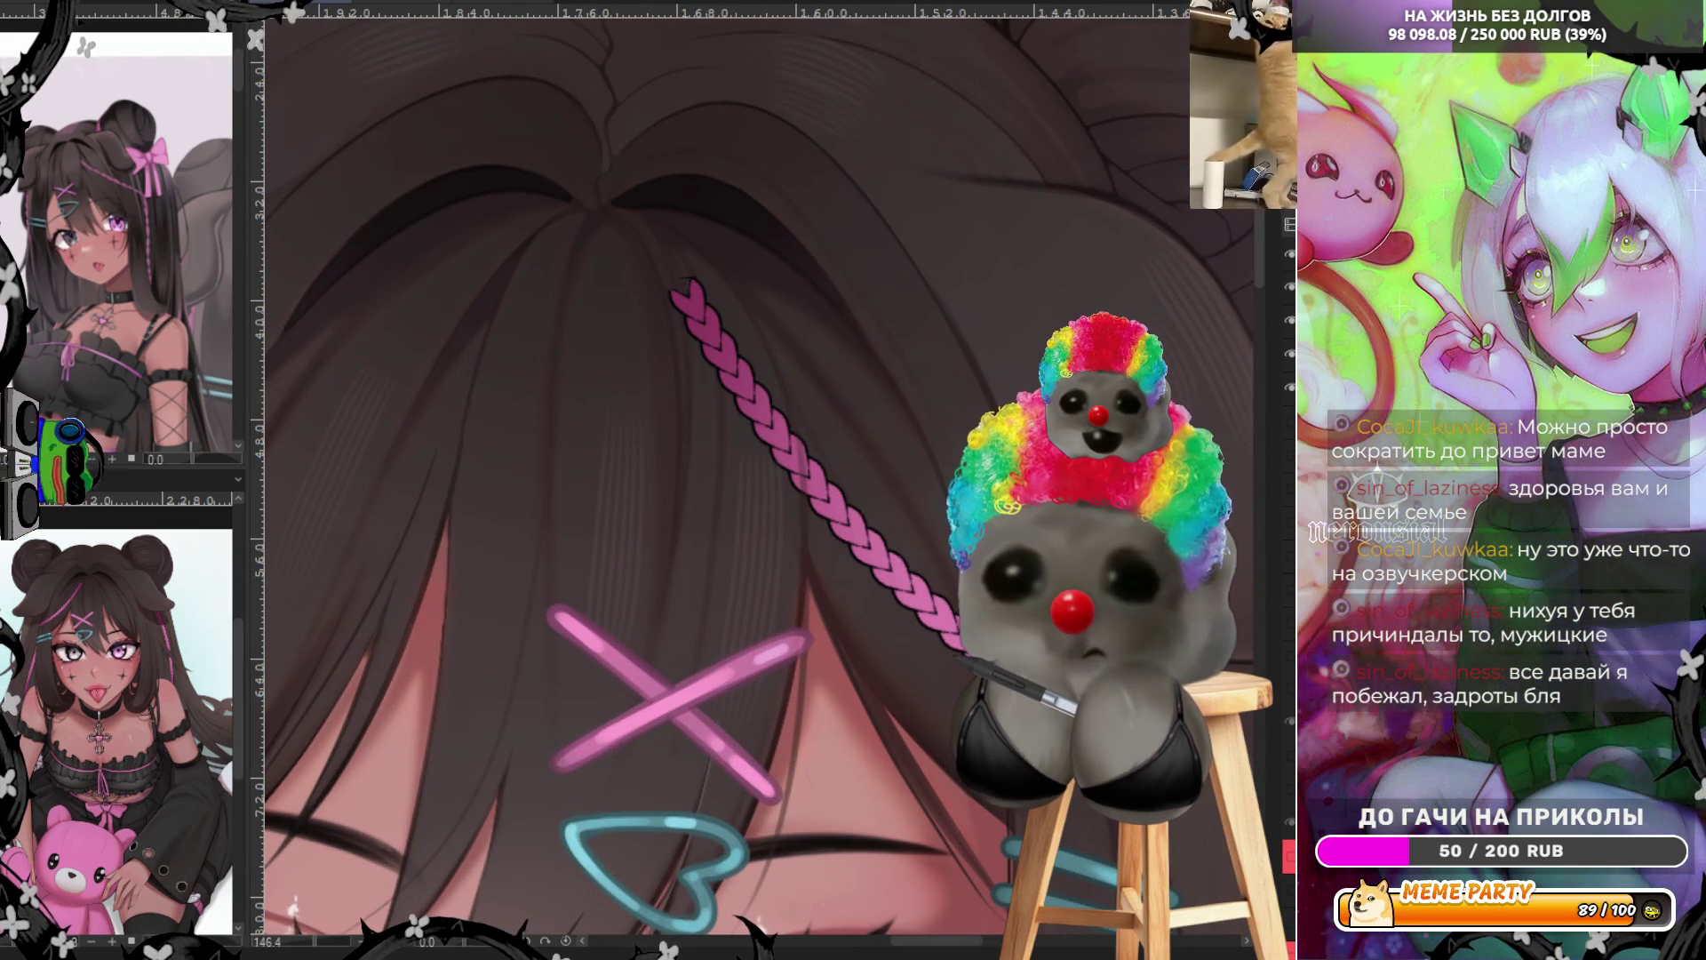
pyautogui.moveTo(789, 402)
pyautogui.mouseDown()
pyautogui.moveTo(798, 547)
pyautogui.moveTo(621, 305)
pyautogui.moveTo(716, 205)
pyautogui.mouseUp()
pyautogui.press('Delete')
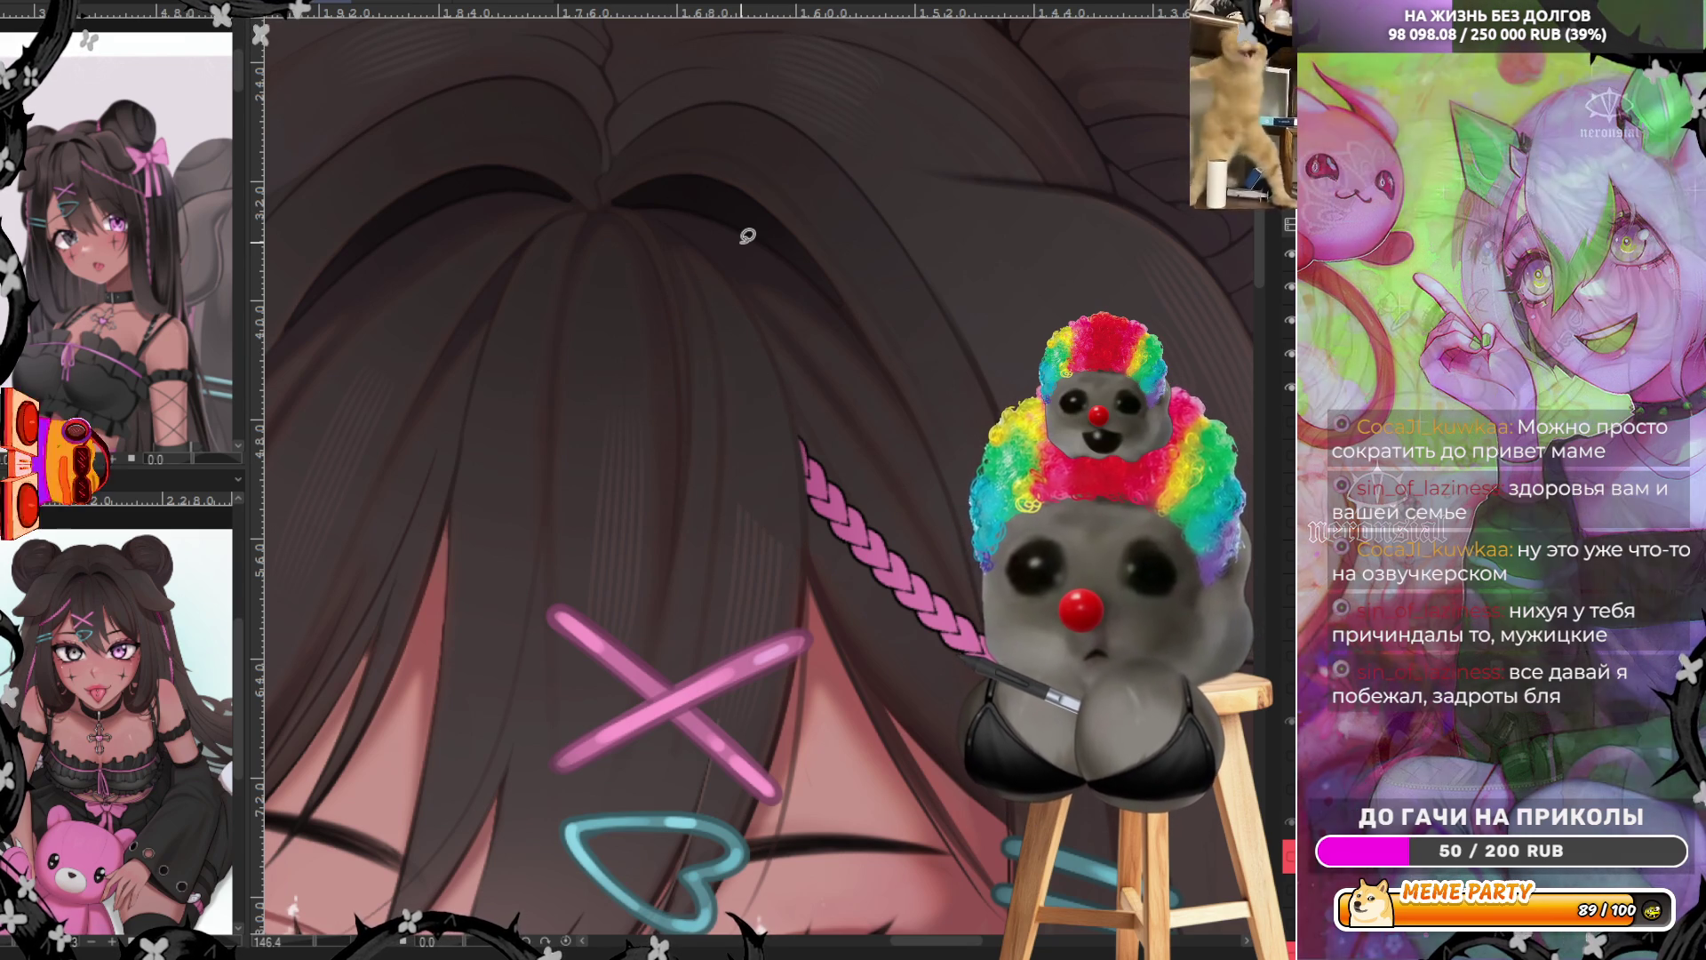
# Select a lower section of the pink braid to copy
pyautogui.scroll(-5, 952, 305)
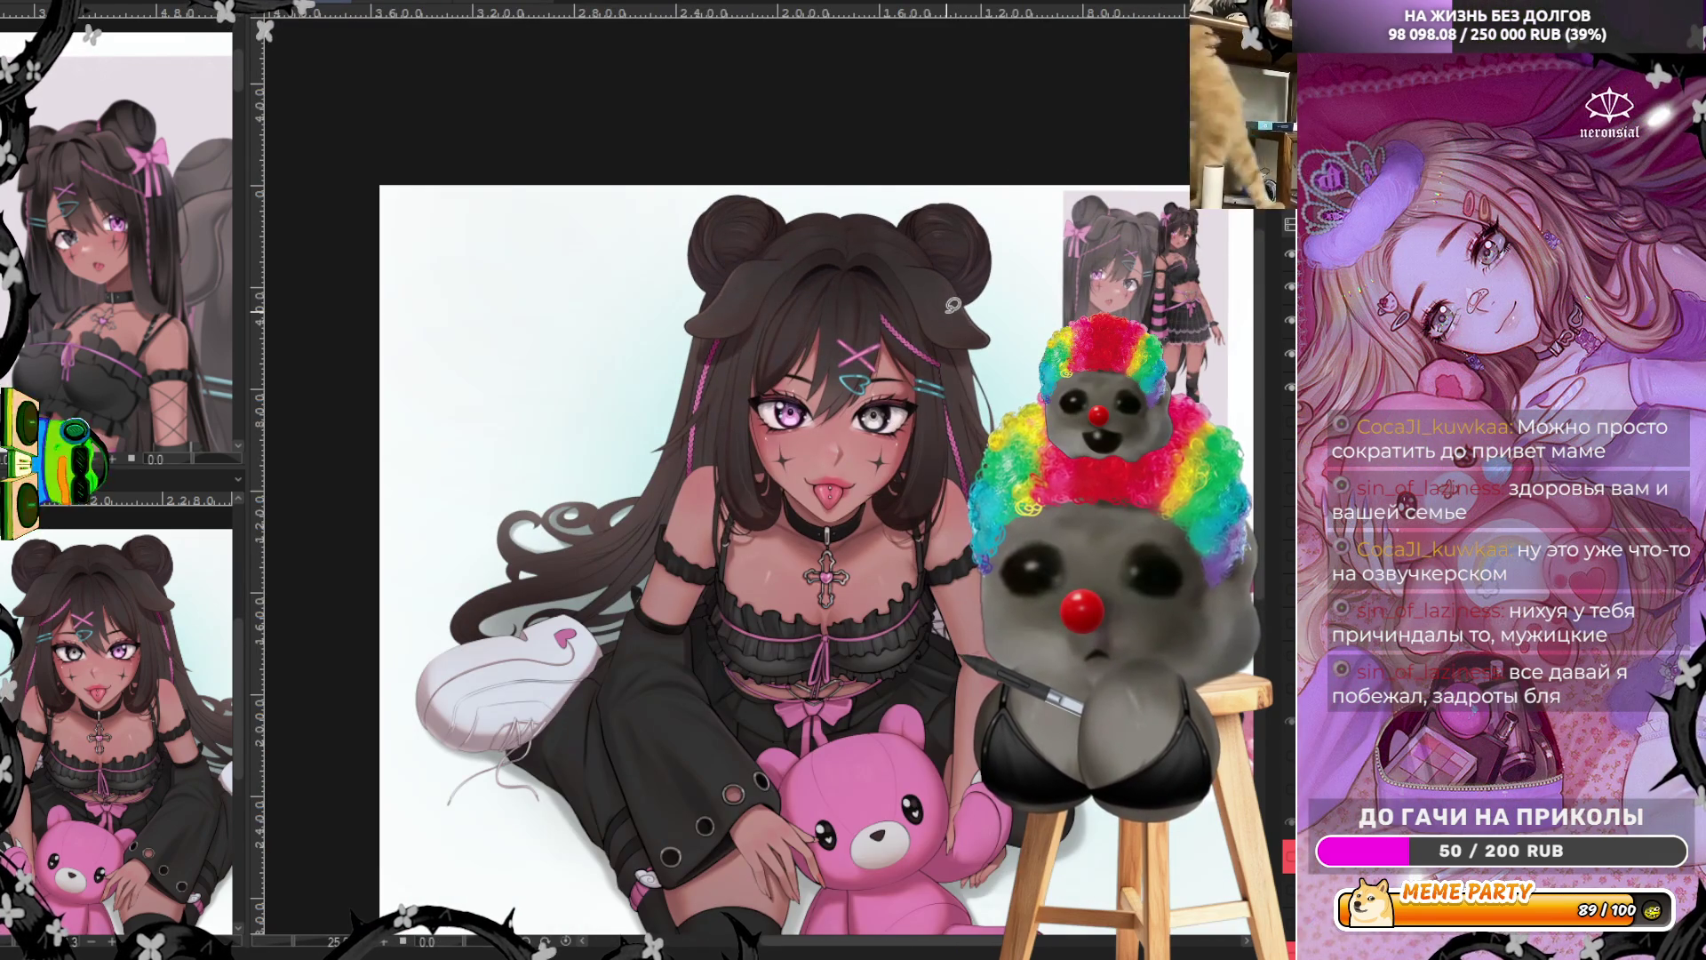
pyautogui.scroll(-1, 765, 480)
pyautogui.scroll(3, 765, 480)
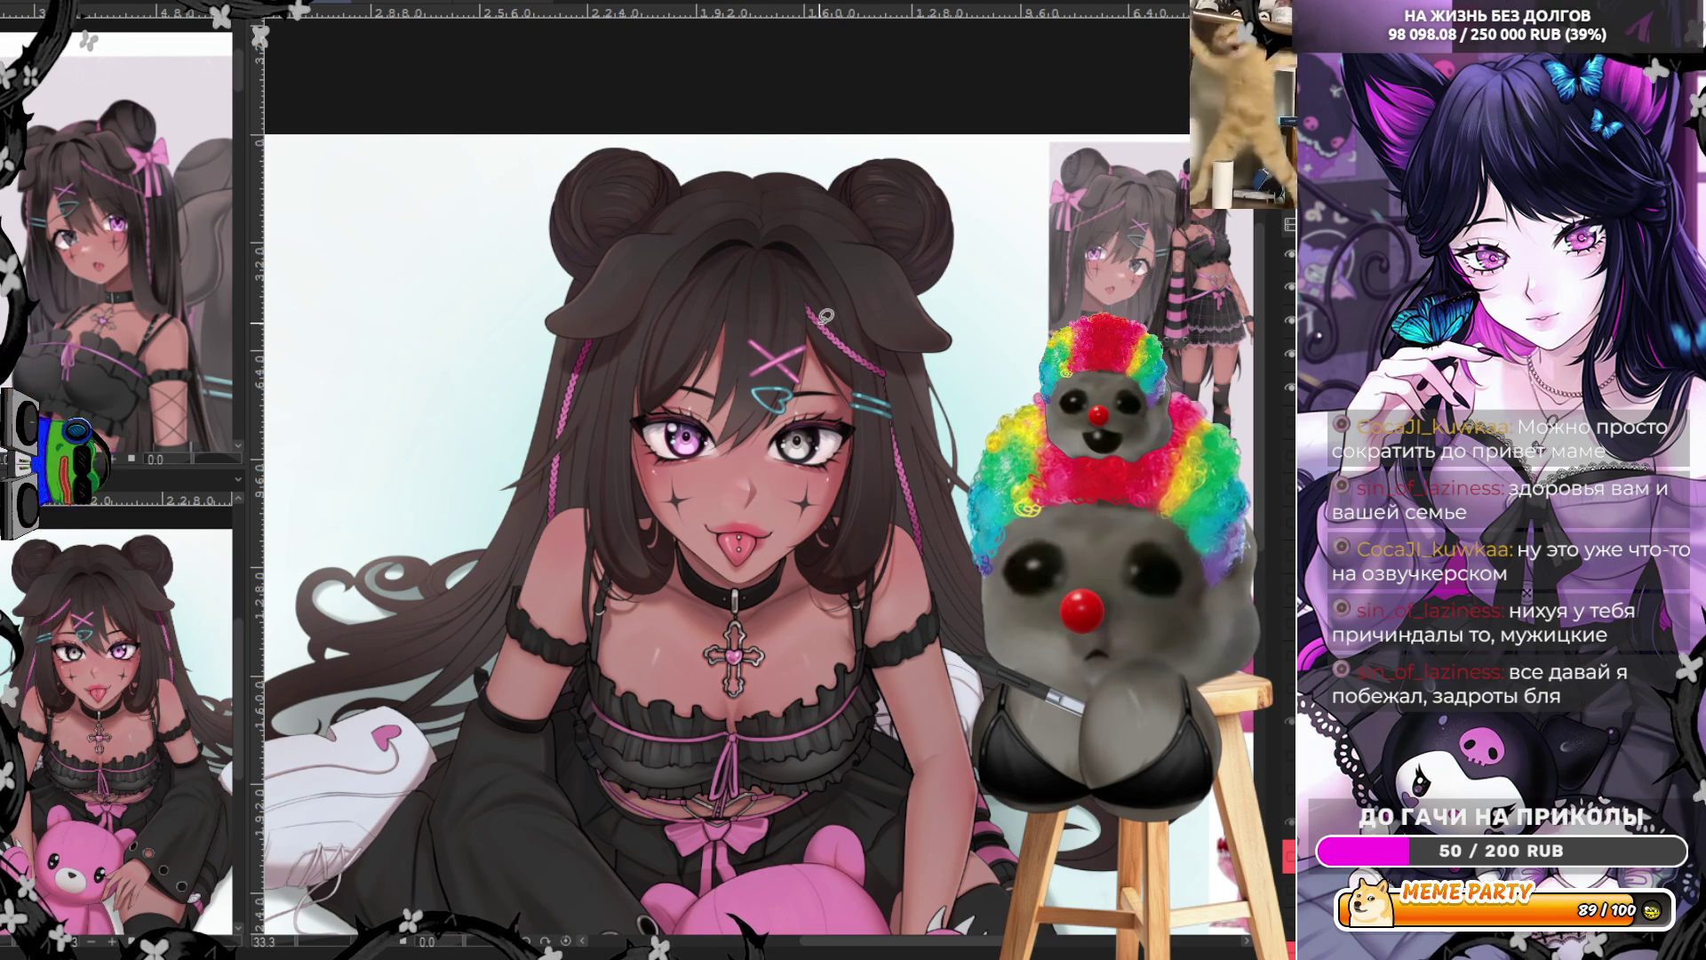
pyautogui.scroll(5, 826, 315)
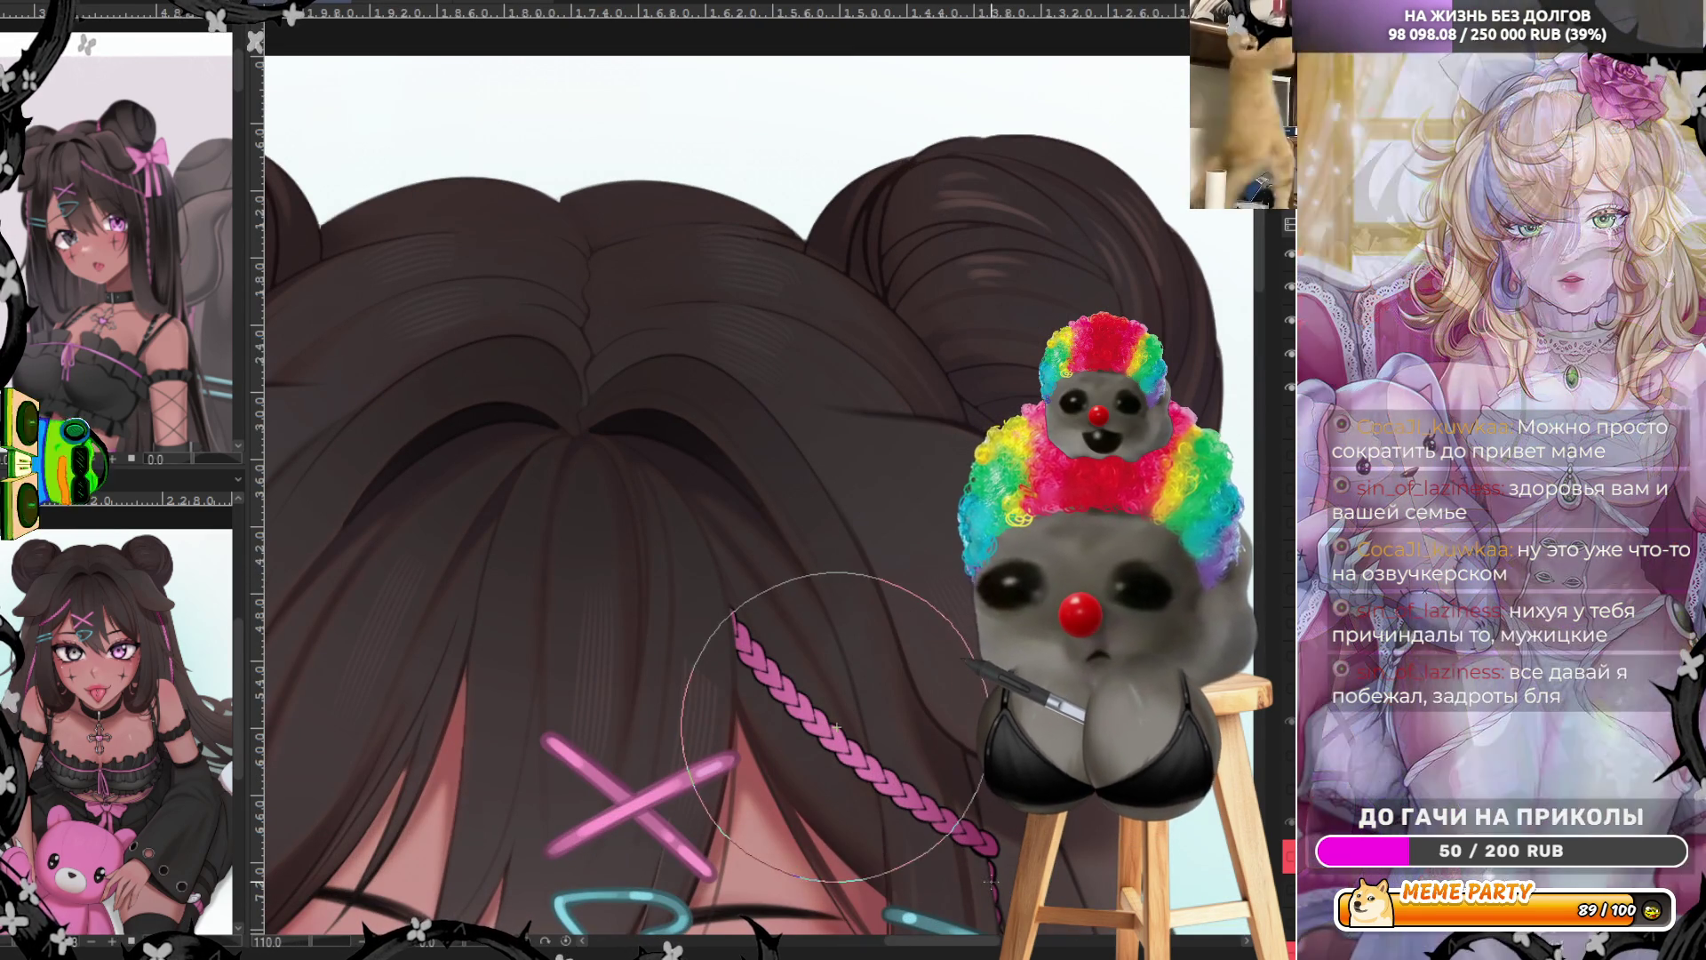
pyautogui.moveTo(837, 727); pyautogui.dragTo(855, 356)
# Paste a copy of the braid section and place it up over the right hair bun
pyautogui.hotkey('ctrl', 'alt', 'j')
pyautogui.hotkey('ctrl', 't')
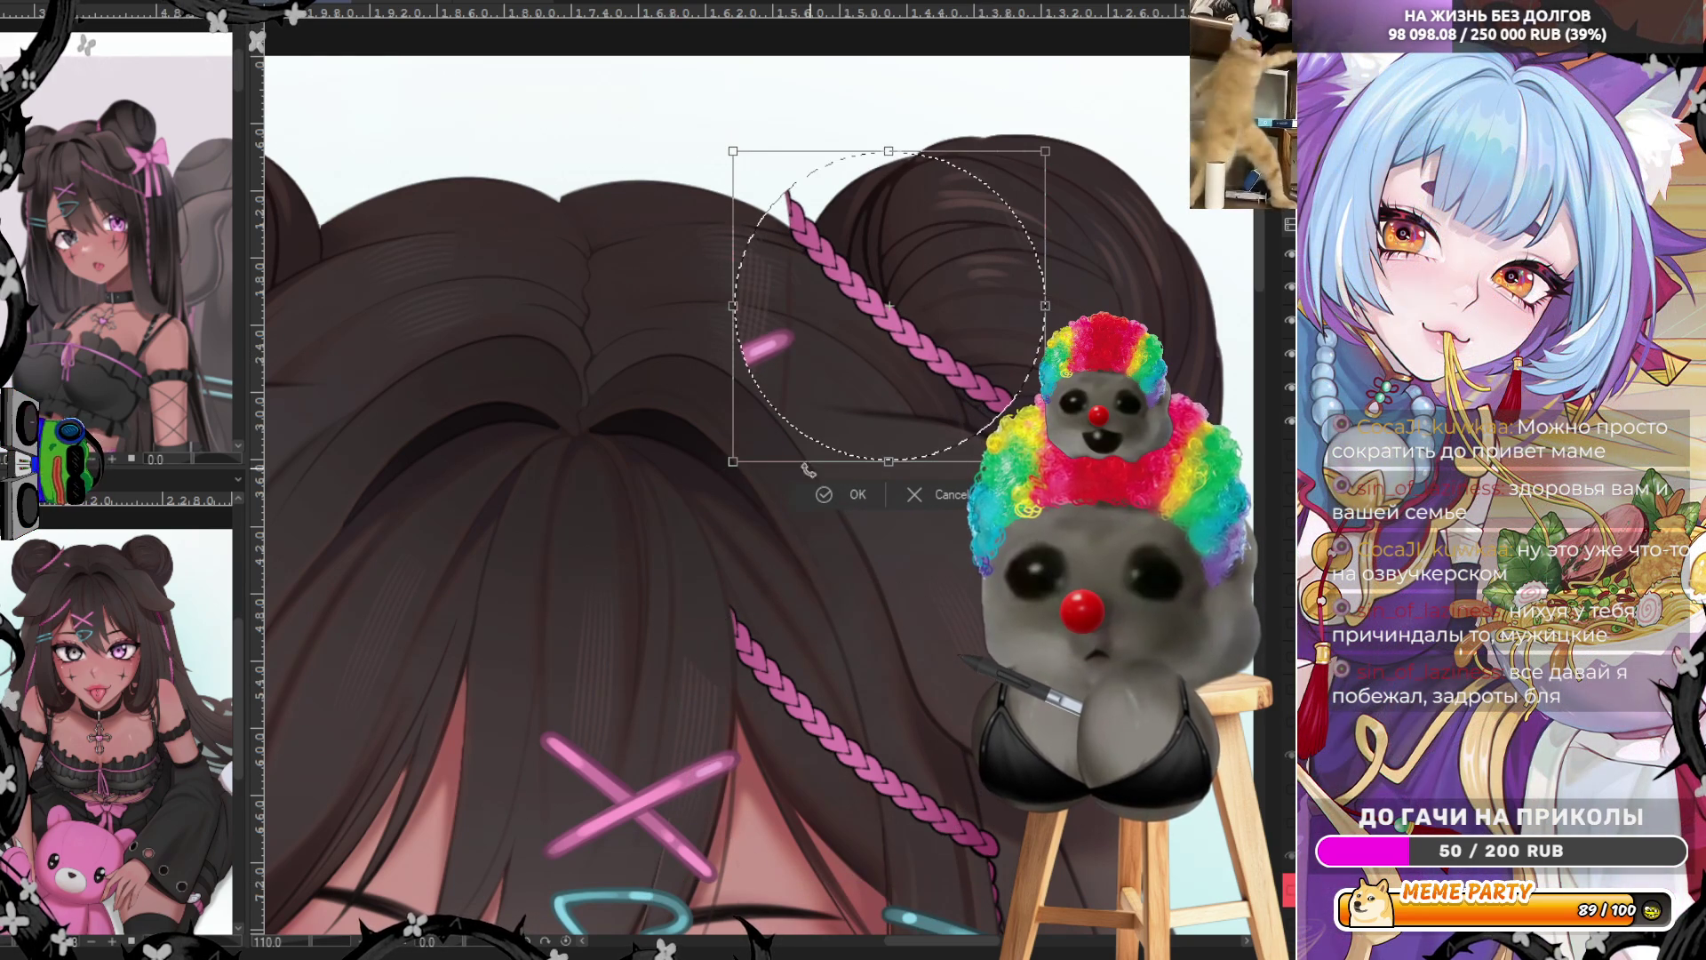
pyautogui.click(840, 493)
pyautogui.hotkey('ctrl', 'shift', 'a')
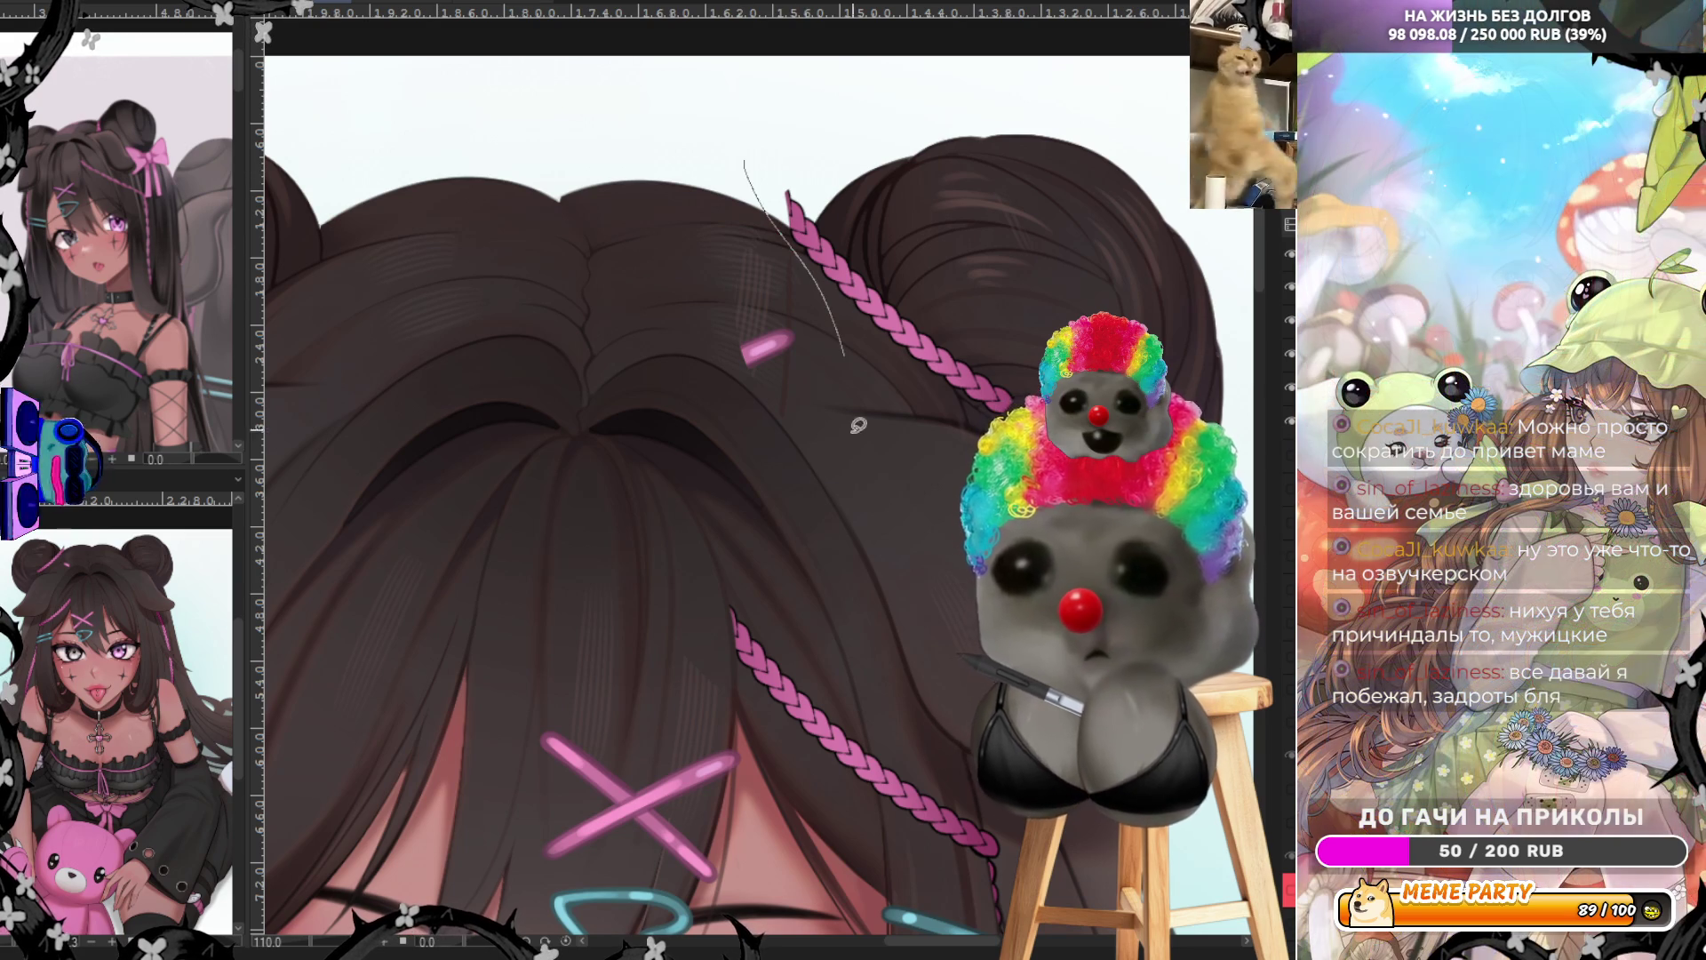
pyautogui.hotkey('ctrl', 'z')
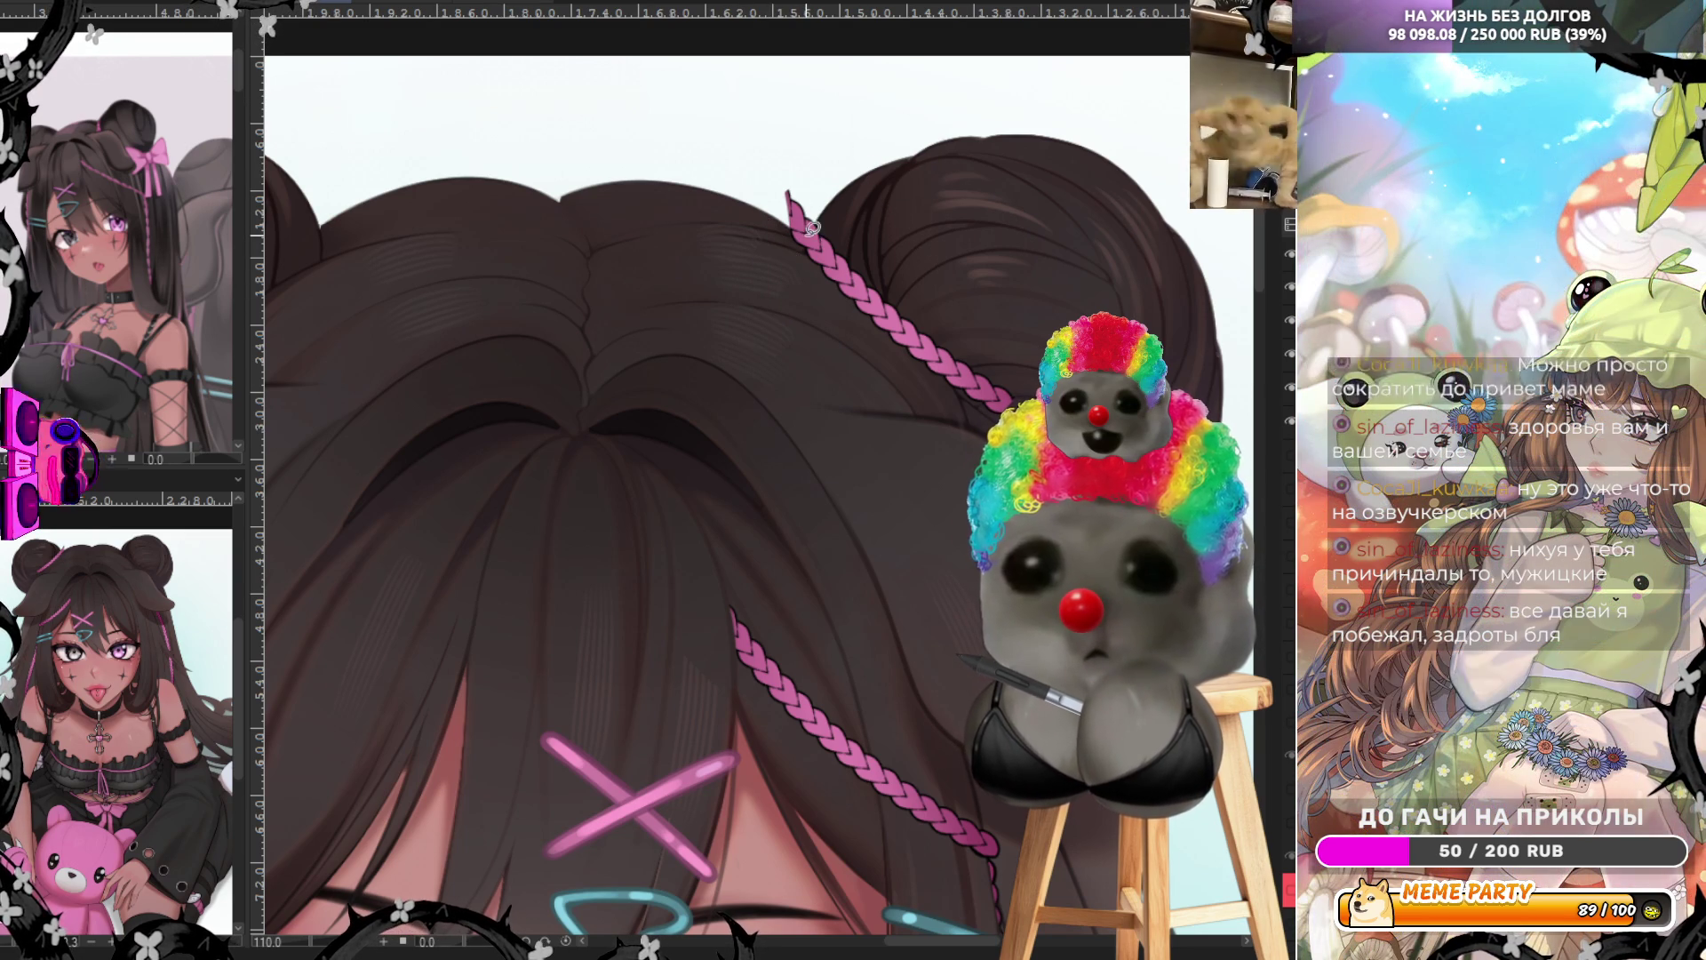
# Paint hair colour over the braid copy's top end to blend it into the hair
pyautogui.moveTo(833, 205)
pyautogui.mouseDown()
pyautogui.moveTo(770, 121)
pyautogui.moveTo(800, 182)
pyautogui.mouseUp()
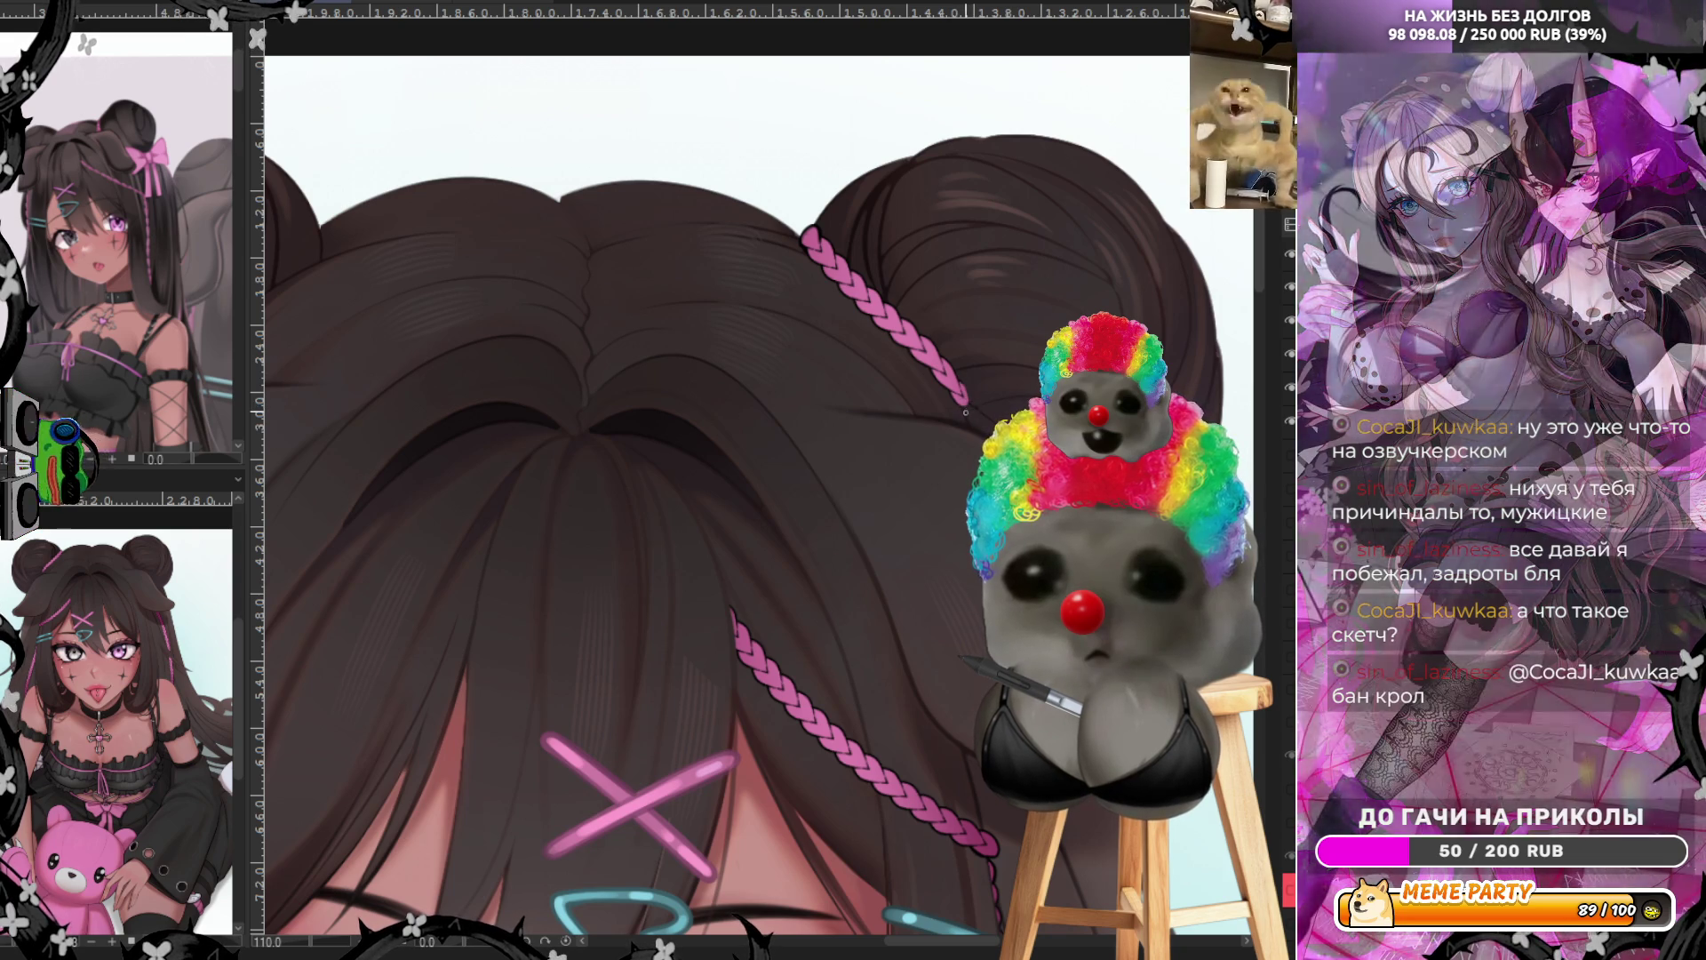
pyautogui.hotkey('ctrl', '-')
pyautogui.hotkey('ctrl', '-')
pyautogui.hotkey('ctrl', '-')
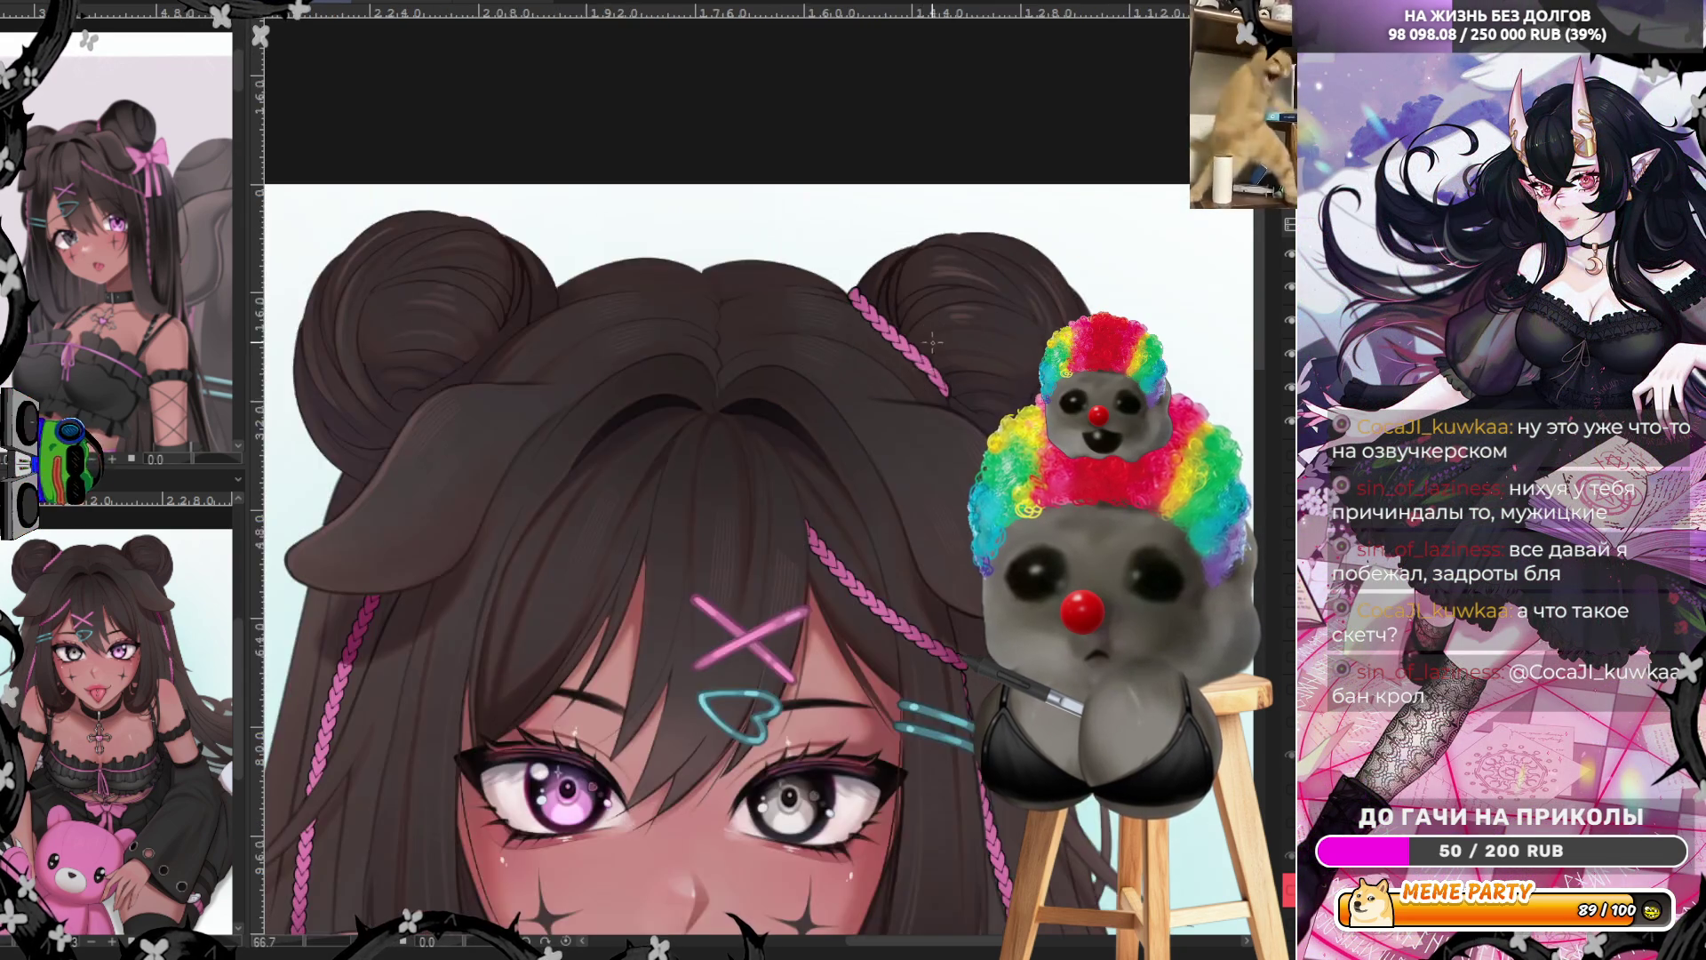
pyautogui.hotkey('ctrl', '+')
pyautogui.hotkey('ctrl', '+')
pyautogui.hotkey('ctrl', '+')
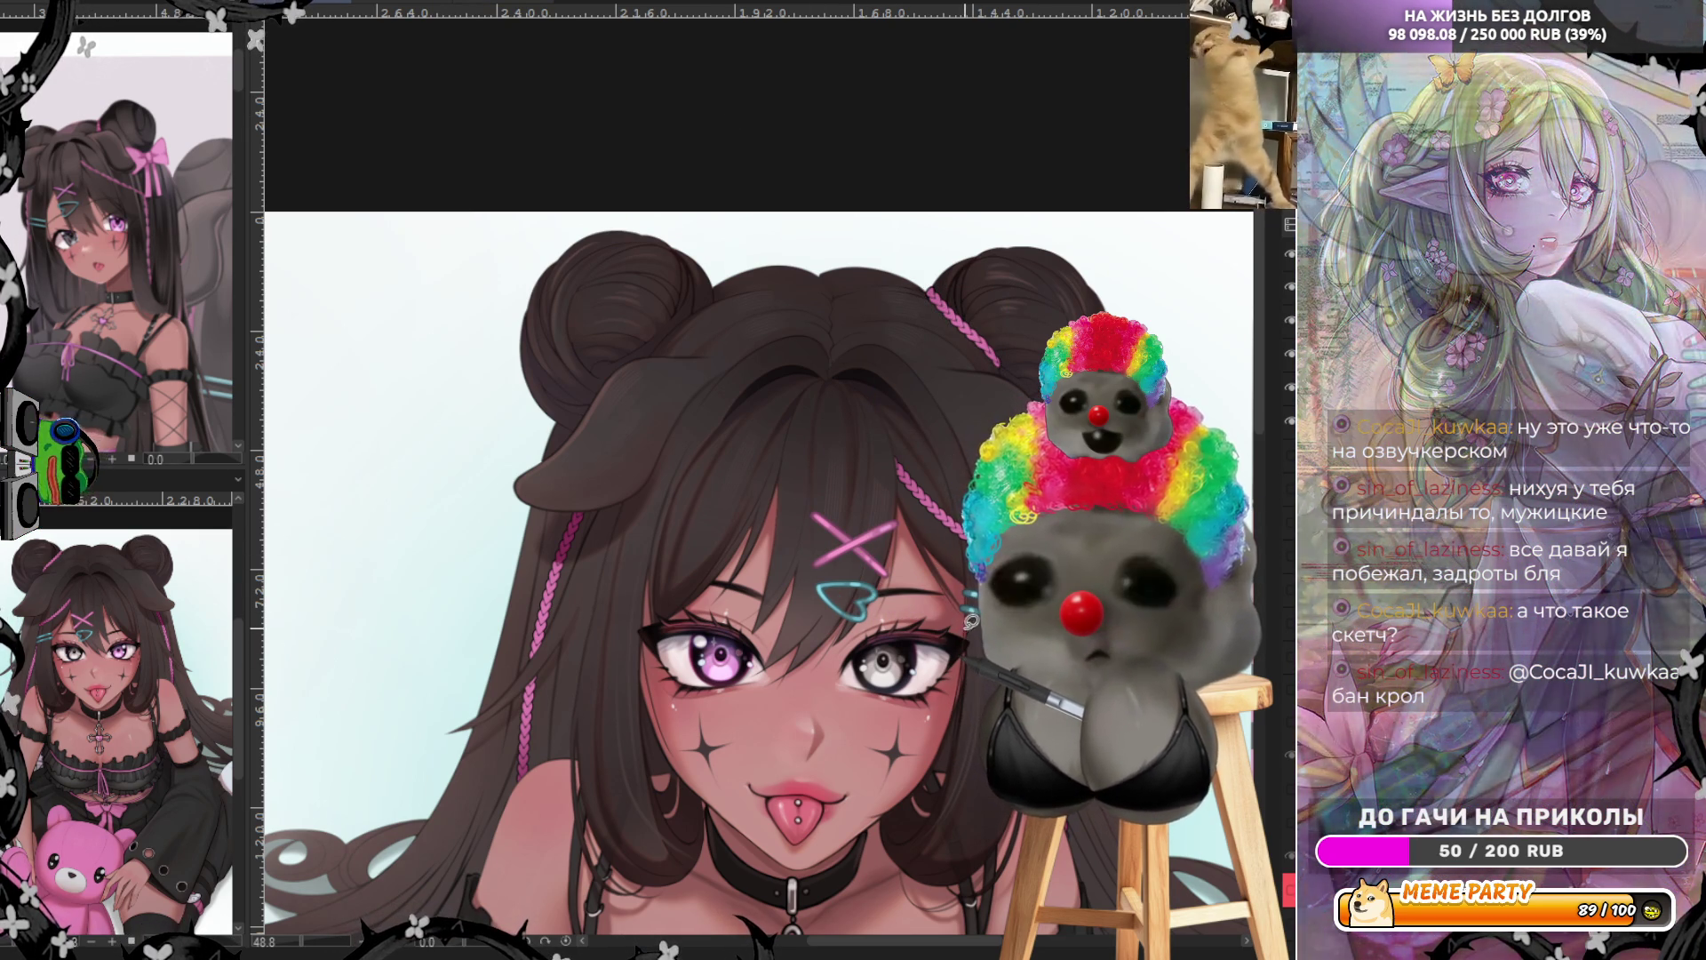
# Copy the right bun braid, flip it horizontally and place it on the left bun
pyautogui.moveTo(996, 416); pyautogui.dragTo(825, 566)
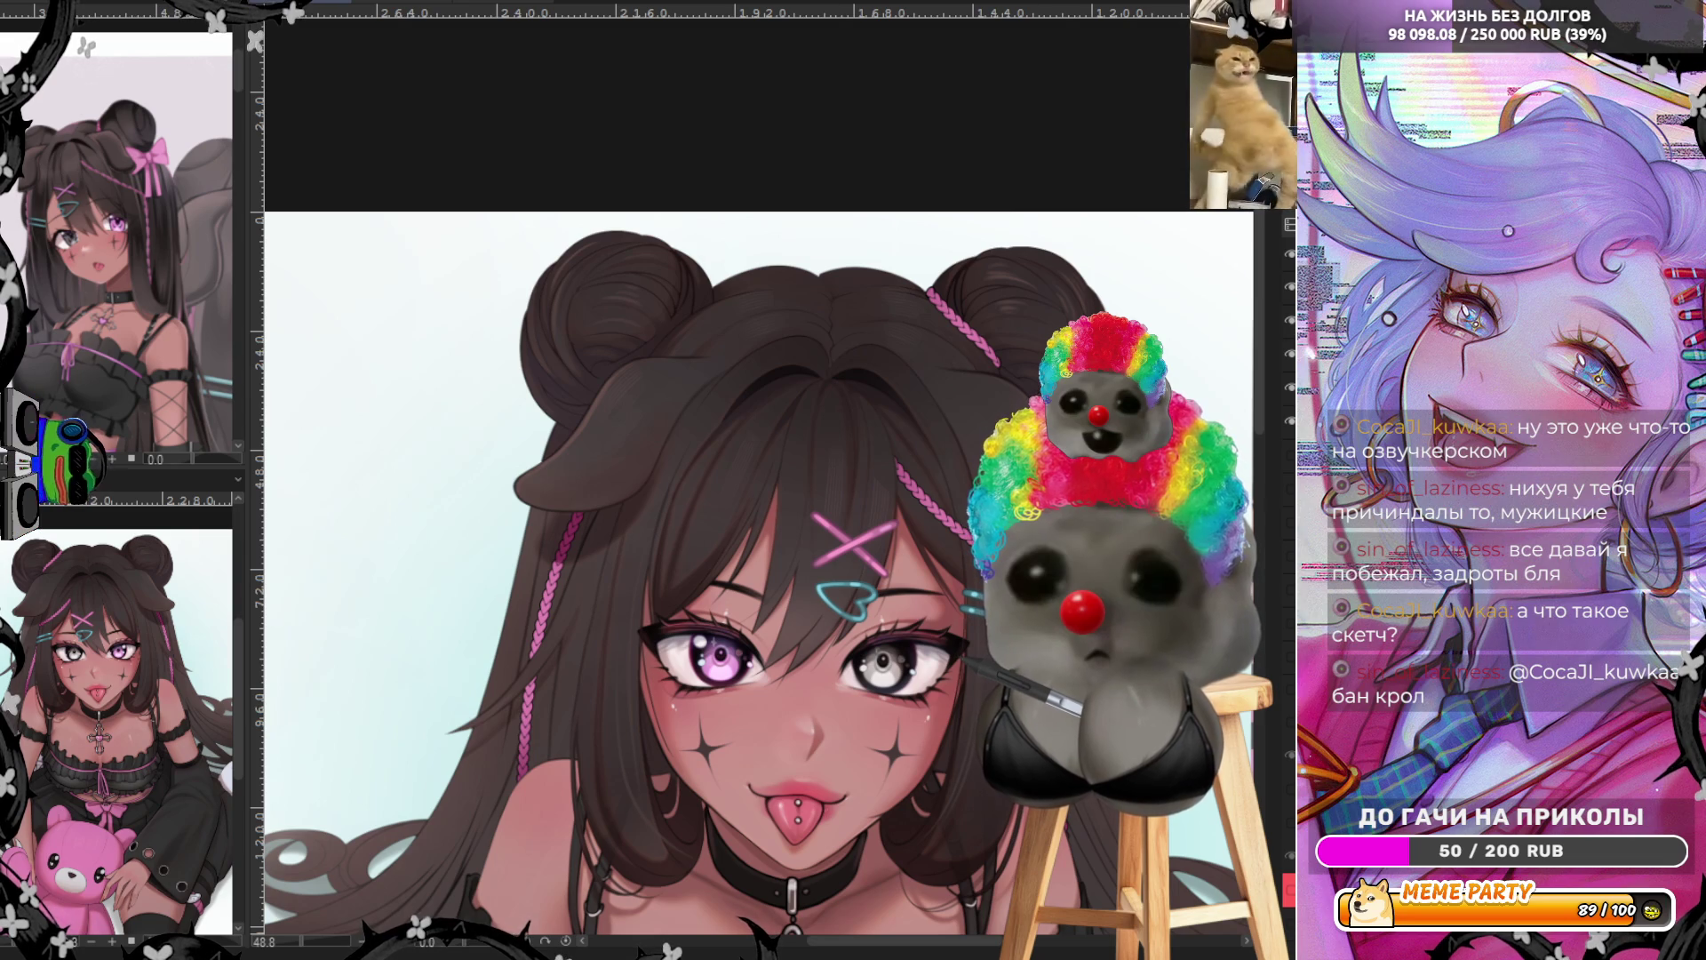
pyautogui.hotkey('ctrl', 't')
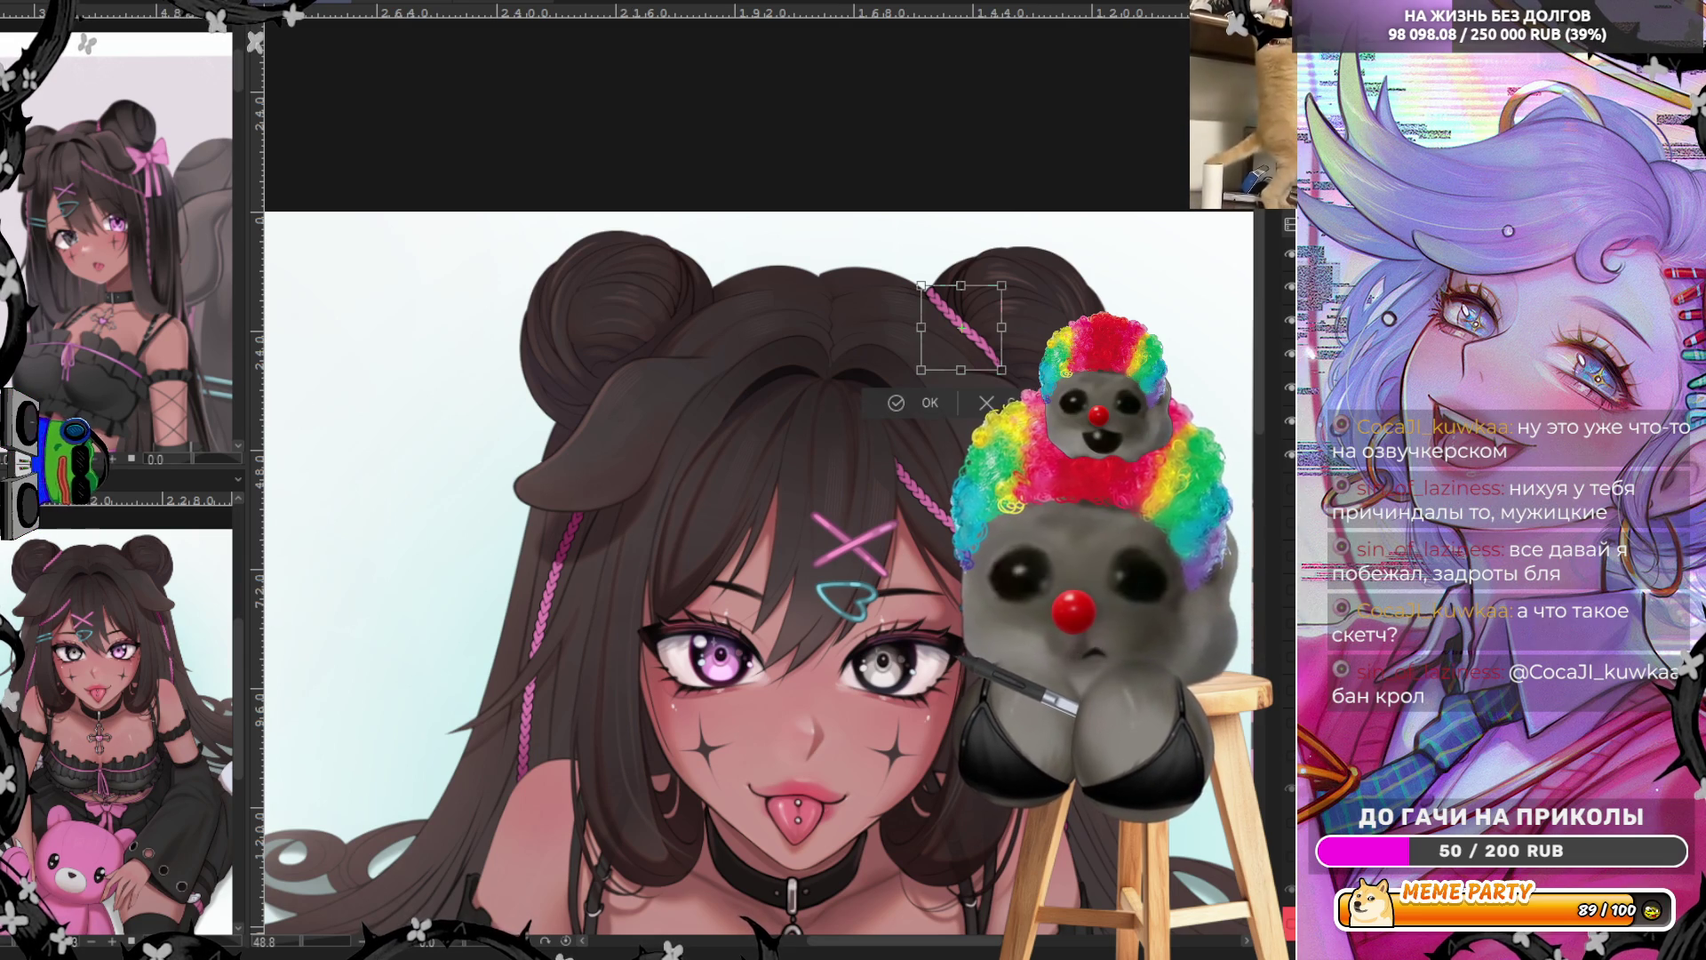
pyautogui.press('h')
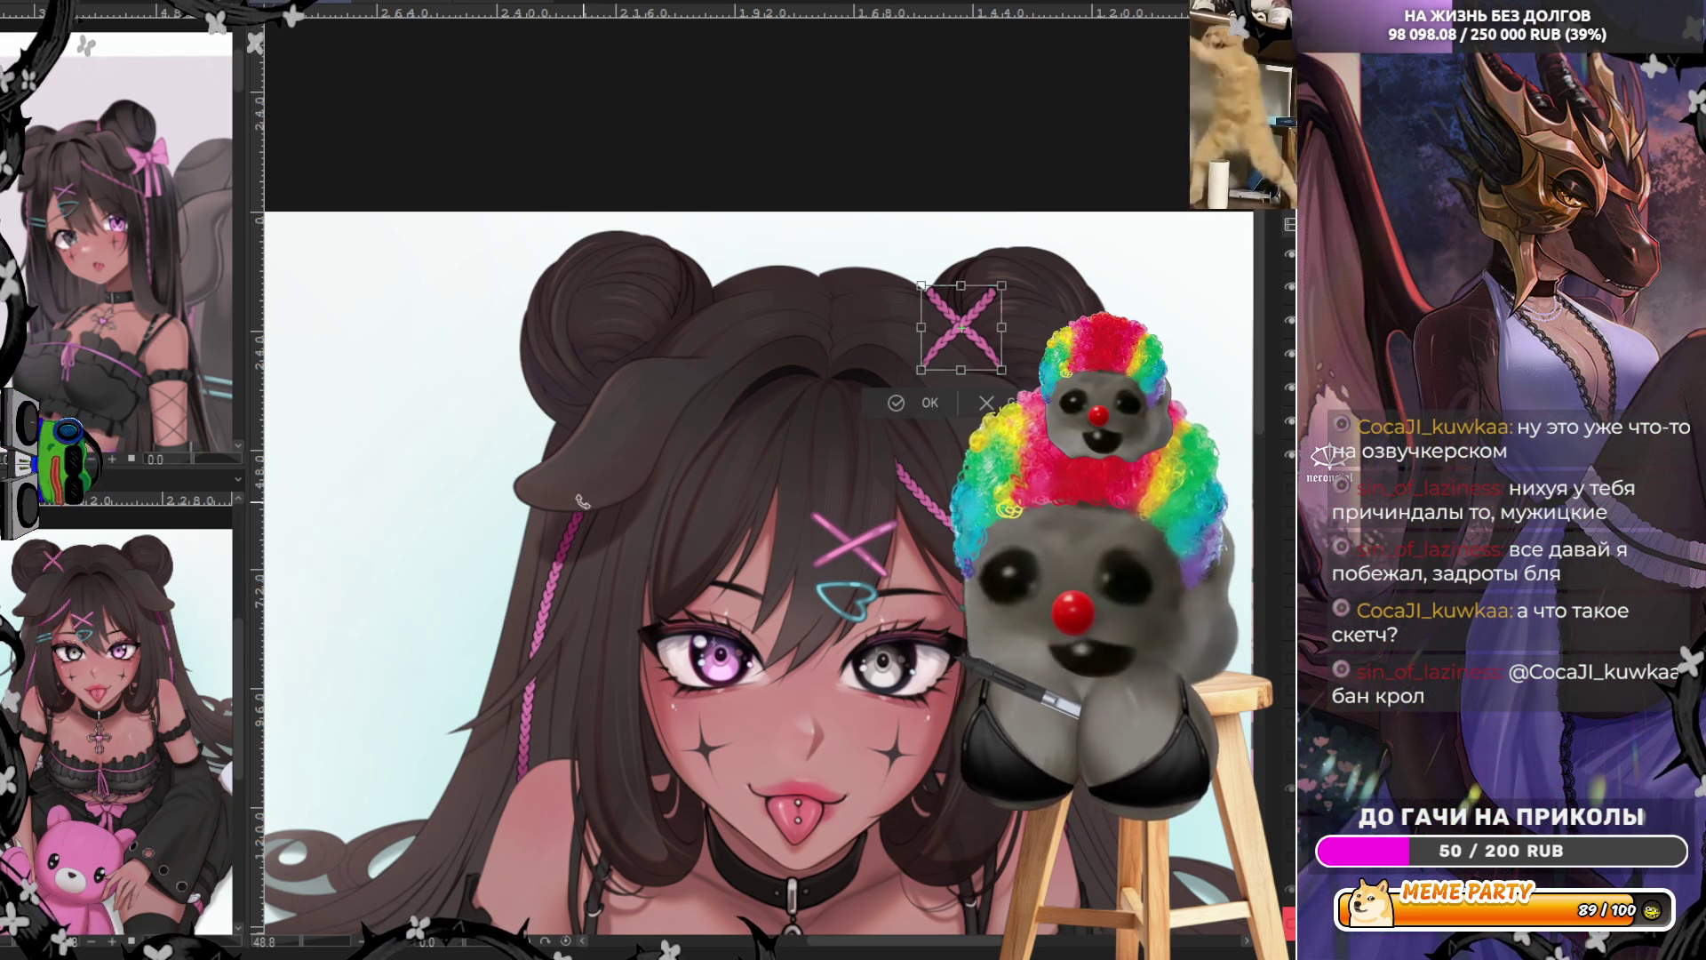
pyautogui.moveTo(984, 358); pyautogui.dragTo(703, 372)
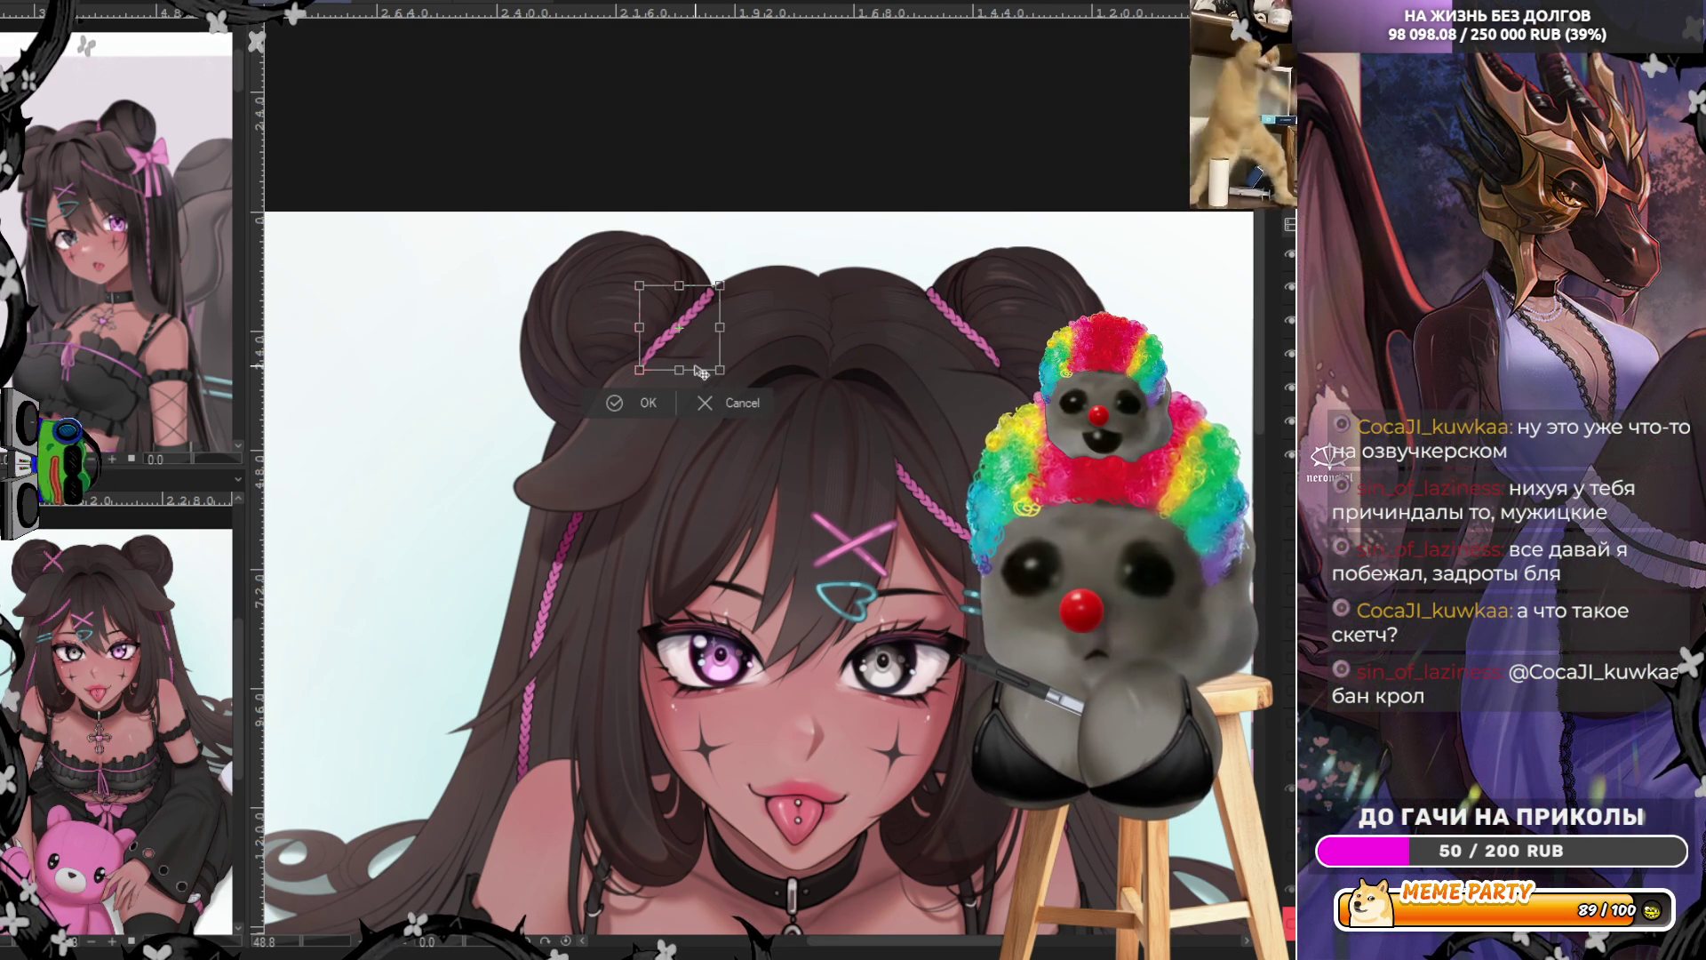
pyautogui.click(644, 402)
# Lasso-erase the lower end of the left bun braid
pyautogui.scroll(2, 693, 297)
pyautogui.scroll(2, 687, 292)
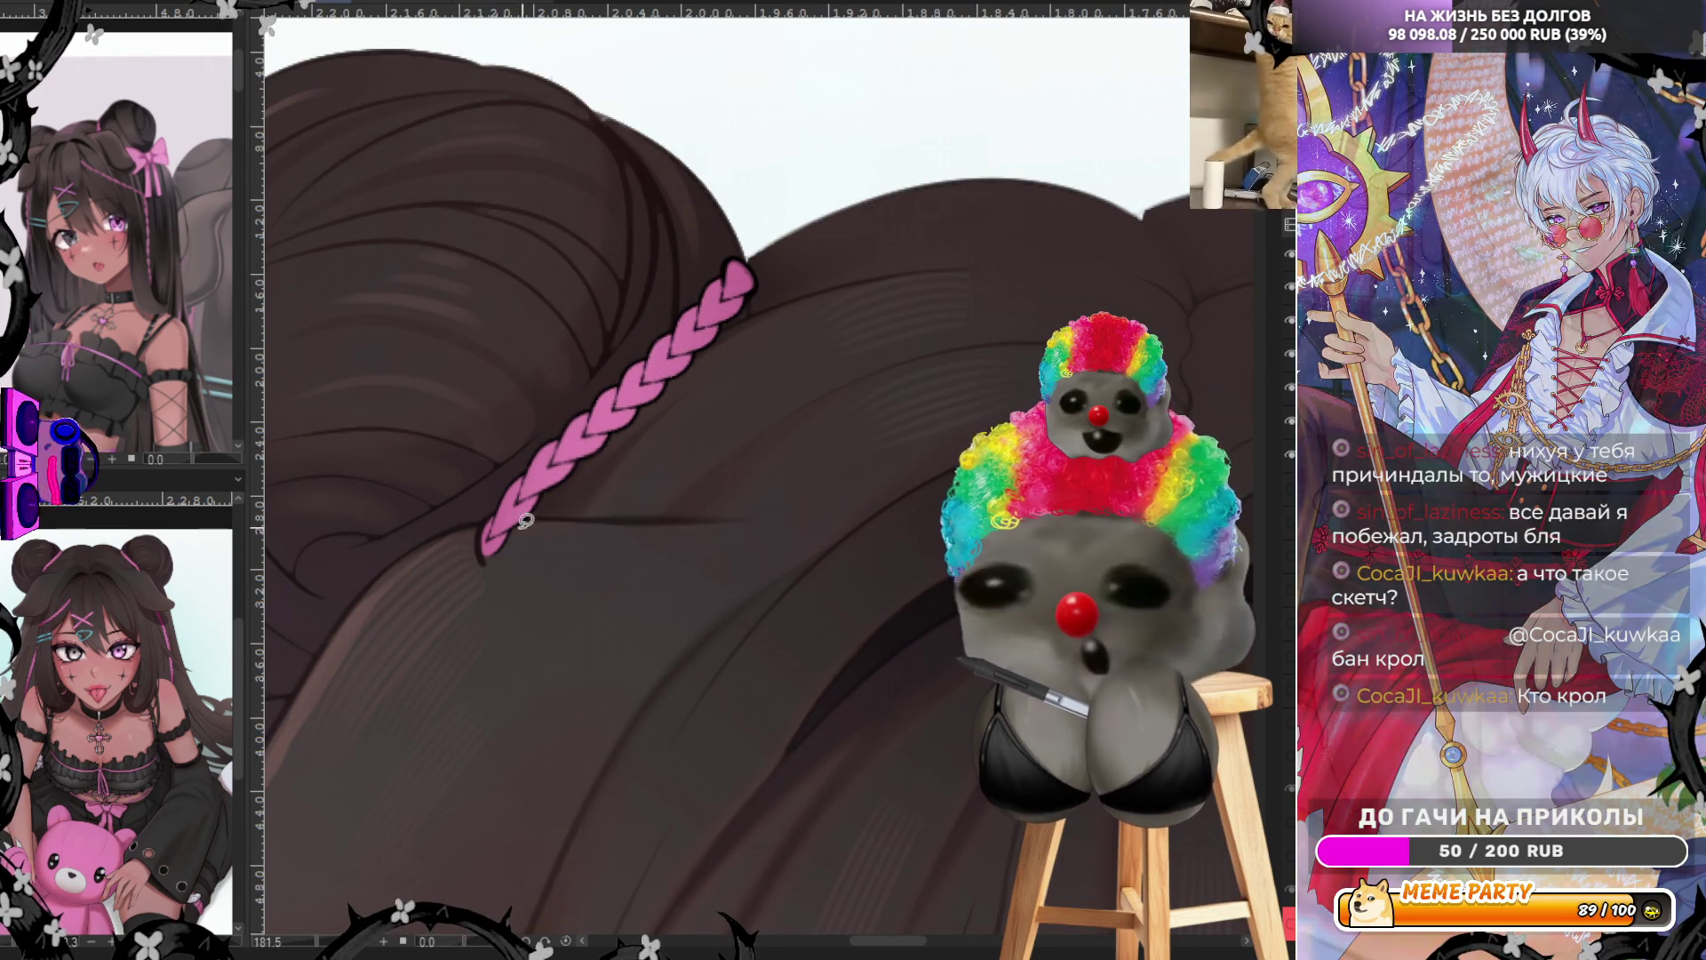
pyautogui.moveTo(463, 527); pyautogui.dragTo(595, 551)
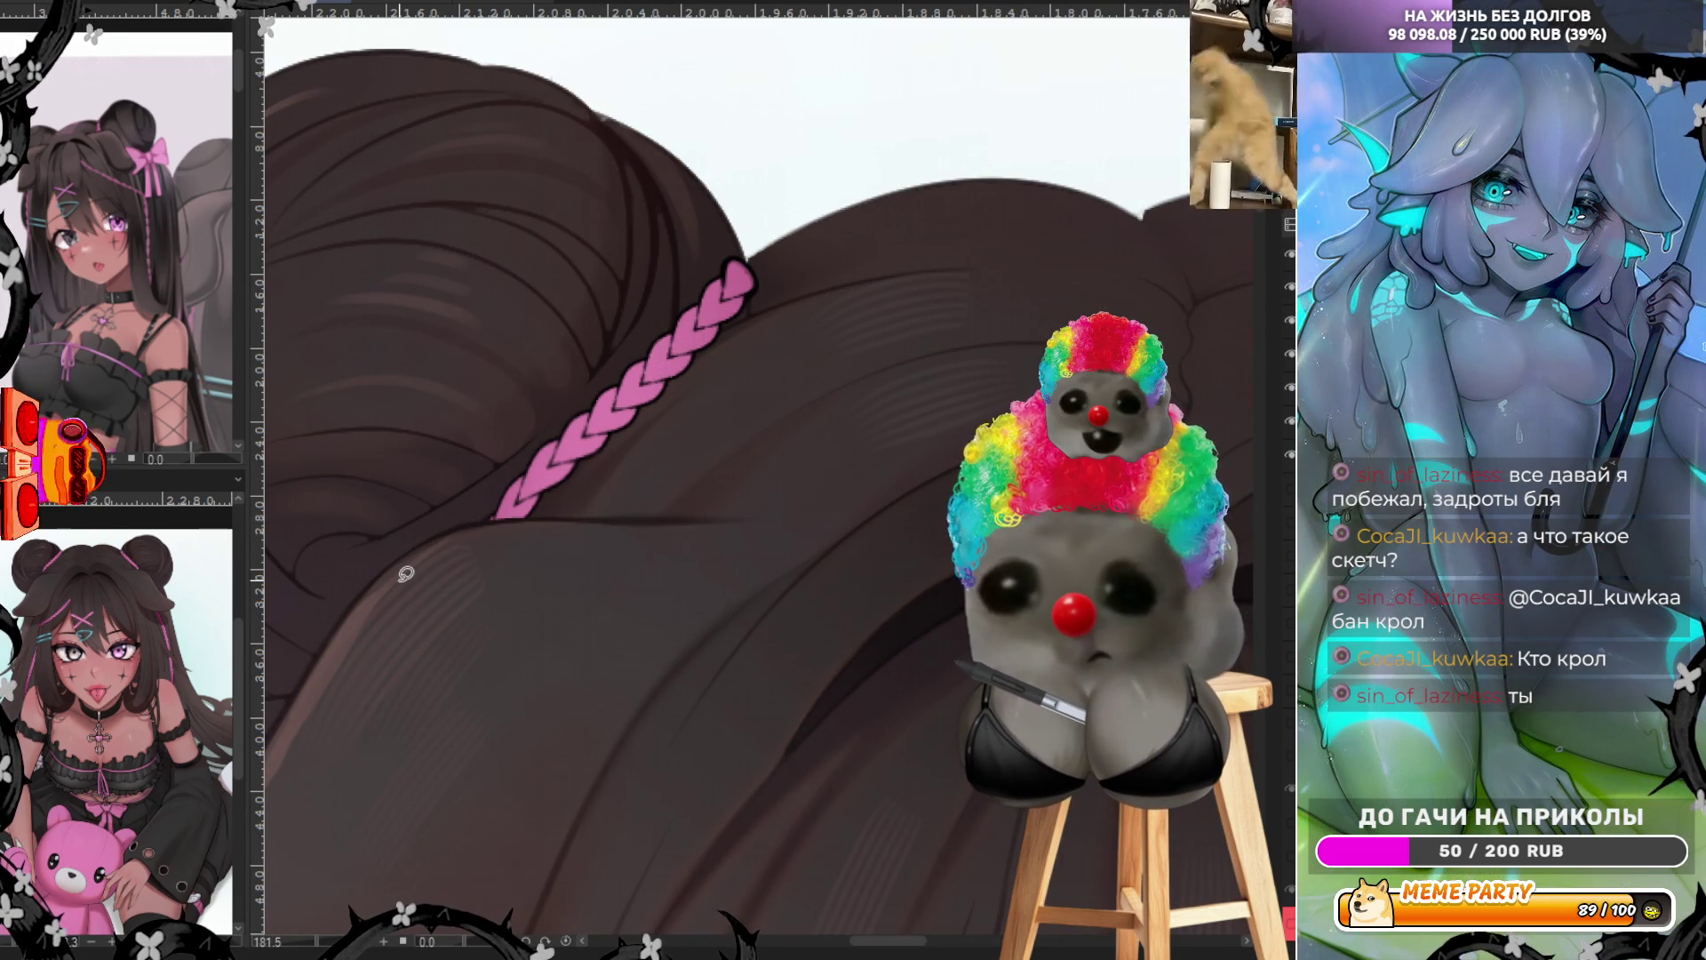
pyautogui.scroll(-2, 403, 571)
pyautogui.scroll(-3, 641, 238)
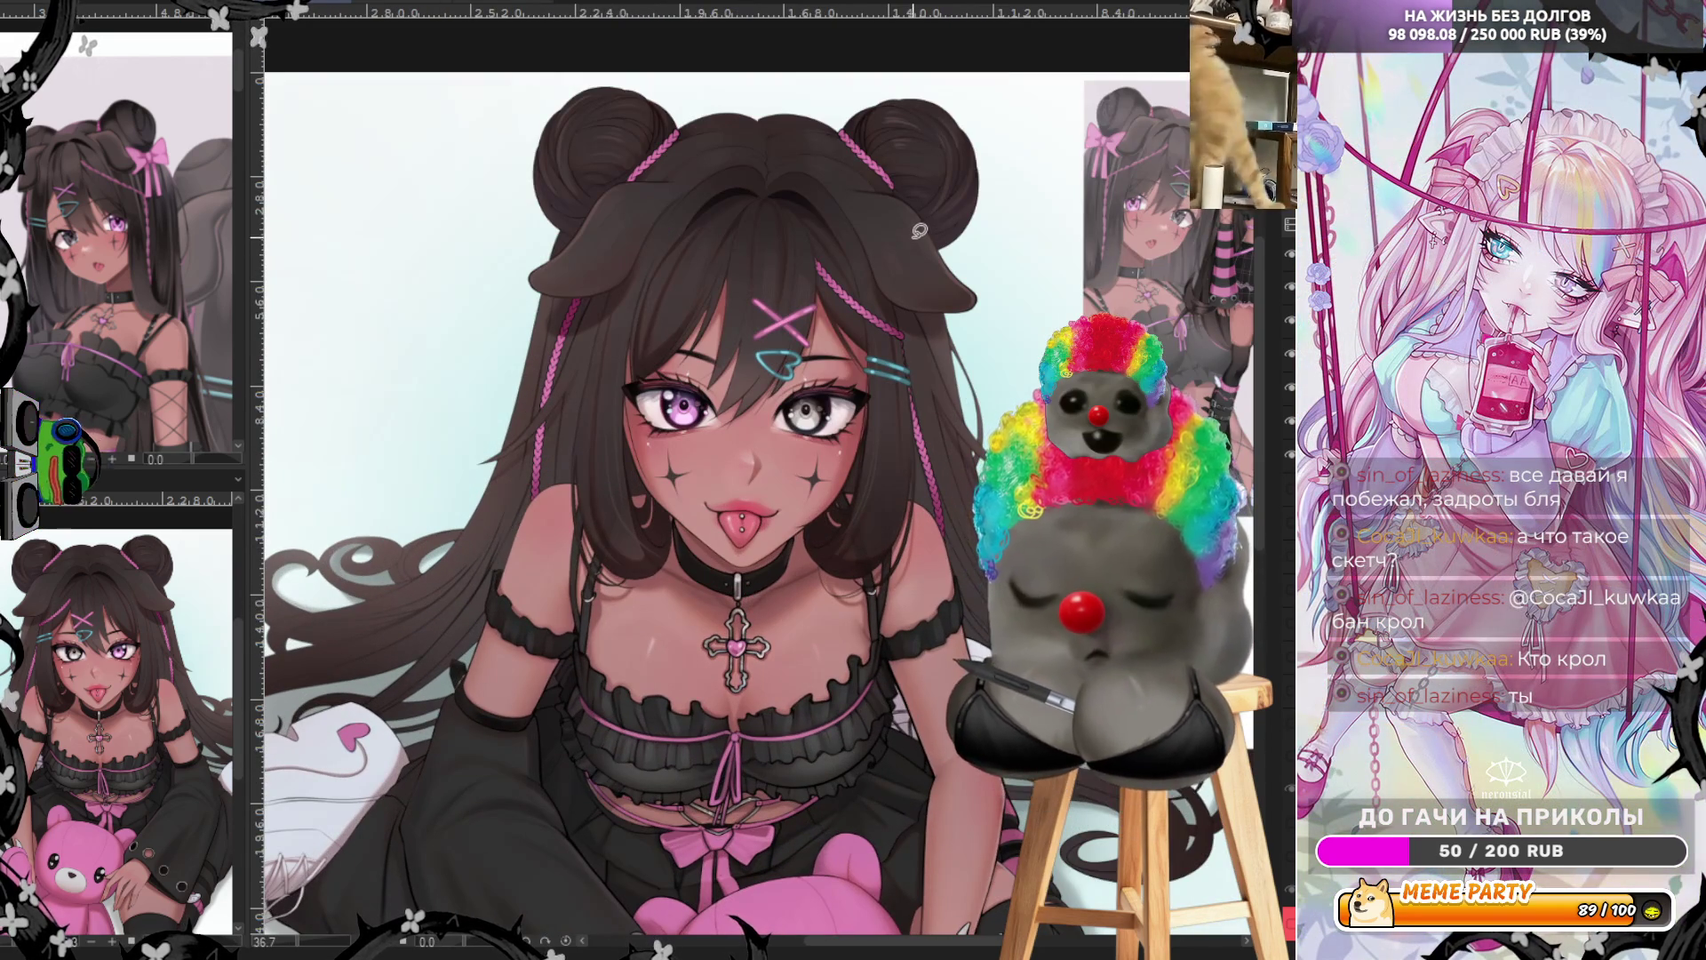
pyautogui.scroll(1, 920, 230)
pyautogui.scroll(-1, 920, 229)
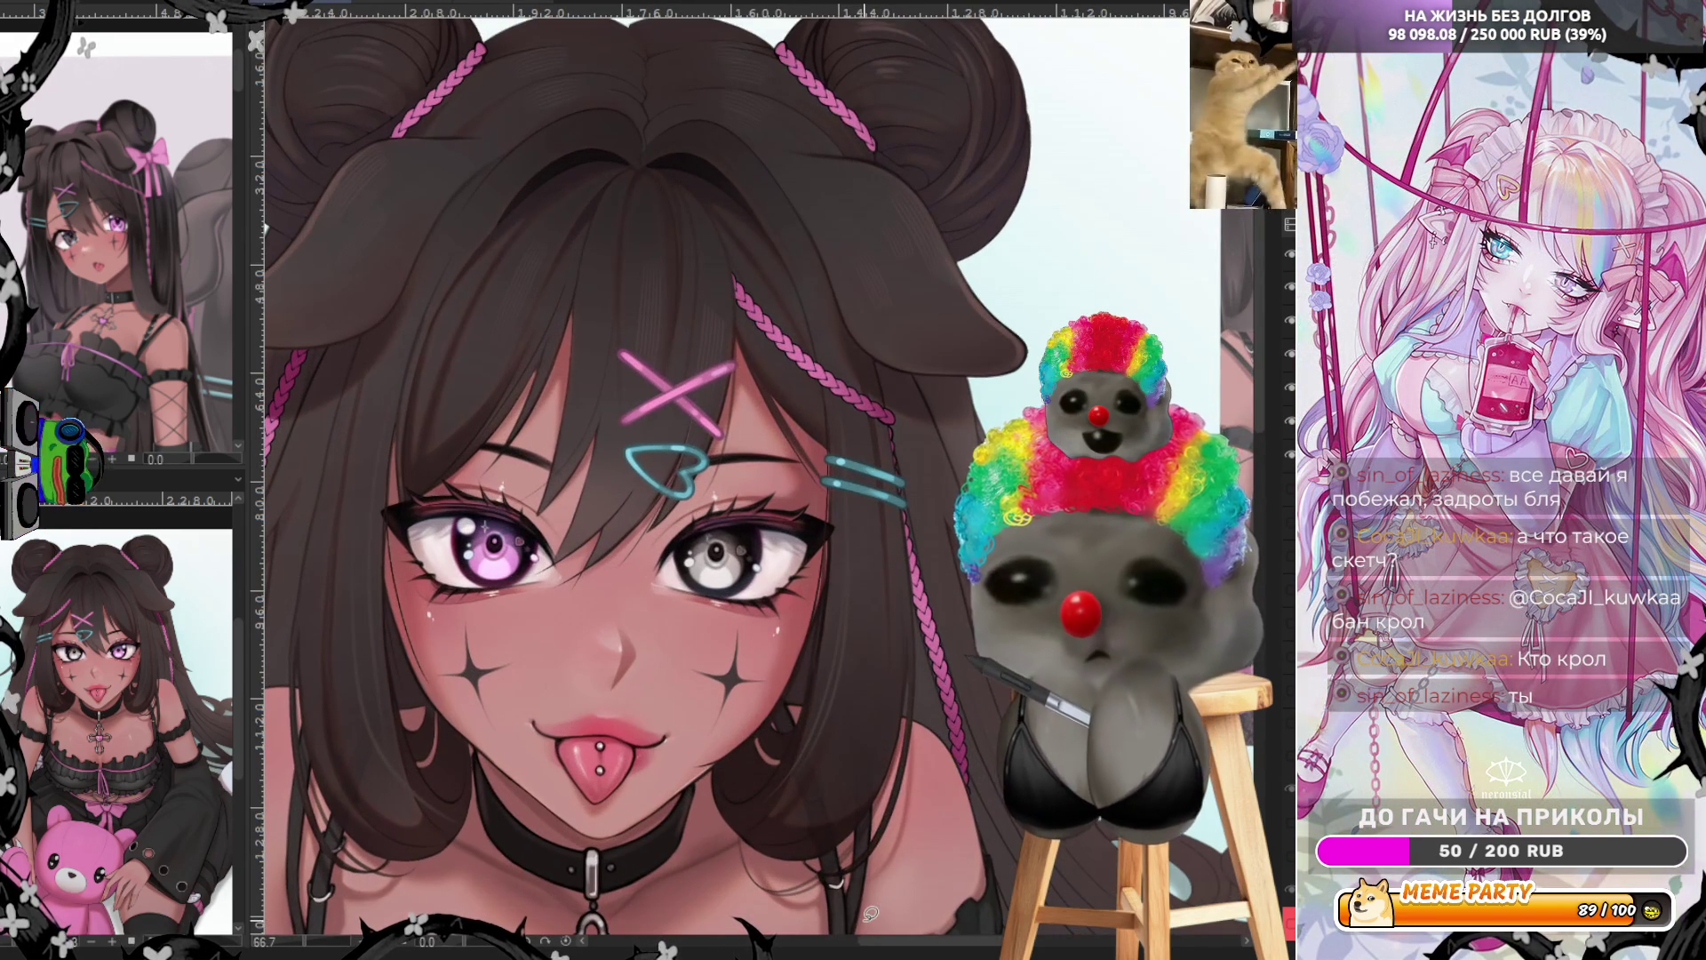
pyautogui.scroll(-1, 906, 249)
pyautogui.scroll(2, 894, 264)
pyautogui.scroll(1, 895, 264)
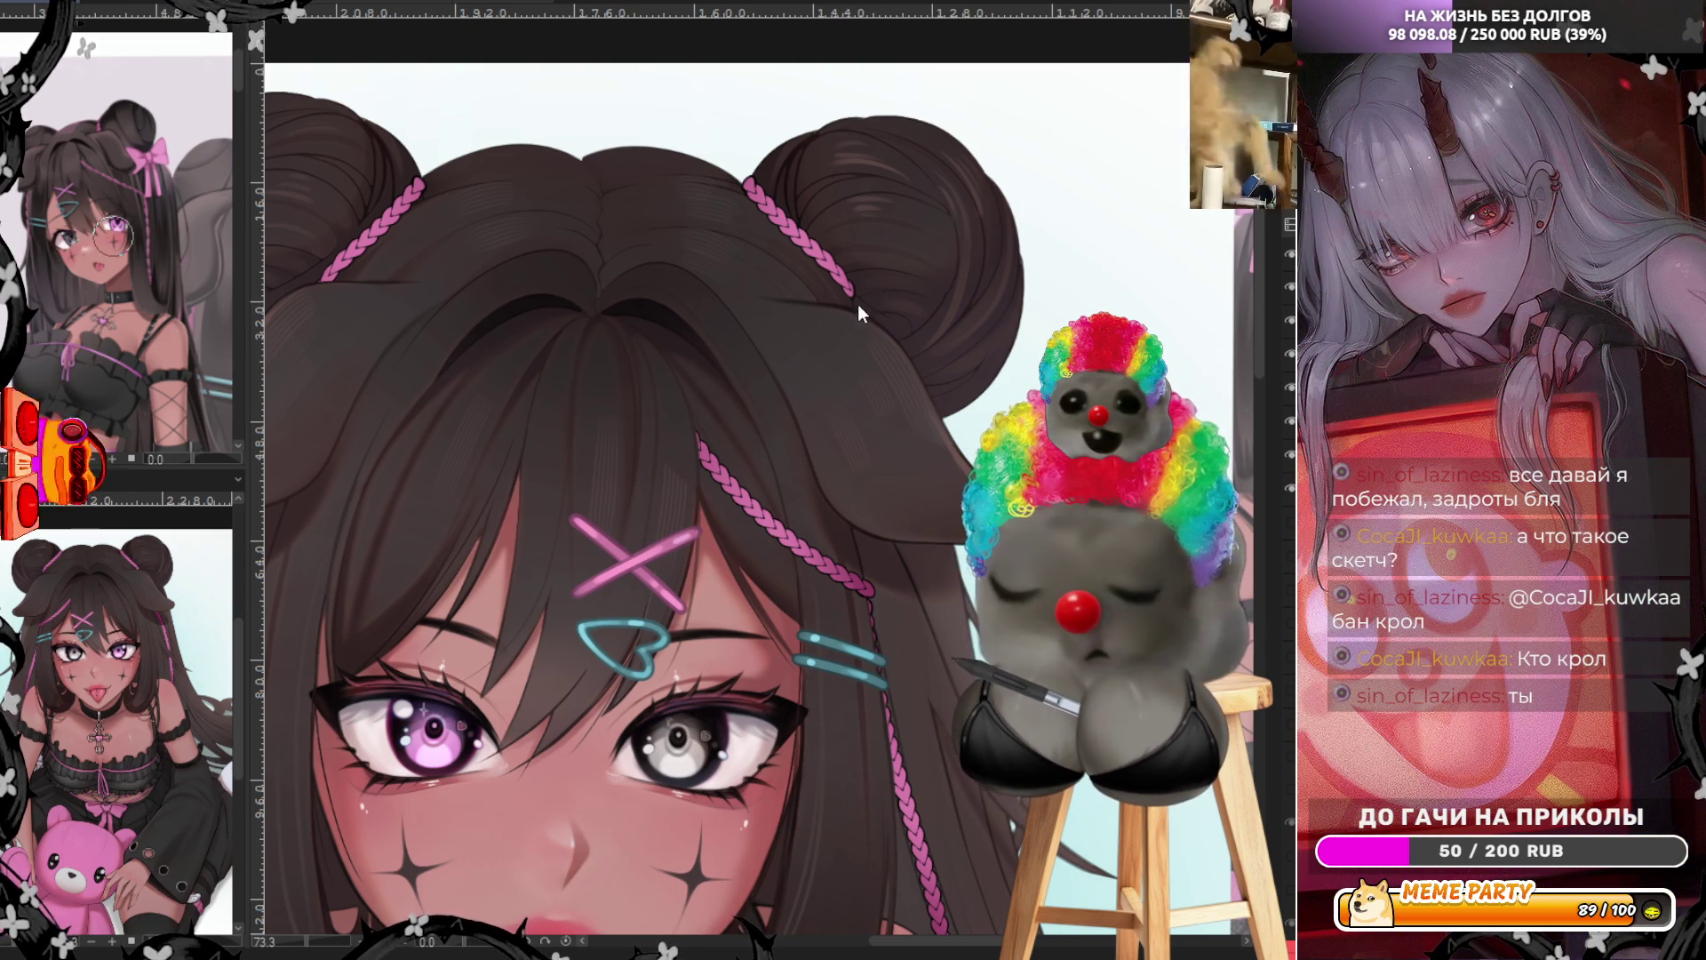
# Paint a pink ear shape on the right bun, then undo the trial darker shading
pyautogui.moveTo(826, 324); pyautogui.dragTo(920, 342)
pyautogui.moveTo(853, 298)
pyautogui.mouseDown()
pyautogui.moveTo(915, 267)
pyautogui.moveTo(887, 296)
pyautogui.moveTo(916, 329)
pyautogui.moveTo(915, 286)
pyautogui.moveTo(833, 316)
pyautogui.moveTo(902, 315)
pyautogui.moveTo(924, 373)
pyautogui.moveTo(893, 336)
pyautogui.moveTo(929, 373)
pyautogui.mouseUp()
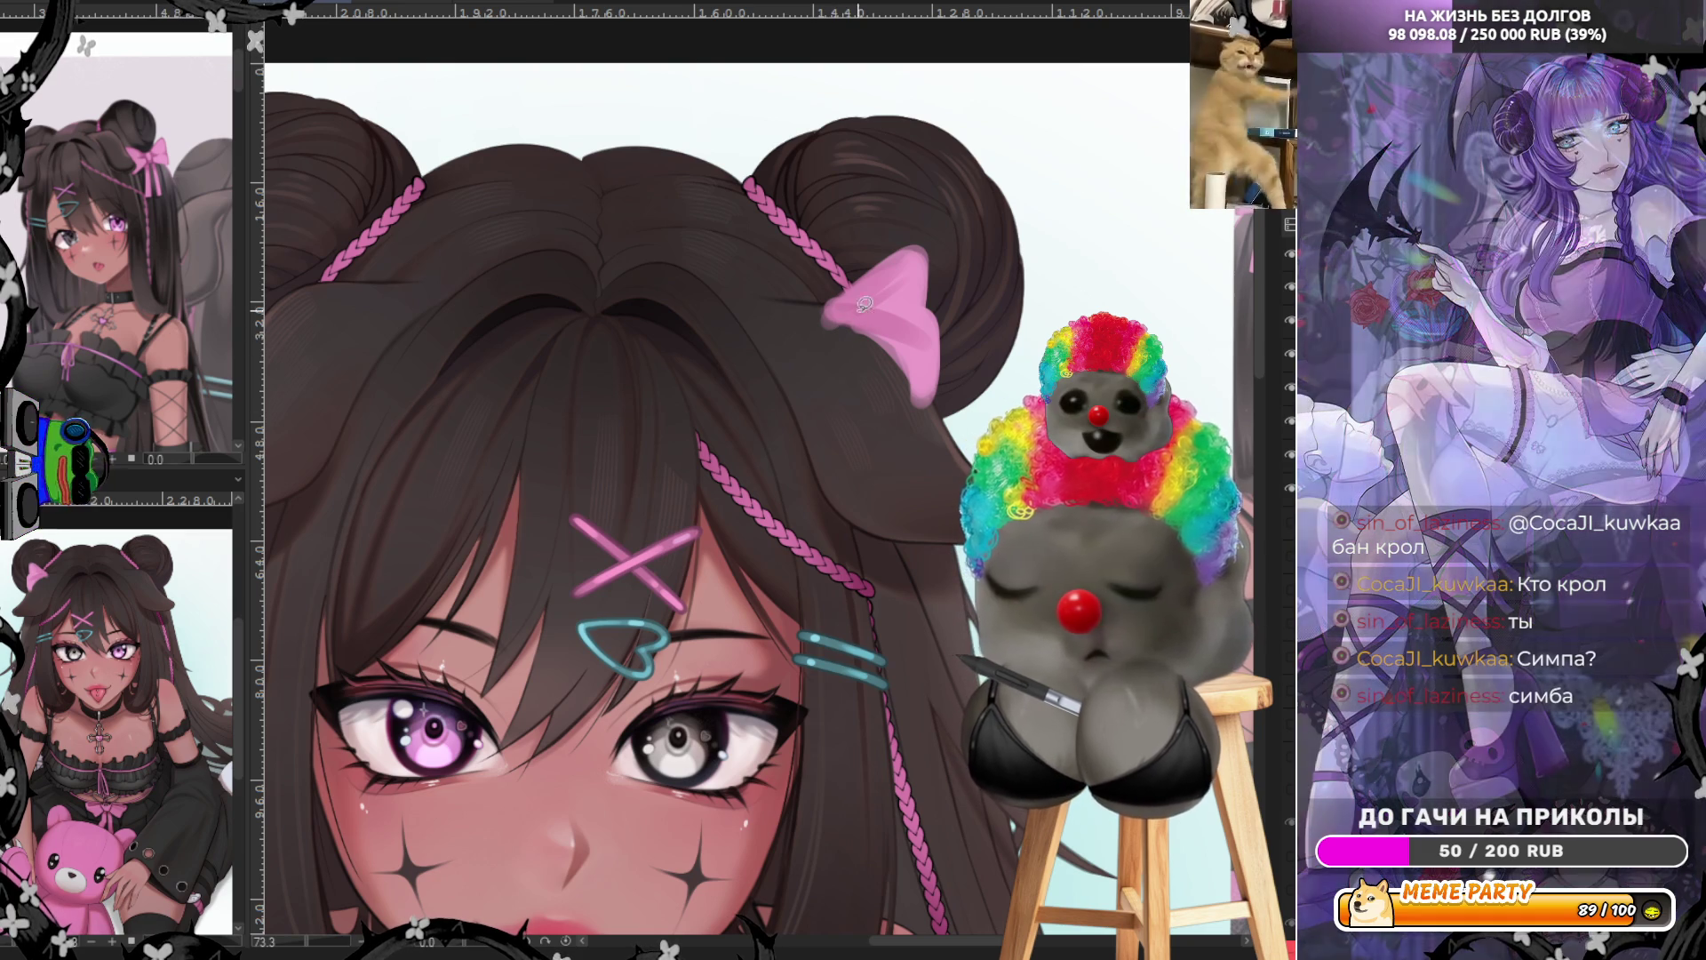
pyautogui.moveTo(880, 451); pyautogui.dragTo(853, 373)
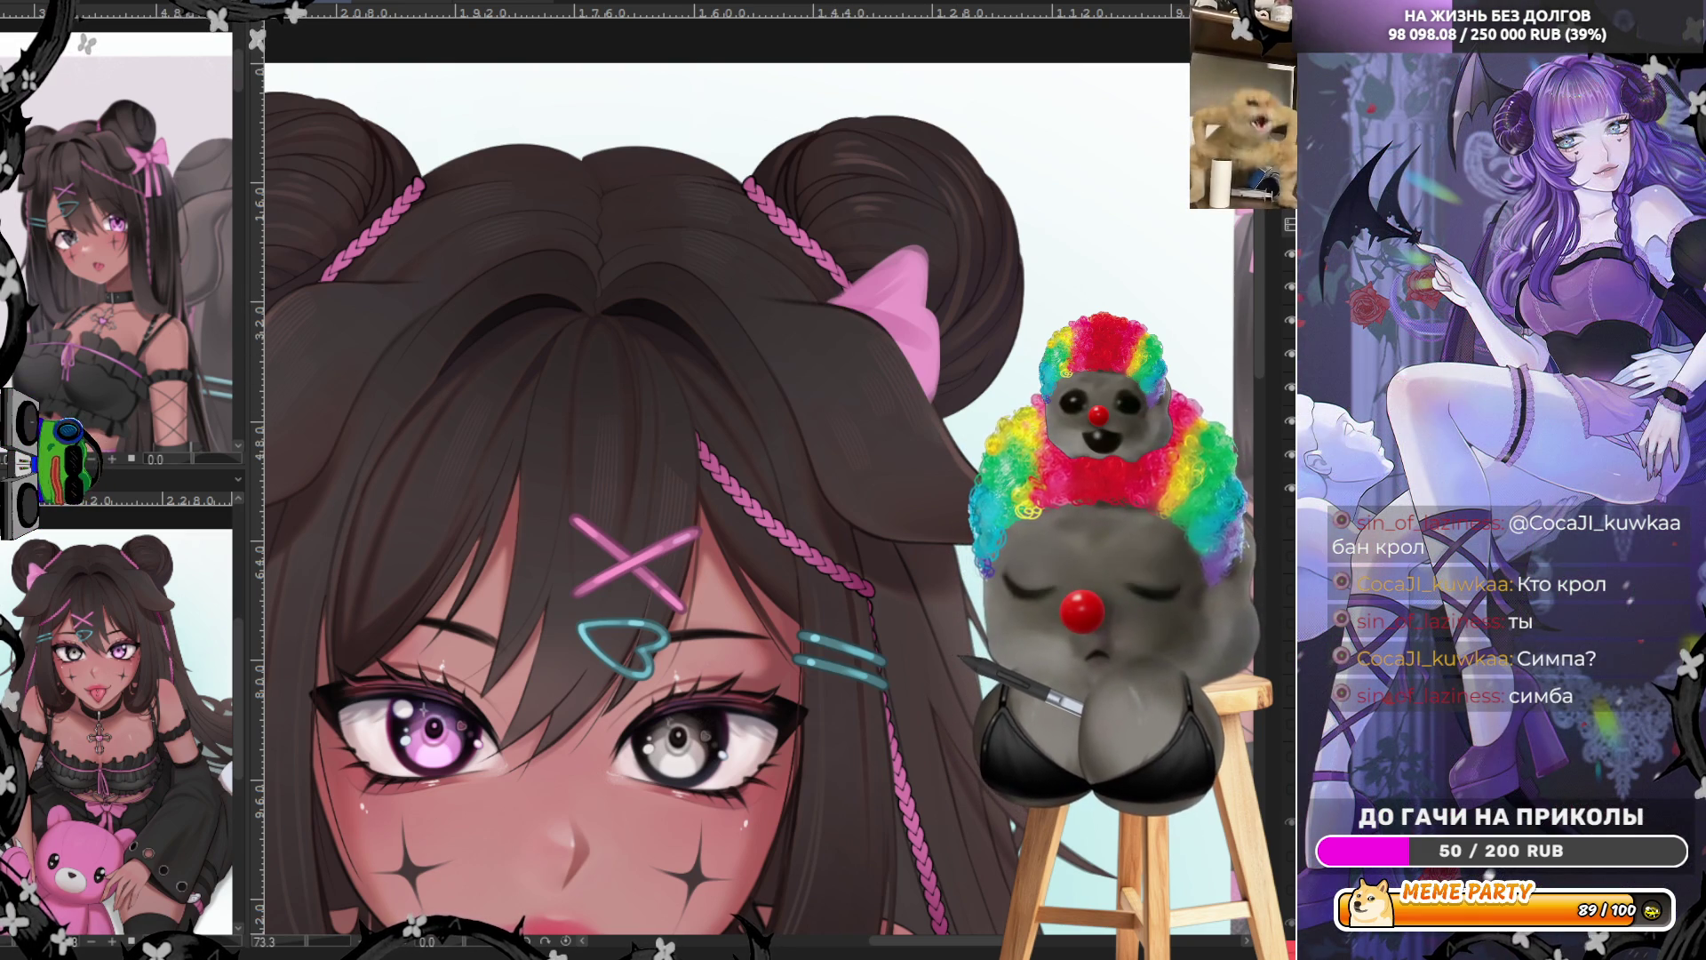
pyautogui.moveTo(924, 320); pyautogui.dragTo(927, 323)
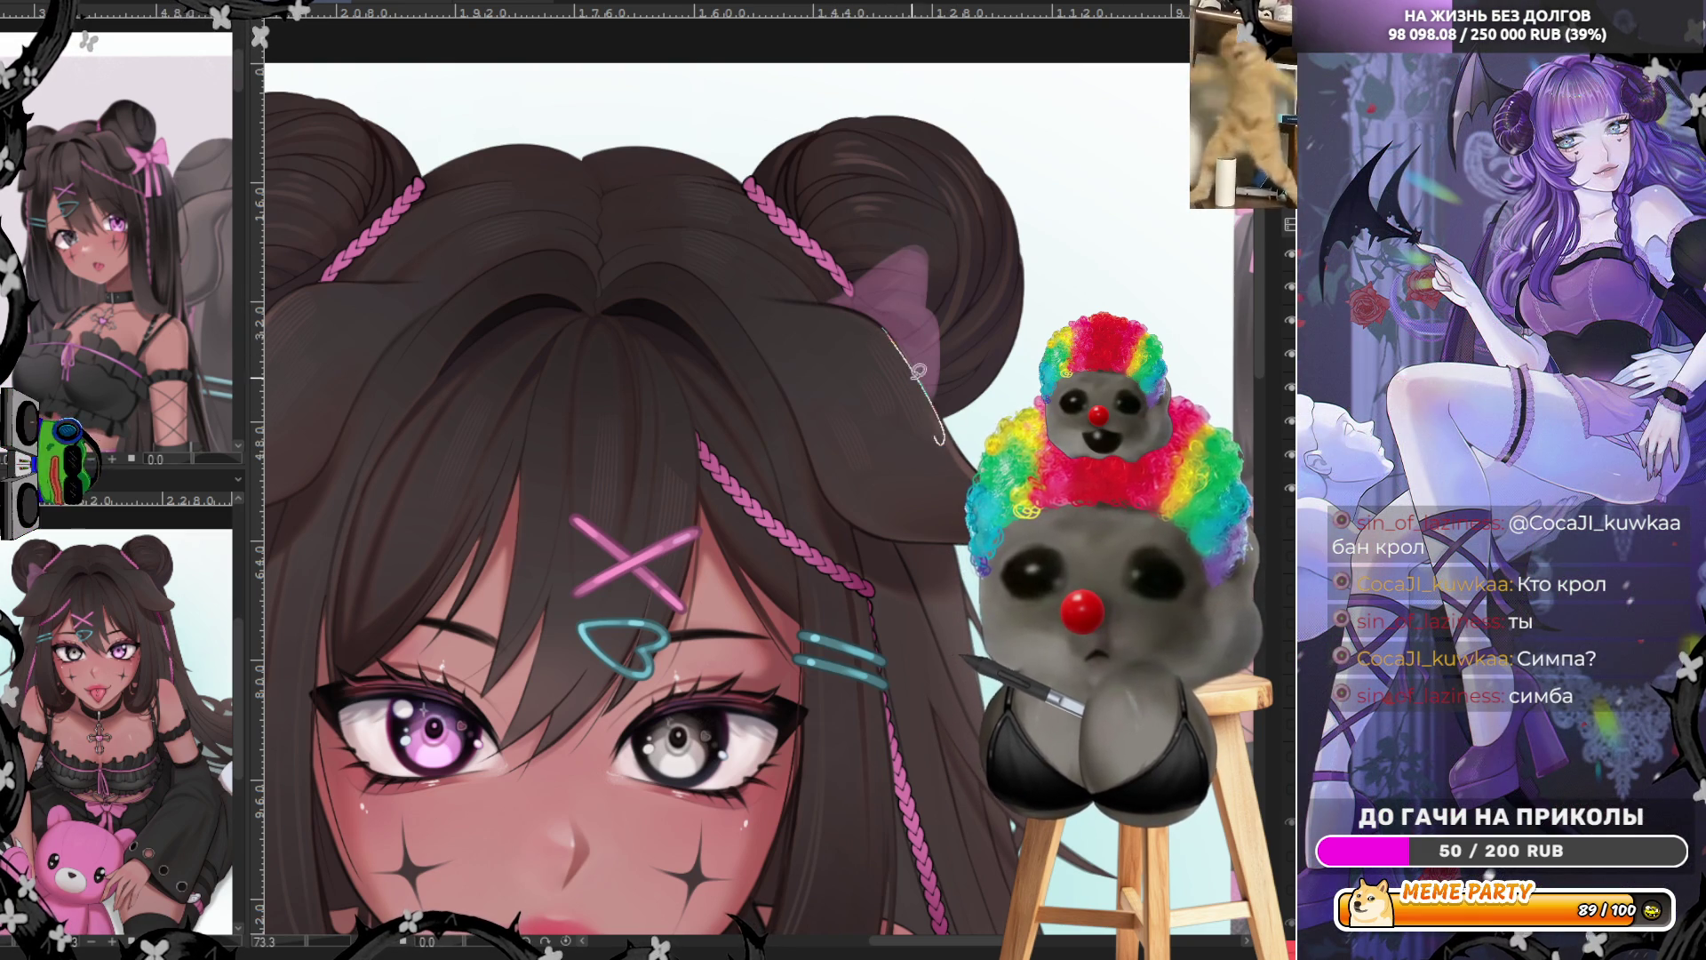
pyautogui.moveTo(927, 396); pyautogui.dragTo(901, 338)
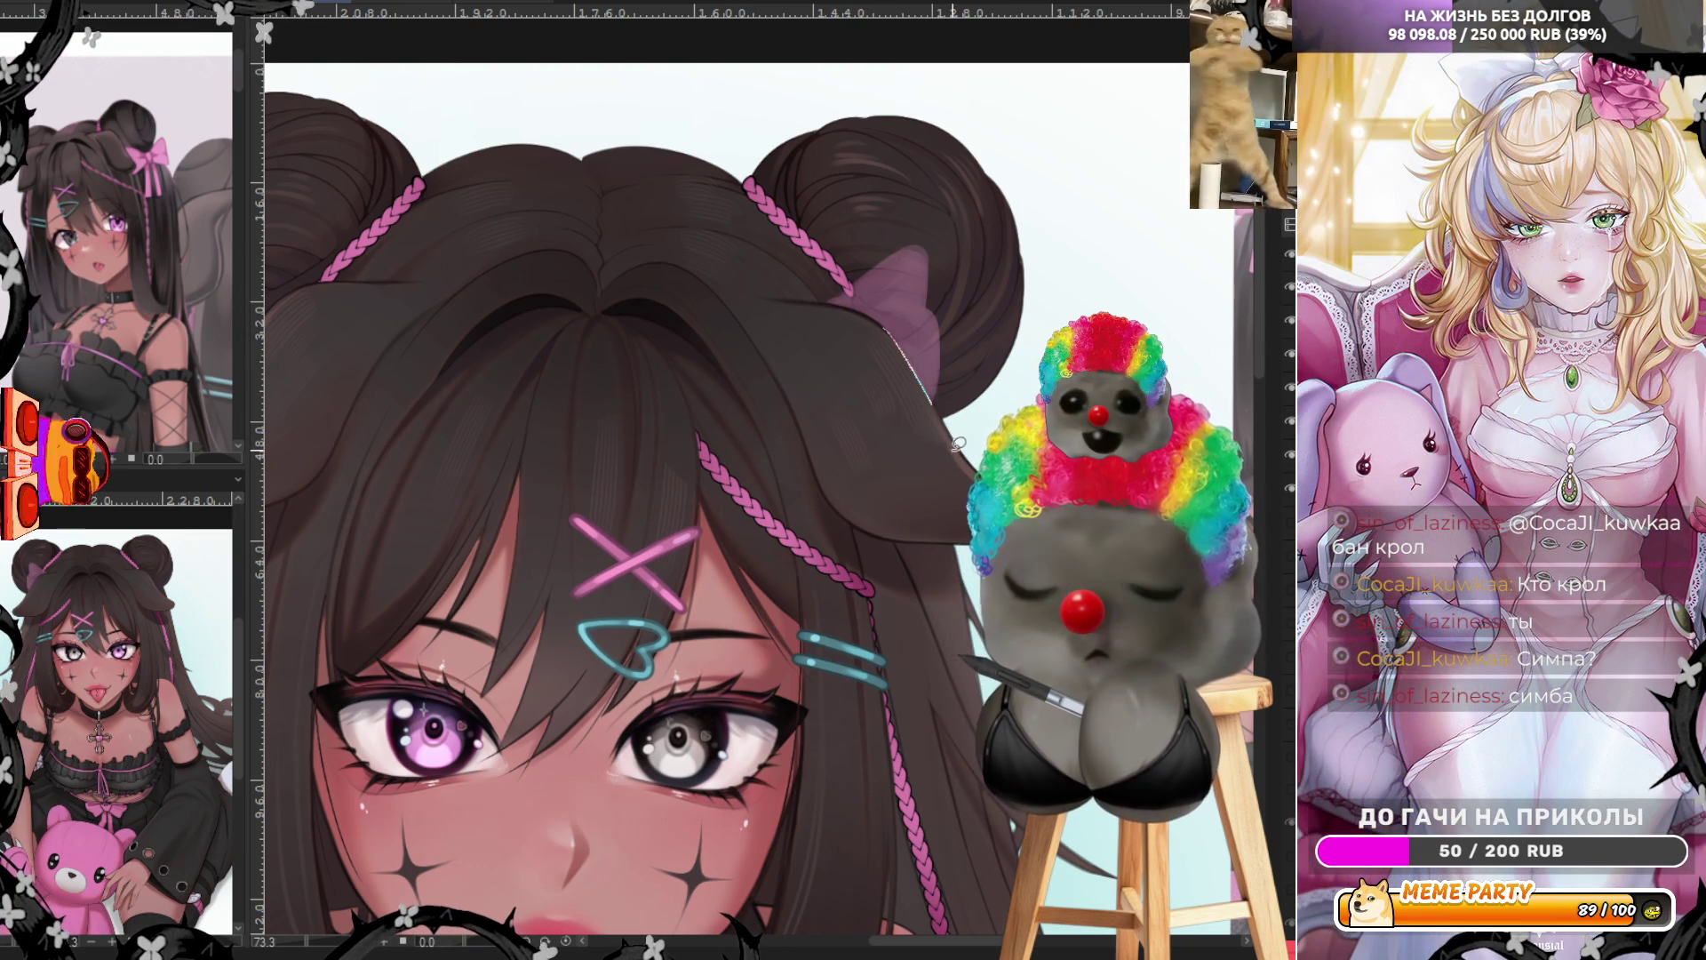
pyautogui.moveTo(809, 291); pyautogui.dragTo(864, 308)
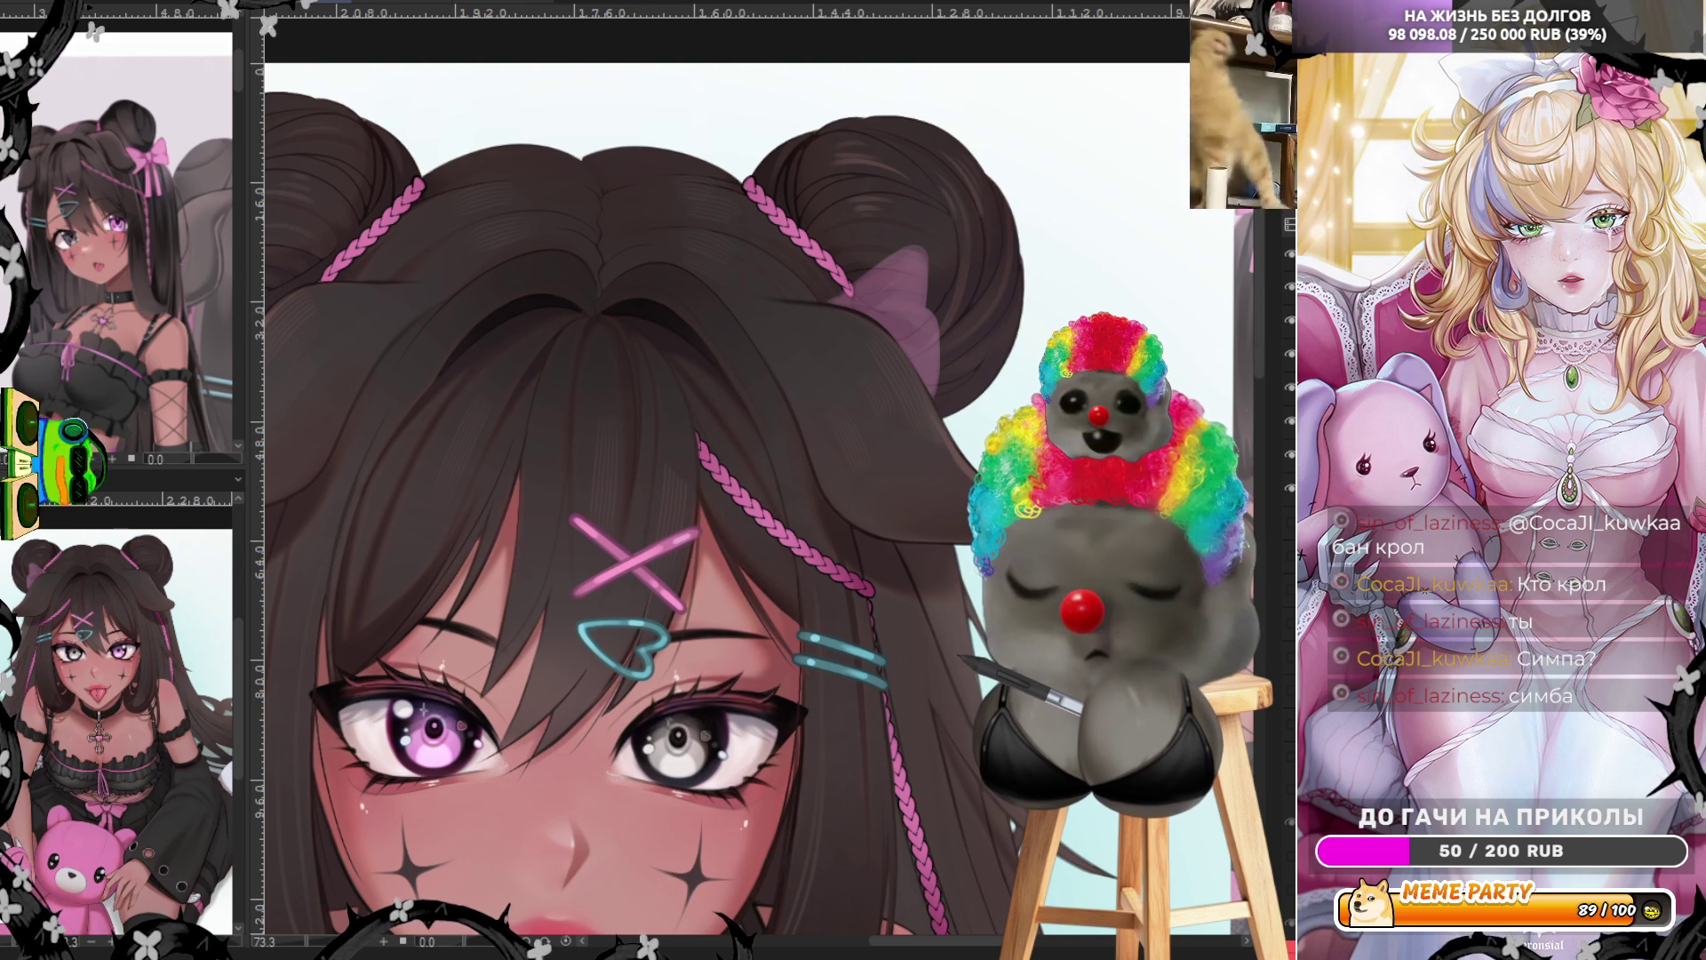
pyautogui.hotkey('ctrl', 'z')
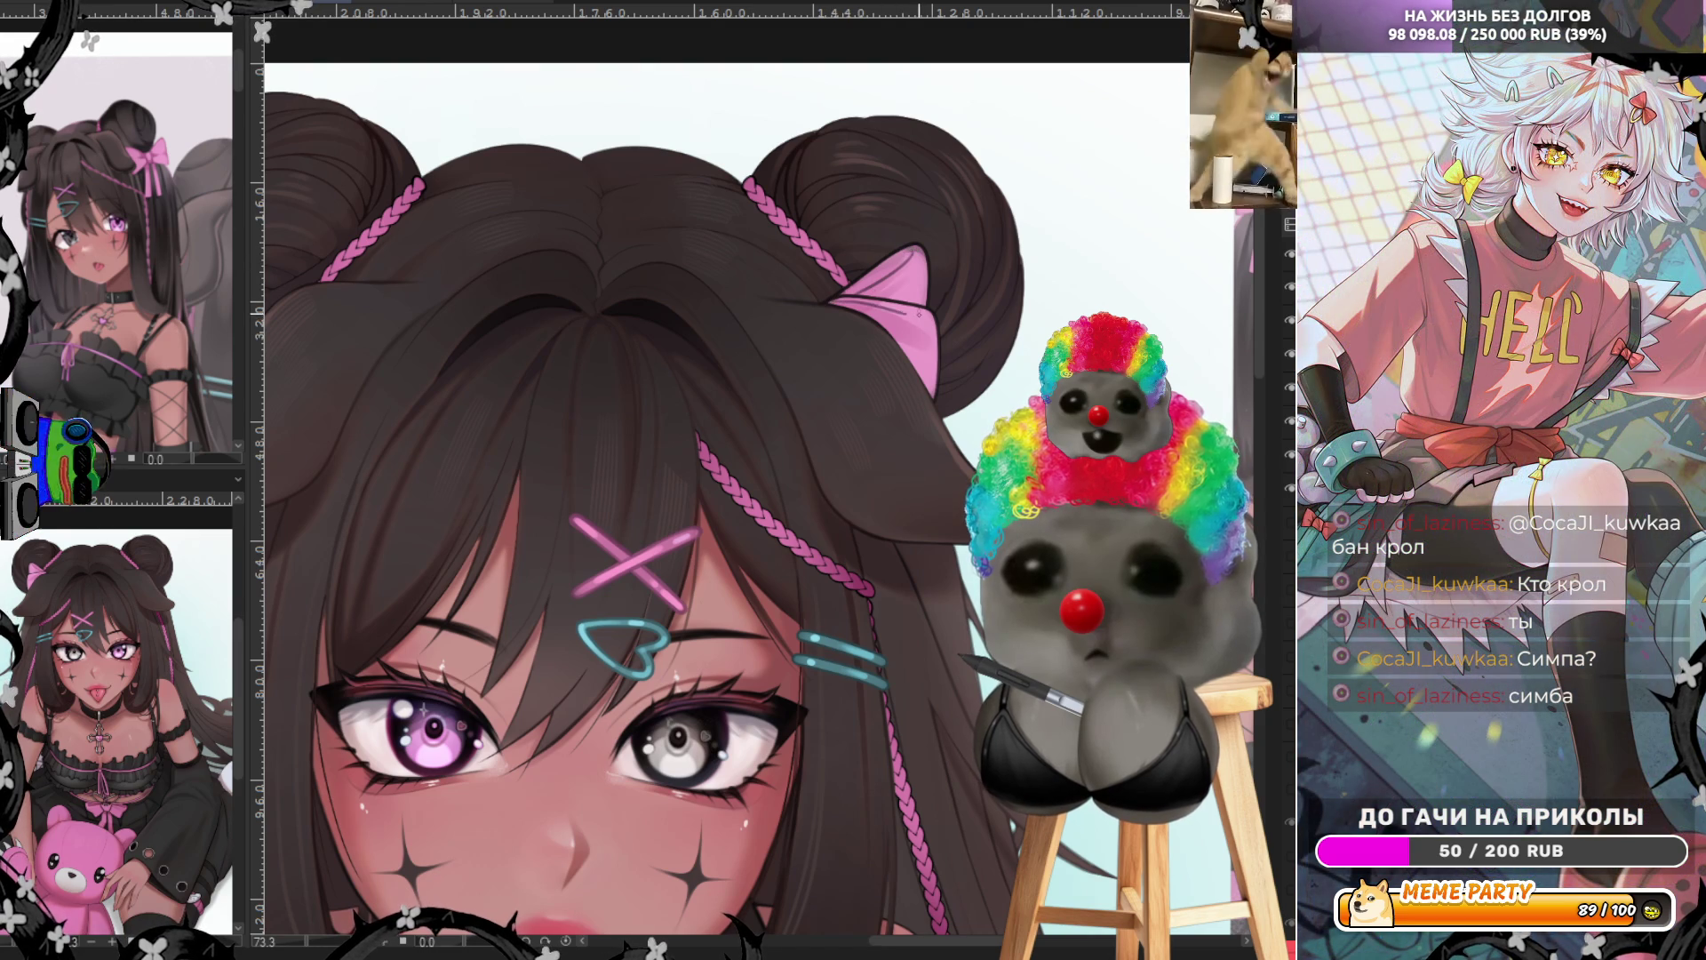
pyautogui.scroll(-4, 897, 318)
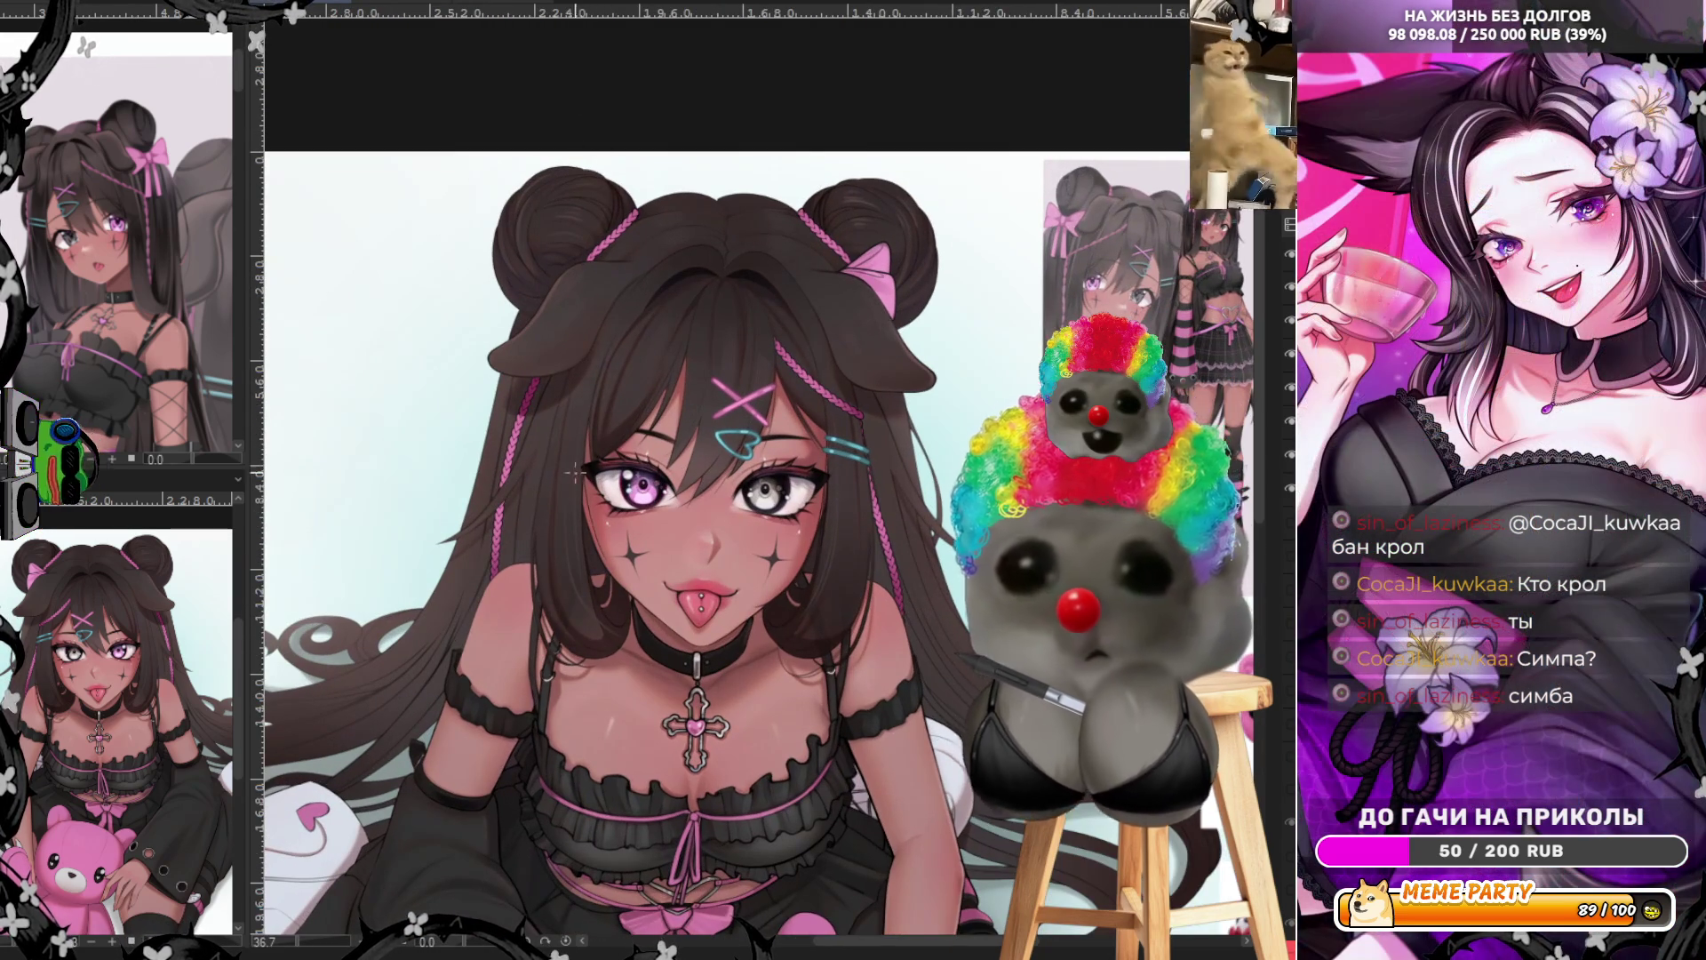
pyautogui.scroll(3, 469, 405)
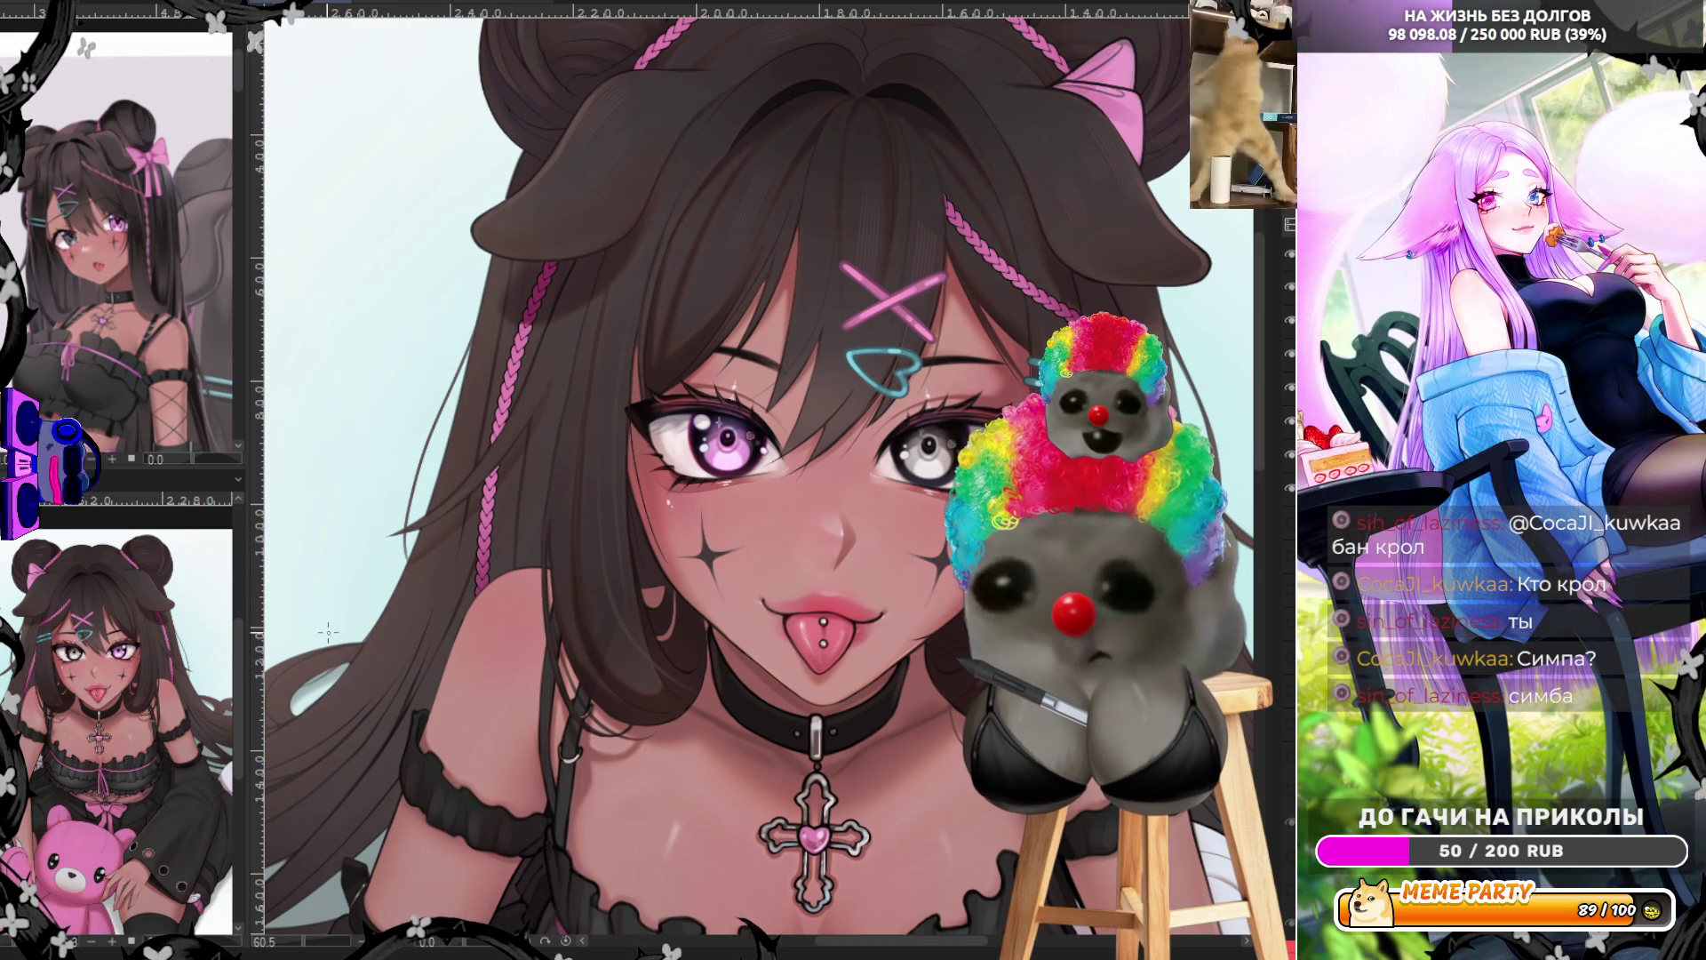
pyautogui.scroll(-8, 354, 618)
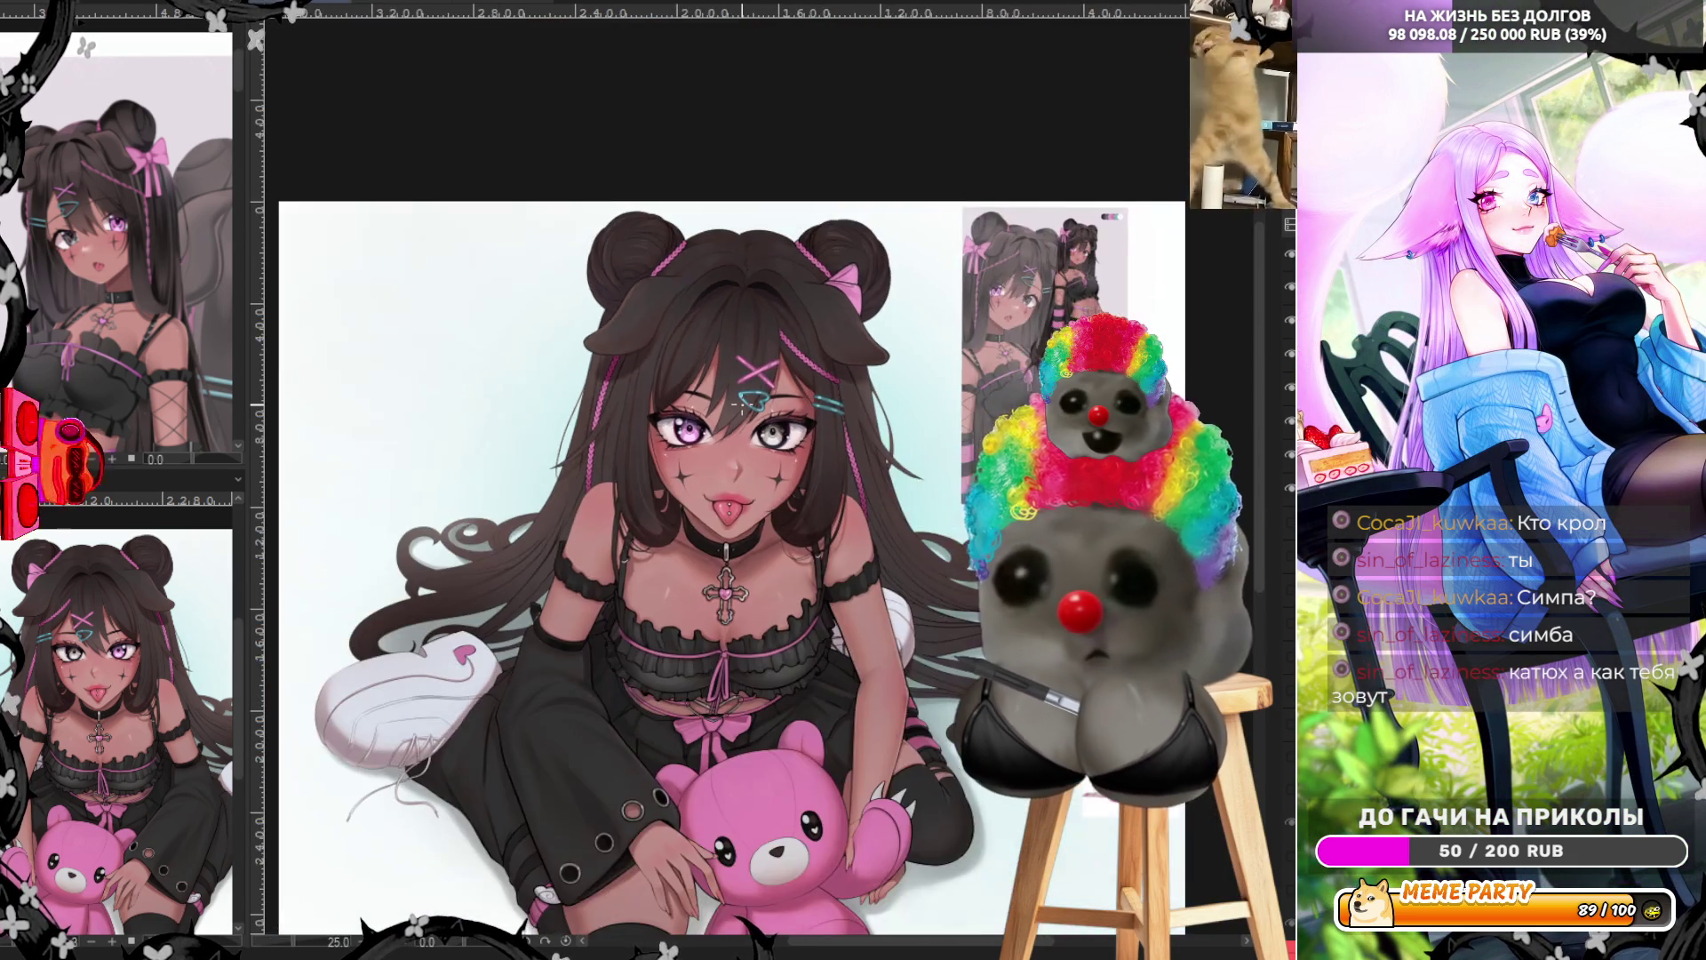
pyautogui.scroll(4, 665, 672)
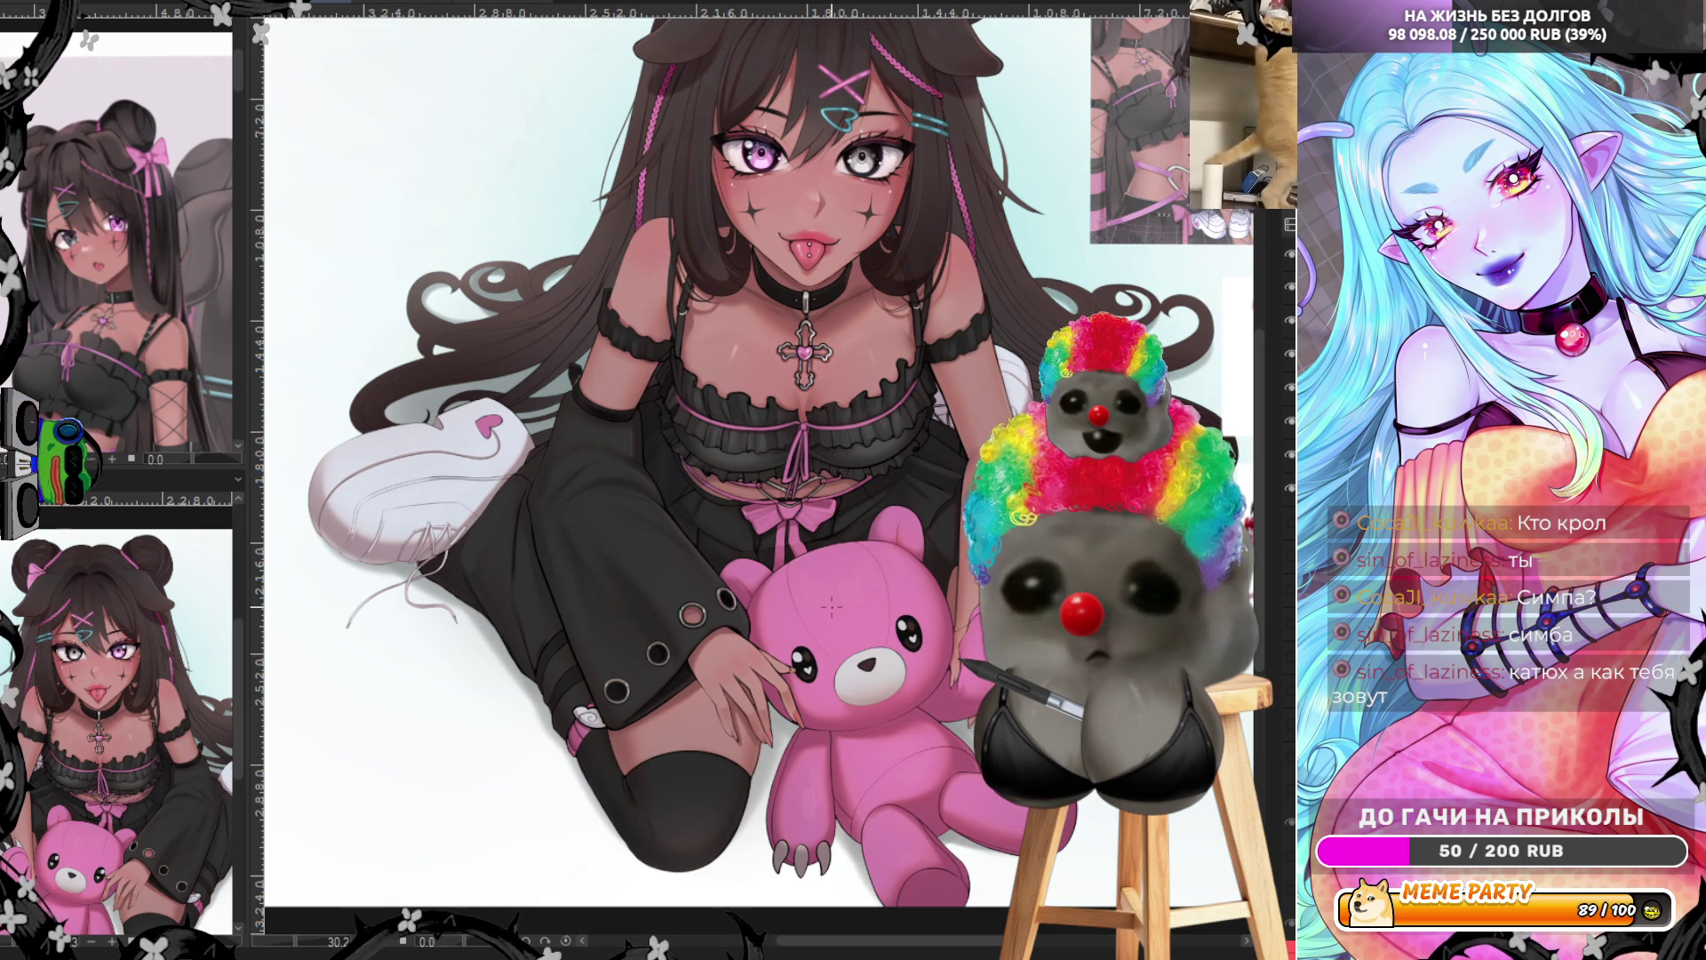
pyautogui.press('h')
pyautogui.scroll(1, 492, 391)
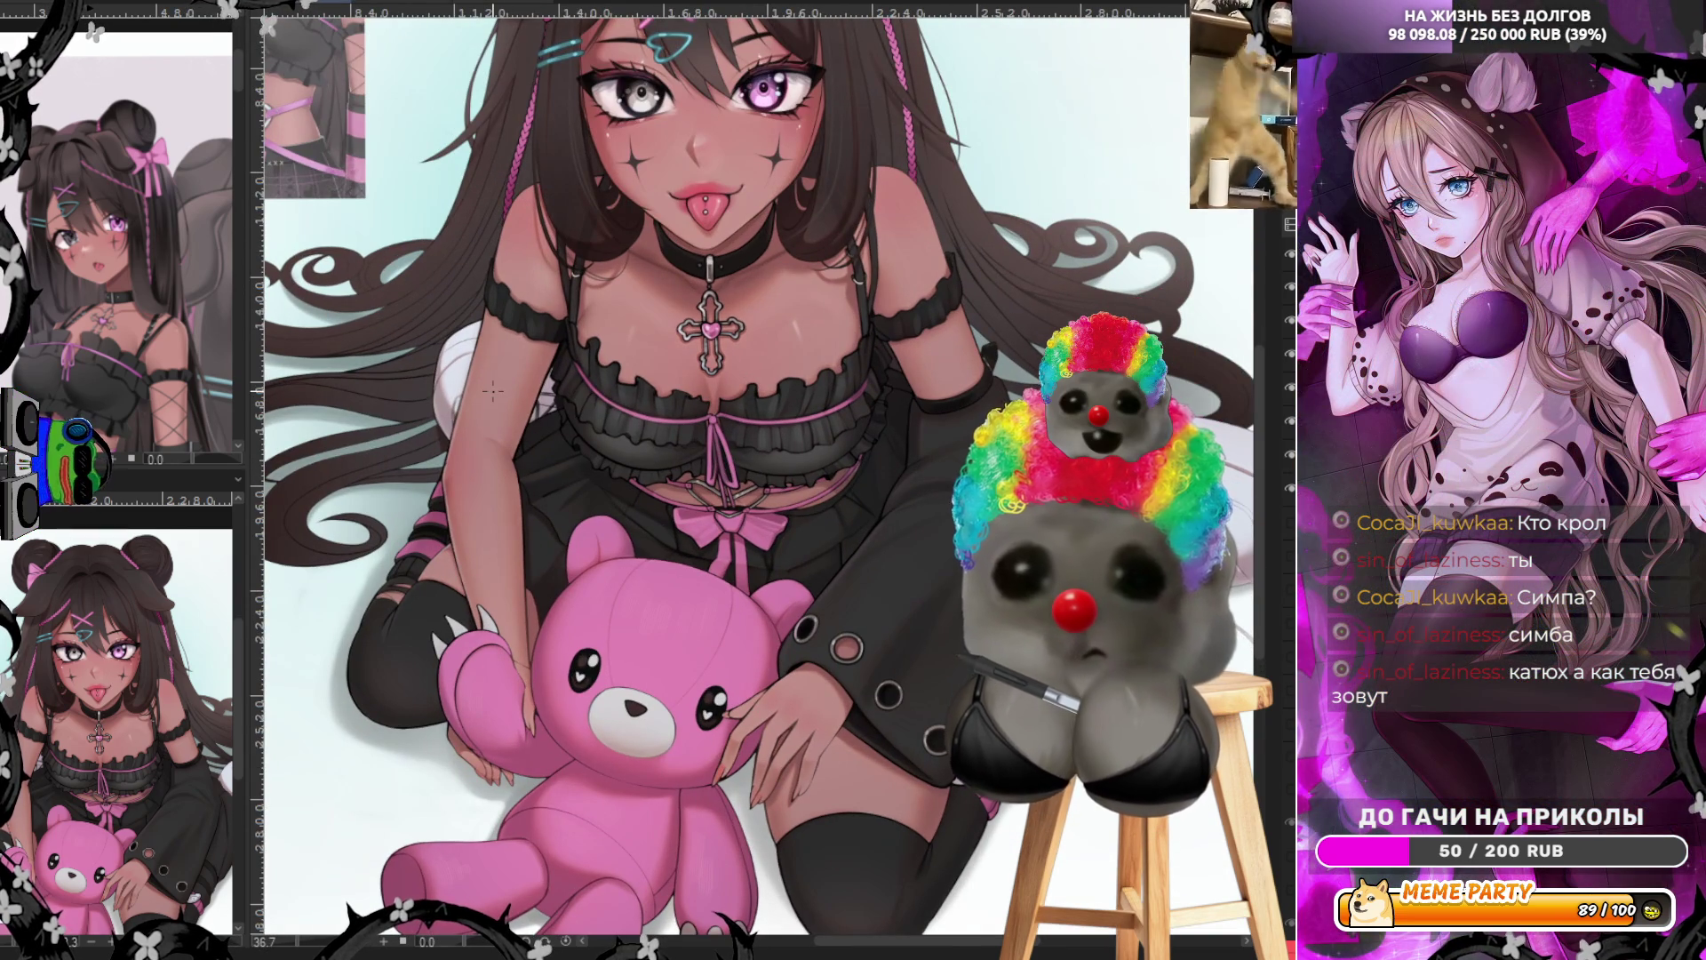
pyautogui.scroll(2, 952, 369)
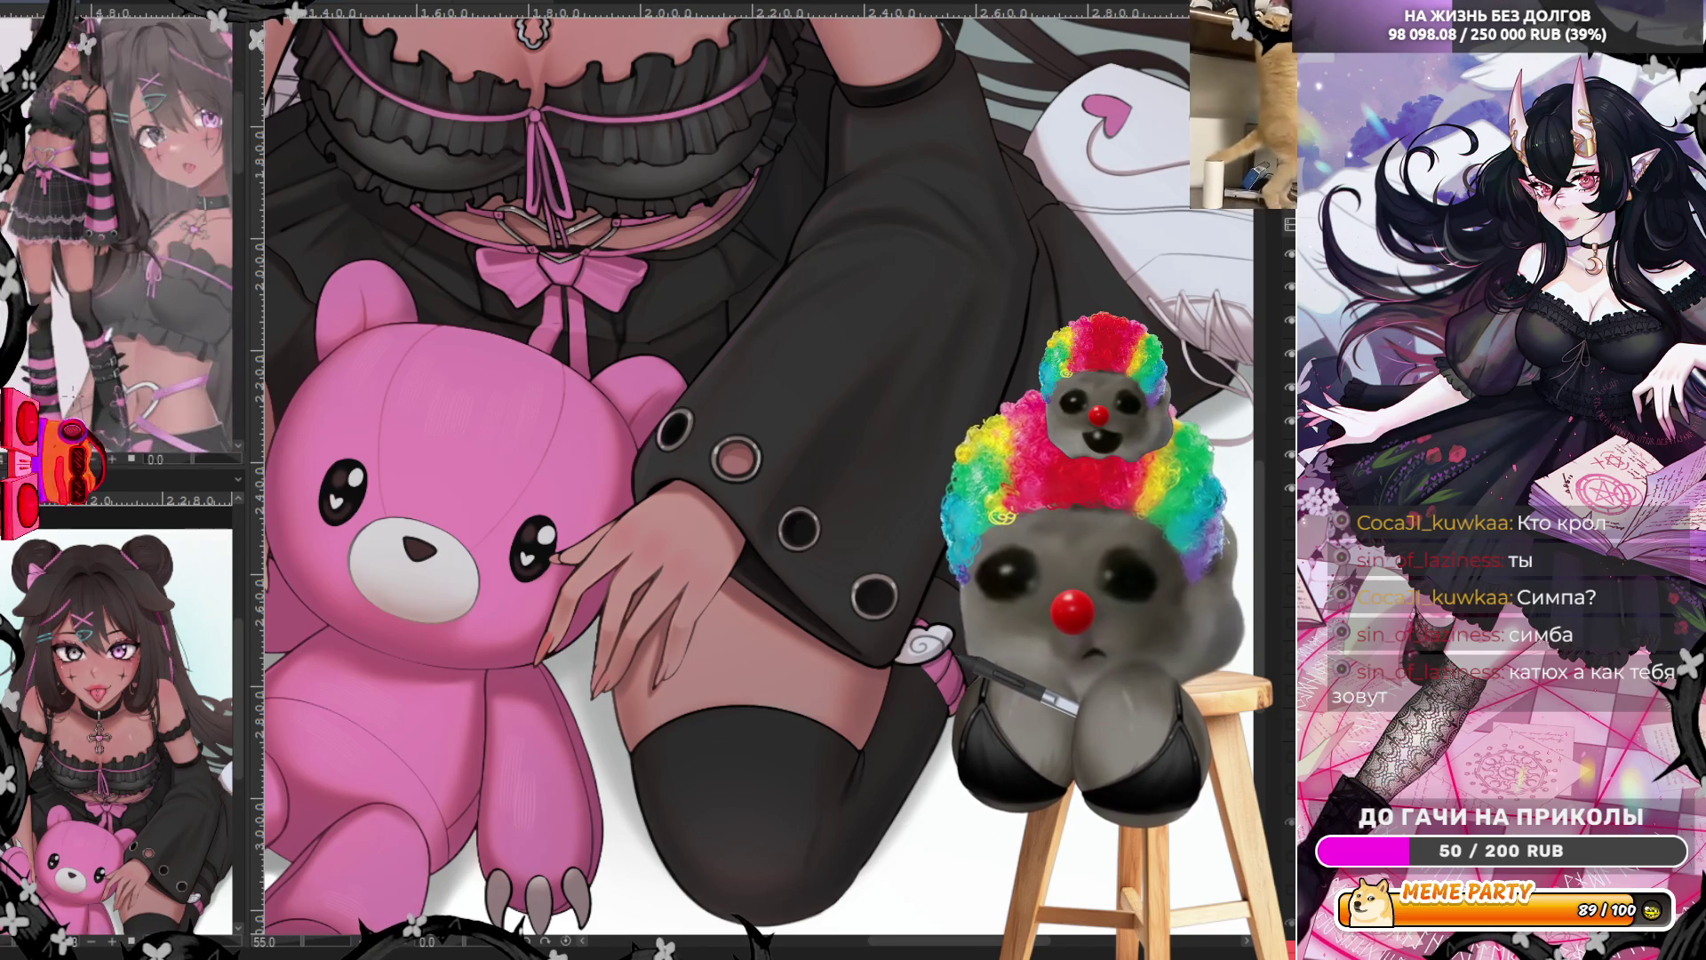
pyautogui.scroll(1, 898, 647)
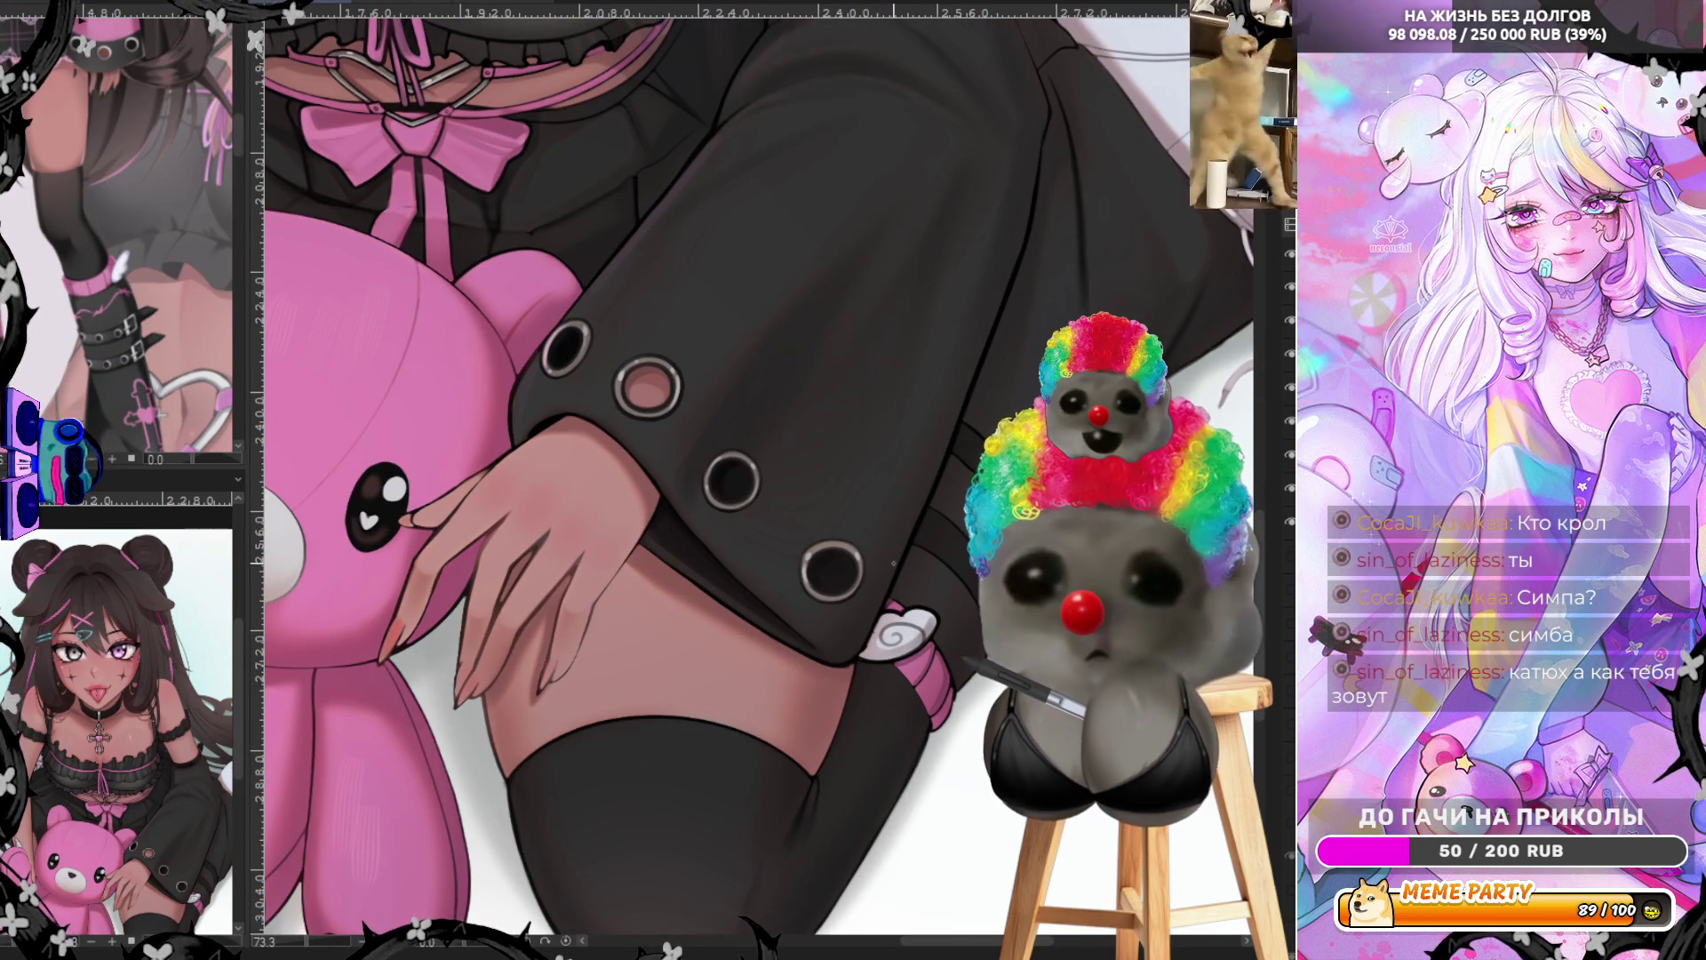
# Draw a curly pink line up the sleeve ending in a heart outline
pyautogui.moveTo(886, 545); pyautogui.dragTo(927, 588)
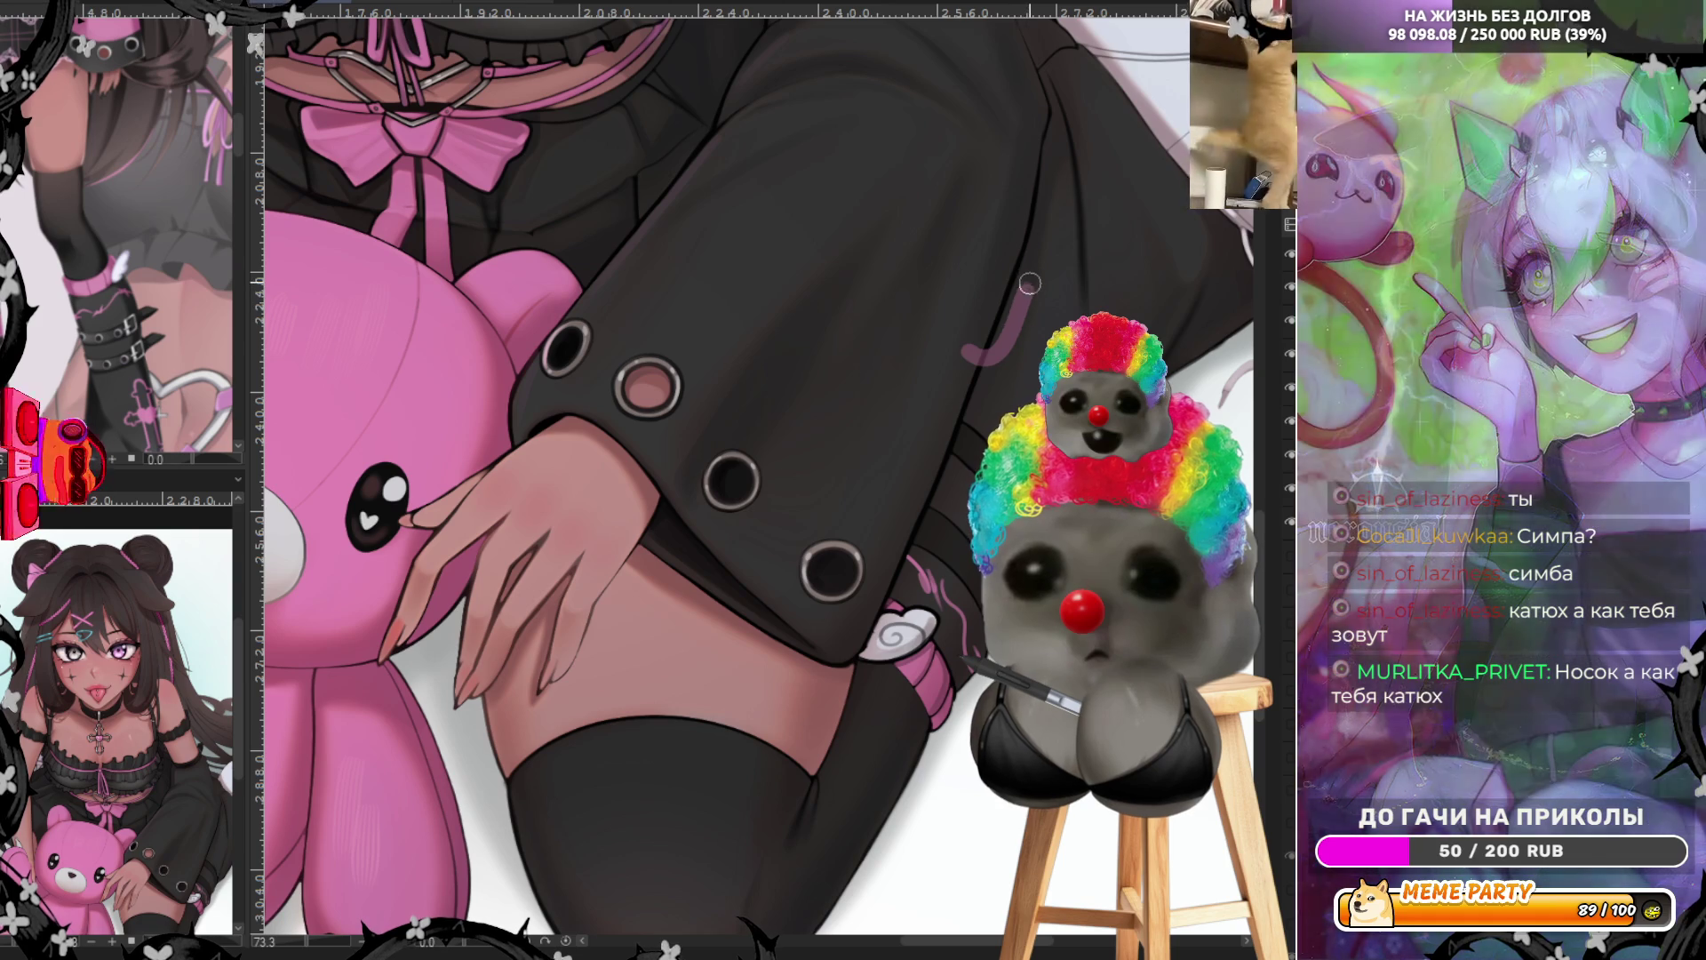
pyautogui.moveTo(996, 357); pyautogui.dragTo(1034, 303)
pyautogui.hotkey('ctrl', 'z')
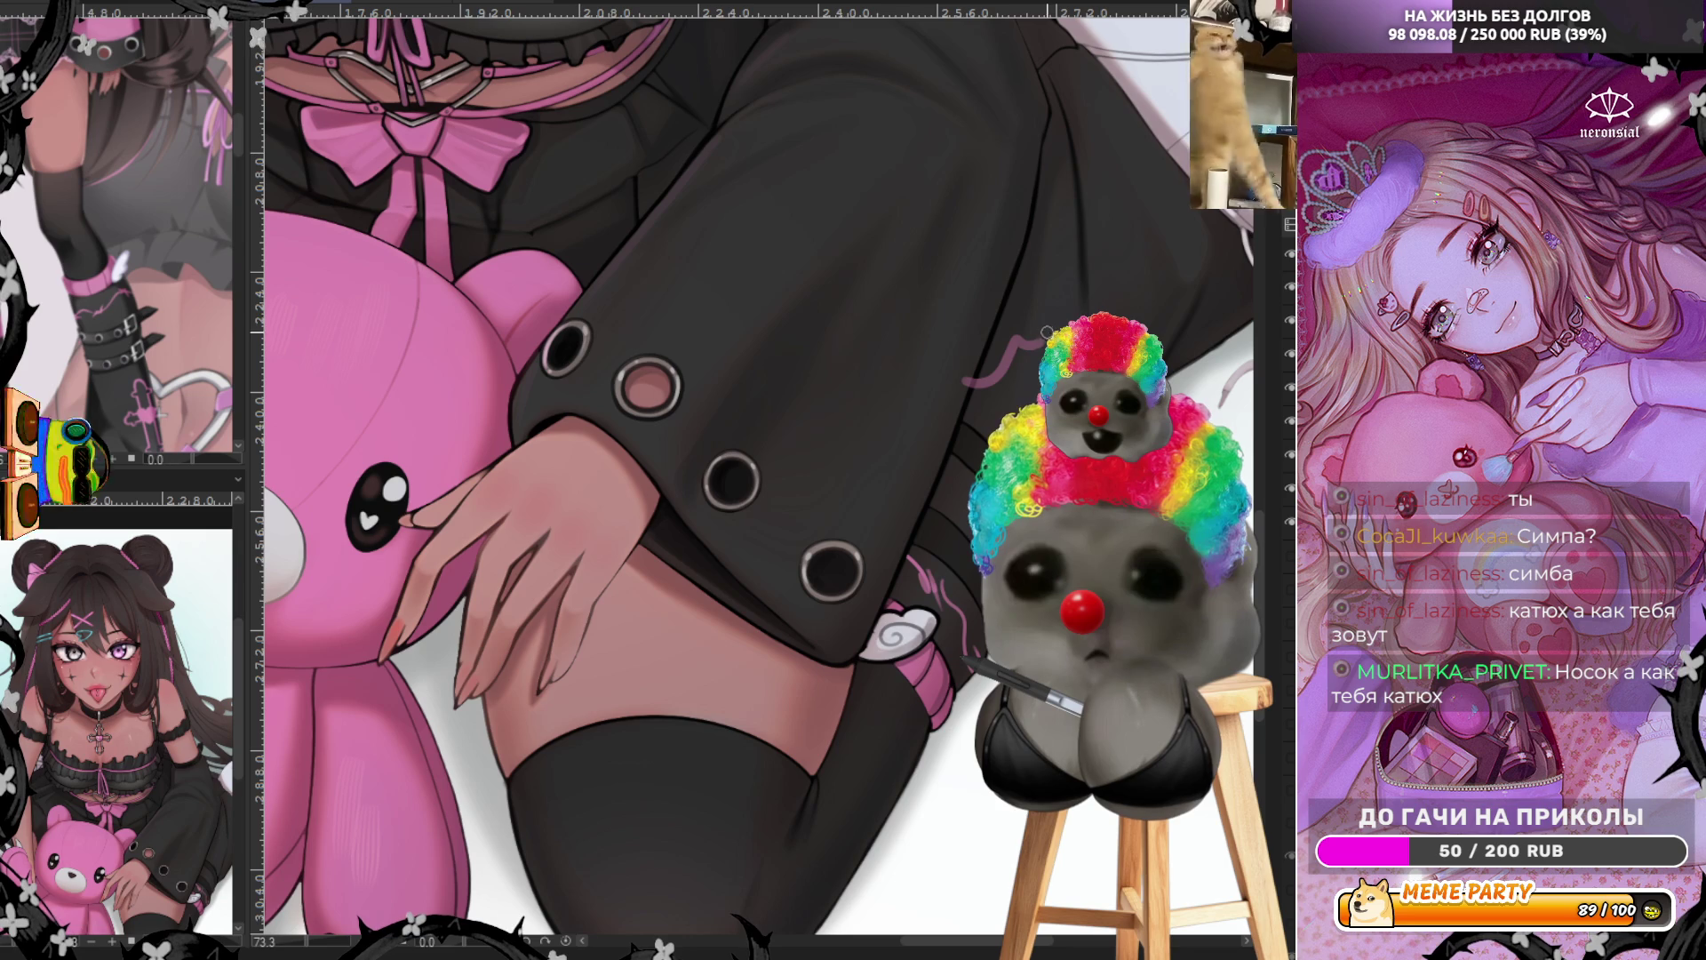
pyautogui.moveTo(1031, 311); pyautogui.dragTo(1049, 262)
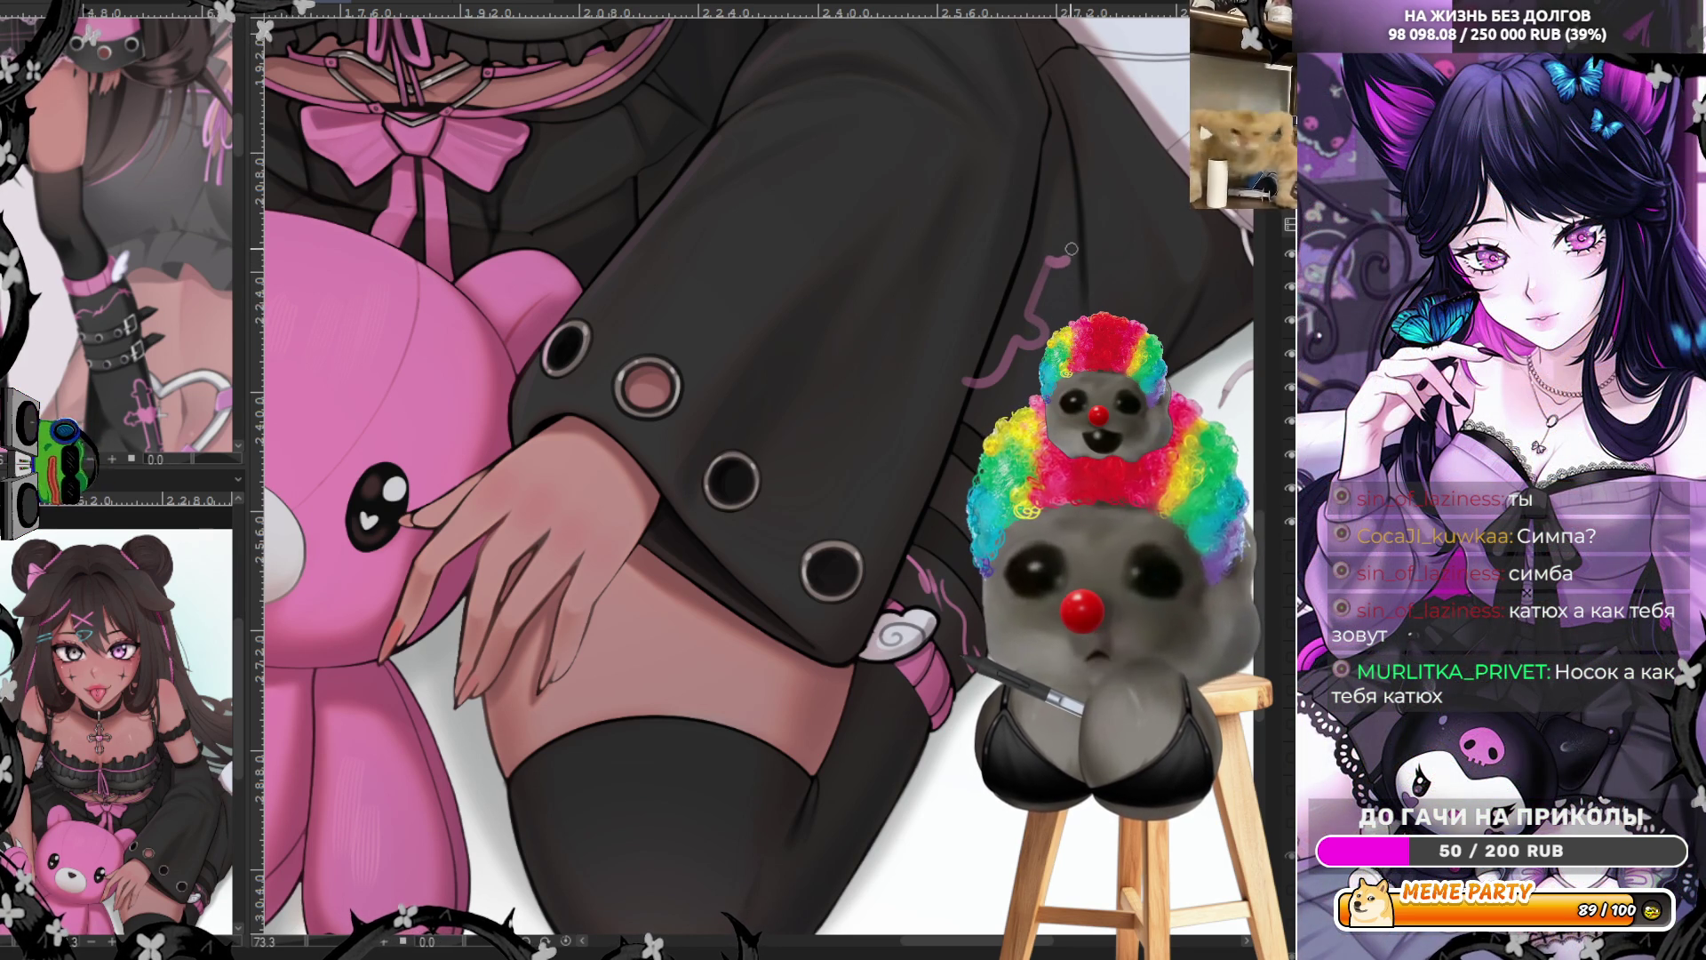
pyautogui.moveTo(1062, 233)
pyautogui.mouseDown()
pyautogui.moveTo(1034, 191)
pyautogui.moveTo(1034, 244)
pyautogui.mouseUp()
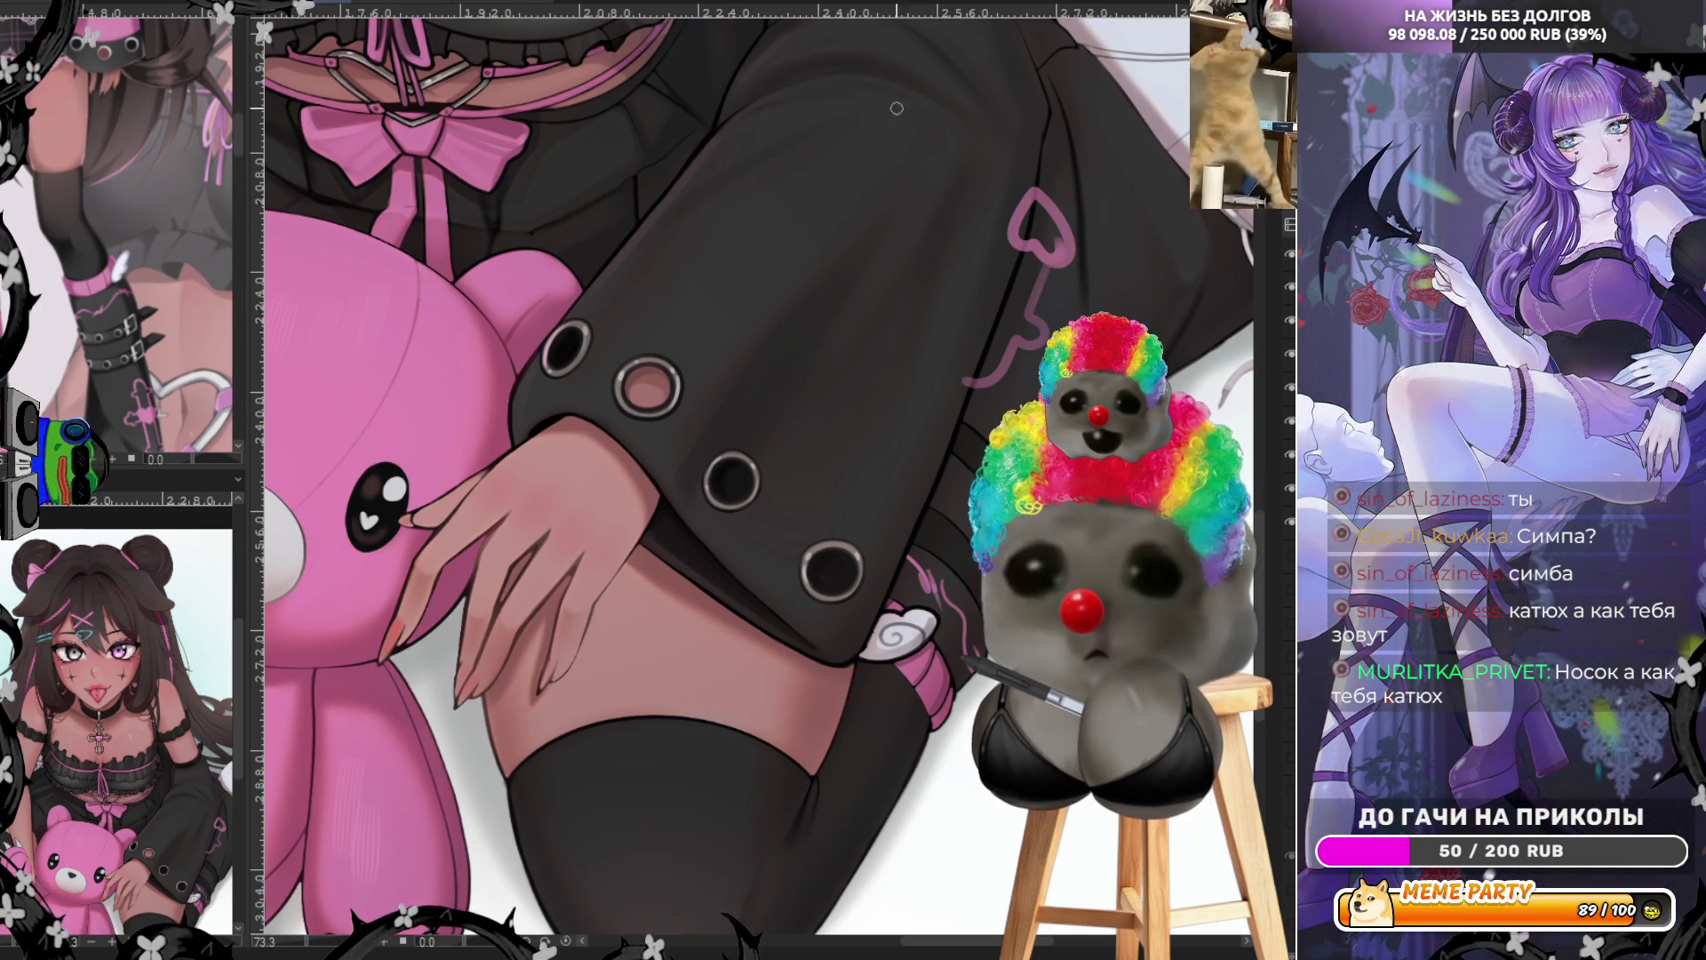
# Unflip the canvas view, fill the heart solid pink and lasso around it
pyautogui.press('h')
pyautogui.moveTo(453, 245)
pyautogui.mouseDown()
pyautogui.moveTo(471, 224)
pyautogui.moveTo(468, 245)
pyautogui.moveTo(503, 227)
pyautogui.moveTo(480, 202)
pyautogui.mouseUp()
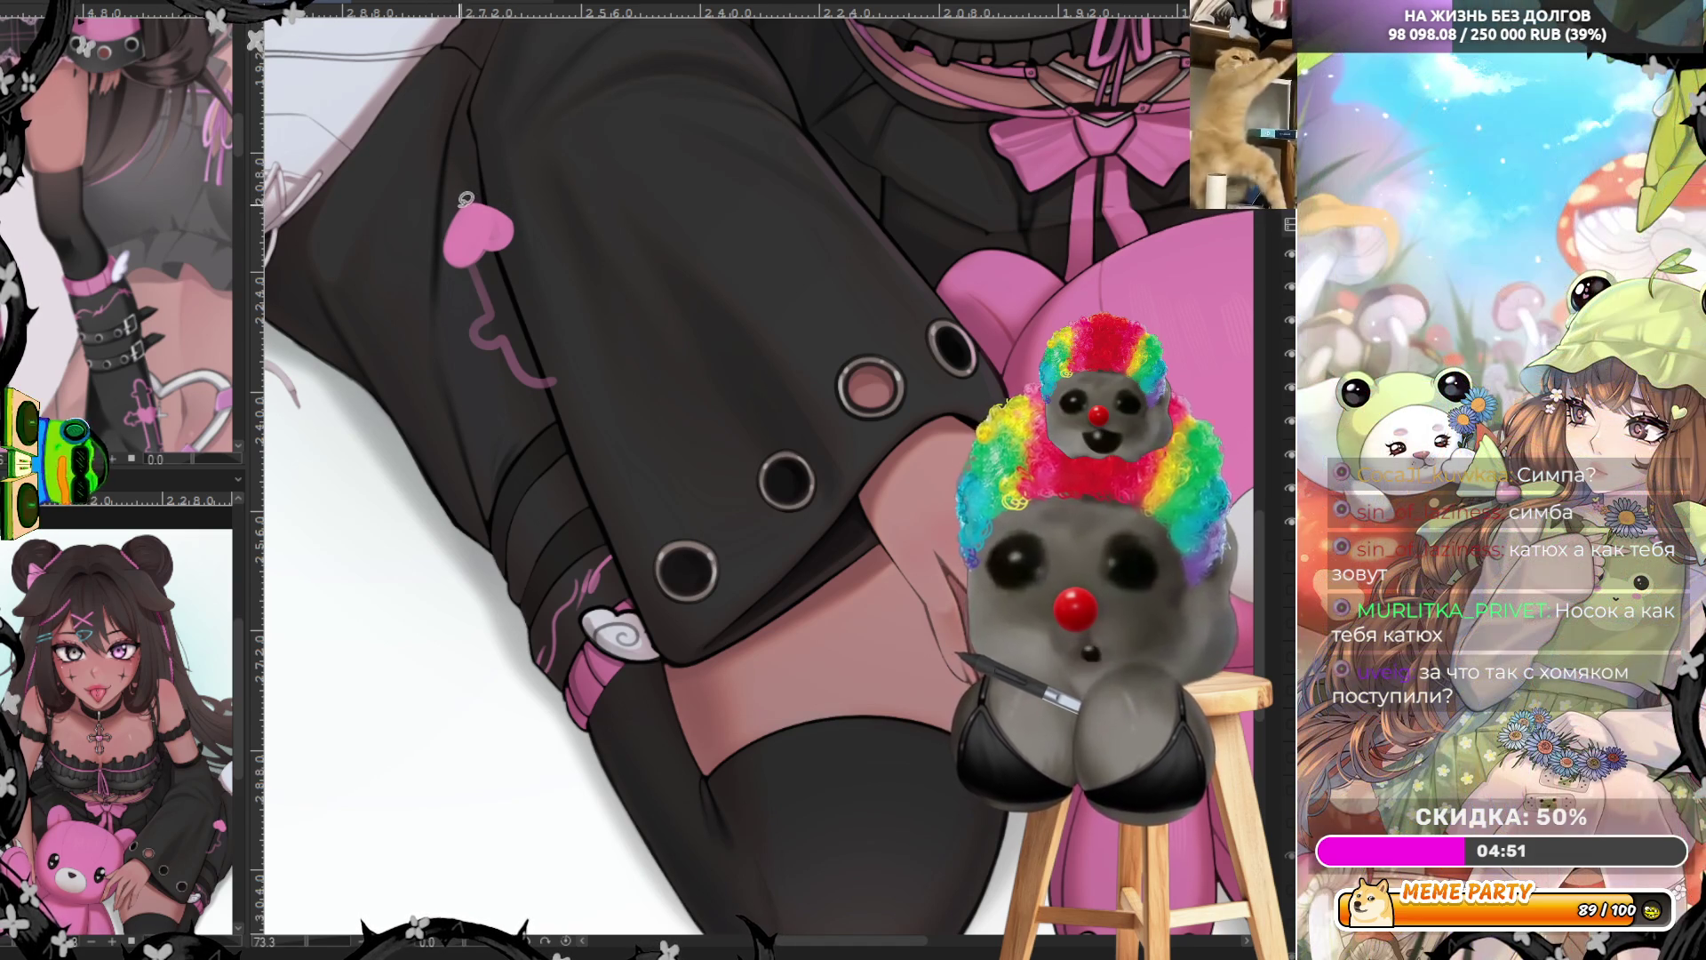
pyautogui.moveTo(465, 198)
pyautogui.mouseDown()
pyautogui.moveTo(514, 212)
pyautogui.moveTo(520, 239)
pyautogui.moveTo(489, 243)
pyautogui.moveTo(525, 280)
pyautogui.mouseUp()
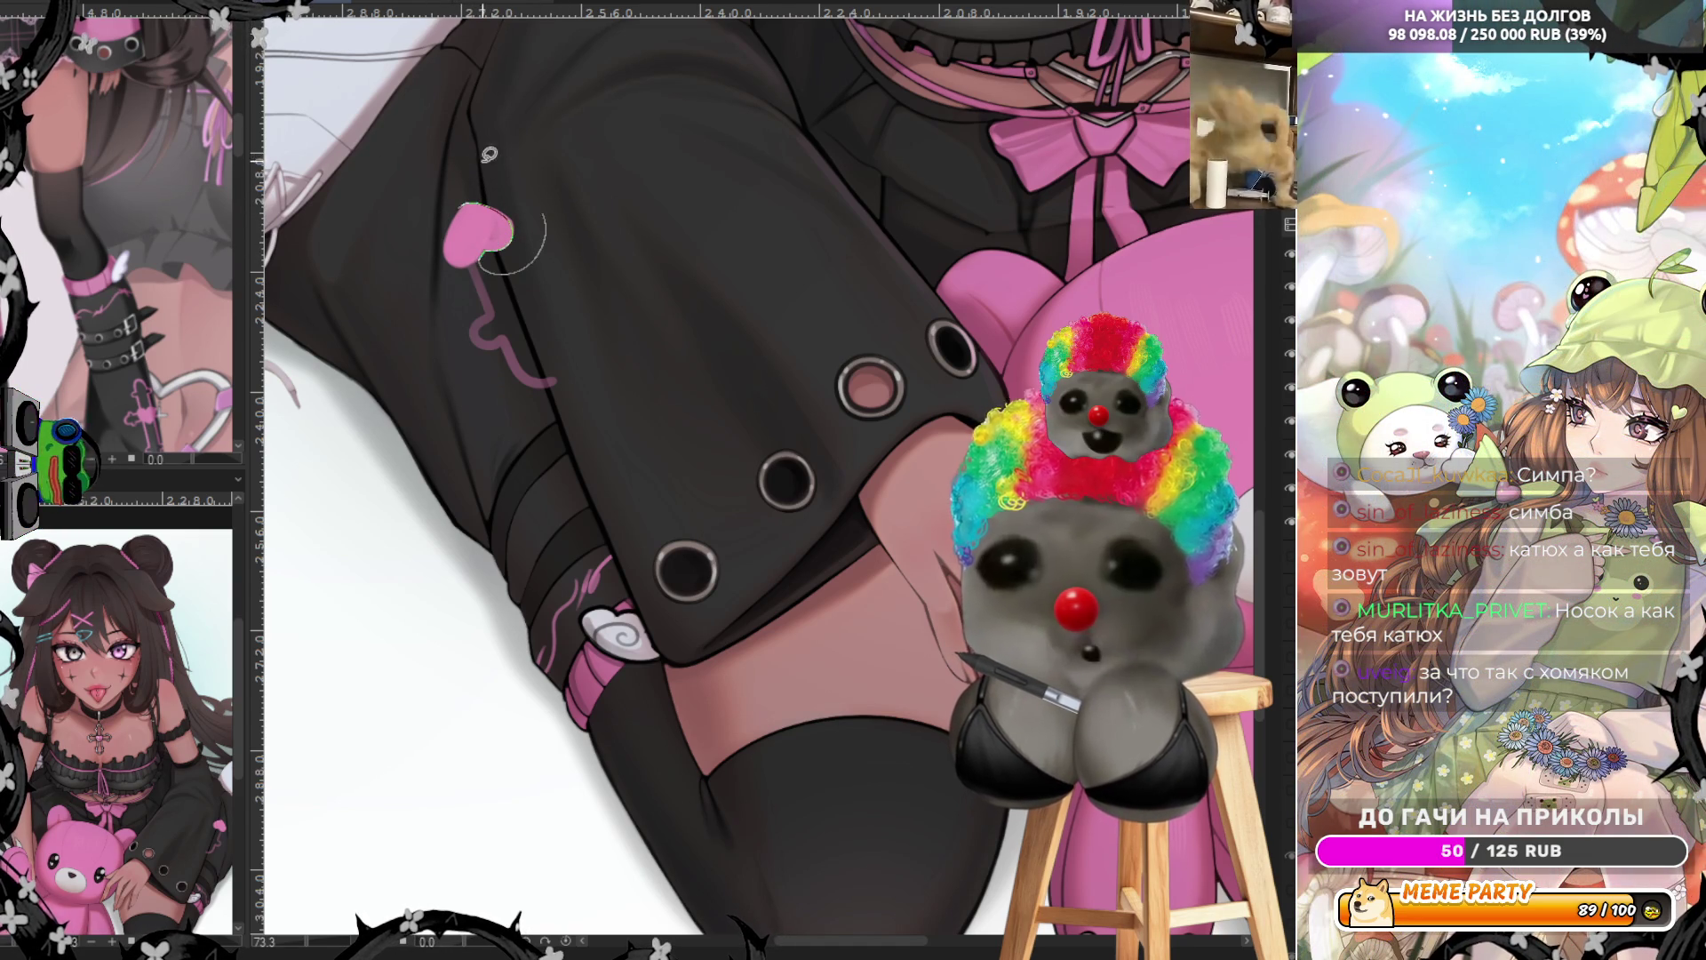
# Paint a short pink string stroke just above the heart charm
pyautogui.scroll(-4, 408, 153)
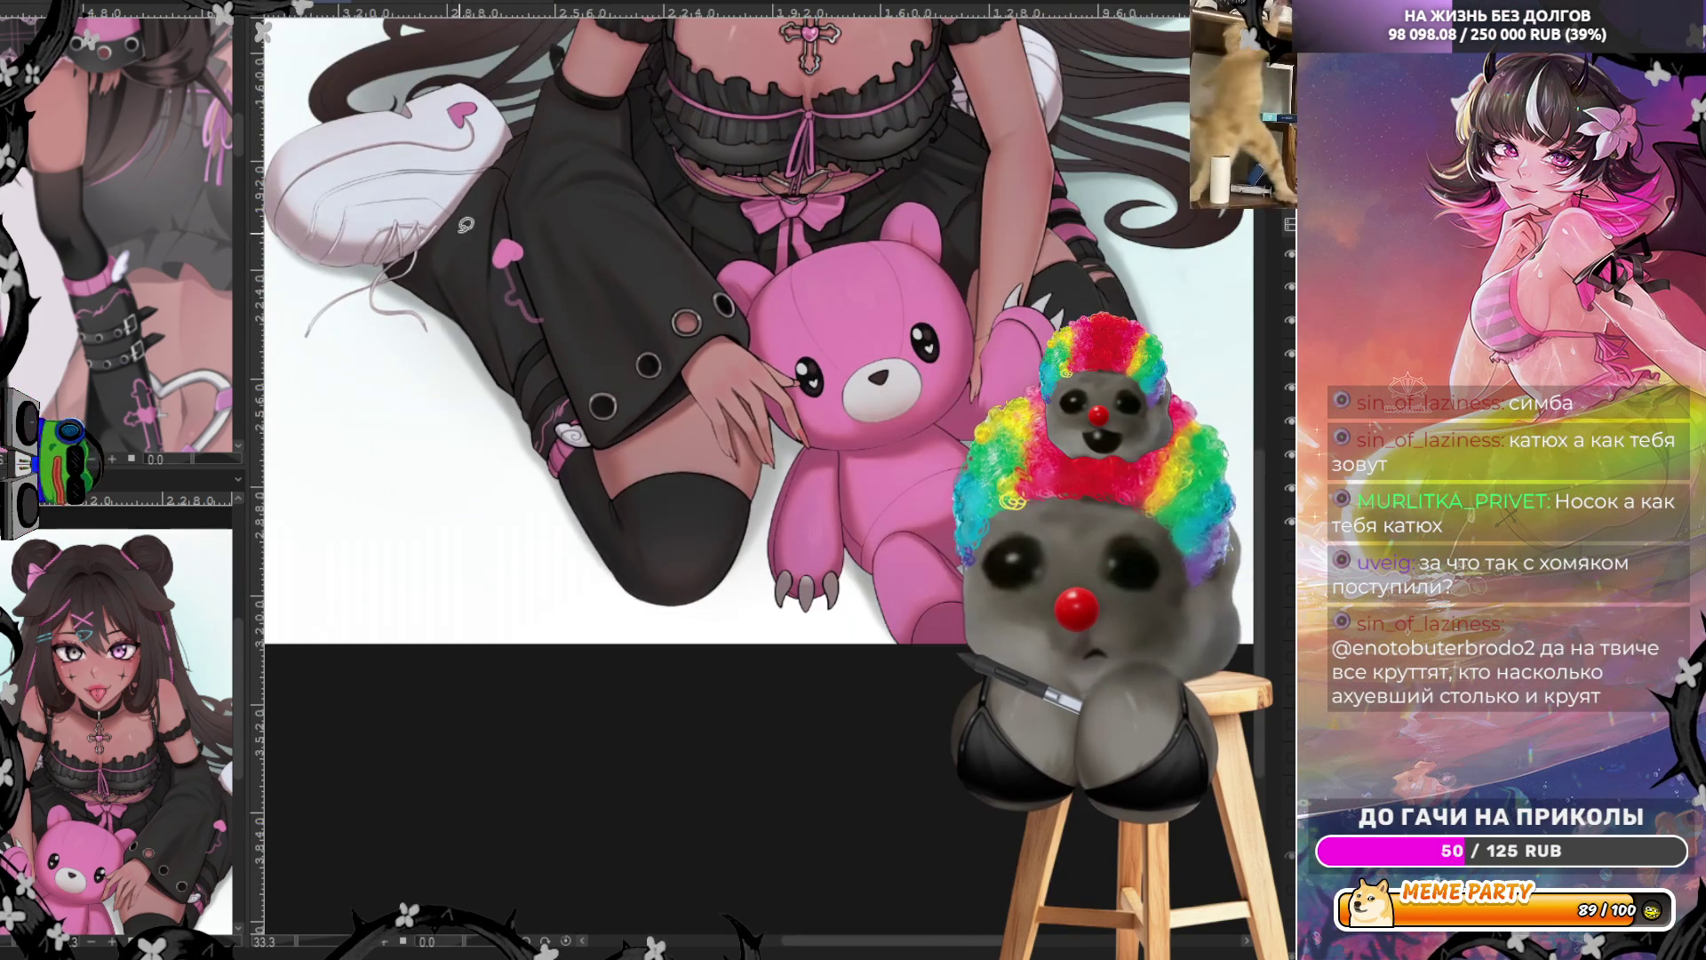
pyautogui.scroll(3, 379, 141)
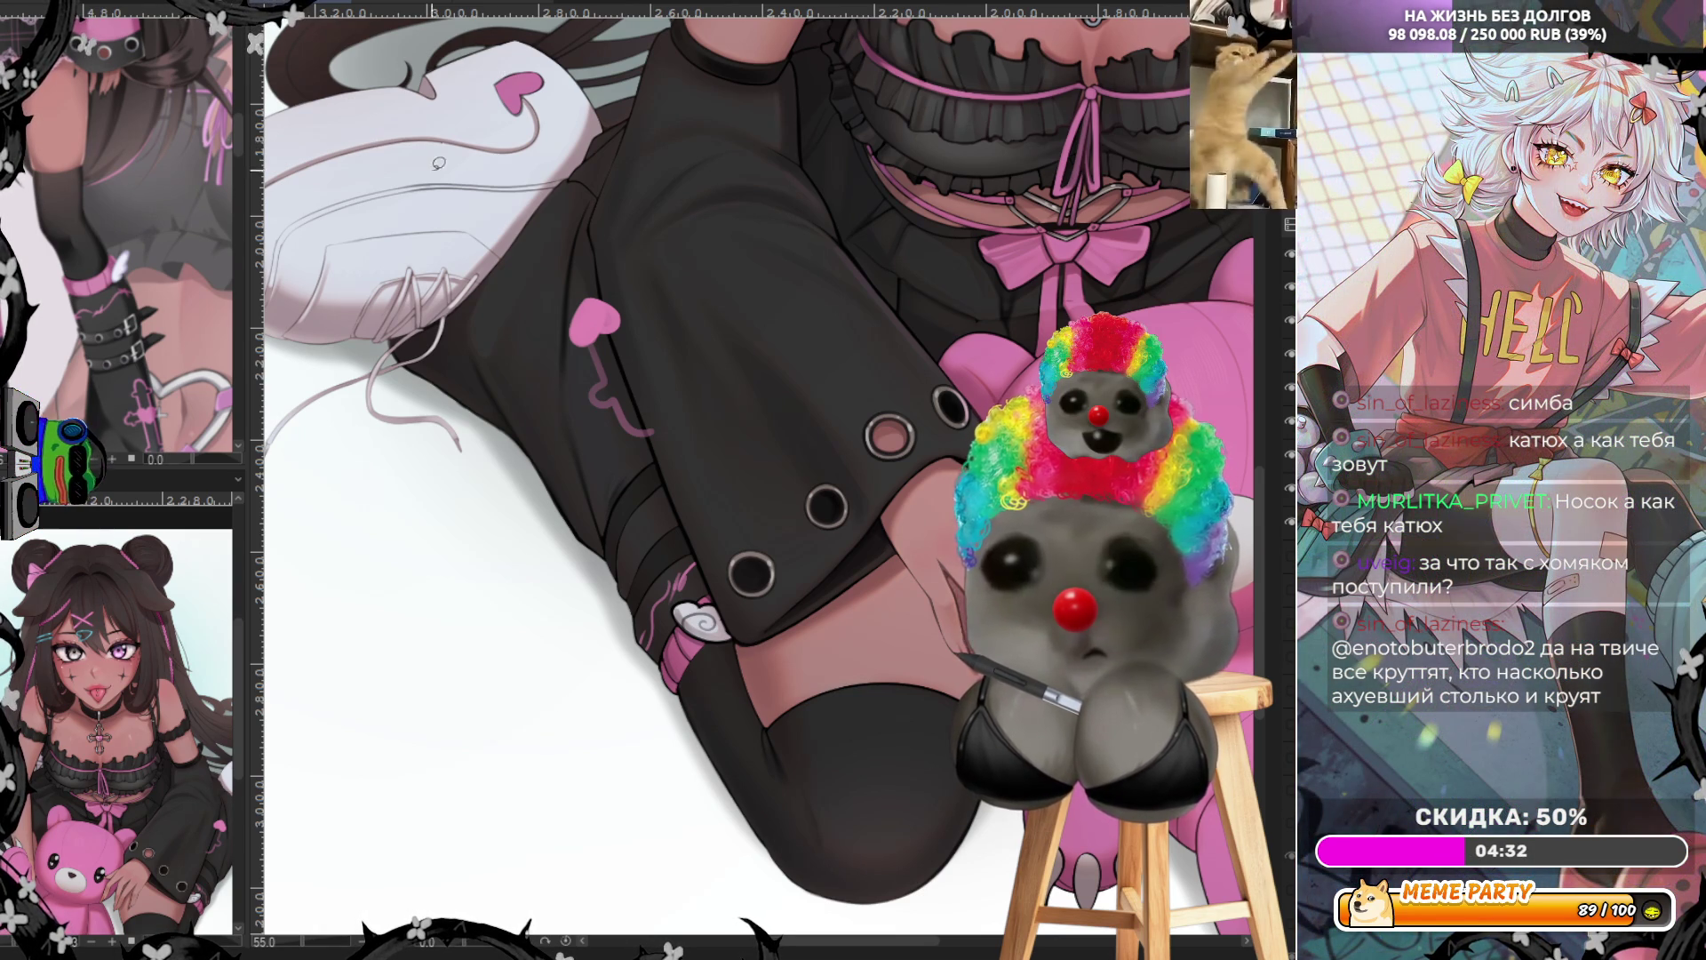
pyautogui.scroll(-2, 542, 623)
pyautogui.scroll(3, 541, 623)
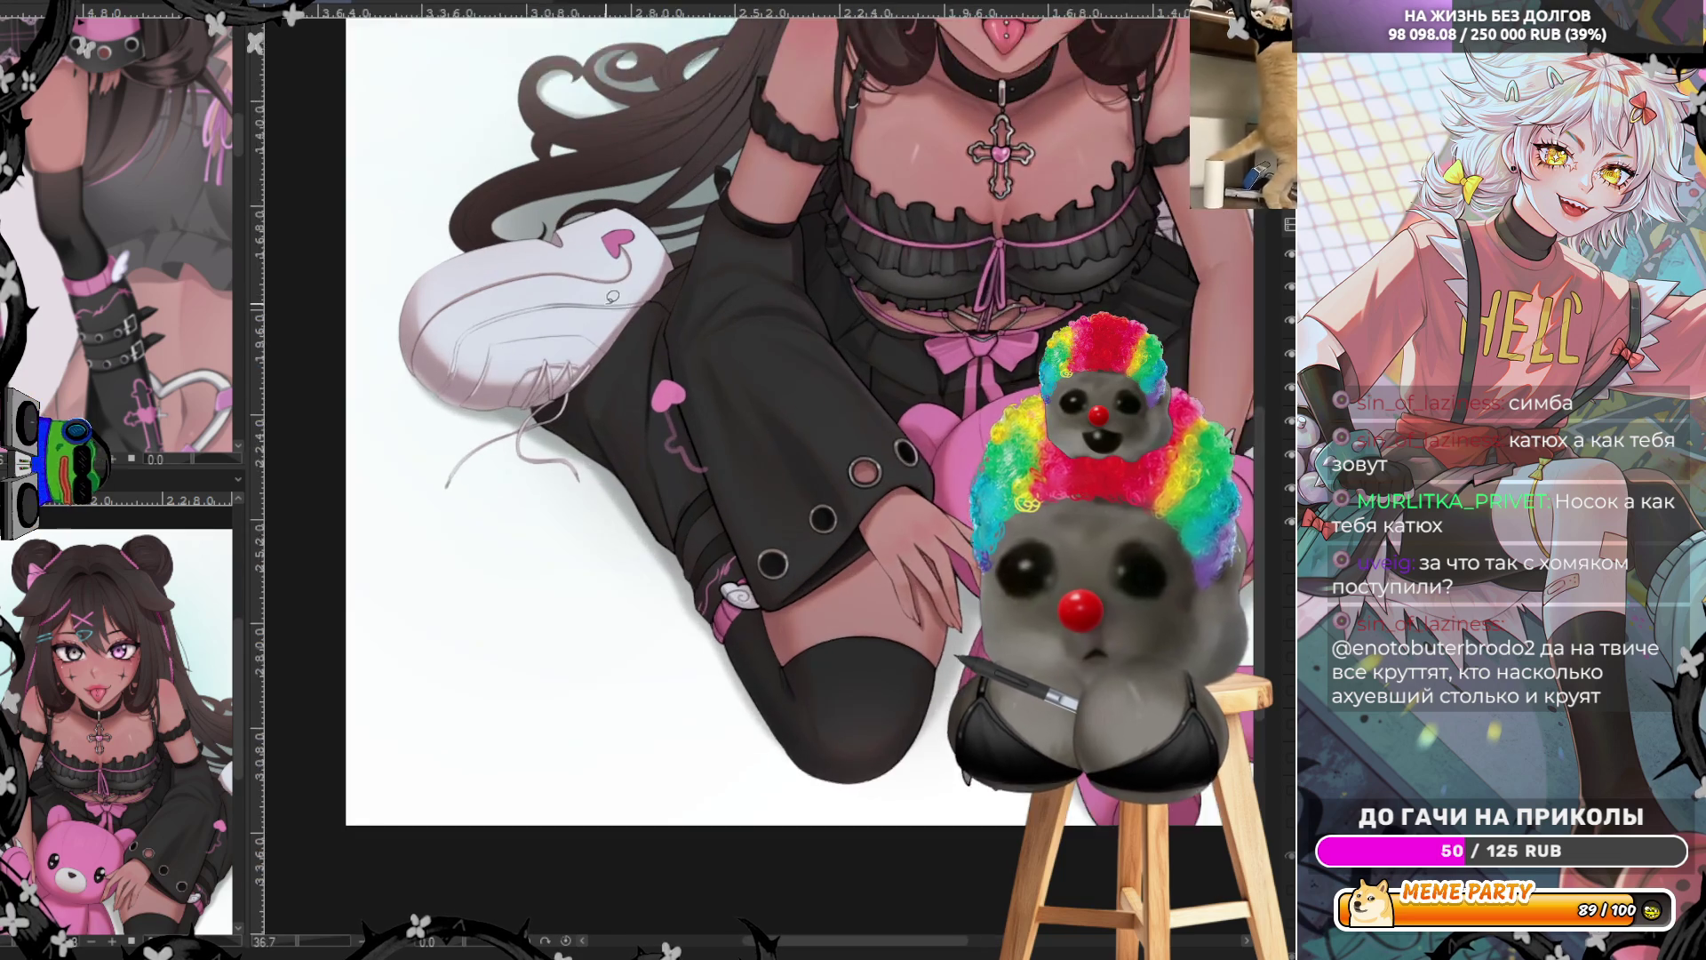
pyautogui.scroll(2, 128, 334)
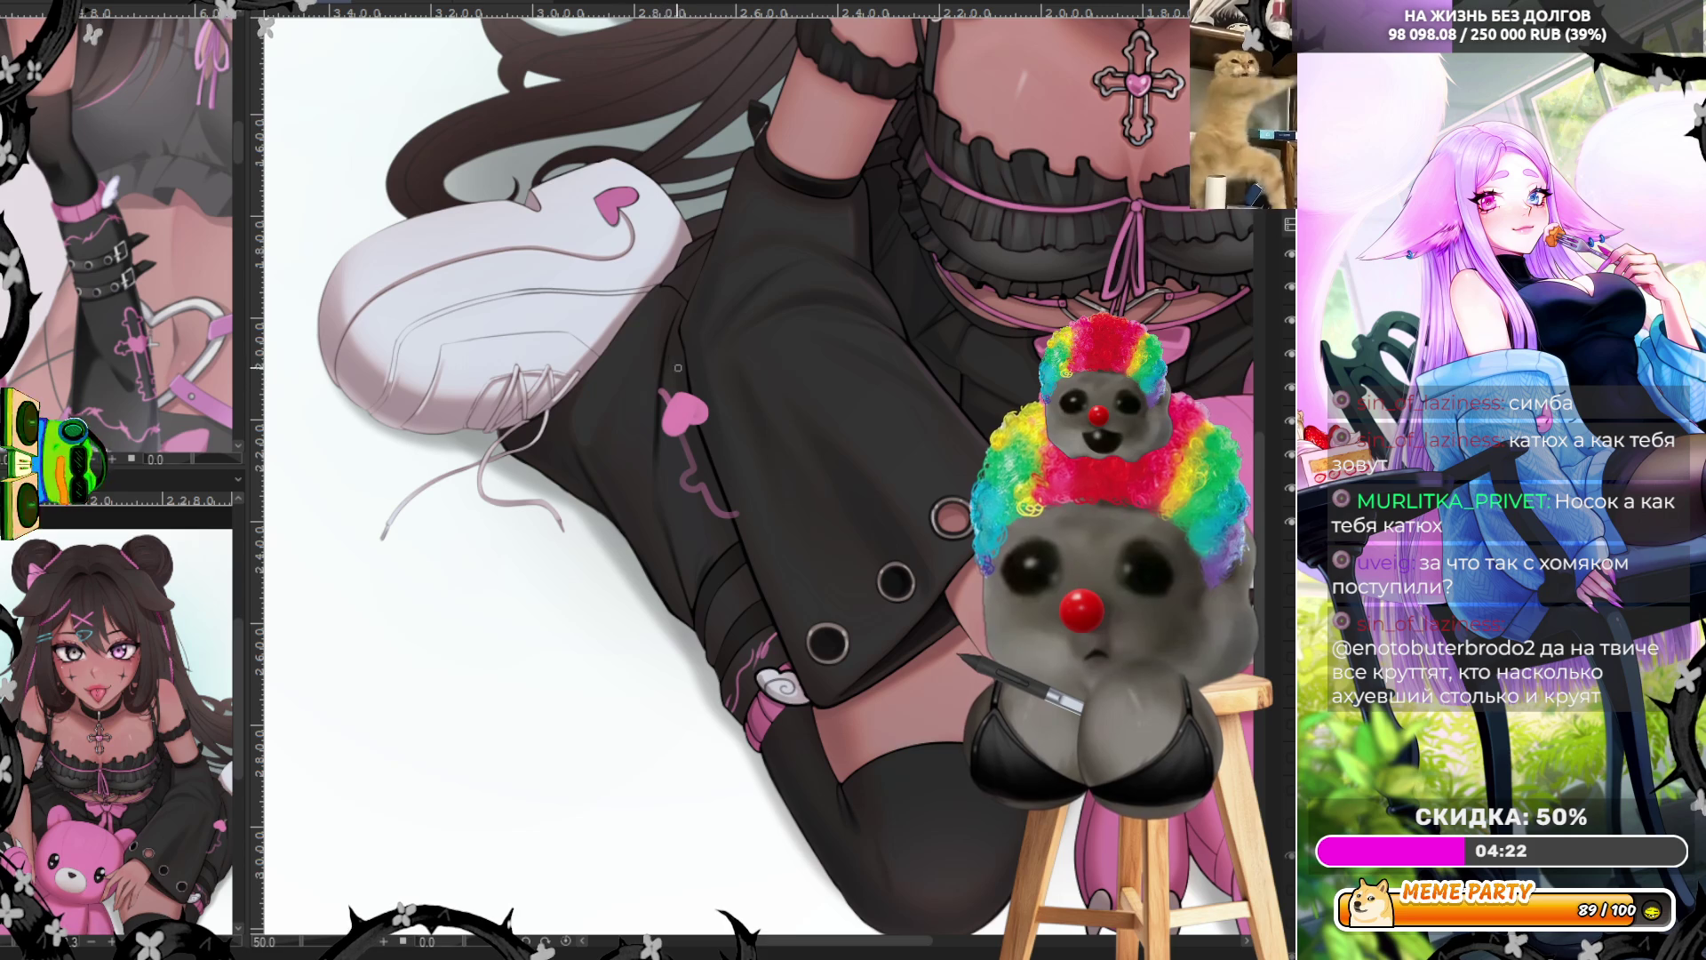
pyautogui.moveTo(689, 367); pyautogui.dragTo(675, 354)
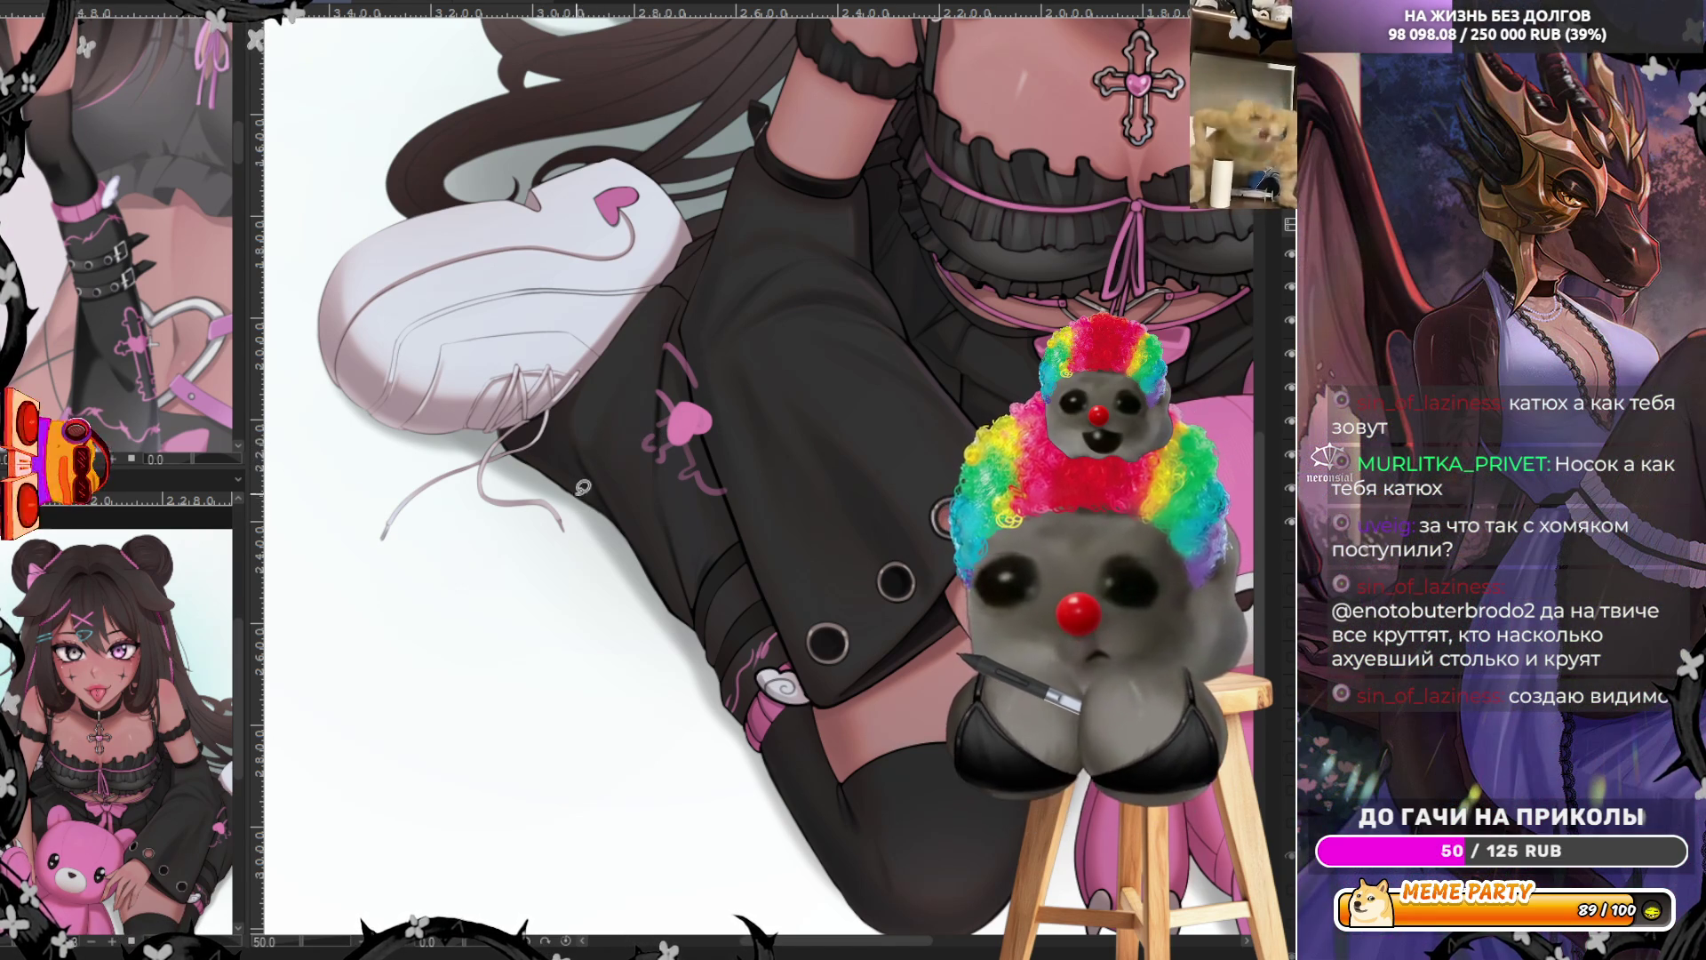
# Draw thin pink vine lines around the heart charm, undoing two test strokes
pyautogui.moveTo(659, 473); pyautogui.dragTo(660, 399)
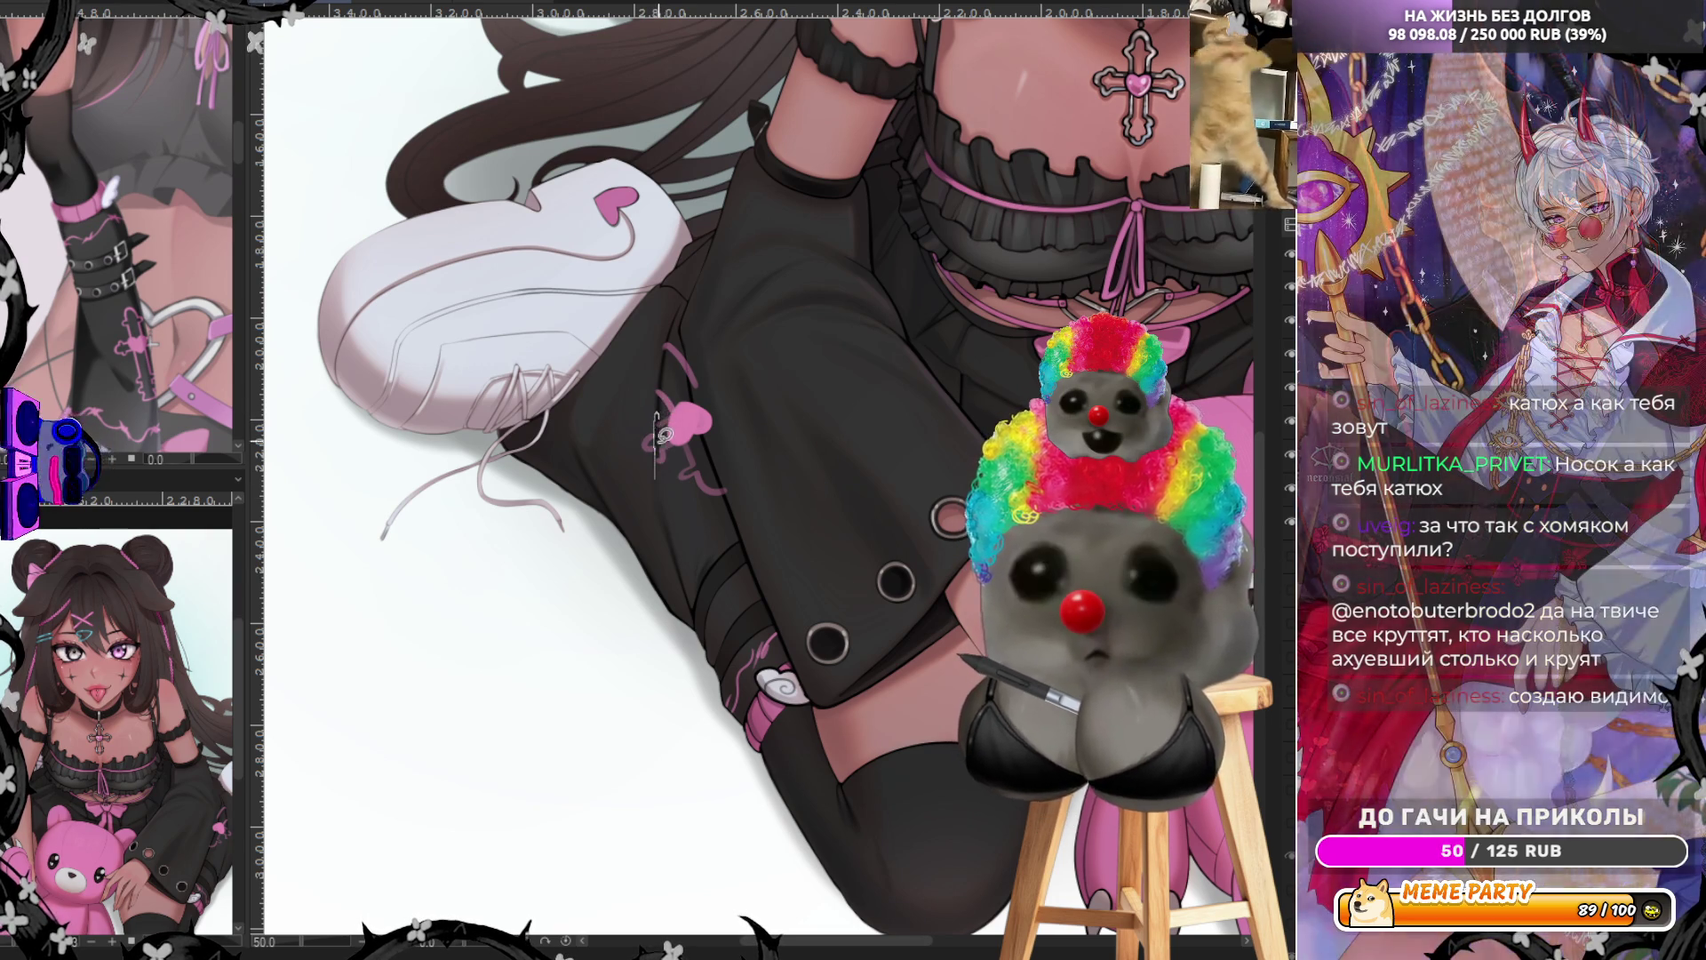
pyautogui.moveTo(660, 418); pyautogui.dragTo(677, 310)
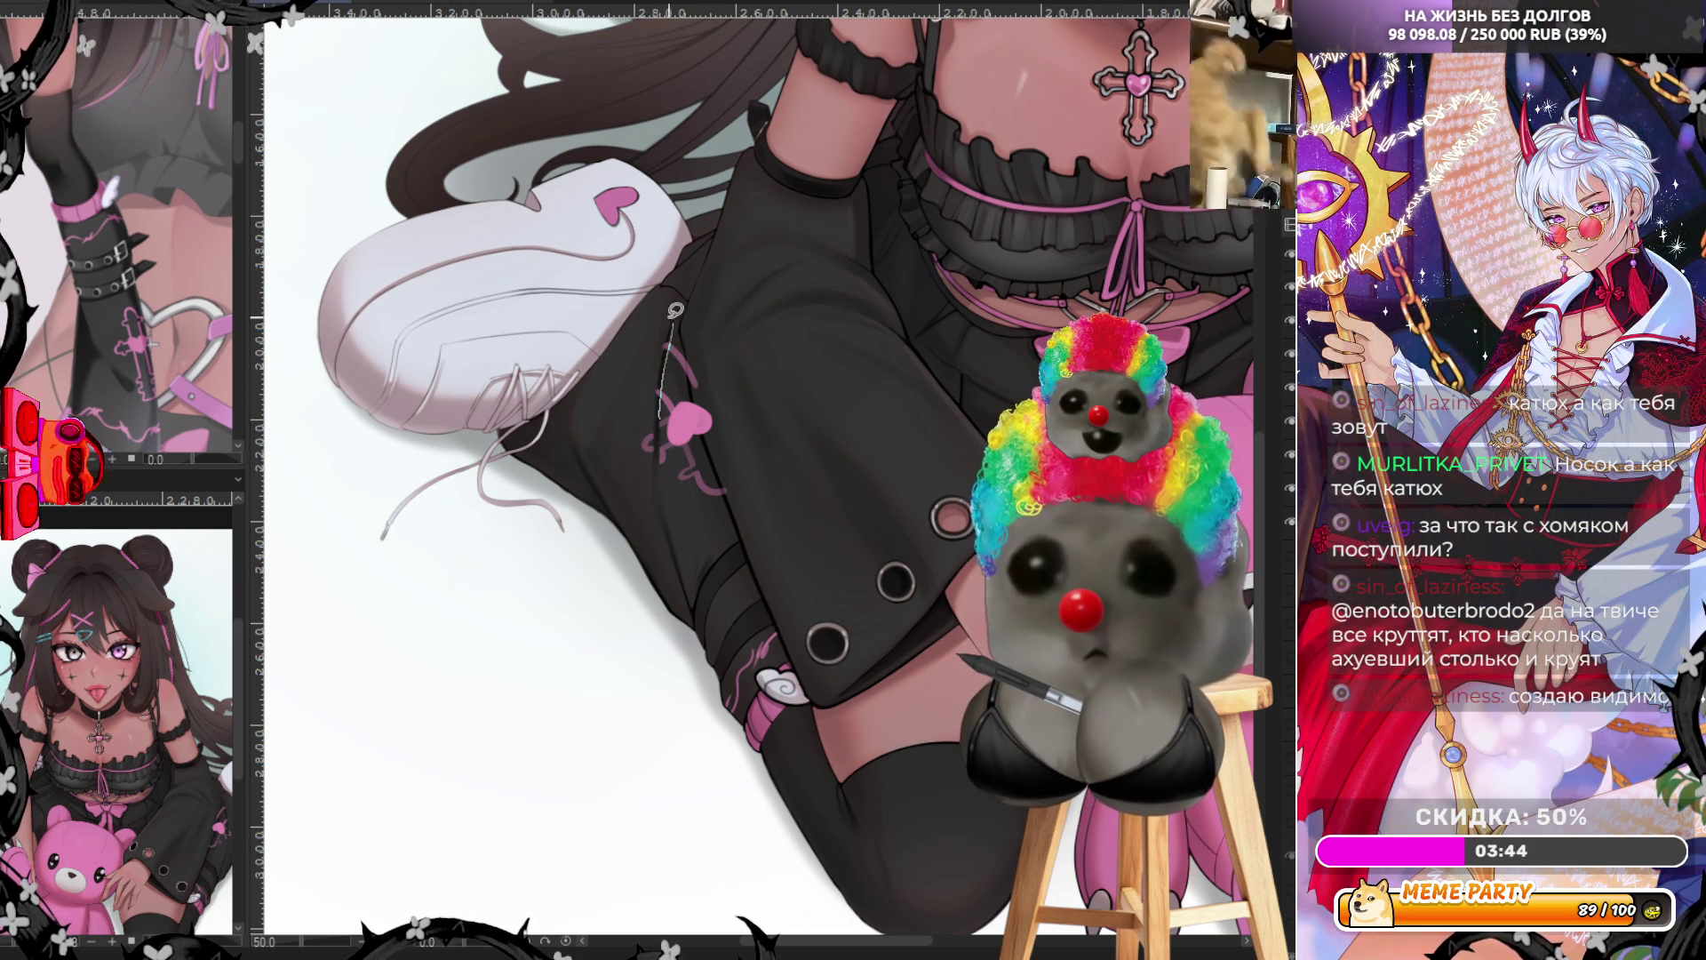
pyautogui.hotkey('ctrl', 'z')
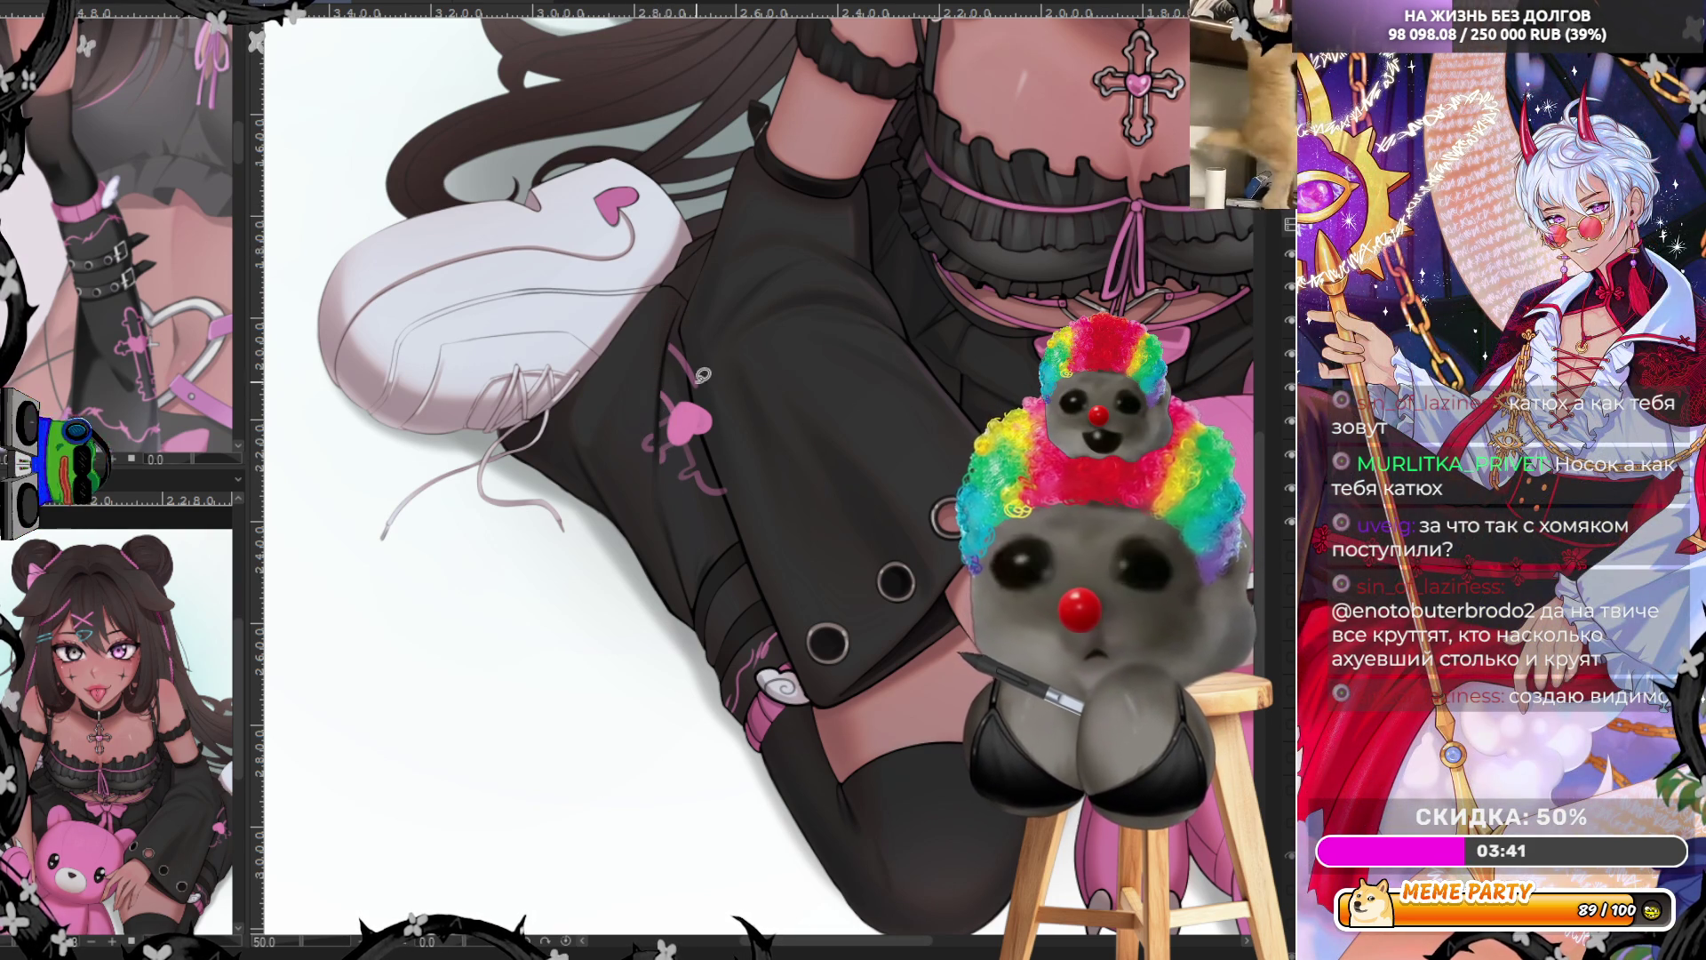
pyautogui.moveTo(691, 351); pyautogui.dragTo(734, 520)
pyautogui.hotkey('ctrl', 'z')
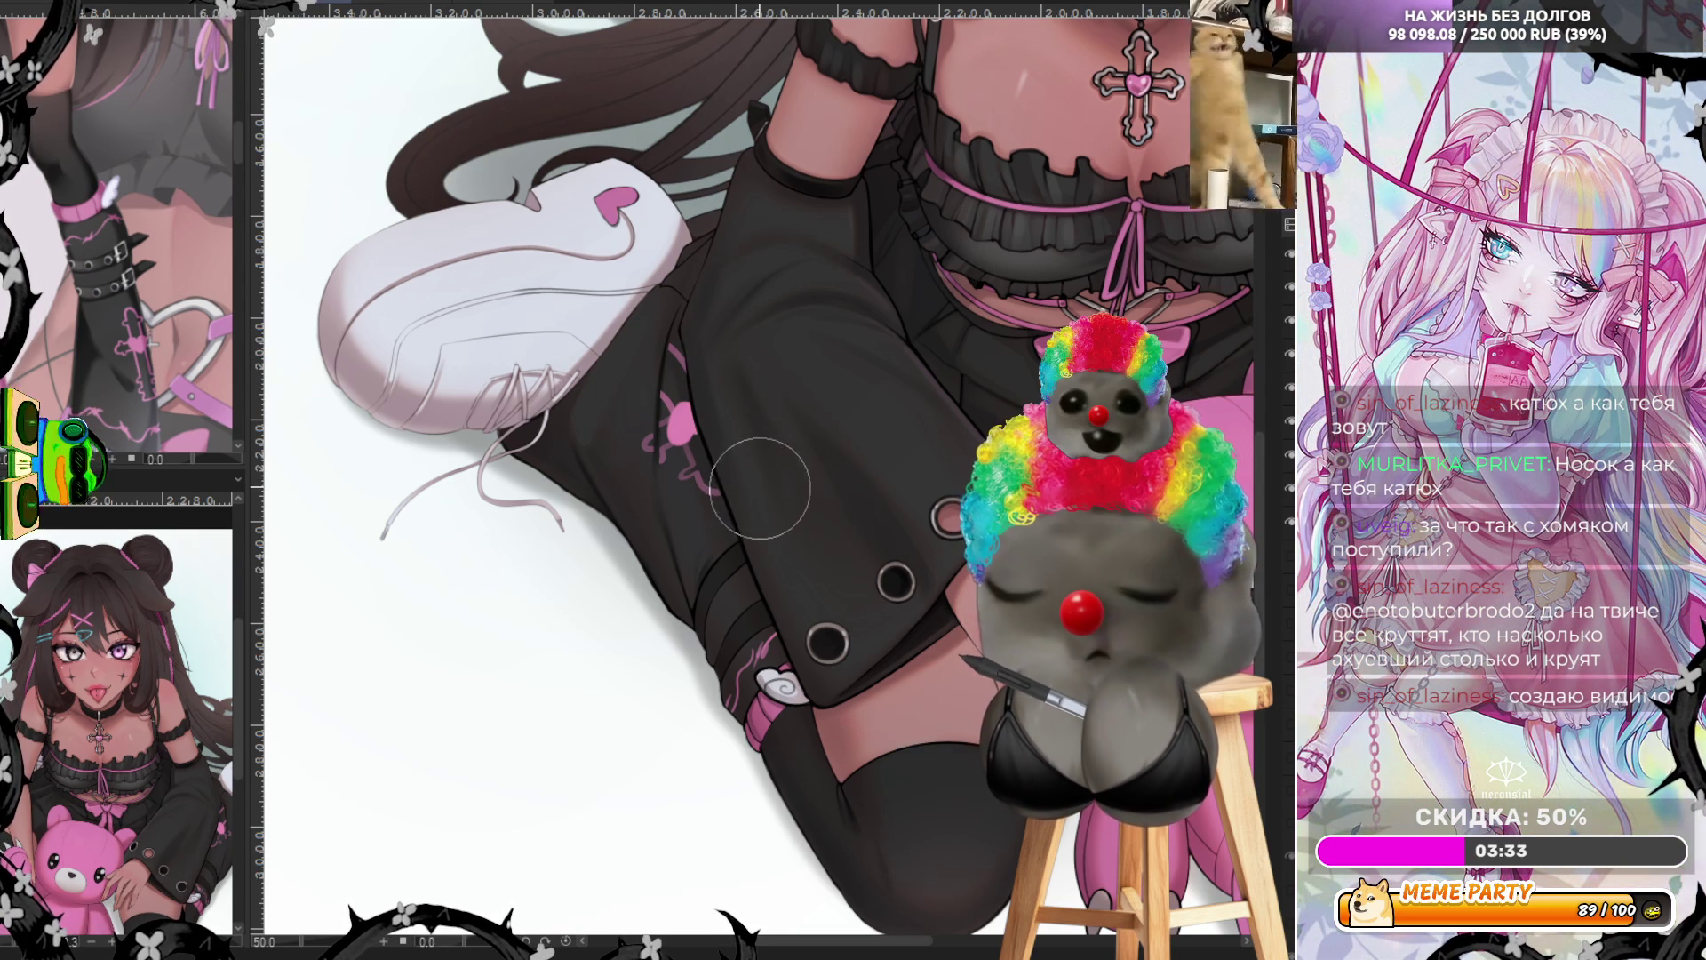
pyautogui.scroll(-2, 704, 468)
pyautogui.scroll(3, 705, 468)
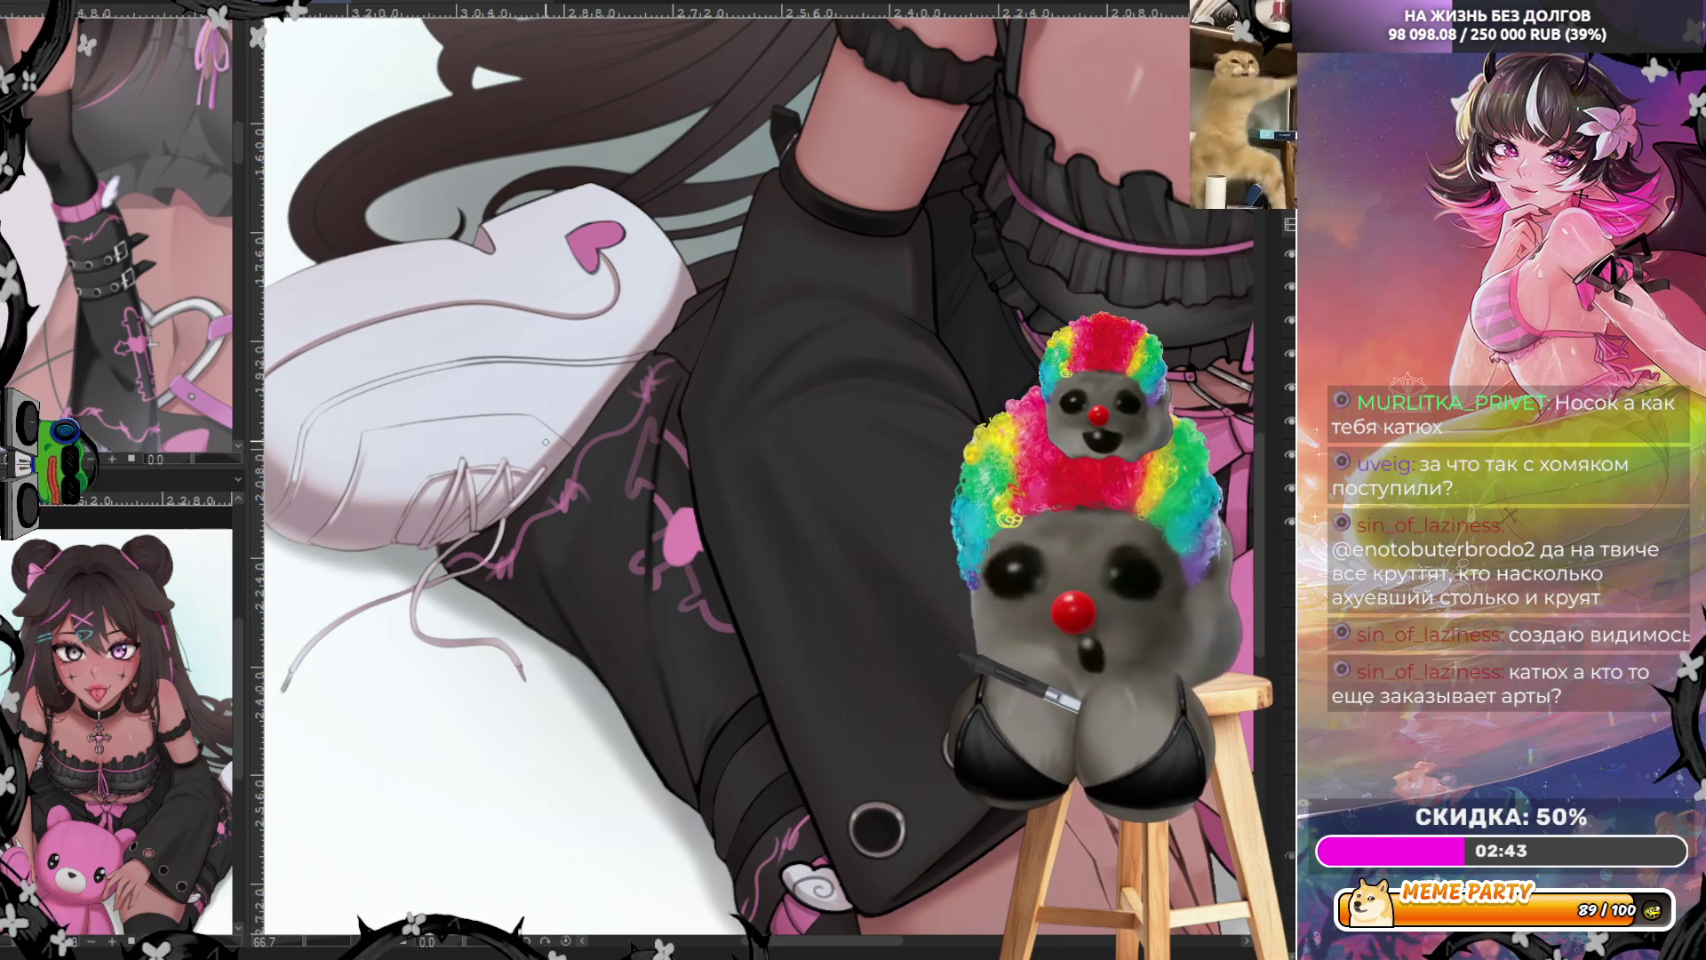
# Outline two sleeve stripe bands and fill them solid pink, discarding a translucent test band
pyautogui.scroll(-3, 792, 571)
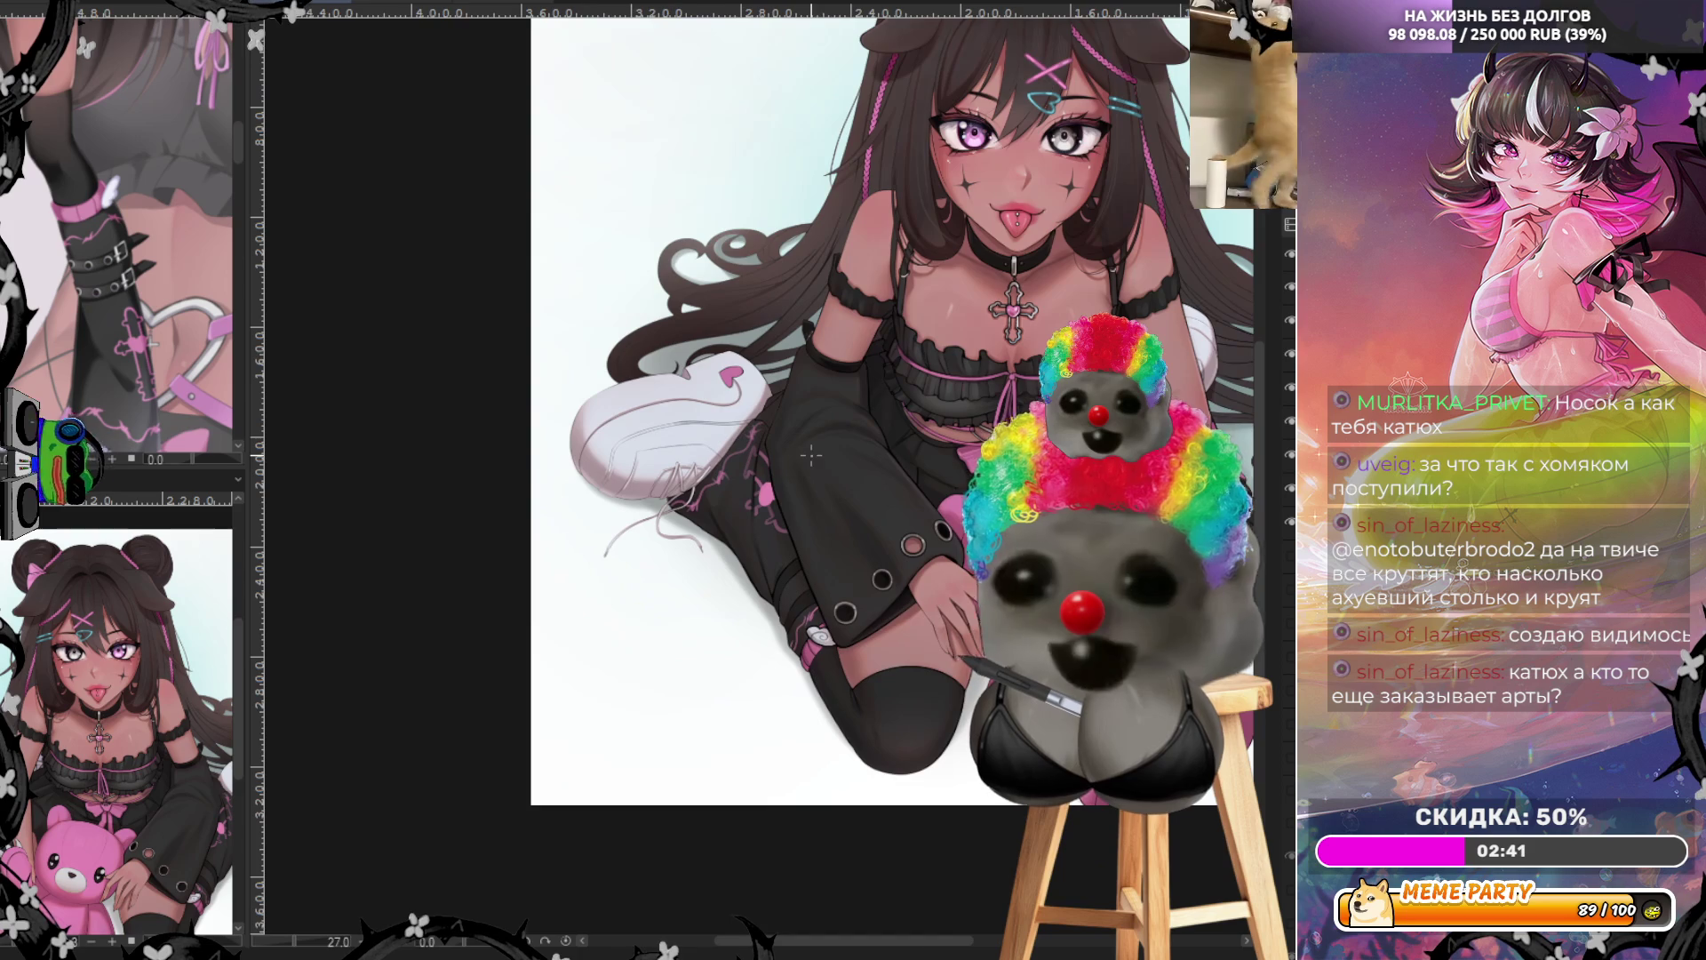
pyautogui.scroll(2, 754, 451)
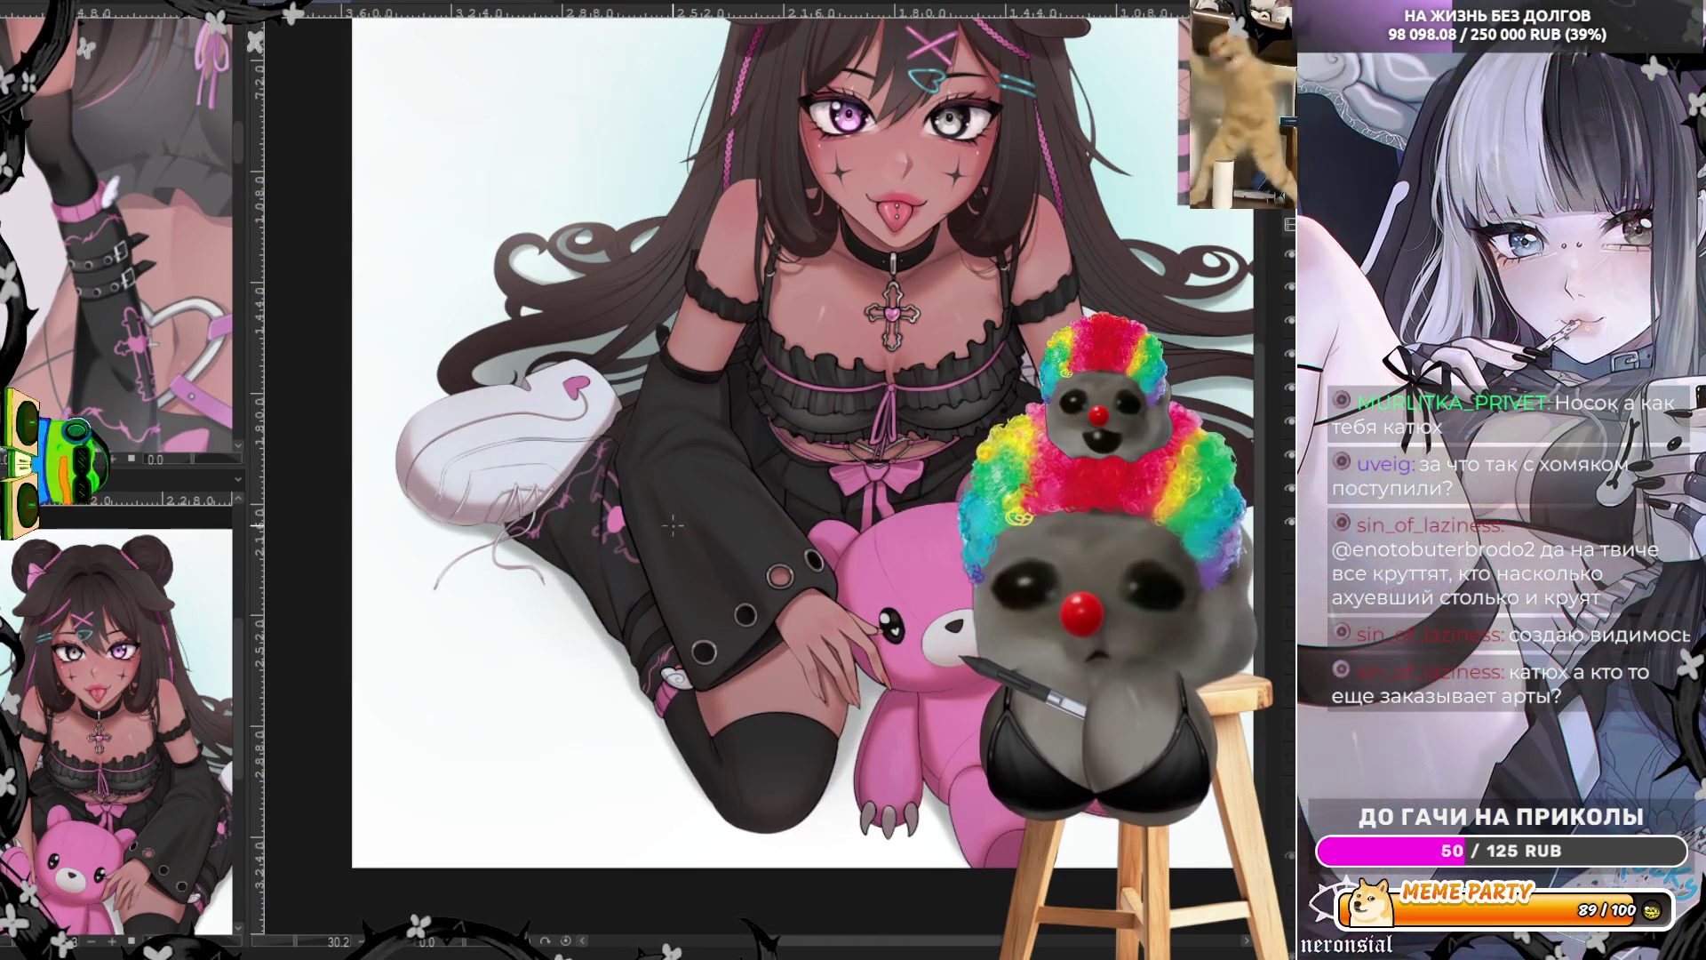
pyautogui.scroll(2, 676, 520)
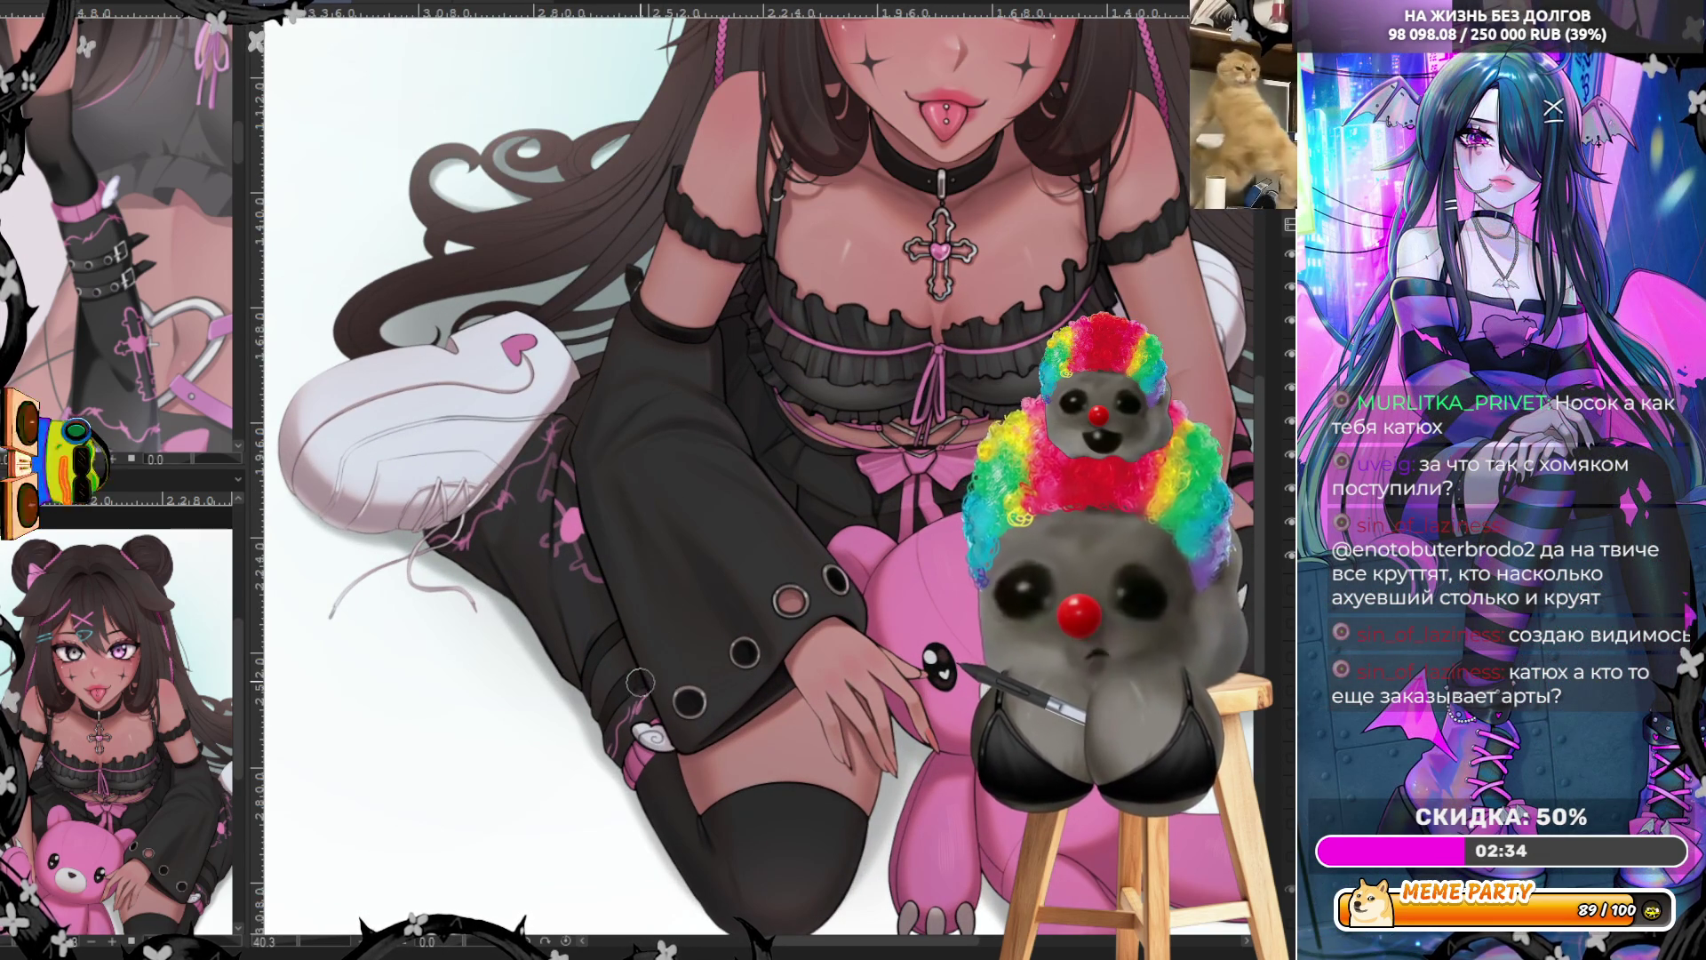
pyautogui.moveTo(631, 680)
pyautogui.mouseDown()
pyautogui.moveTo(797, 526)
pyautogui.moveTo(656, 610)
pyautogui.moveTo(630, 673)
pyautogui.moveTo(773, 502)
pyautogui.mouseUp()
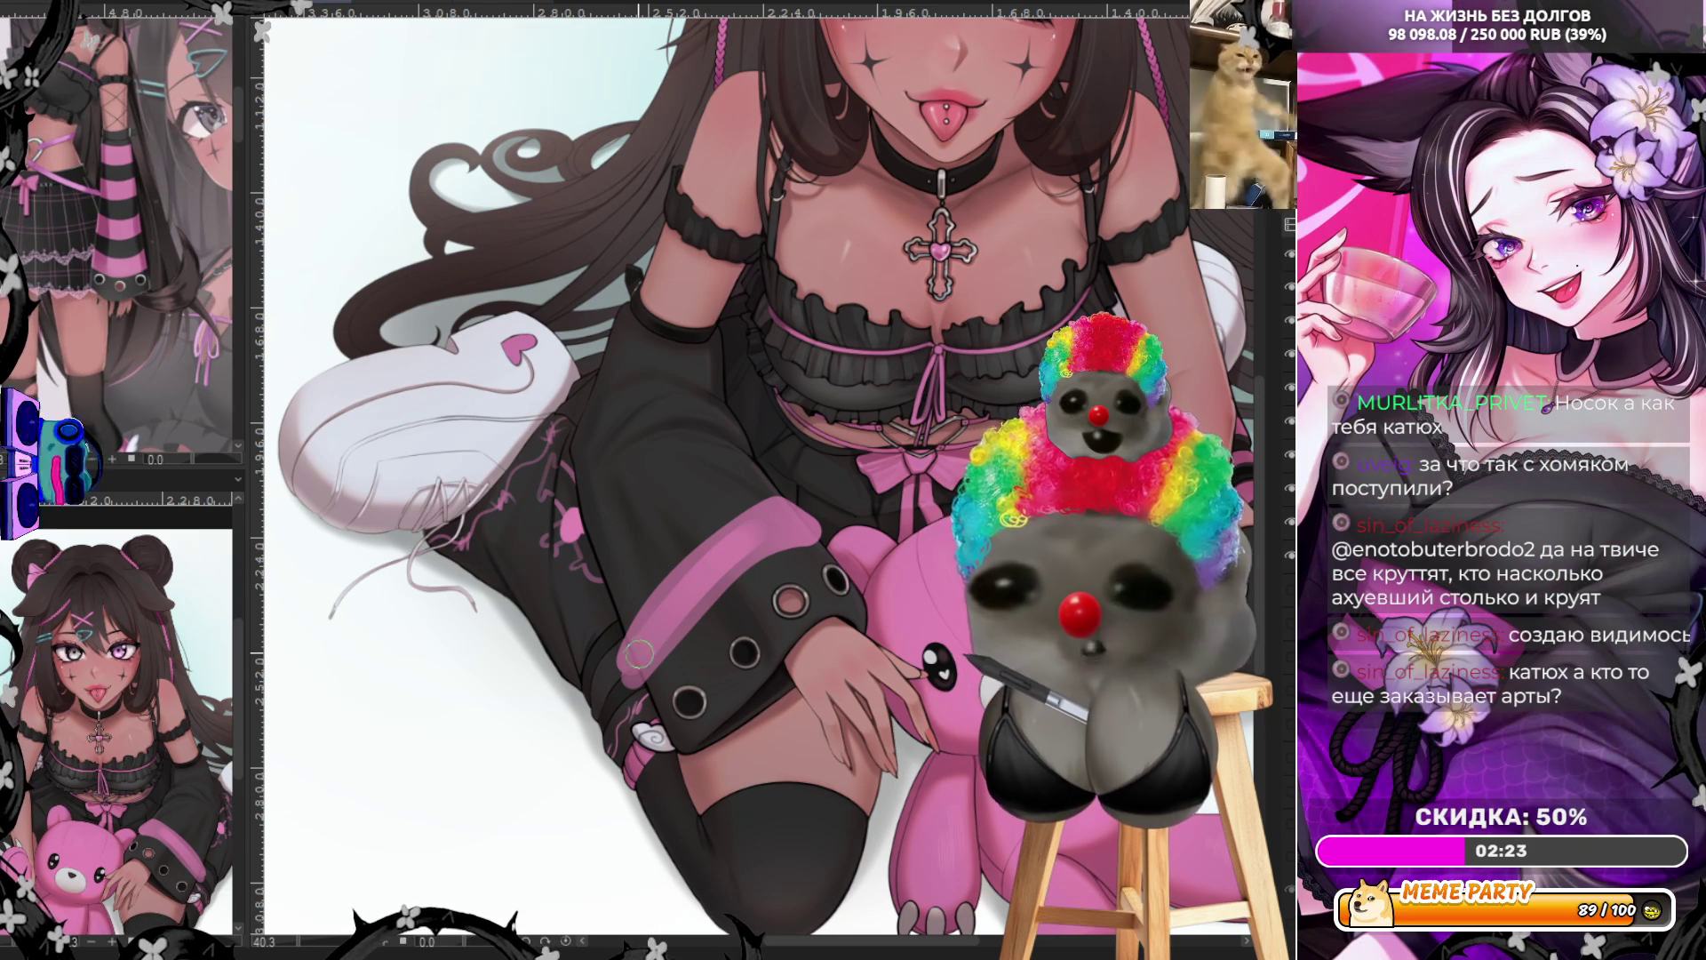
pyautogui.moveTo(650, 621)
pyautogui.mouseDown()
pyautogui.moveTo(760, 524)
pyautogui.moveTo(627, 683)
pyautogui.moveTo(798, 521)
pyautogui.mouseUp()
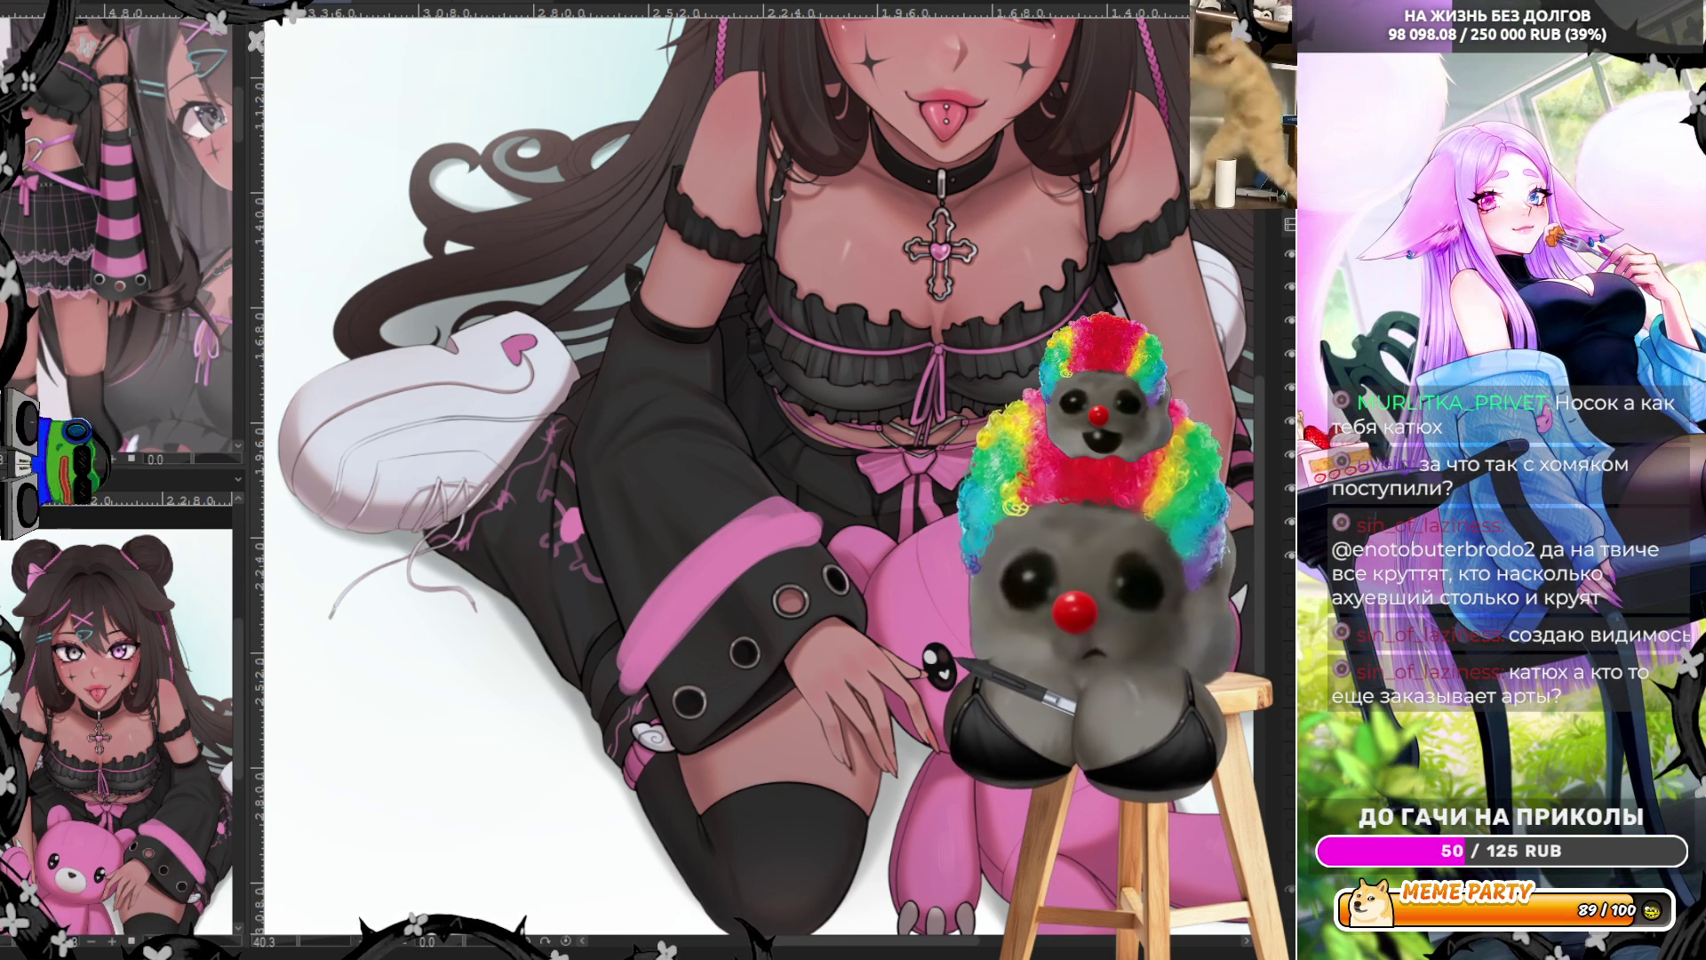
pyautogui.hotkey('ctrl', 'z')
pyautogui.hotkey('ctrl', 'z')
pyautogui.hotkey('ctrl', 'z')
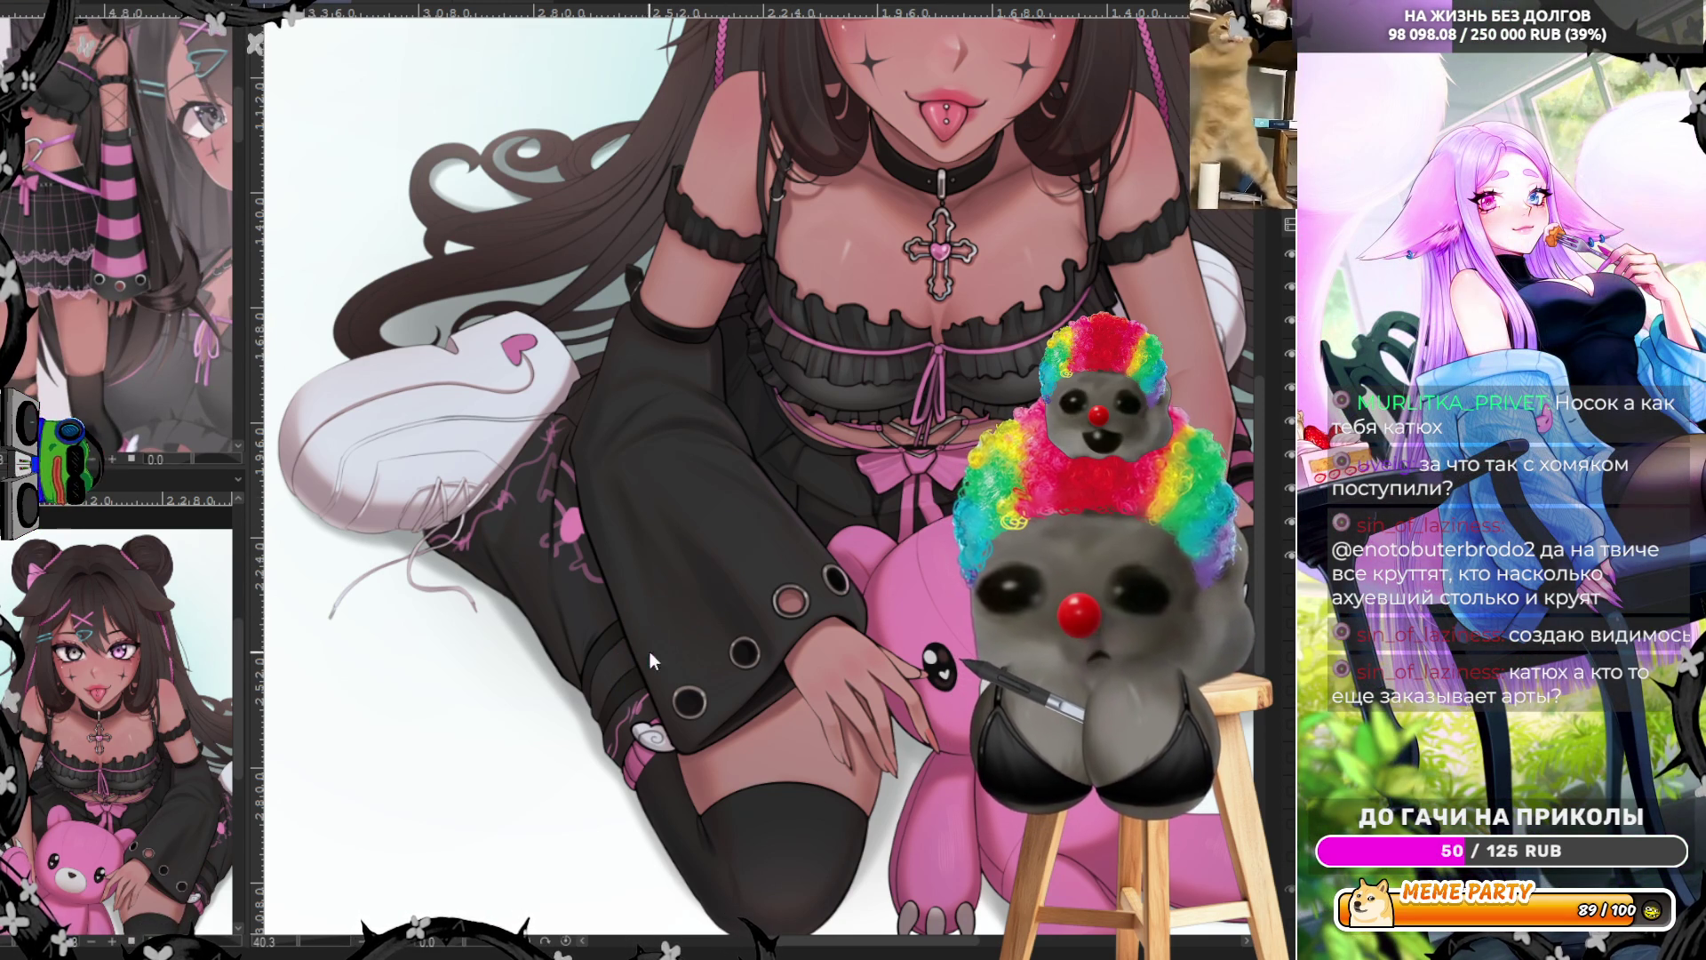
pyautogui.moveTo(677, 606)
pyautogui.mouseDown()
pyautogui.moveTo(769, 529)
pyautogui.moveTo(822, 524)
pyautogui.mouseUp()
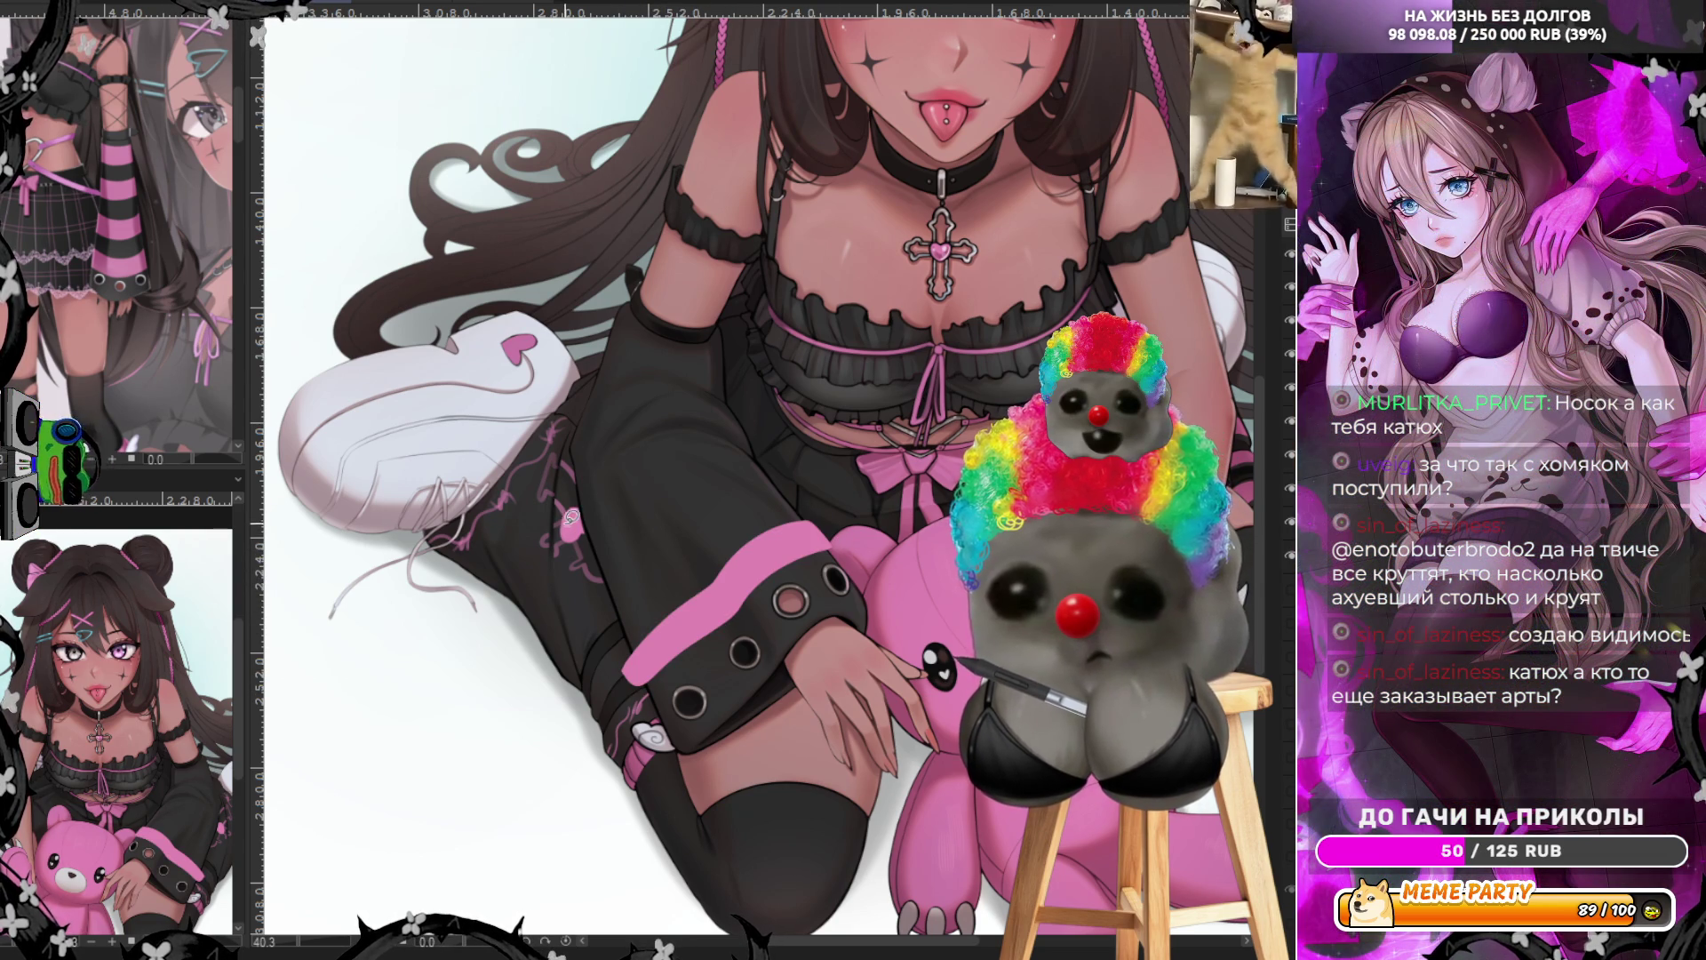
pyautogui.moveTo(613, 624); pyautogui.dragTo(790, 492)
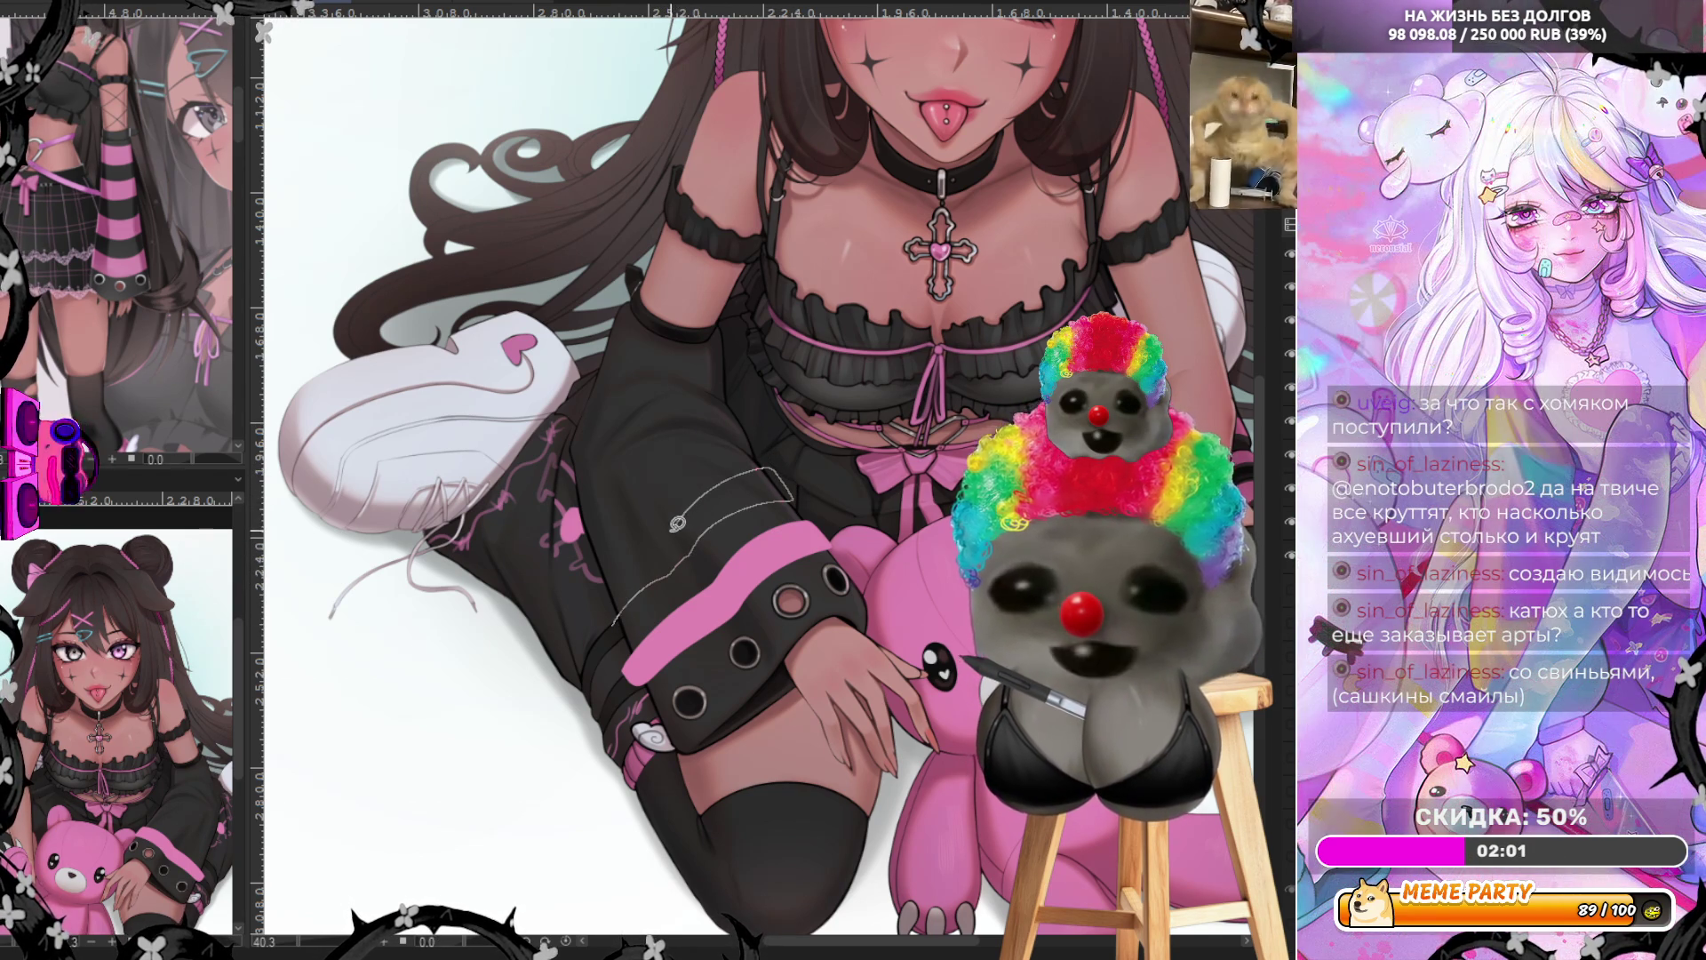
pyautogui.click(622, 597)
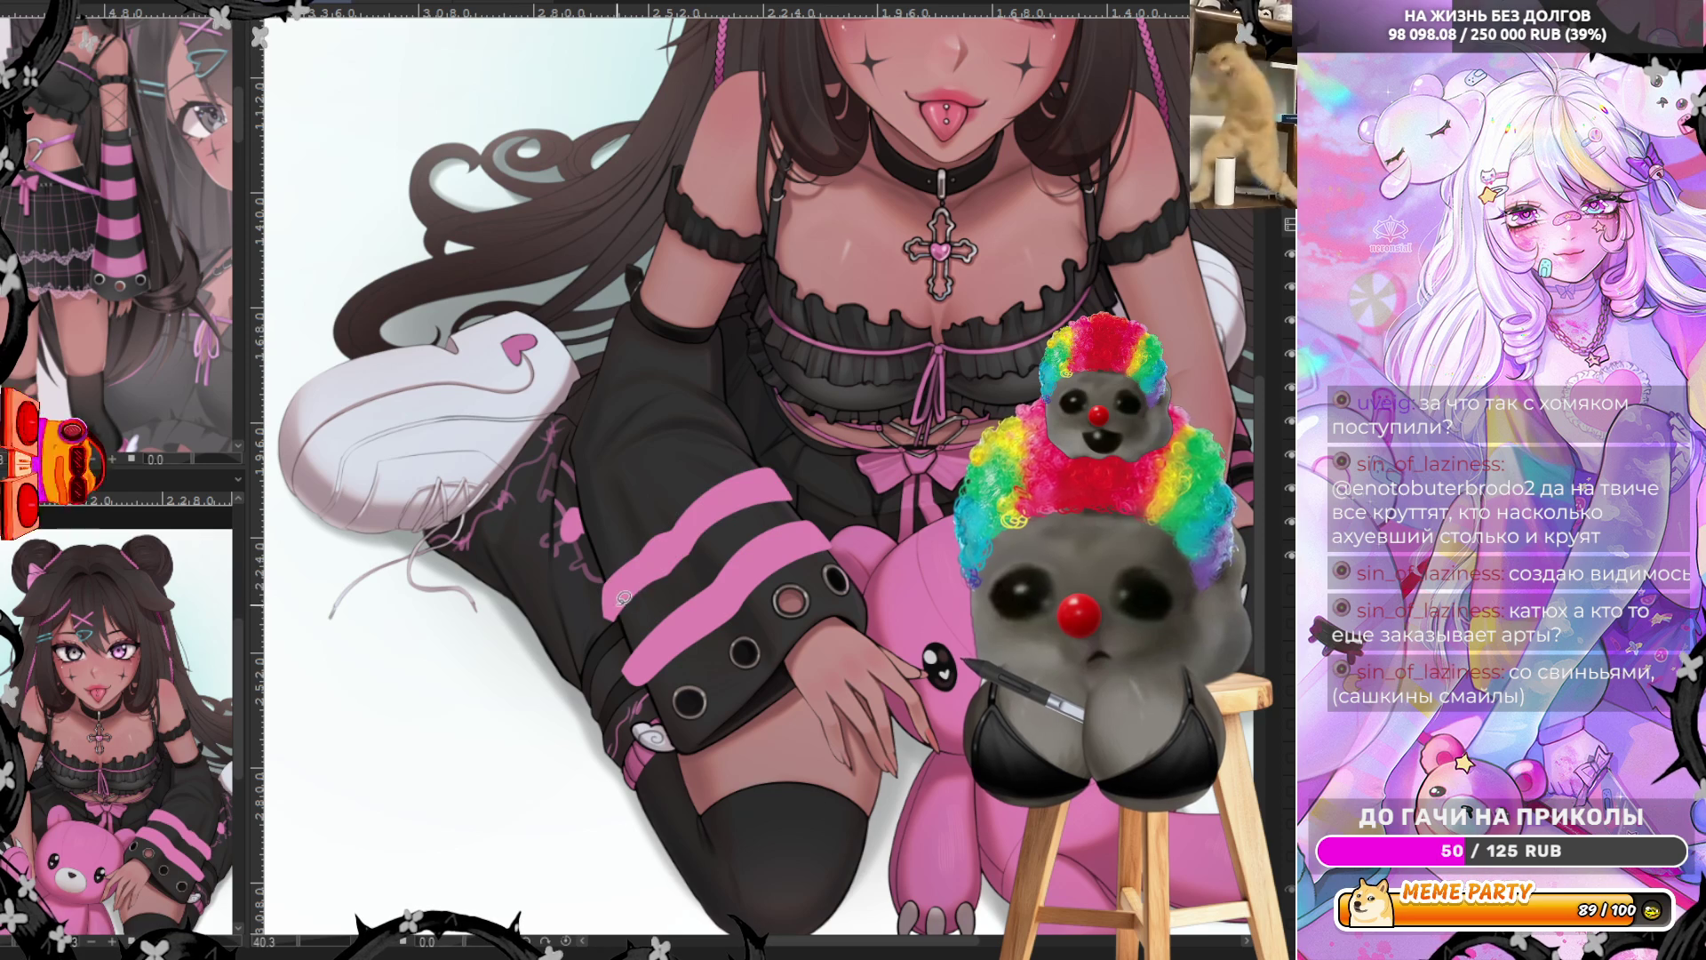
pyautogui.moveTo(584, 536); pyautogui.dragTo(630, 494)
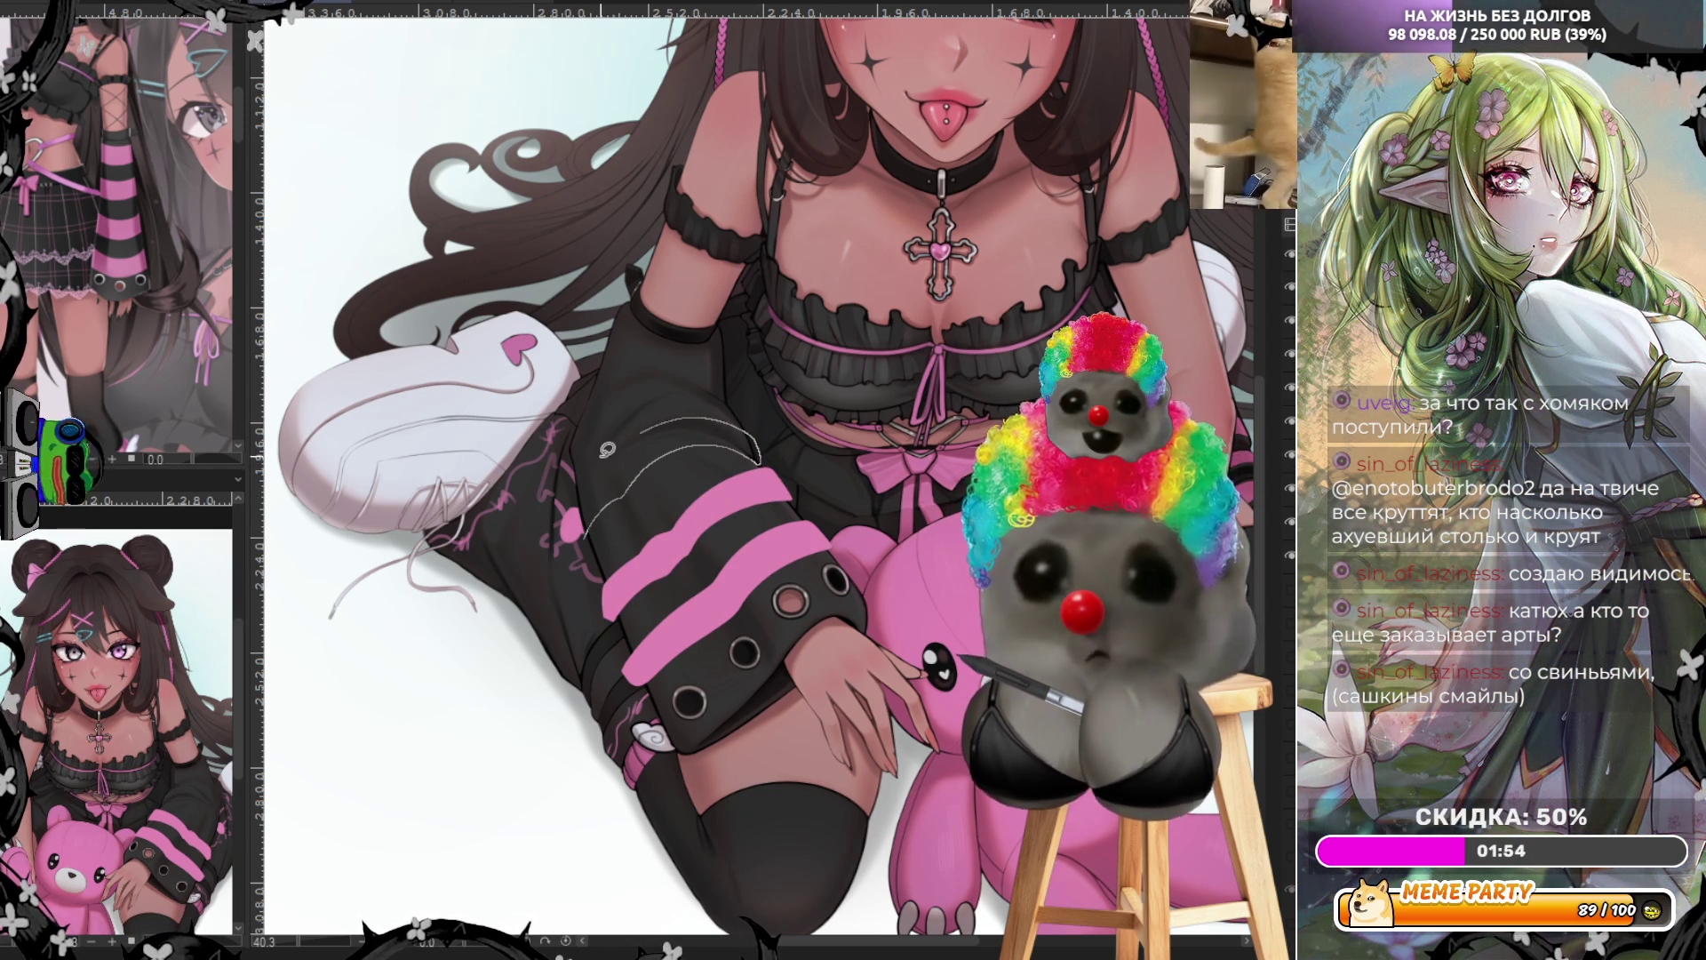
pyautogui.click(591, 533)
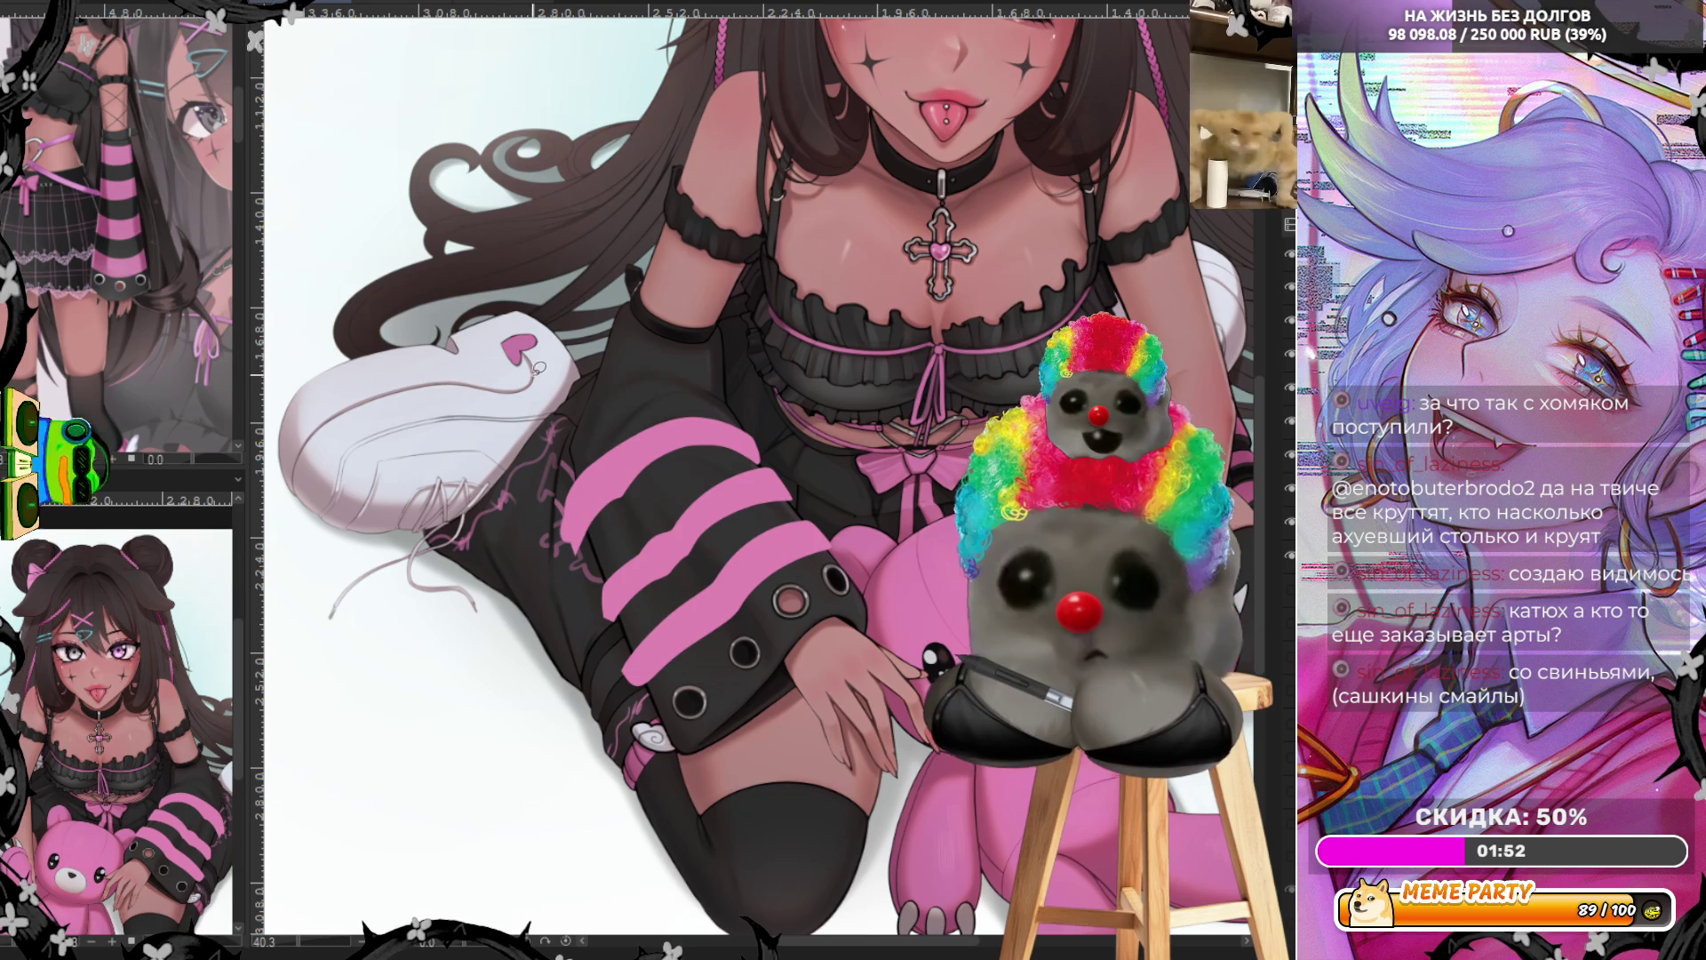
# Trace a dark line along the stripe's top edge and fill the strip above it dark
pyautogui.moveTo(569, 414)
pyautogui.mouseDown()
pyautogui.moveTo(708, 386)
pyautogui.moveTo(637, 360)
pyautogui.moveTo(582, 410)
pyautogui.mouseUp()
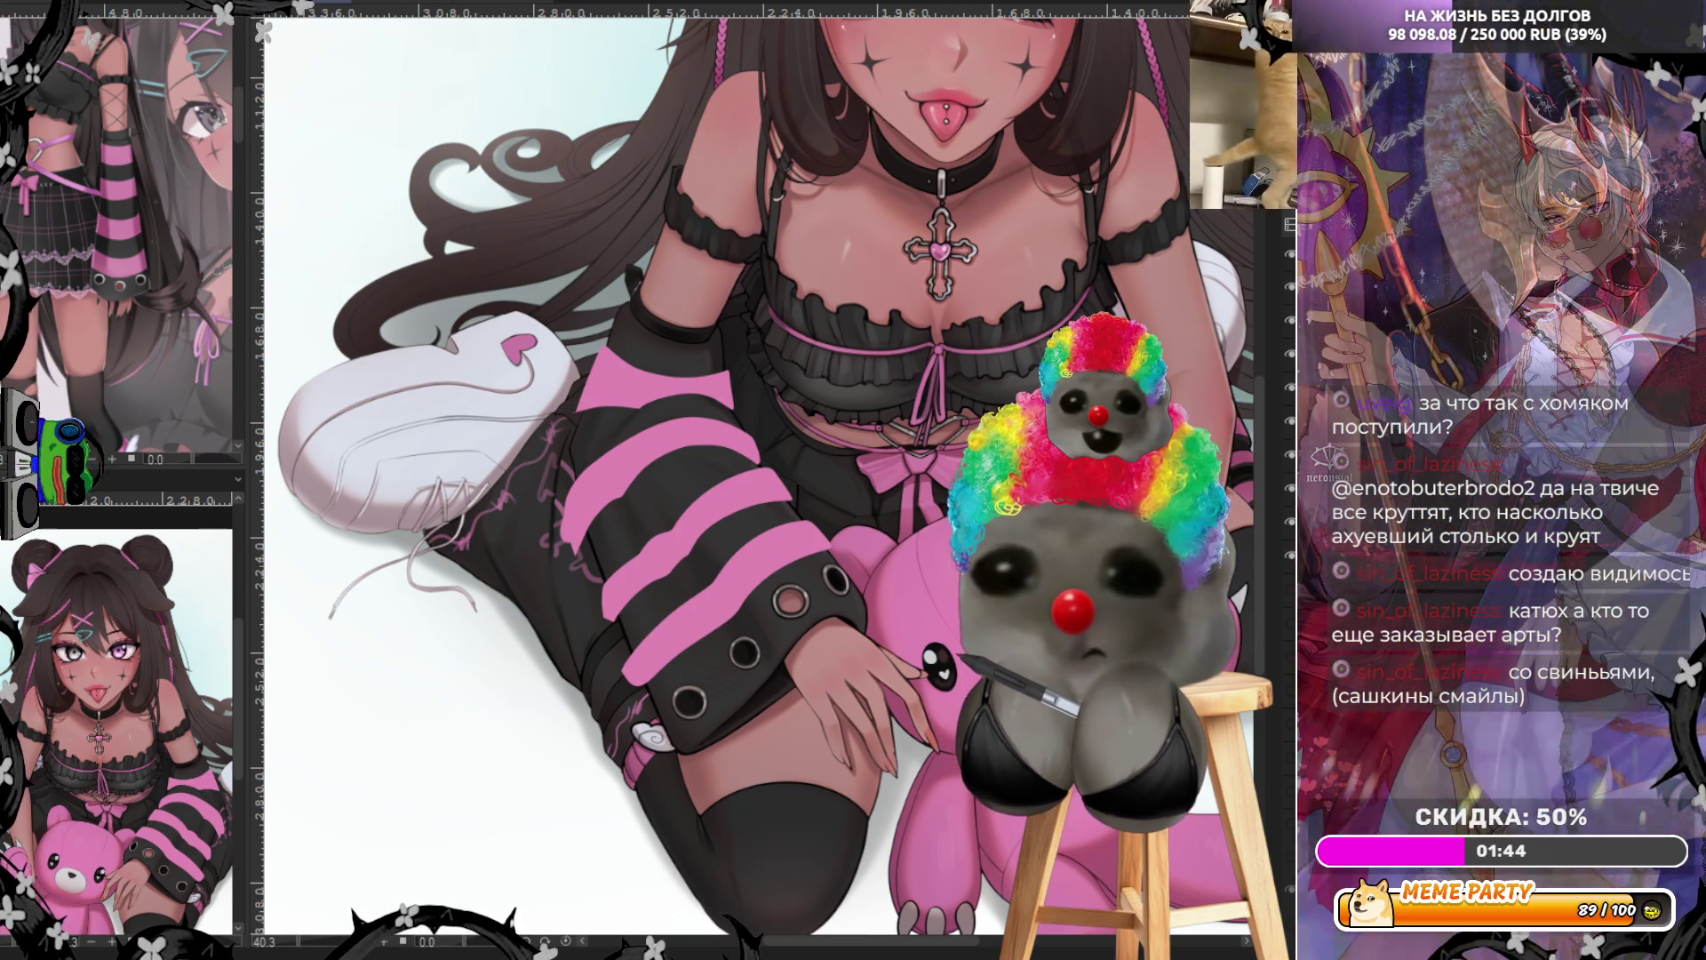
pyautogui.moveTo(582, 353); pyautogui.dragTo(736, 365)
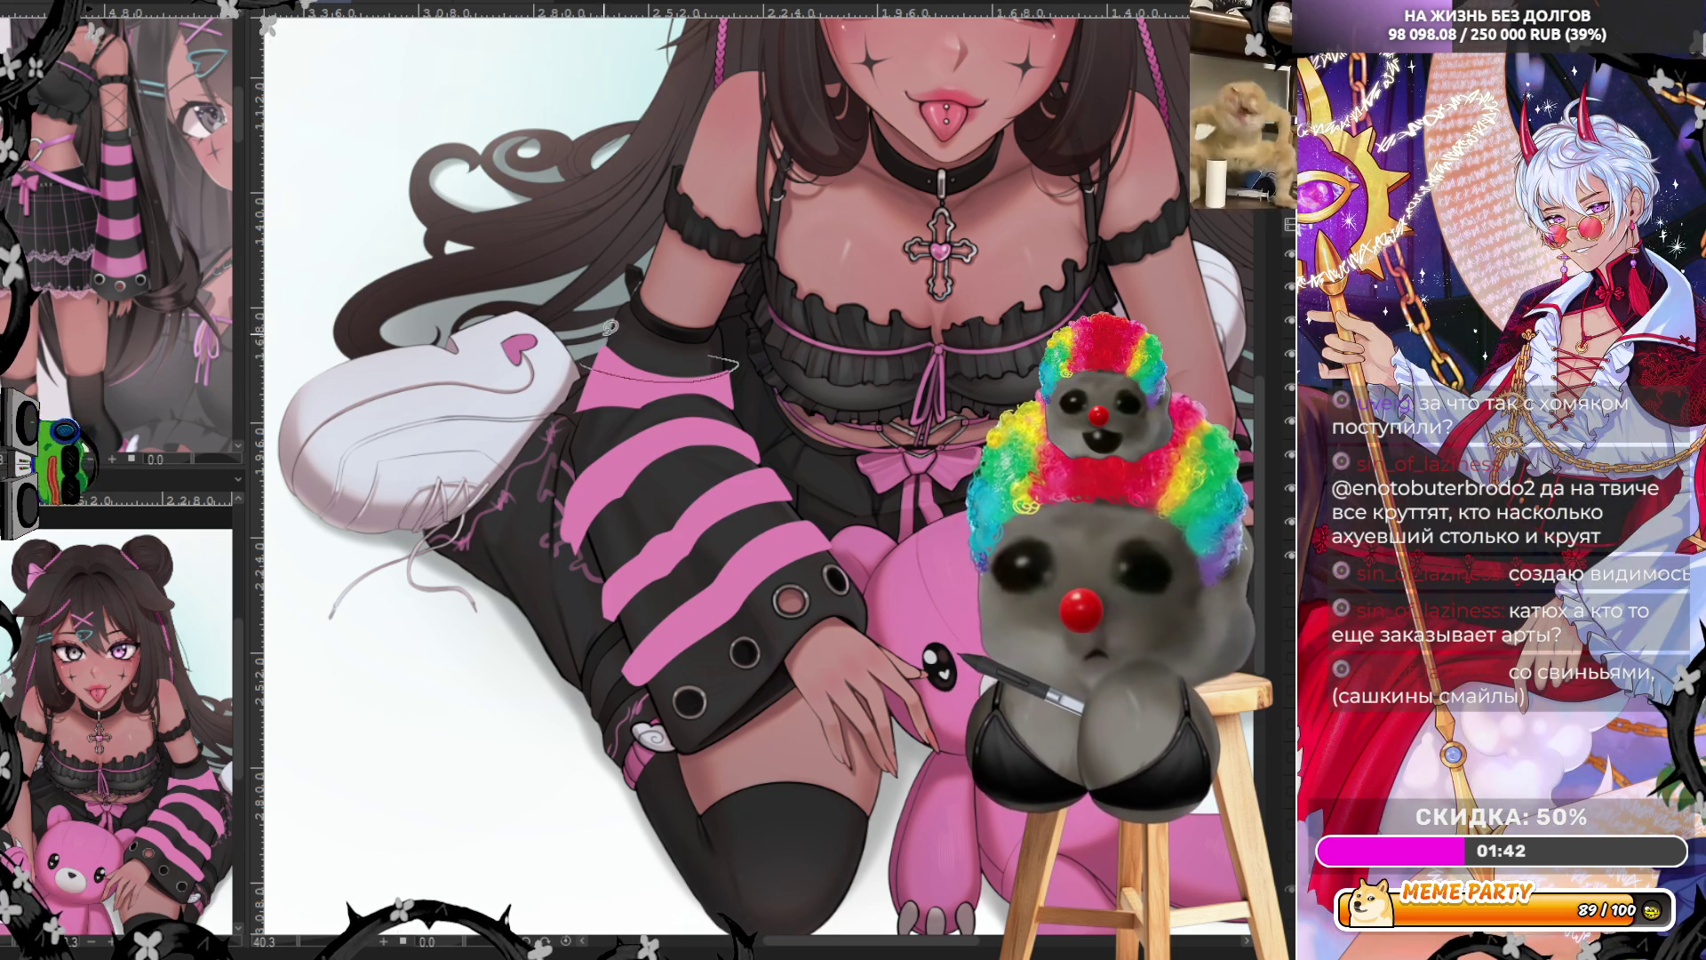
pyautogui.moveTo(638, 334); pyautogui.dragTo(586, 351)
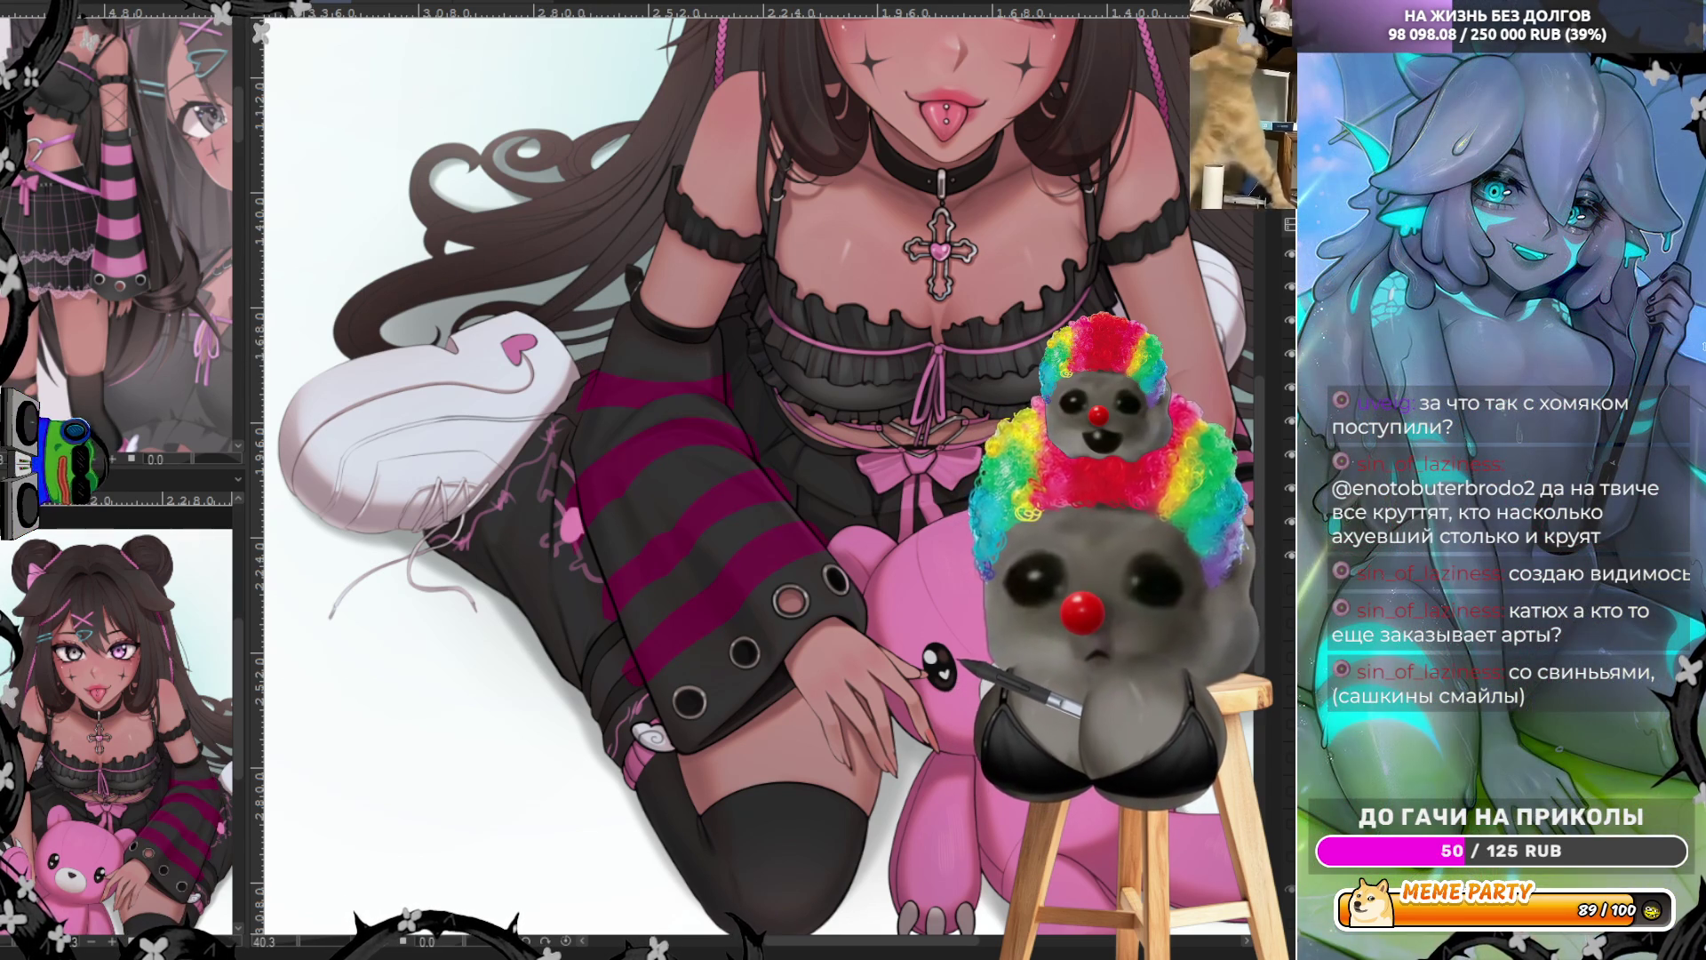
pyautogui.hotkey('ctrl', 'z')
pyautogui.hotkey('ctrl', 'y')
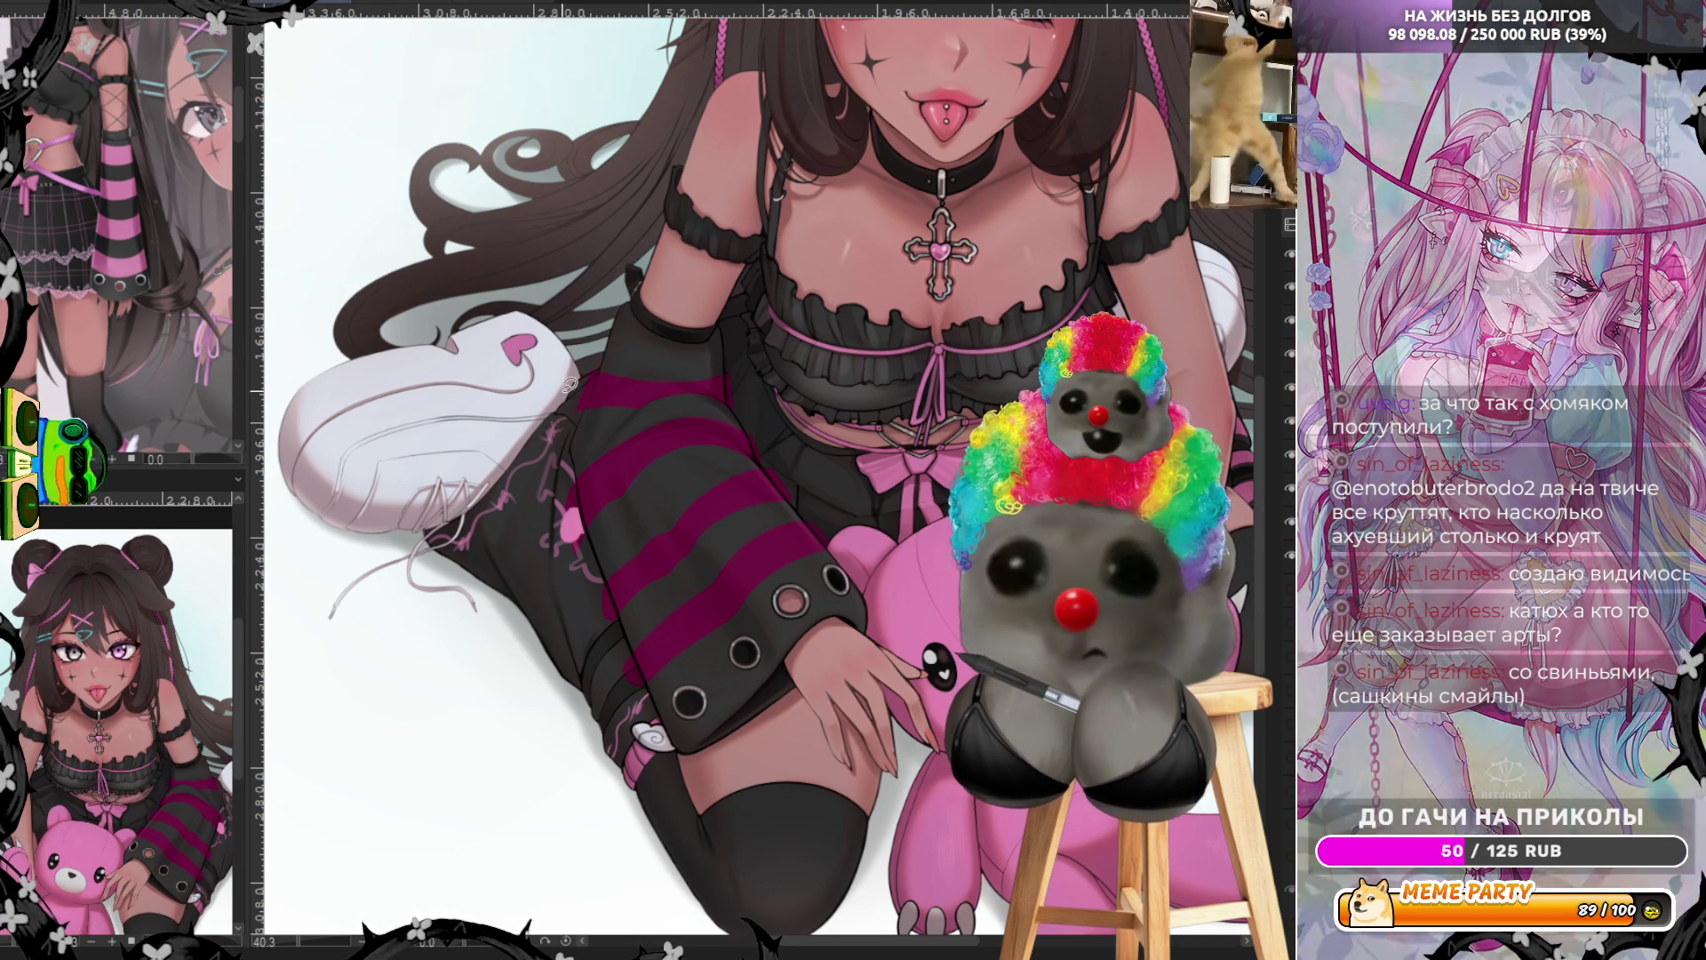
pyautogui.scroll(3, 660, 377)
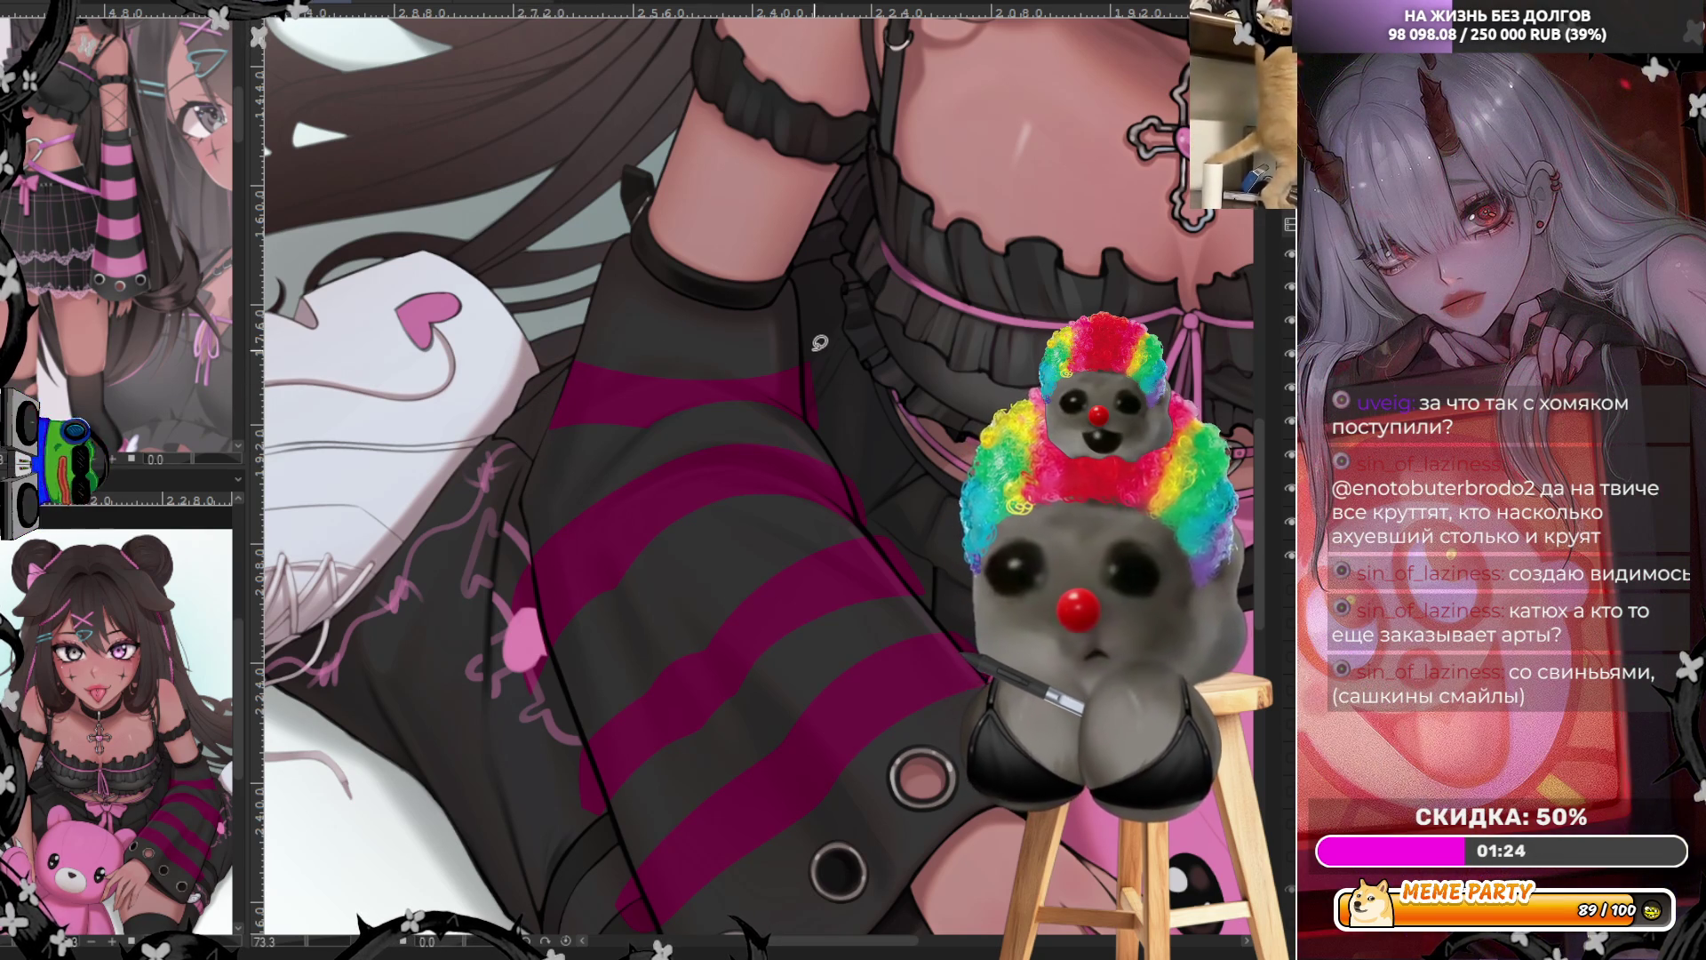
pyautogui.moveTo(806, 340); pyautogui.dragTo(814, 420)
pyautogui.hotkey('ctrl', 'z')
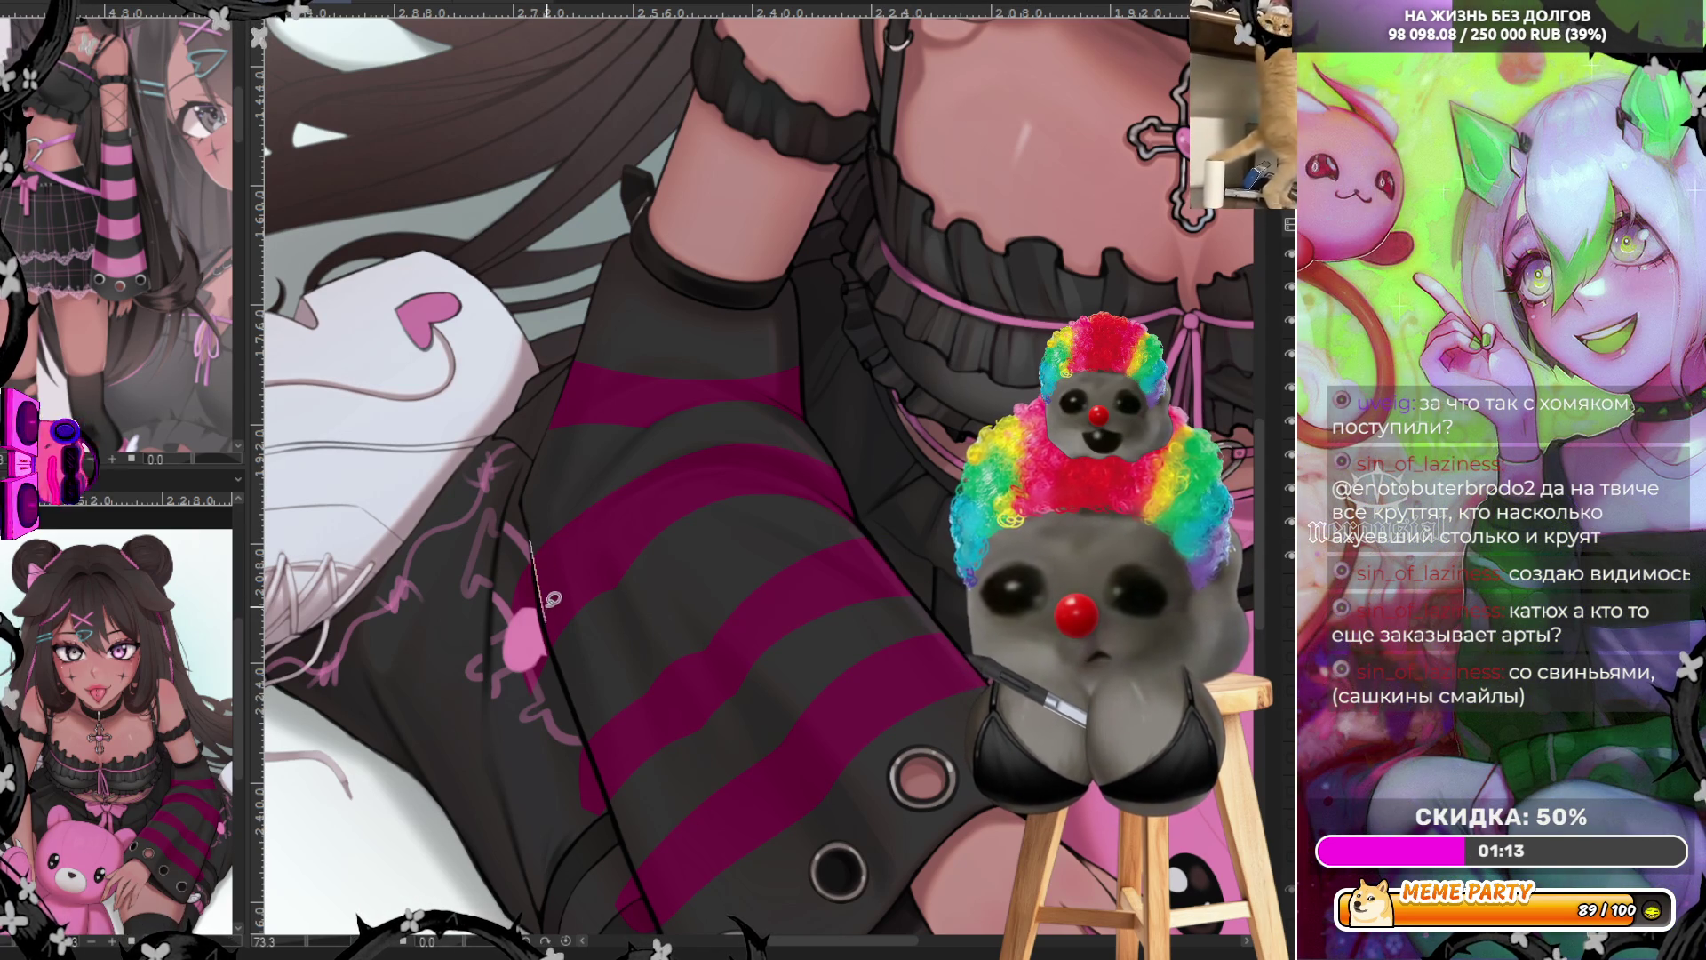
pyautogui.moveTo(548, 611); pyautogui.dragTo(654, 906)
pyautogui.hotkey('ctrl', 'z')
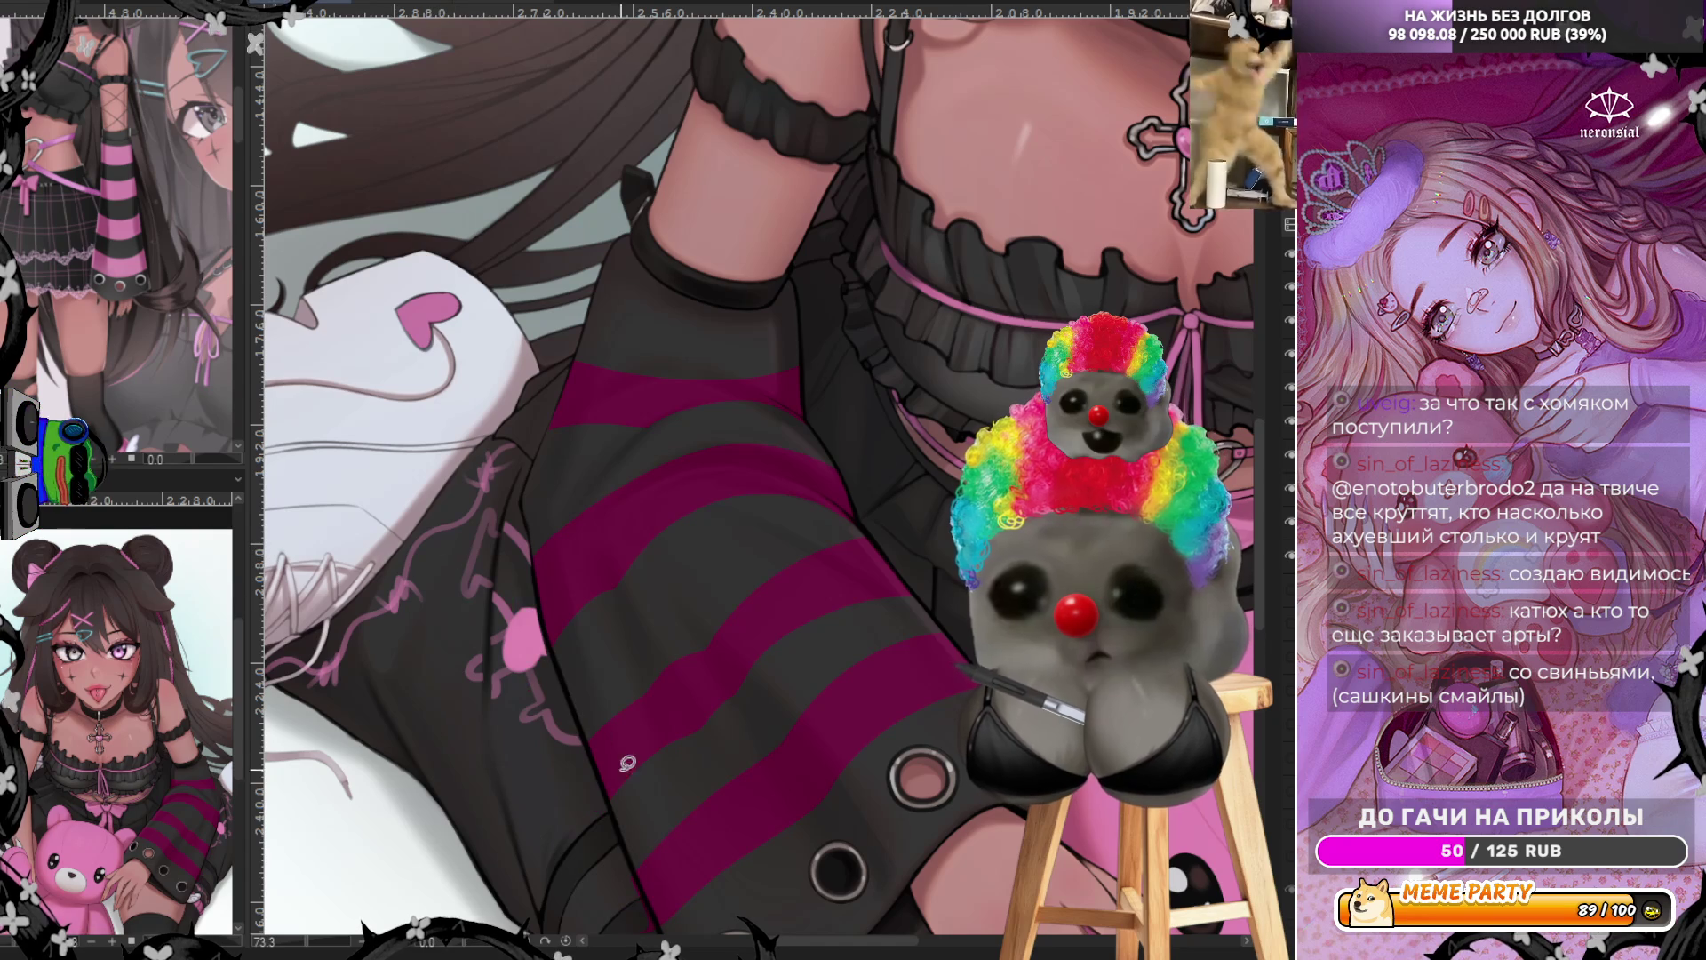
pyautogui.scroll(-3, 669, 925)
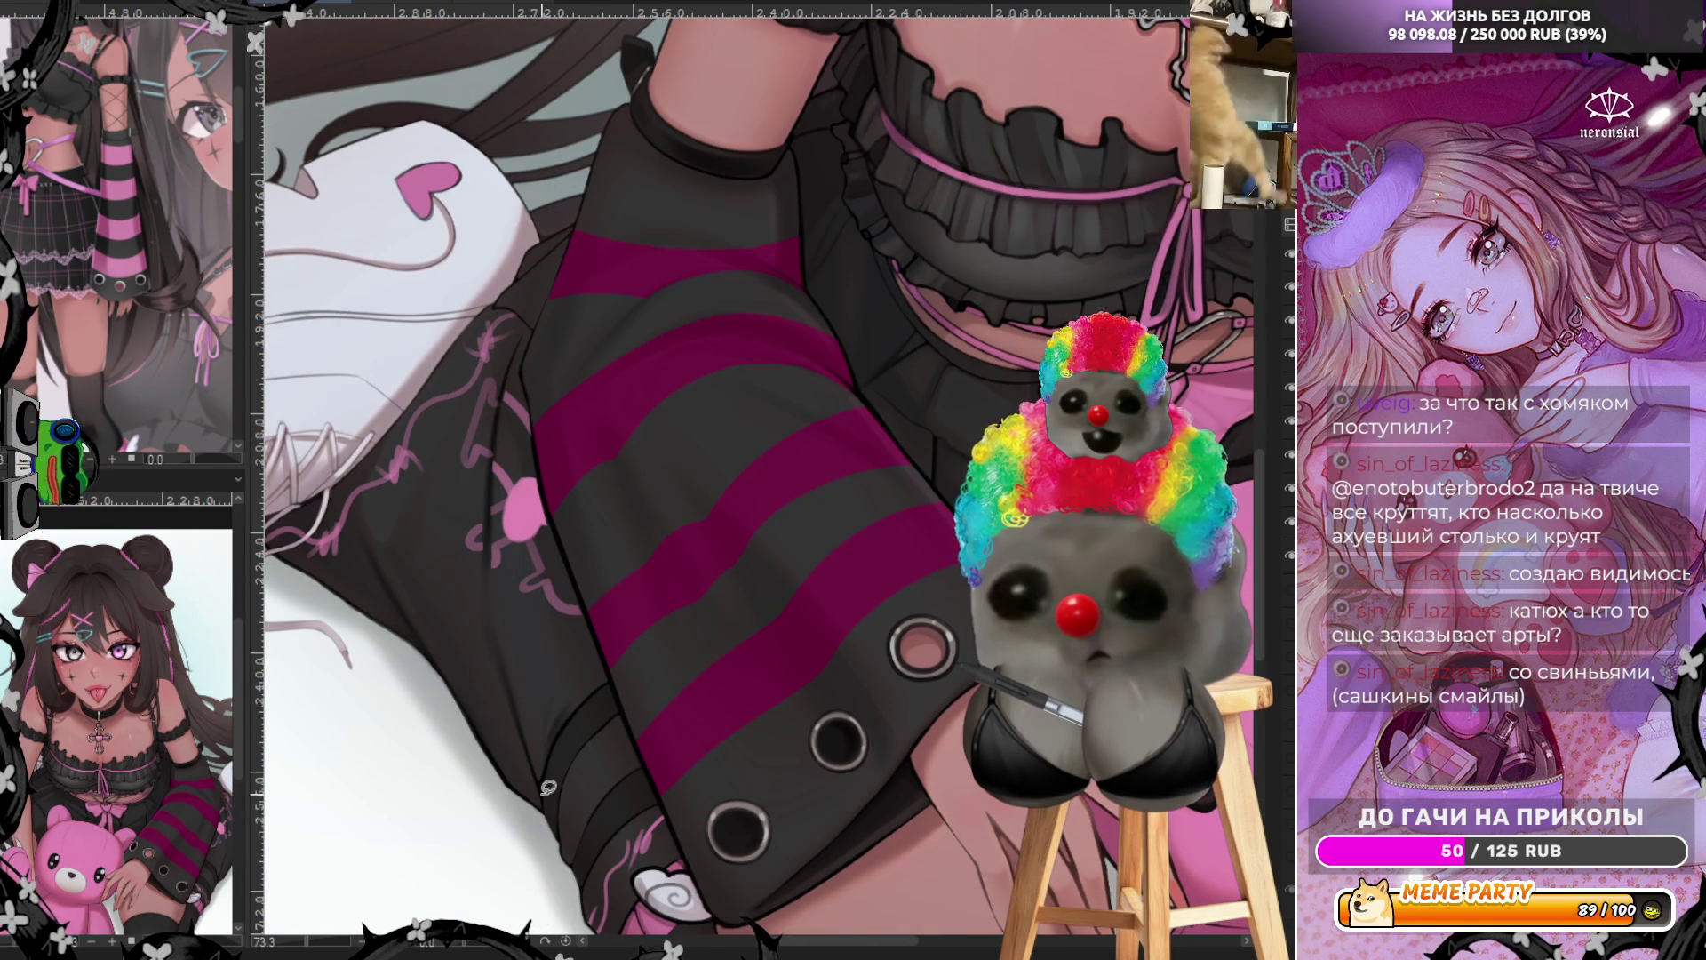
pyautogui.scroll(-2, 763, 332)
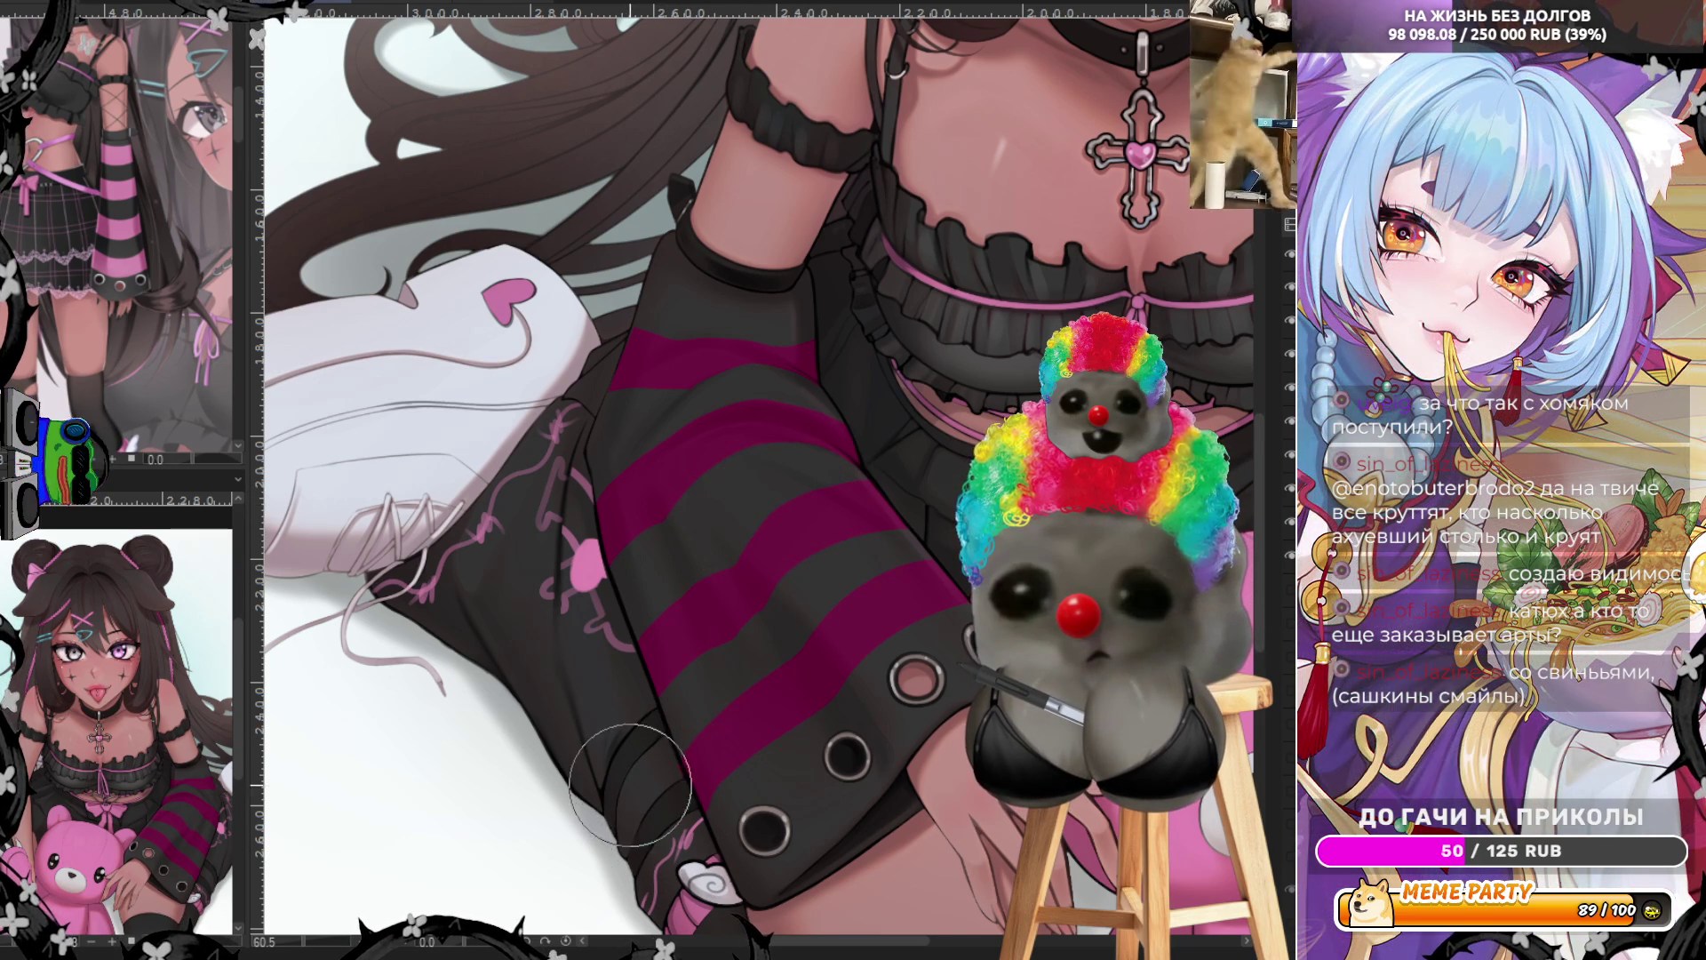
pyautogui.scroll(1, 630, 784)
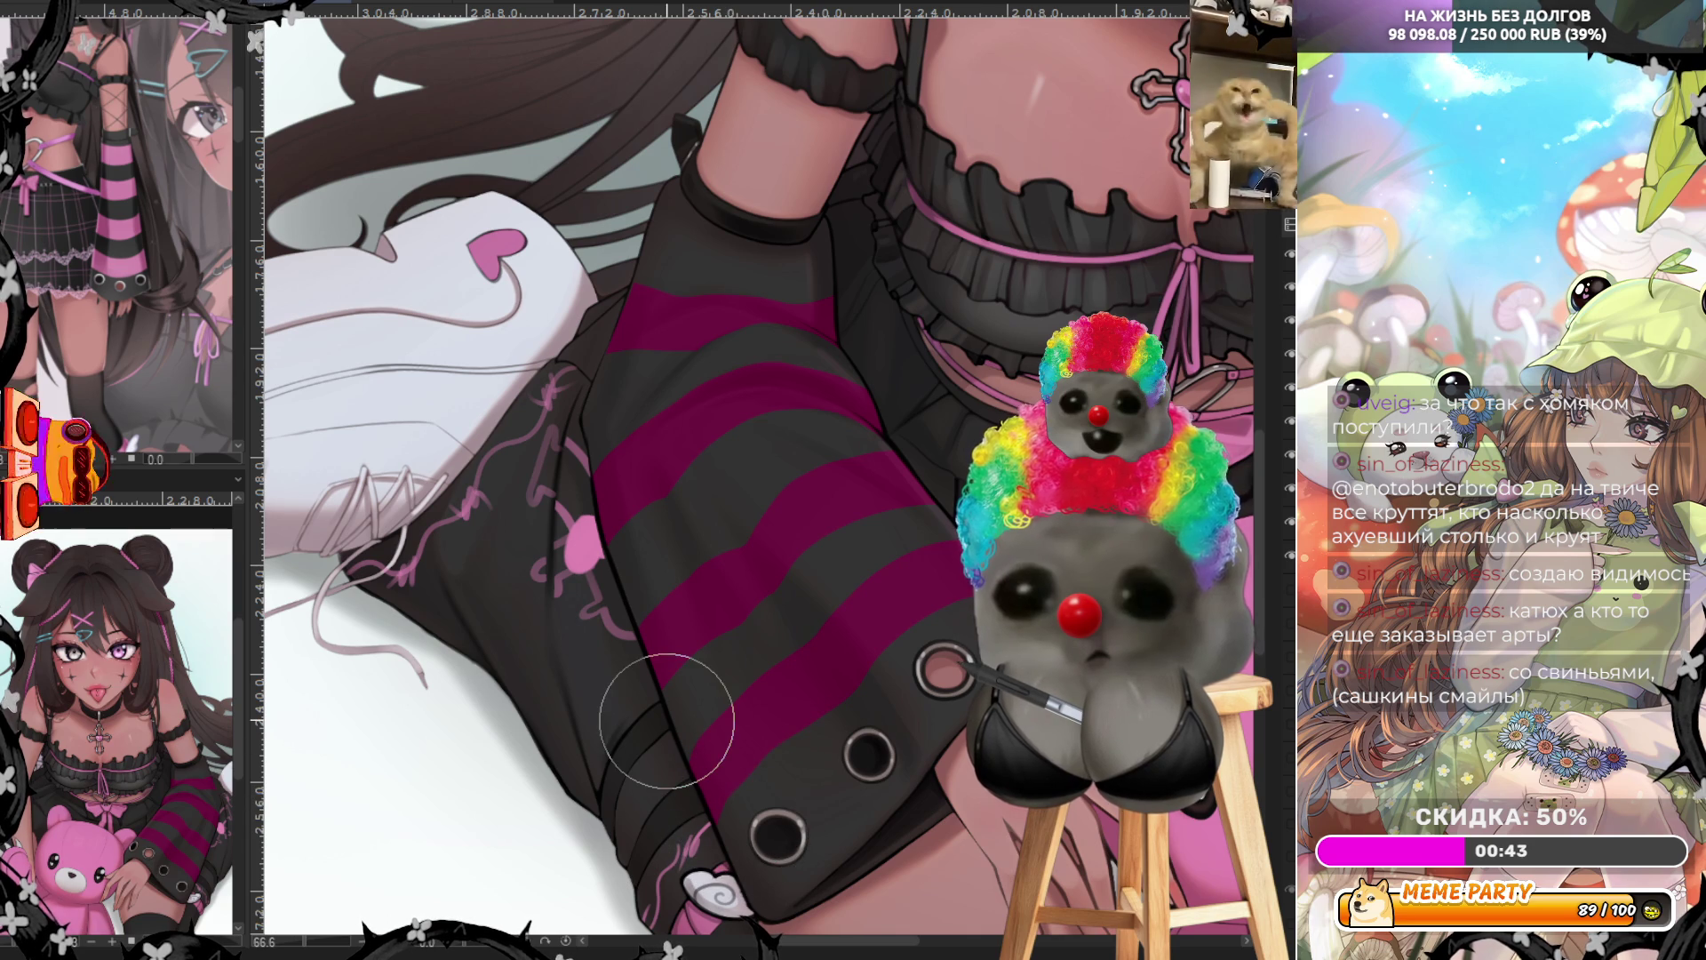
pyautogui.scroll(-4, 738, 648)
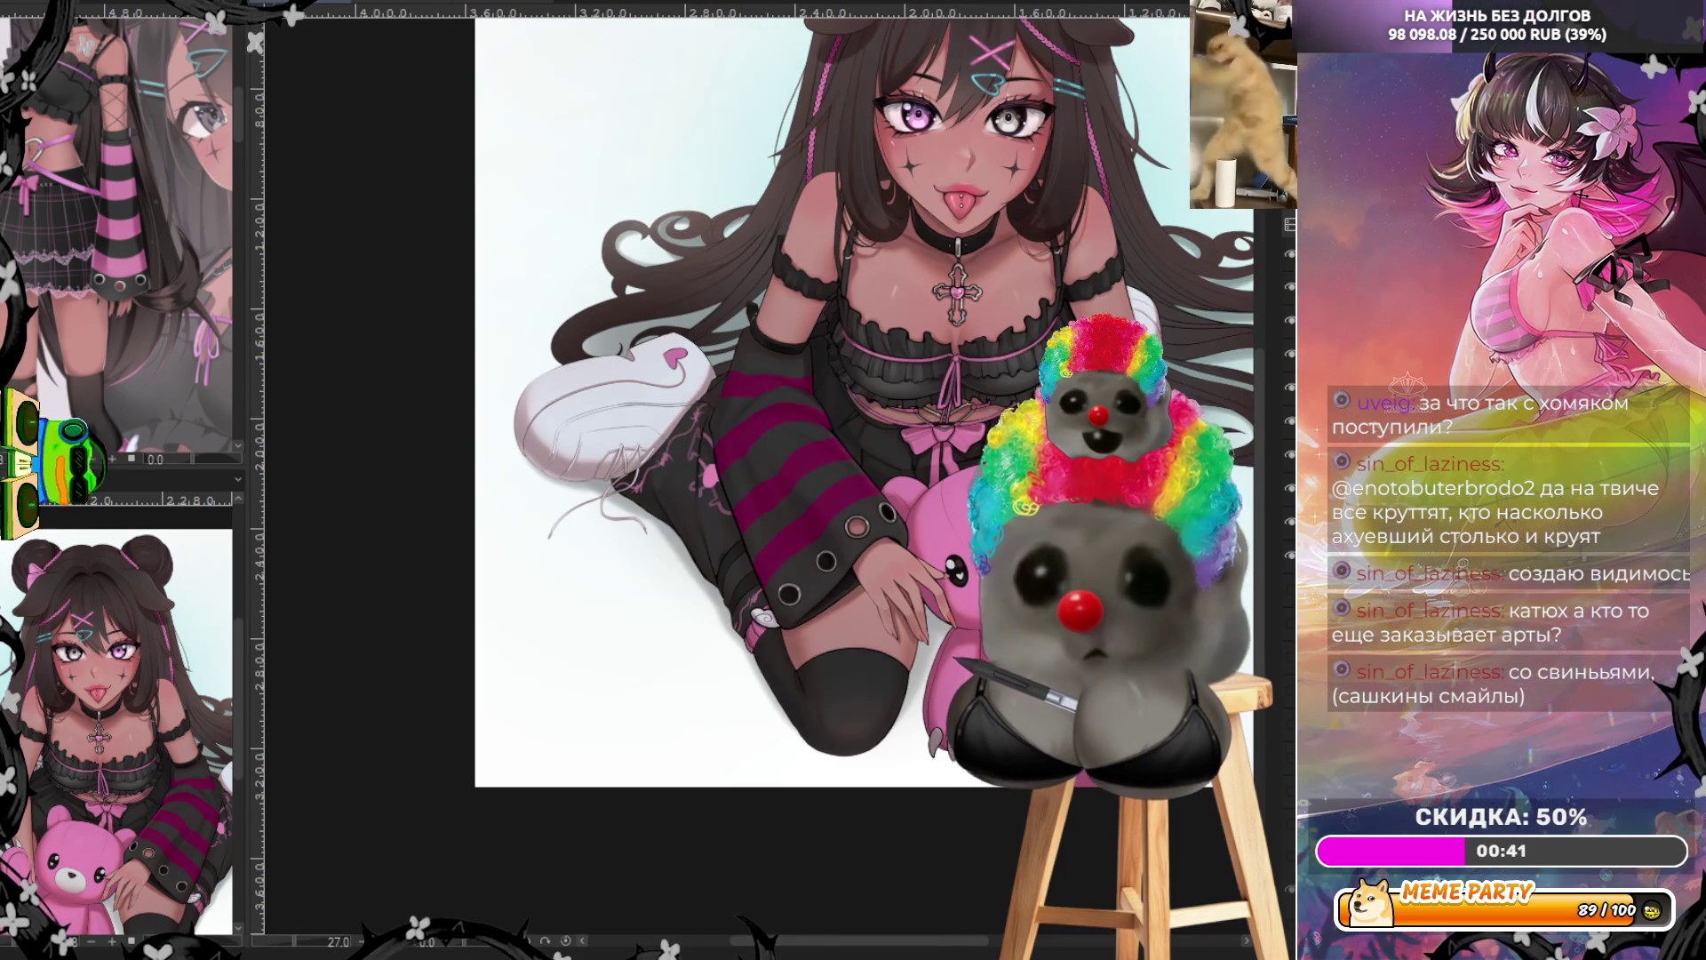
# Unmirror the canvas and settle the sleeve and stocking stripes on bright pink
pyautogui.press('h')
pyautogui.scroll(3, 746, 471)
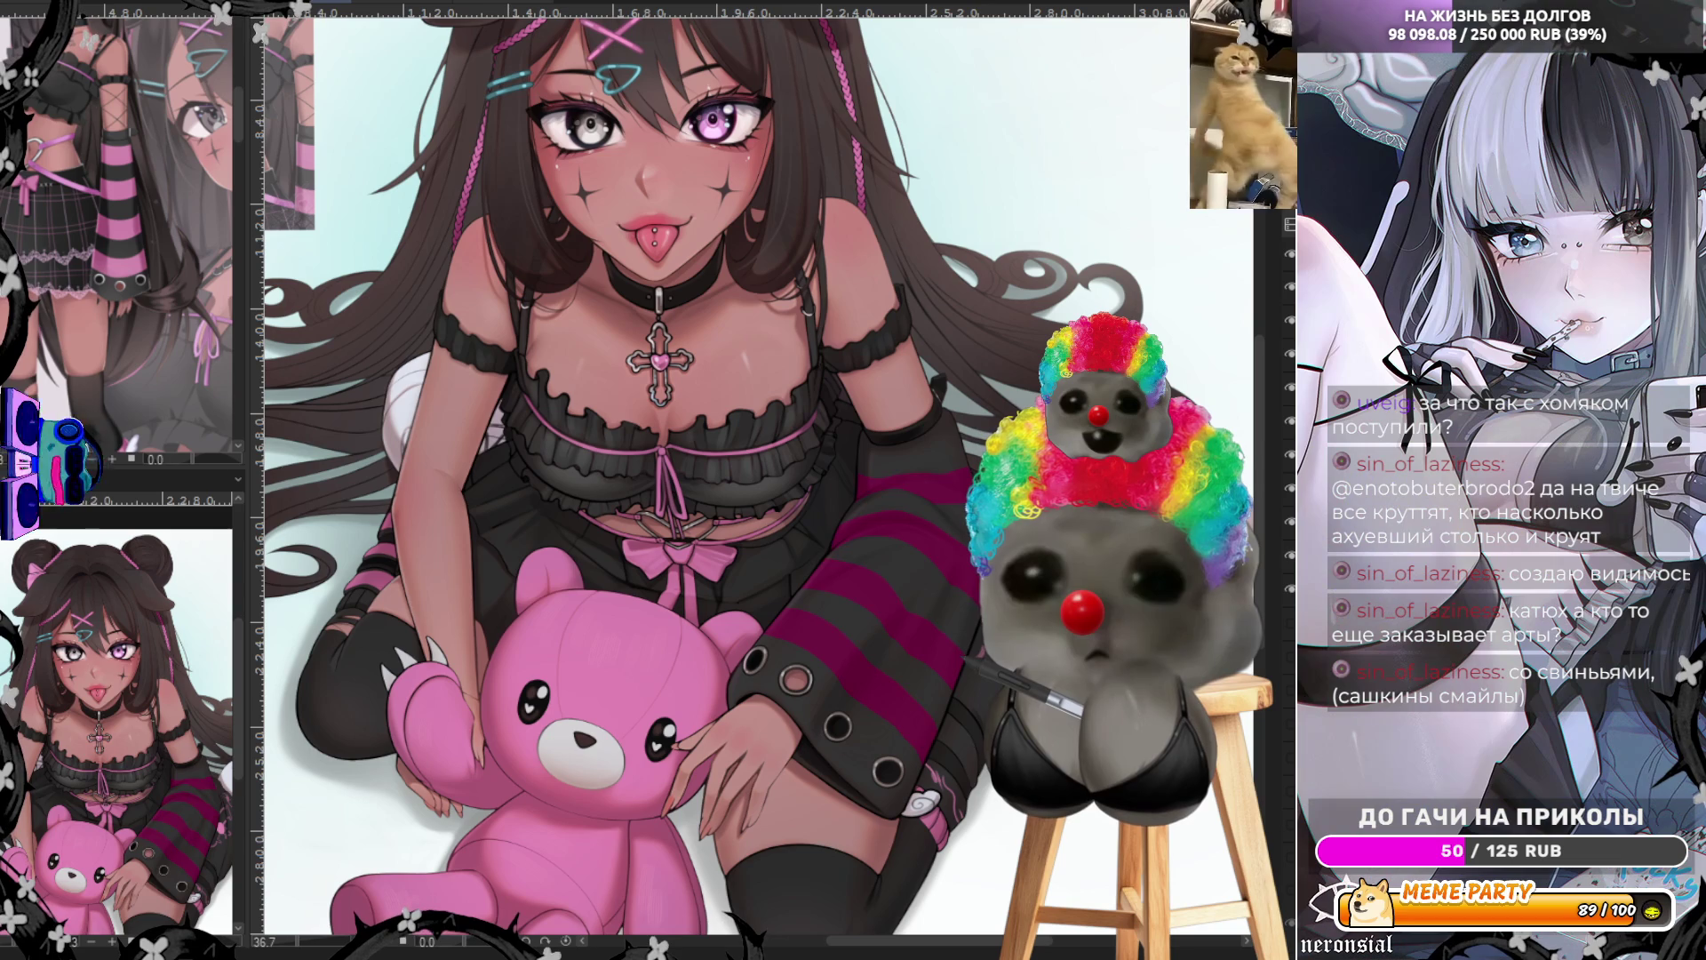
pyautogui.hotkey('ctrl', 'z')
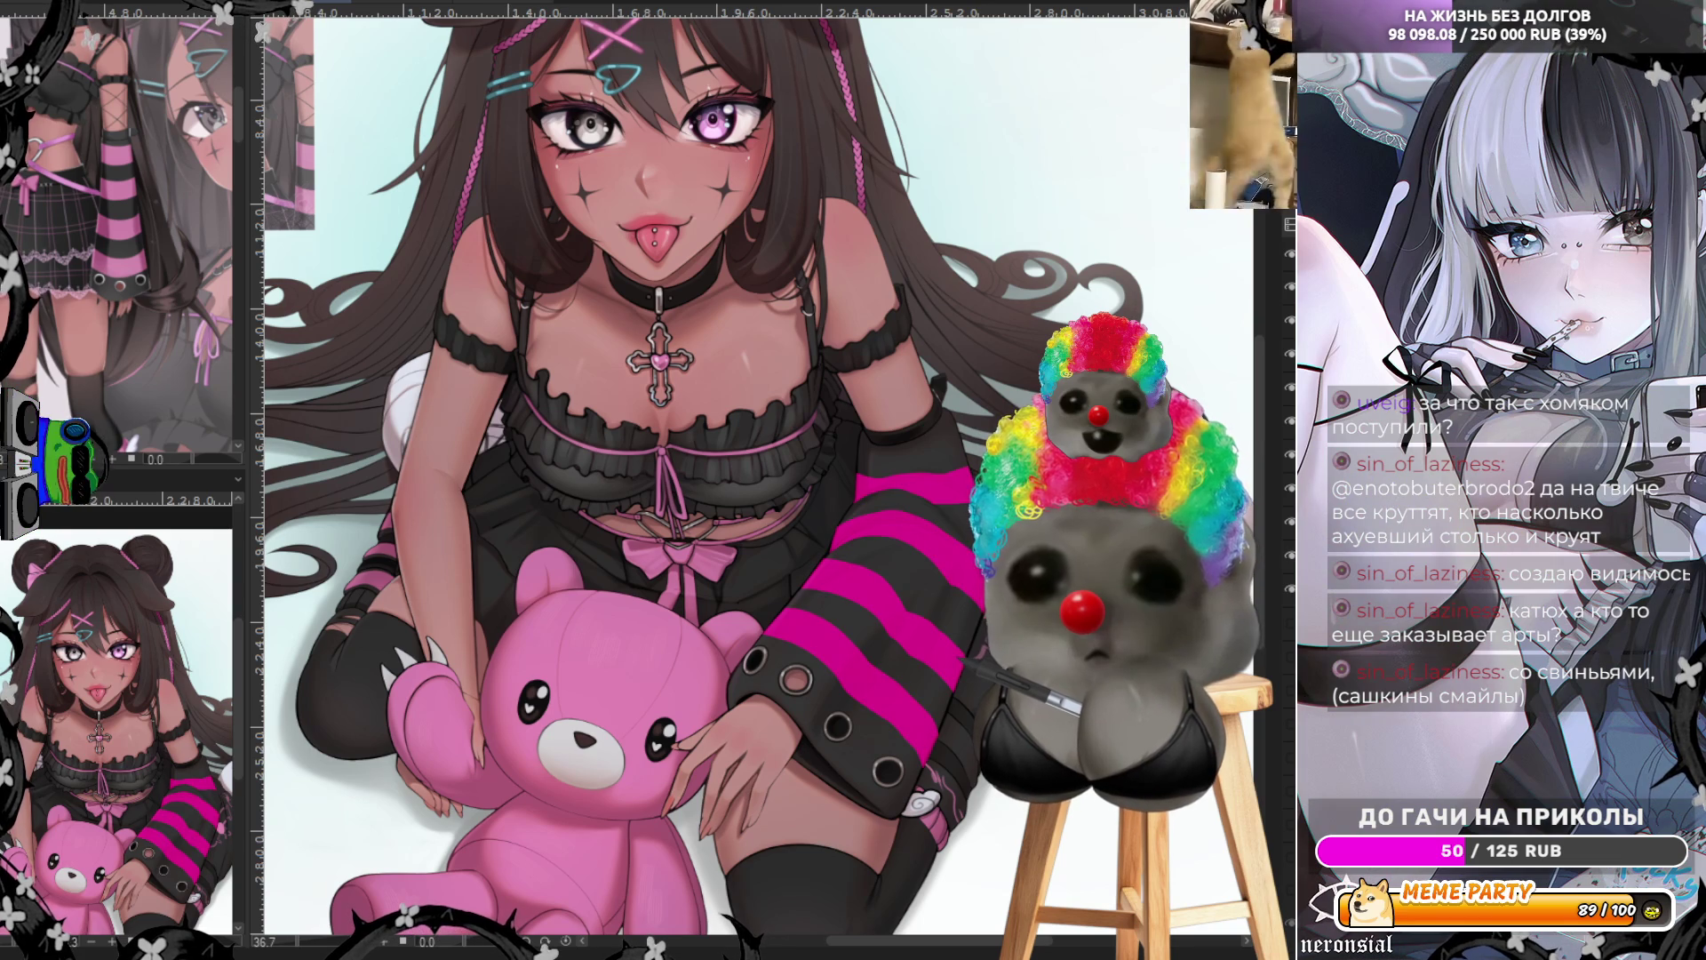
pyautogui.hotkey('ctrl', 'y')
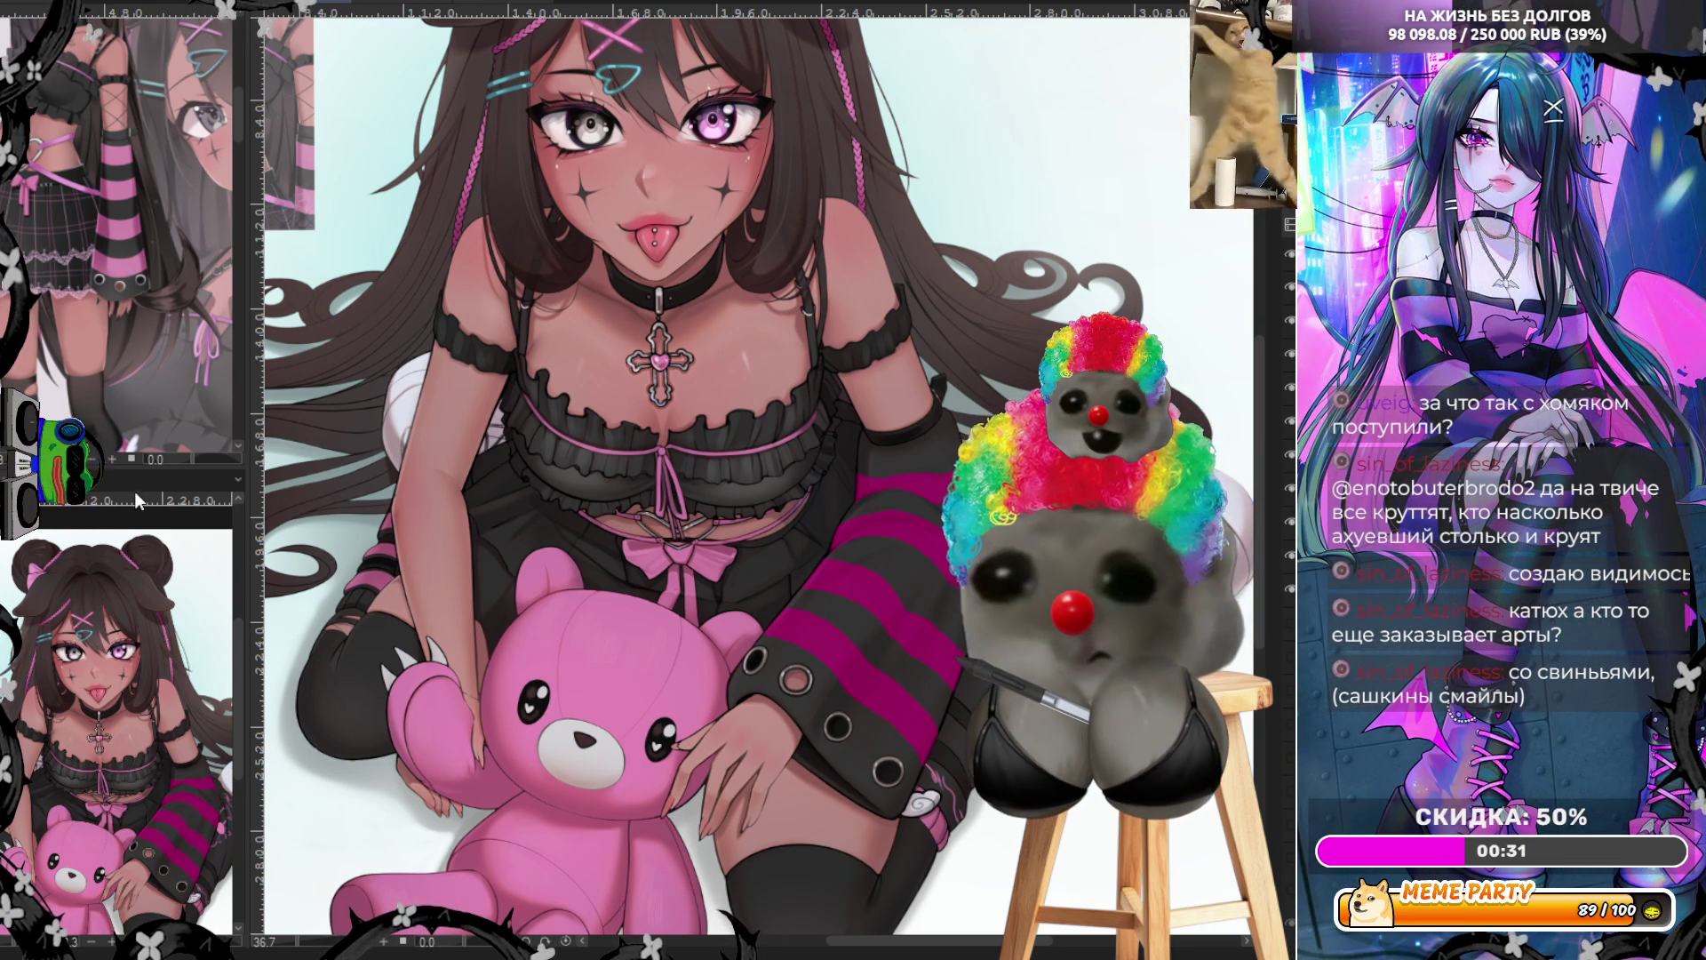
pyautogui.hotkey('ctrl', 'z')
pyautogui.hotkey('ctrl', 'z')
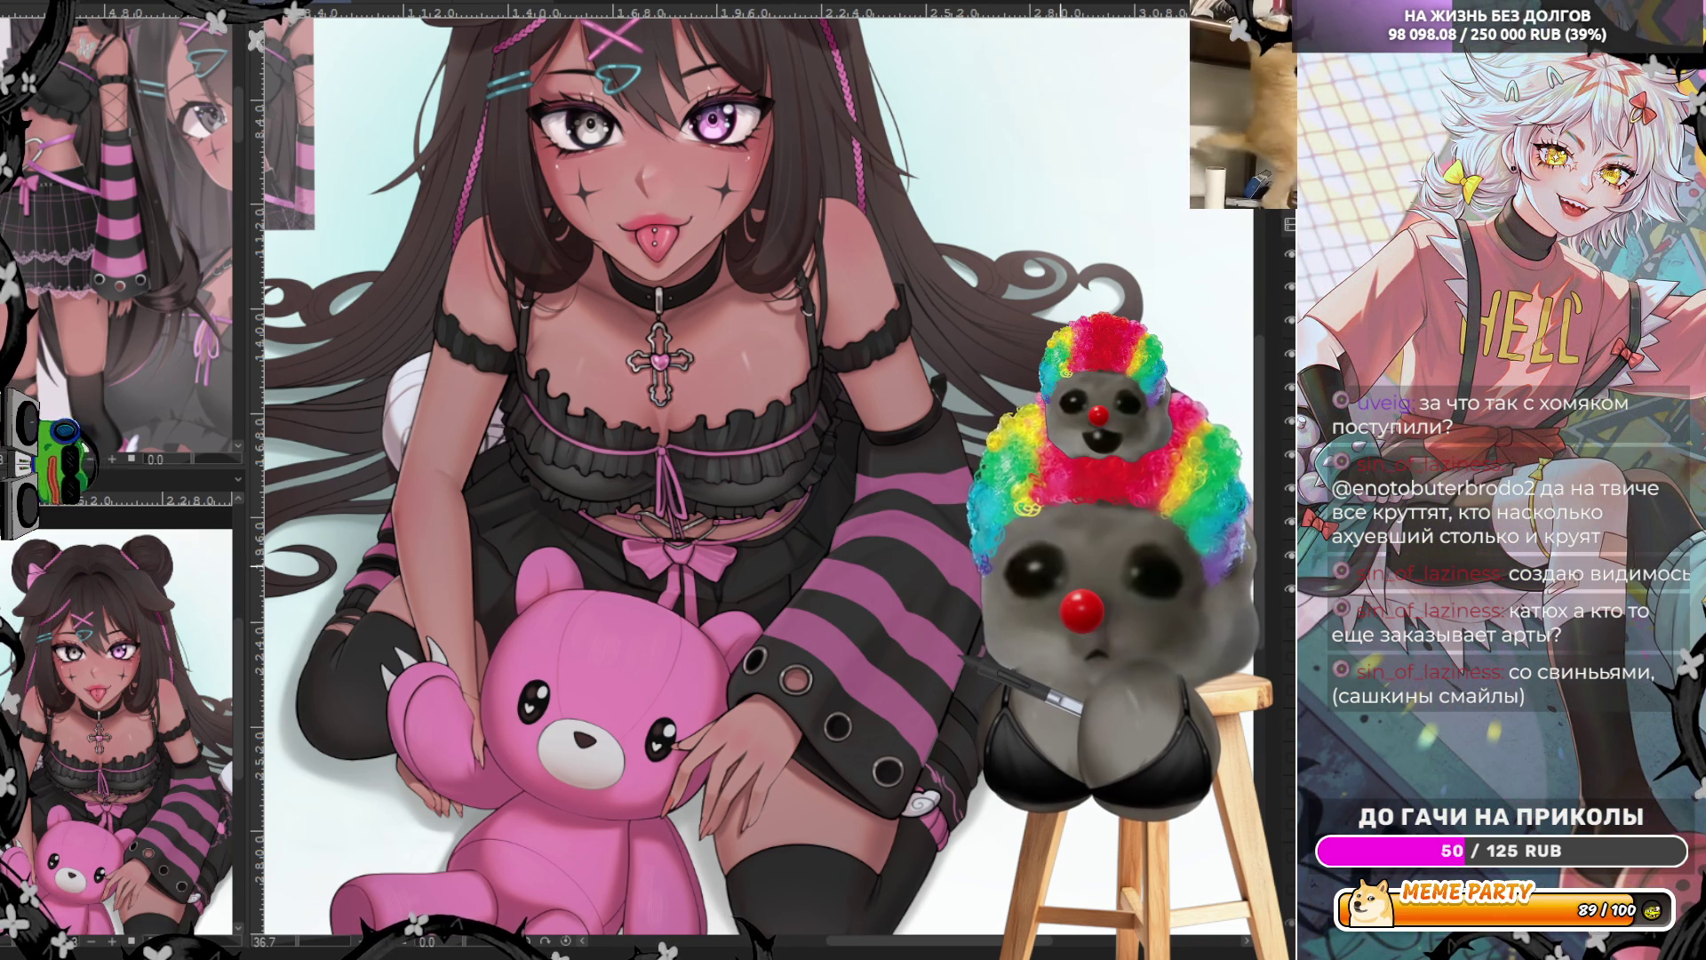
# Zoom around the illustration to review the bright pink stripes and chest lacing
pyautogui.scroll(1, 966, 699)
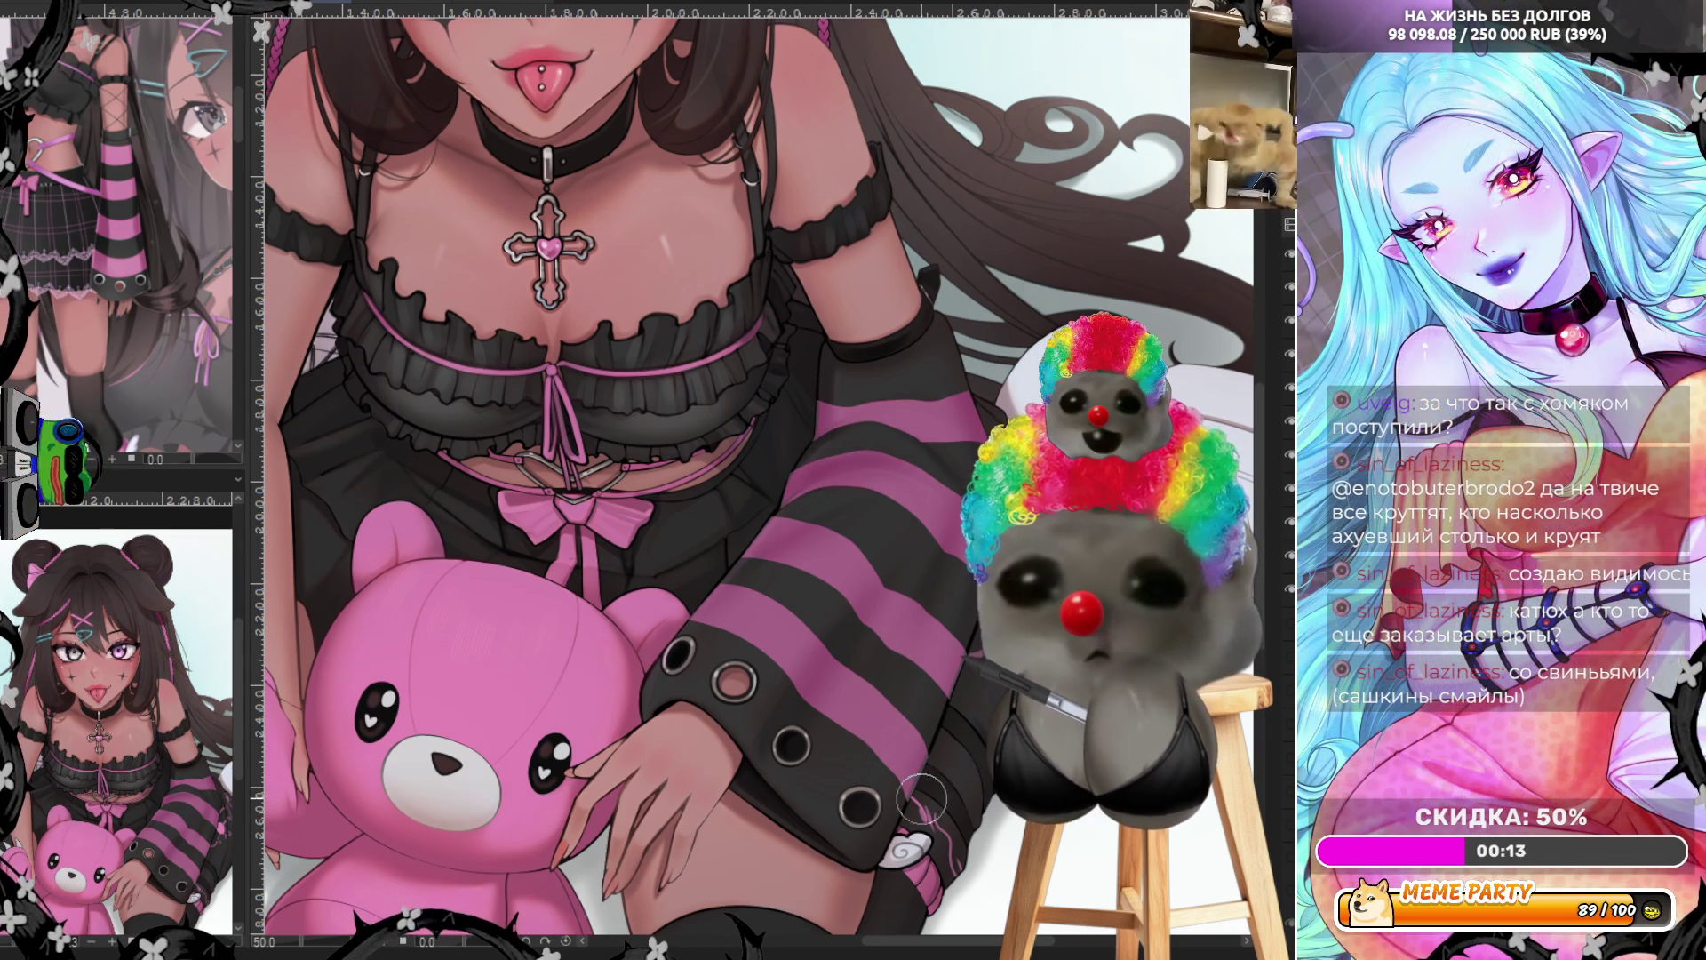
pyautogui.scroll(-4, 845, 305)
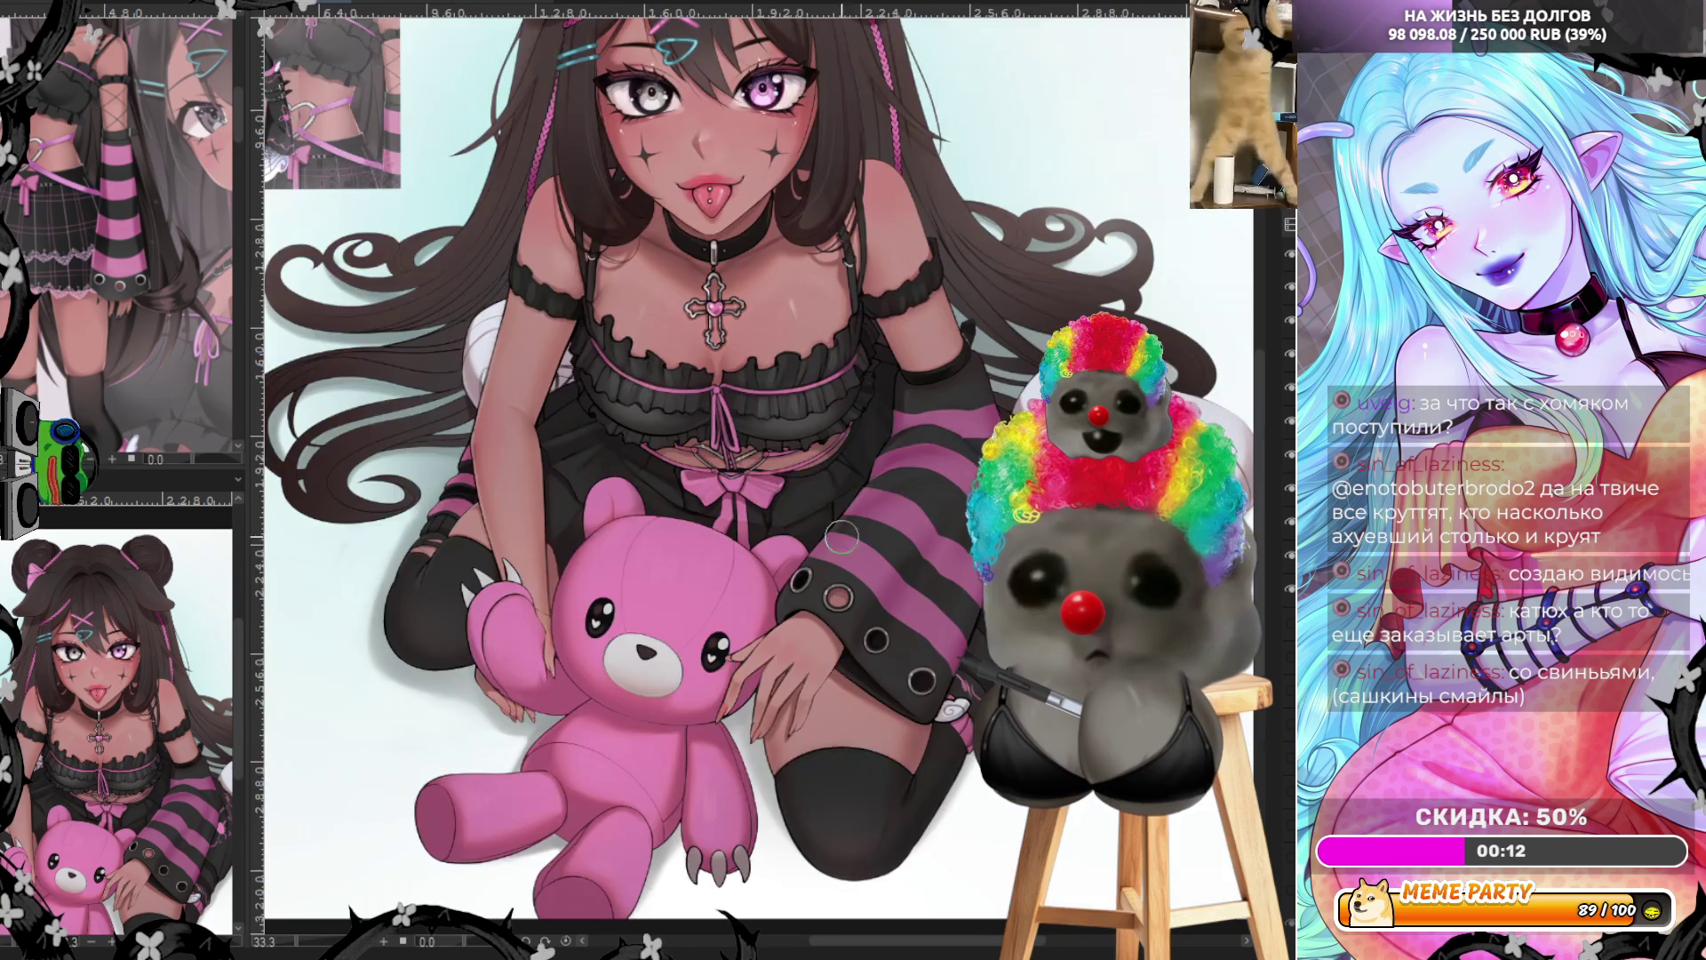
pyautogui.scroll(1, 845, 304)
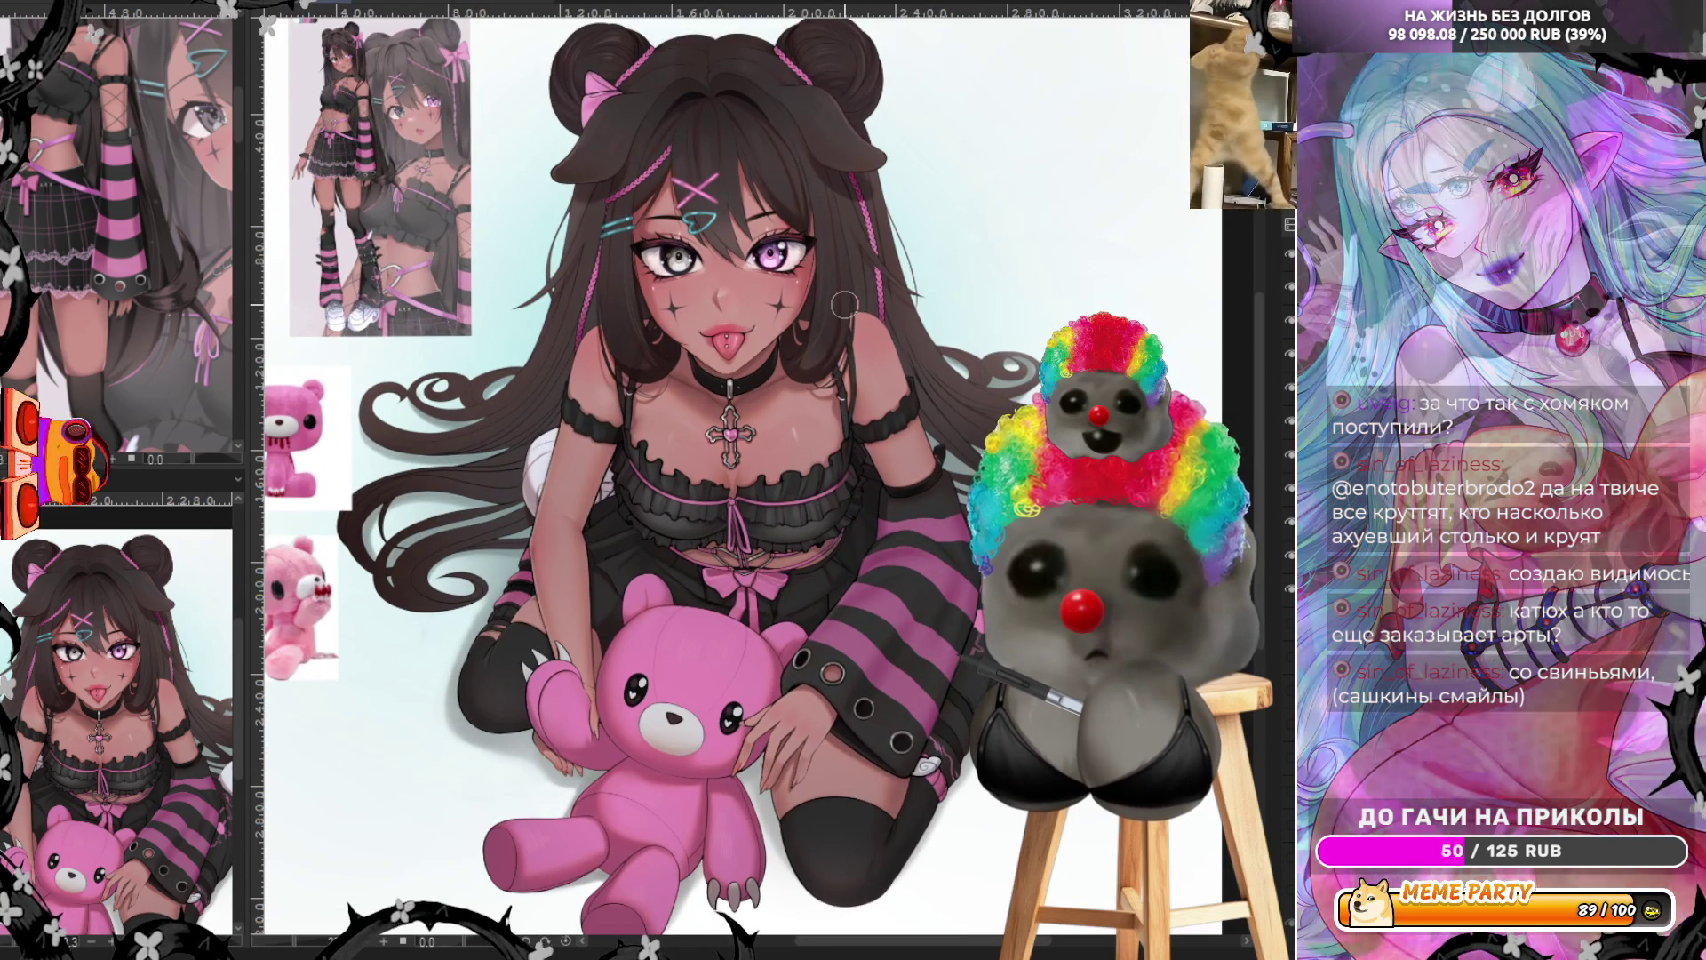
pyautogui.scroll(-1, 845, 305)
pyautogui.scroll(3, 632, 762)
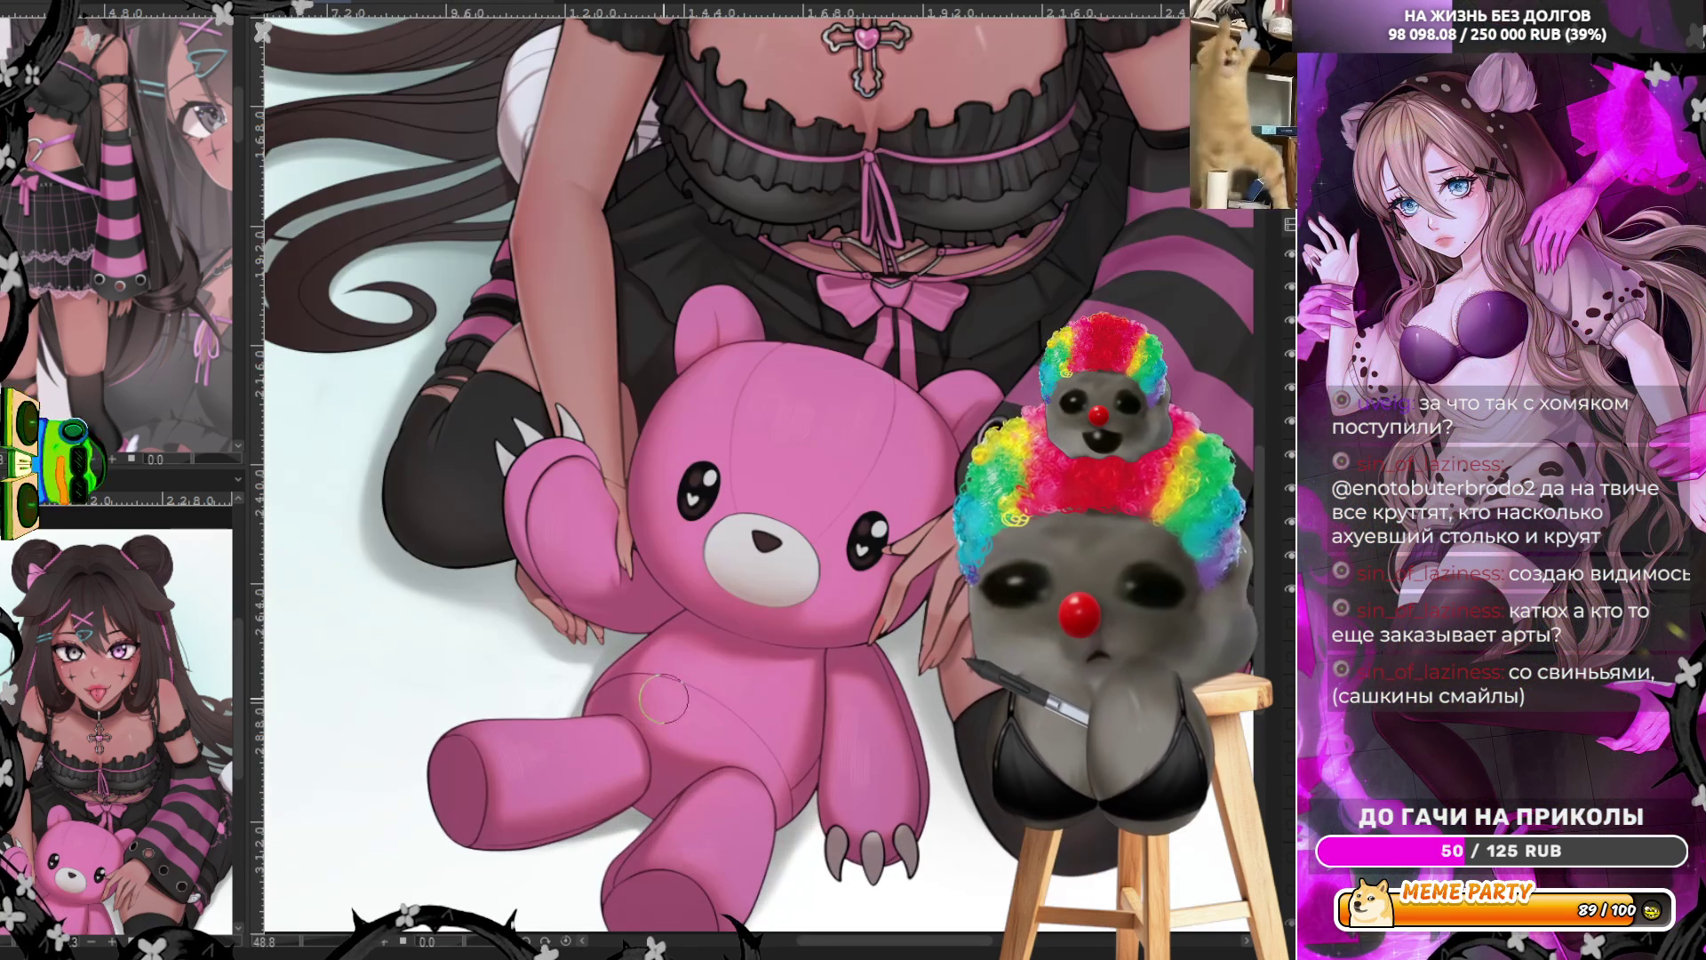
pyautogui.scroll(1, 680, 640)
pyautogui.scroll(2, 708, 530)
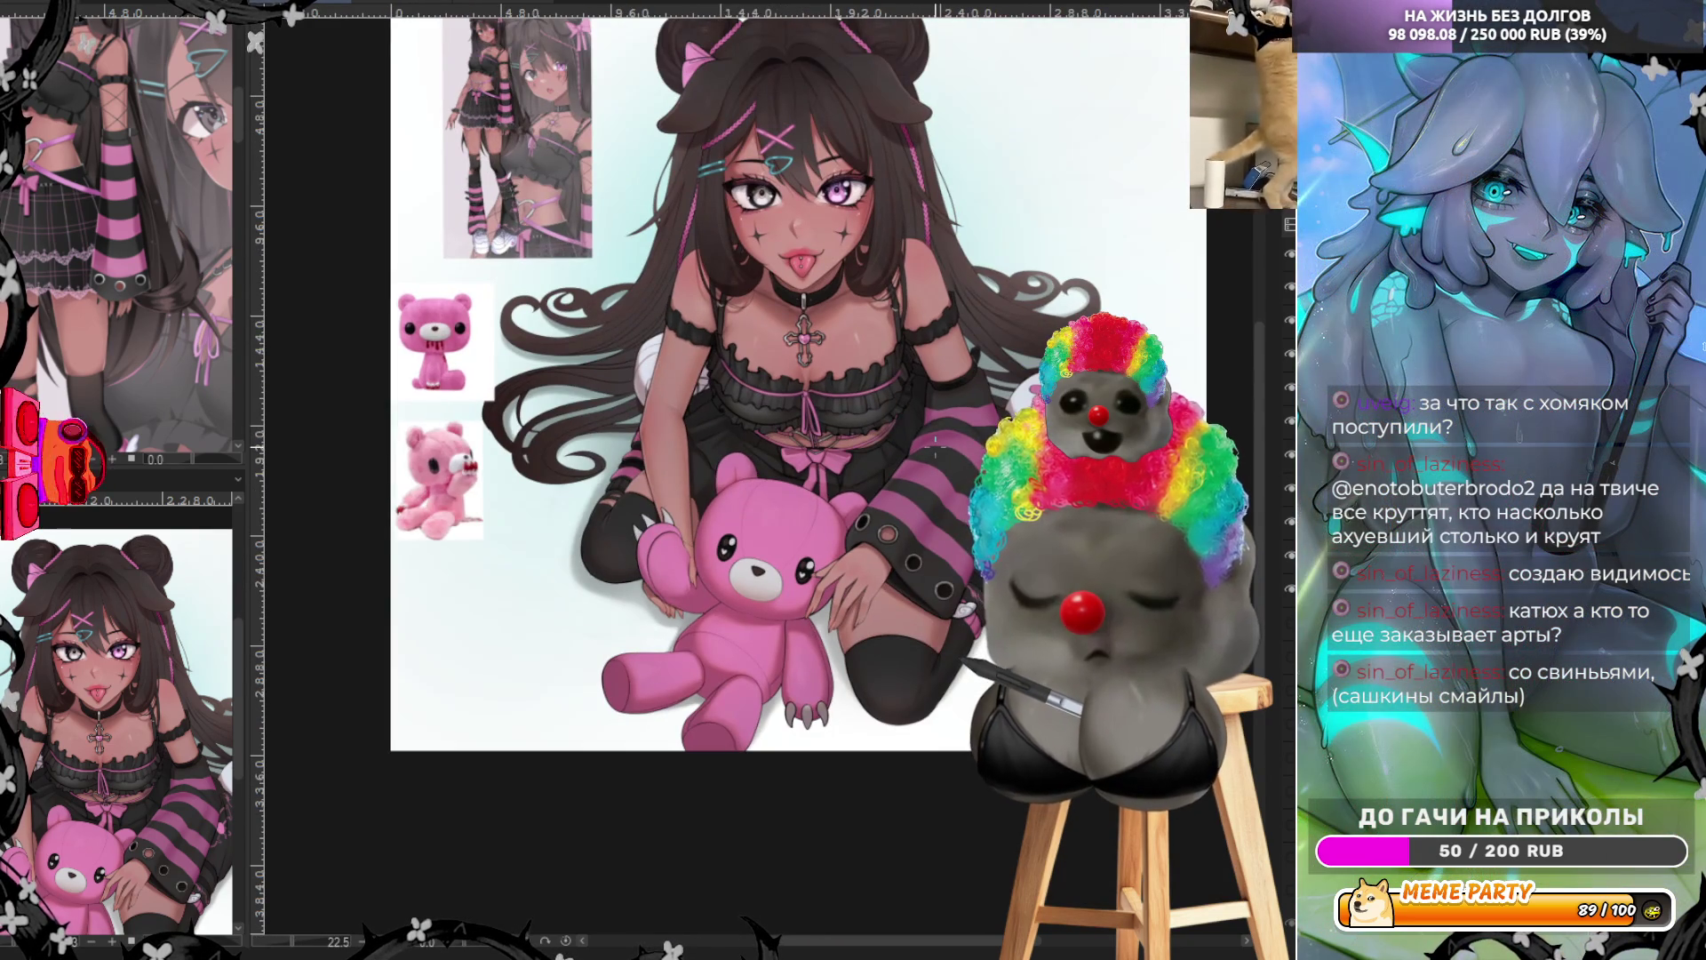
pyautogui.scroll(5, 935, 441)
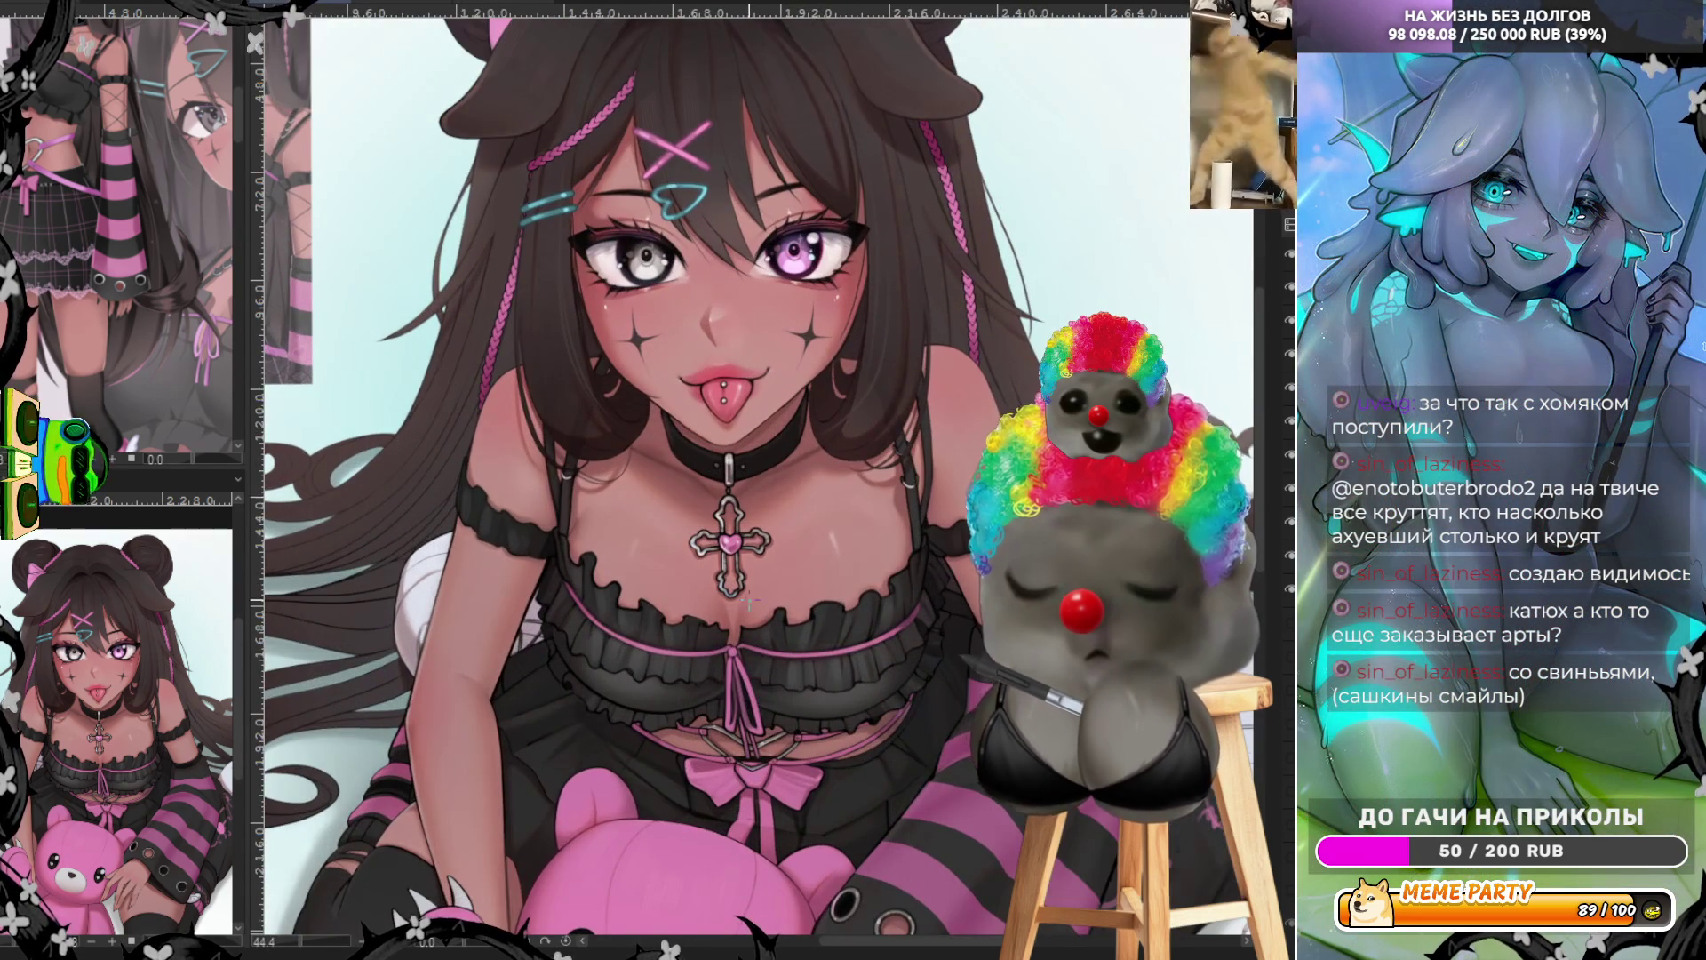
pyautogui.scroll(-2, 747, 498)
pyautogui.scroll(2, 746, 498)
pyautogui.scroll(-2, 776, 401)
pyautogui.scroll(-2, 776, 400)
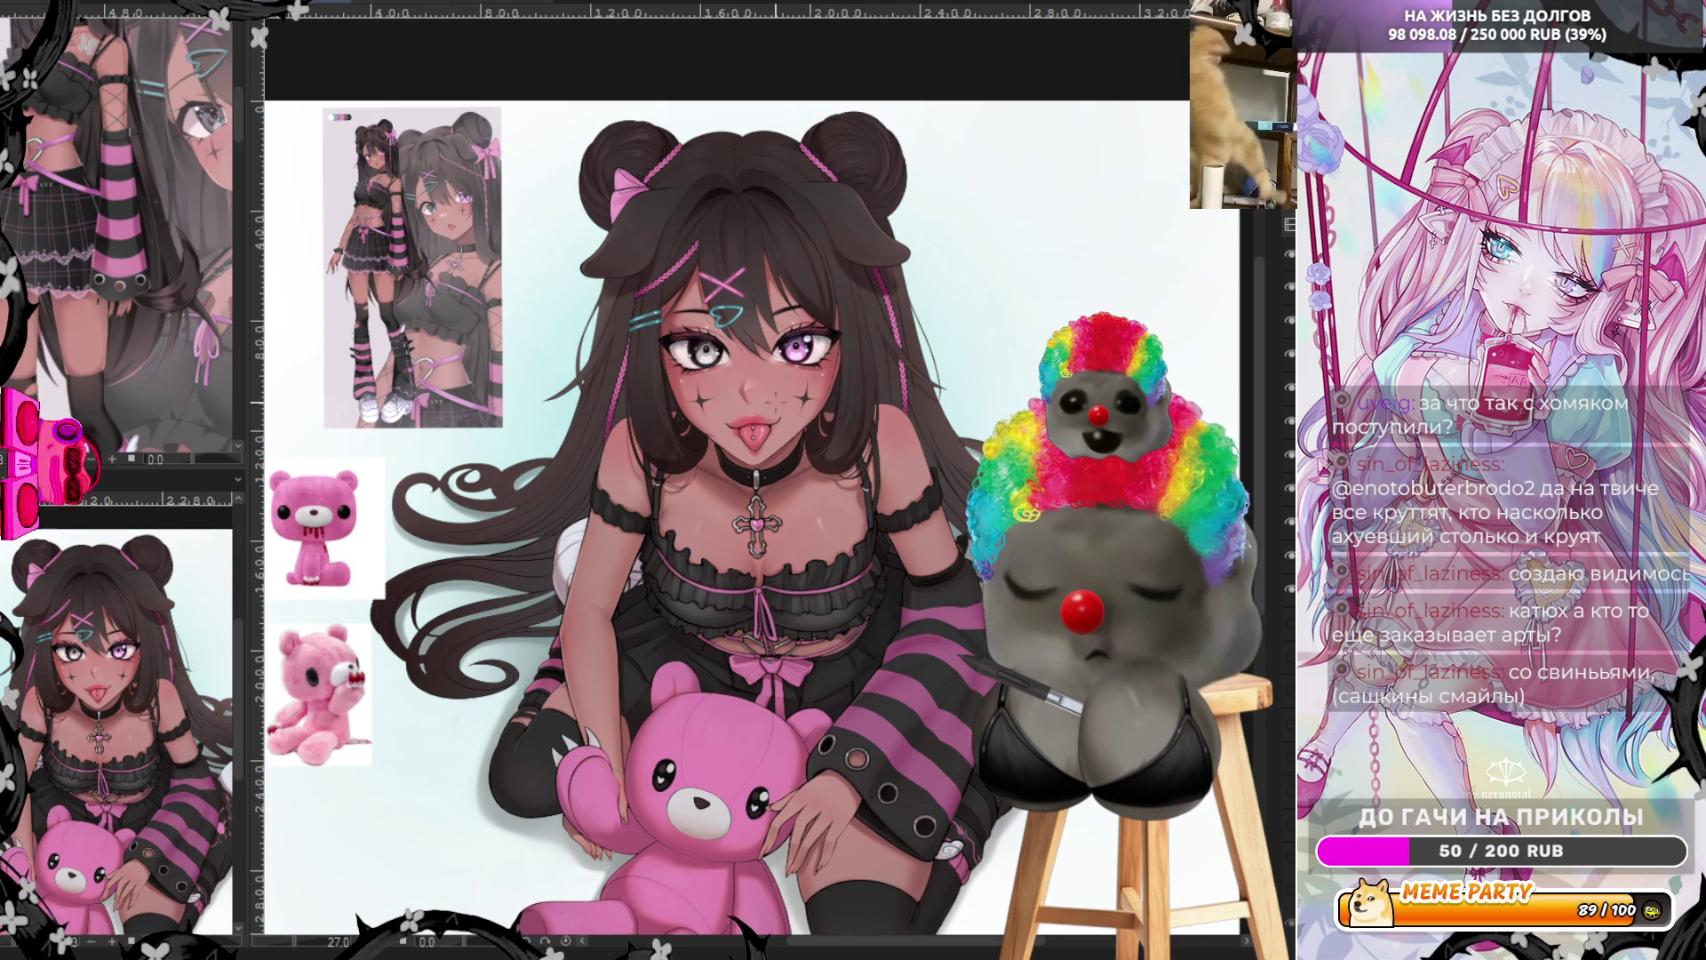
pyautogui.scroll(-3, 747, 498)
pyautogui.scroll(2, 747, 498)
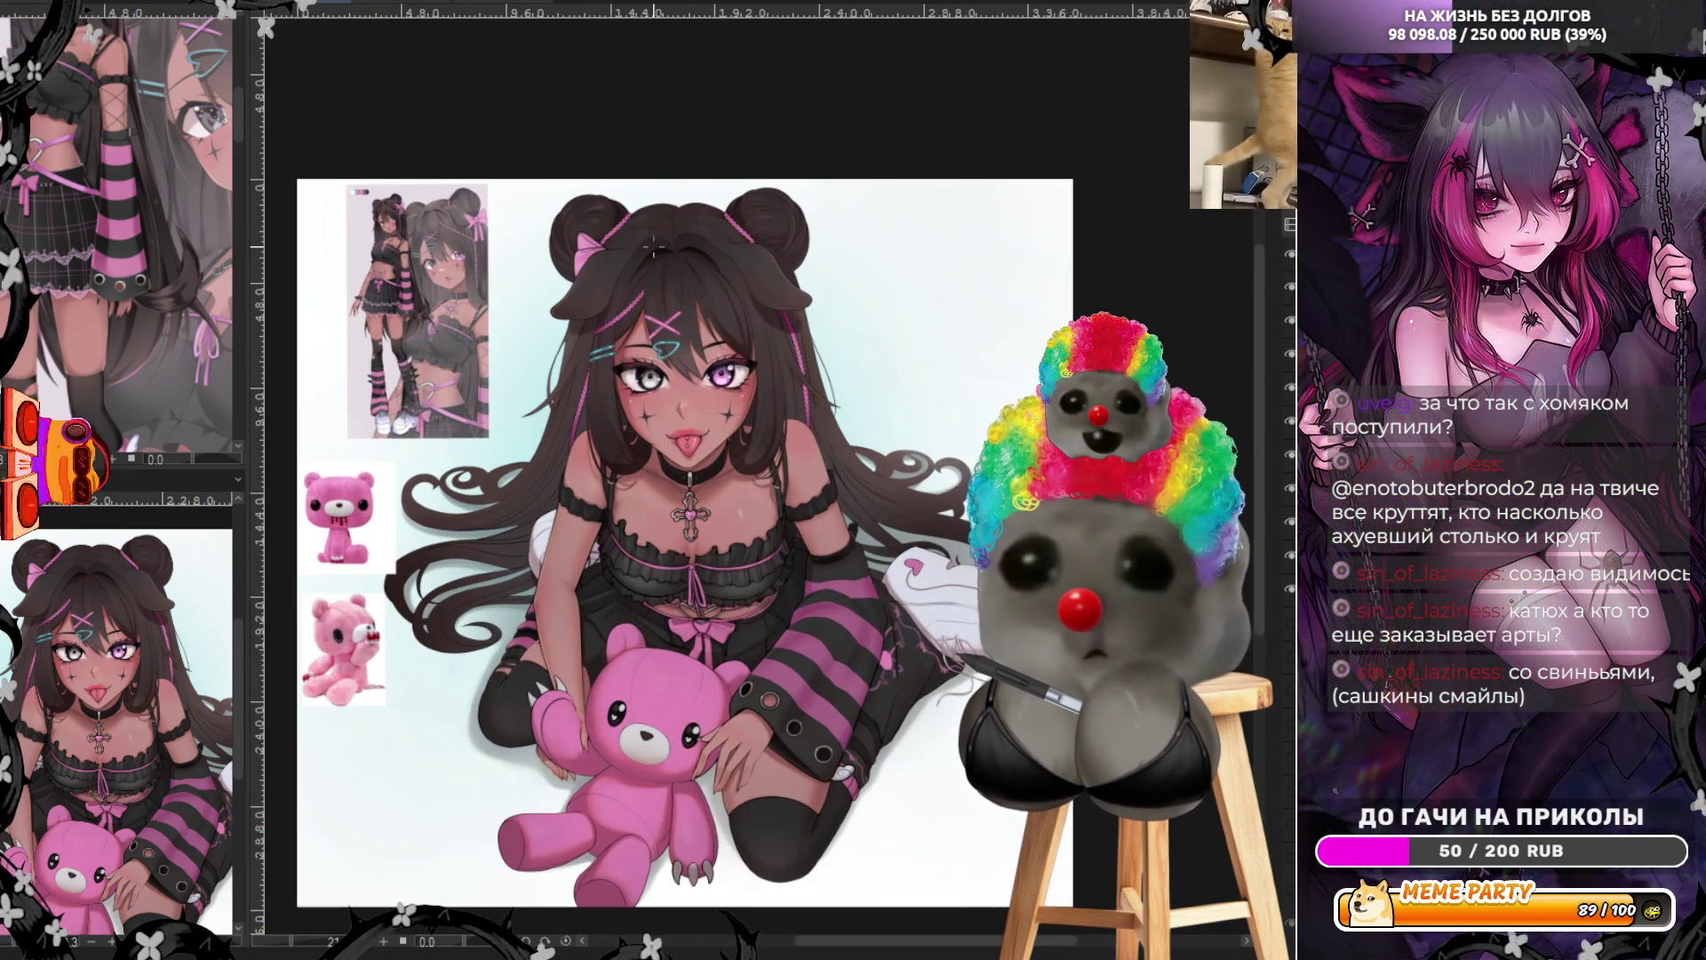
pyautogui.scroll(1, 654, 248)
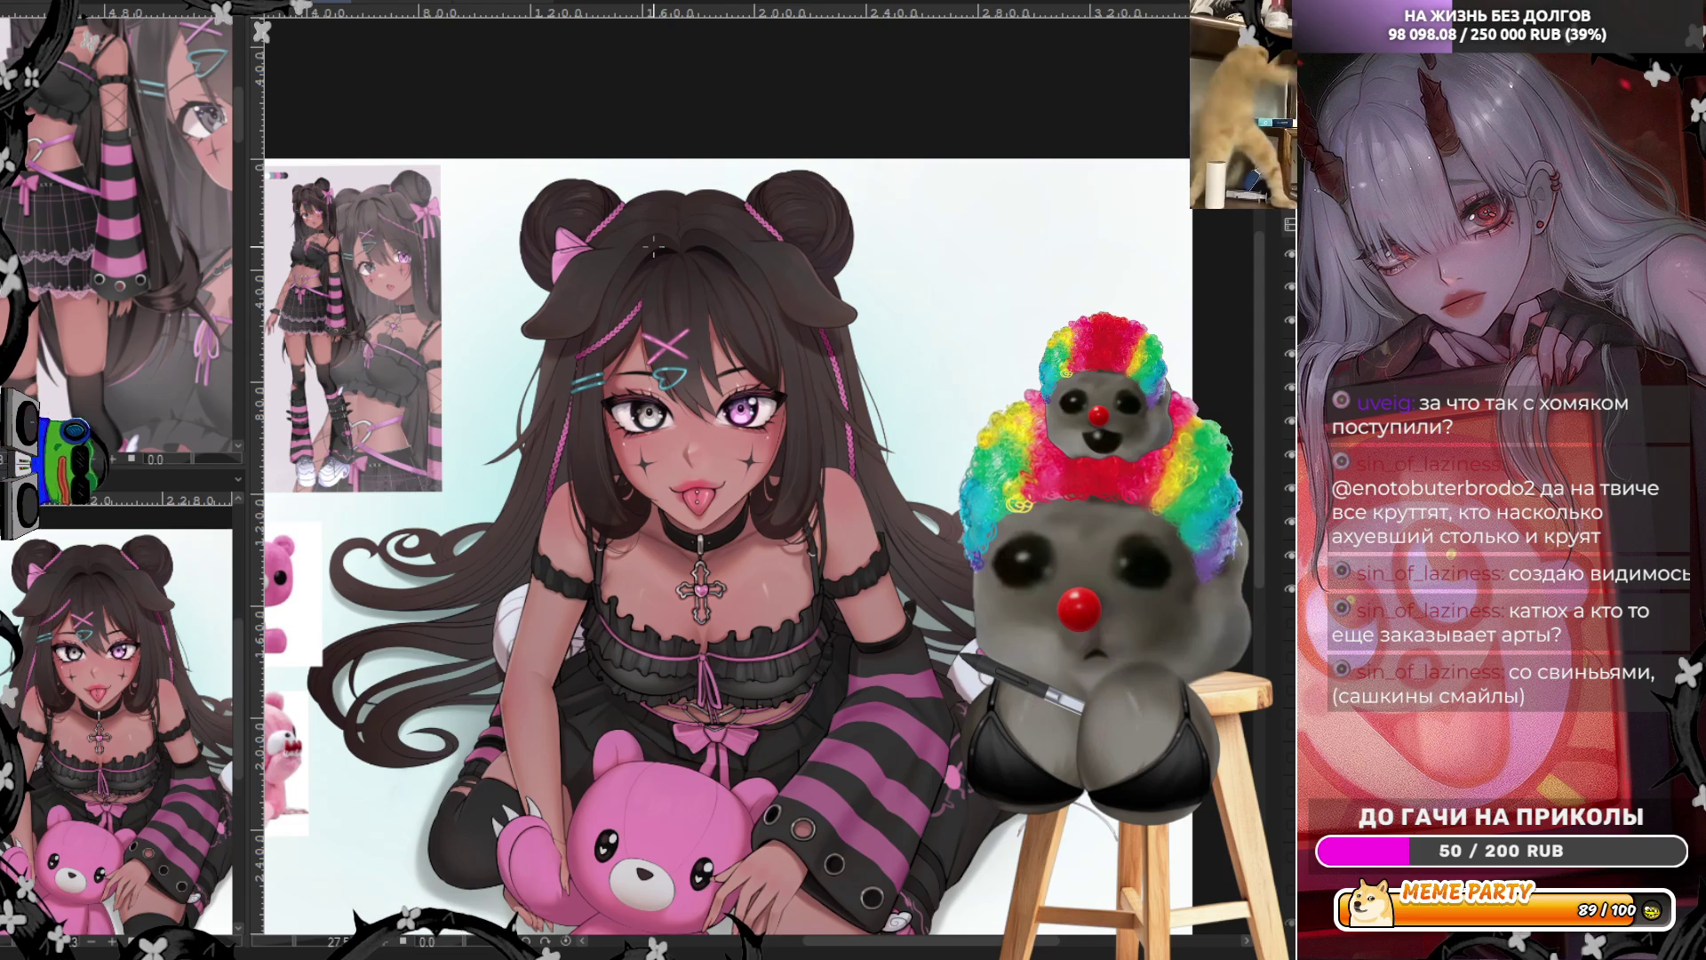
pyautogui.scroll(5, 676, 693)
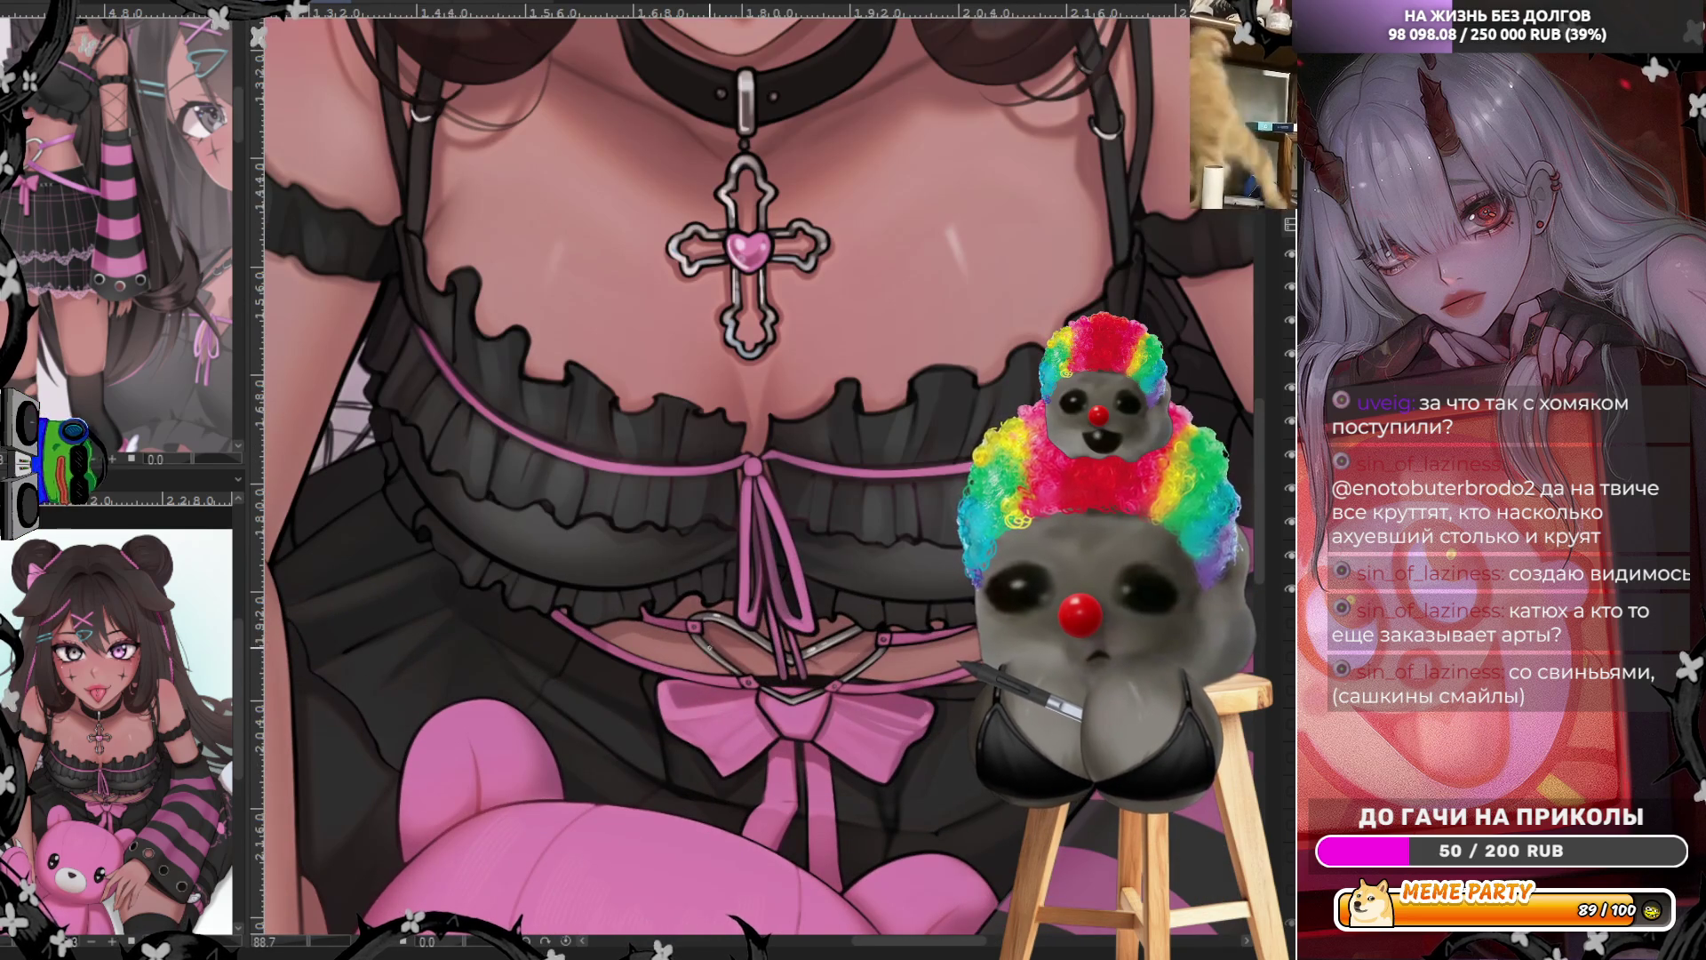
# Repaint the stitch crosses below the chest lacing as small ^ marks, then fit the artwork in view
pyautogui.scroll(1, 671, 679)
pyautogui.scroll(1, 671, 679)
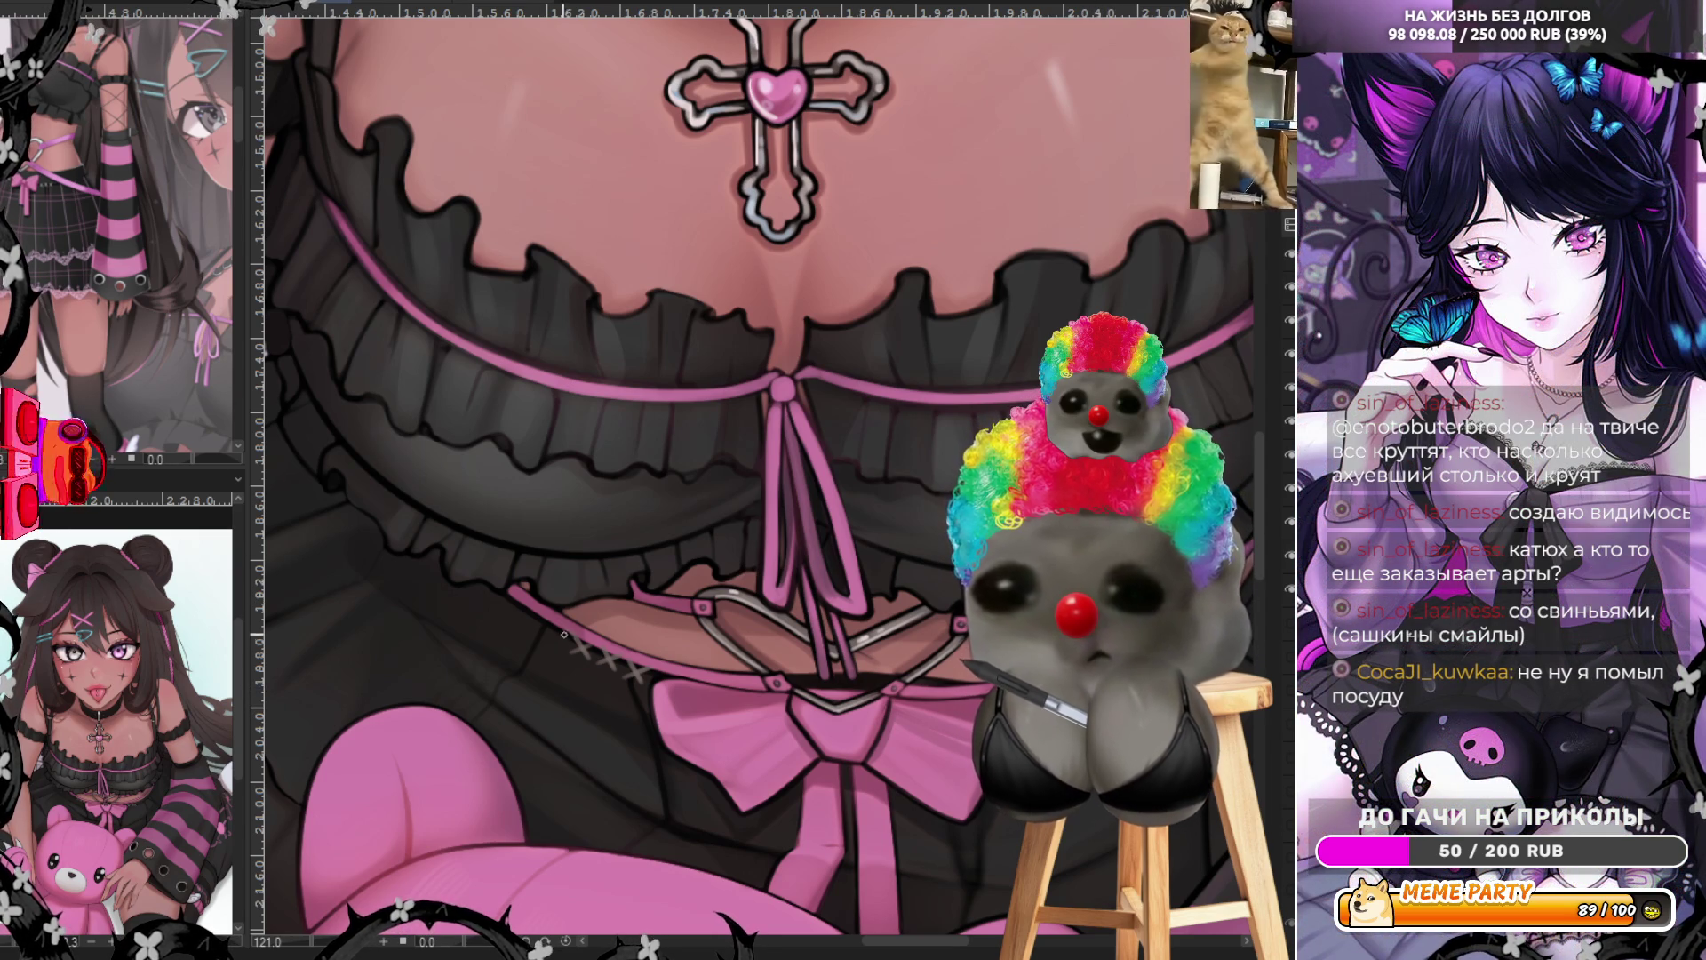
pyautogui.moveTo(669, 675); pyautogui.dragTo(578, 656)
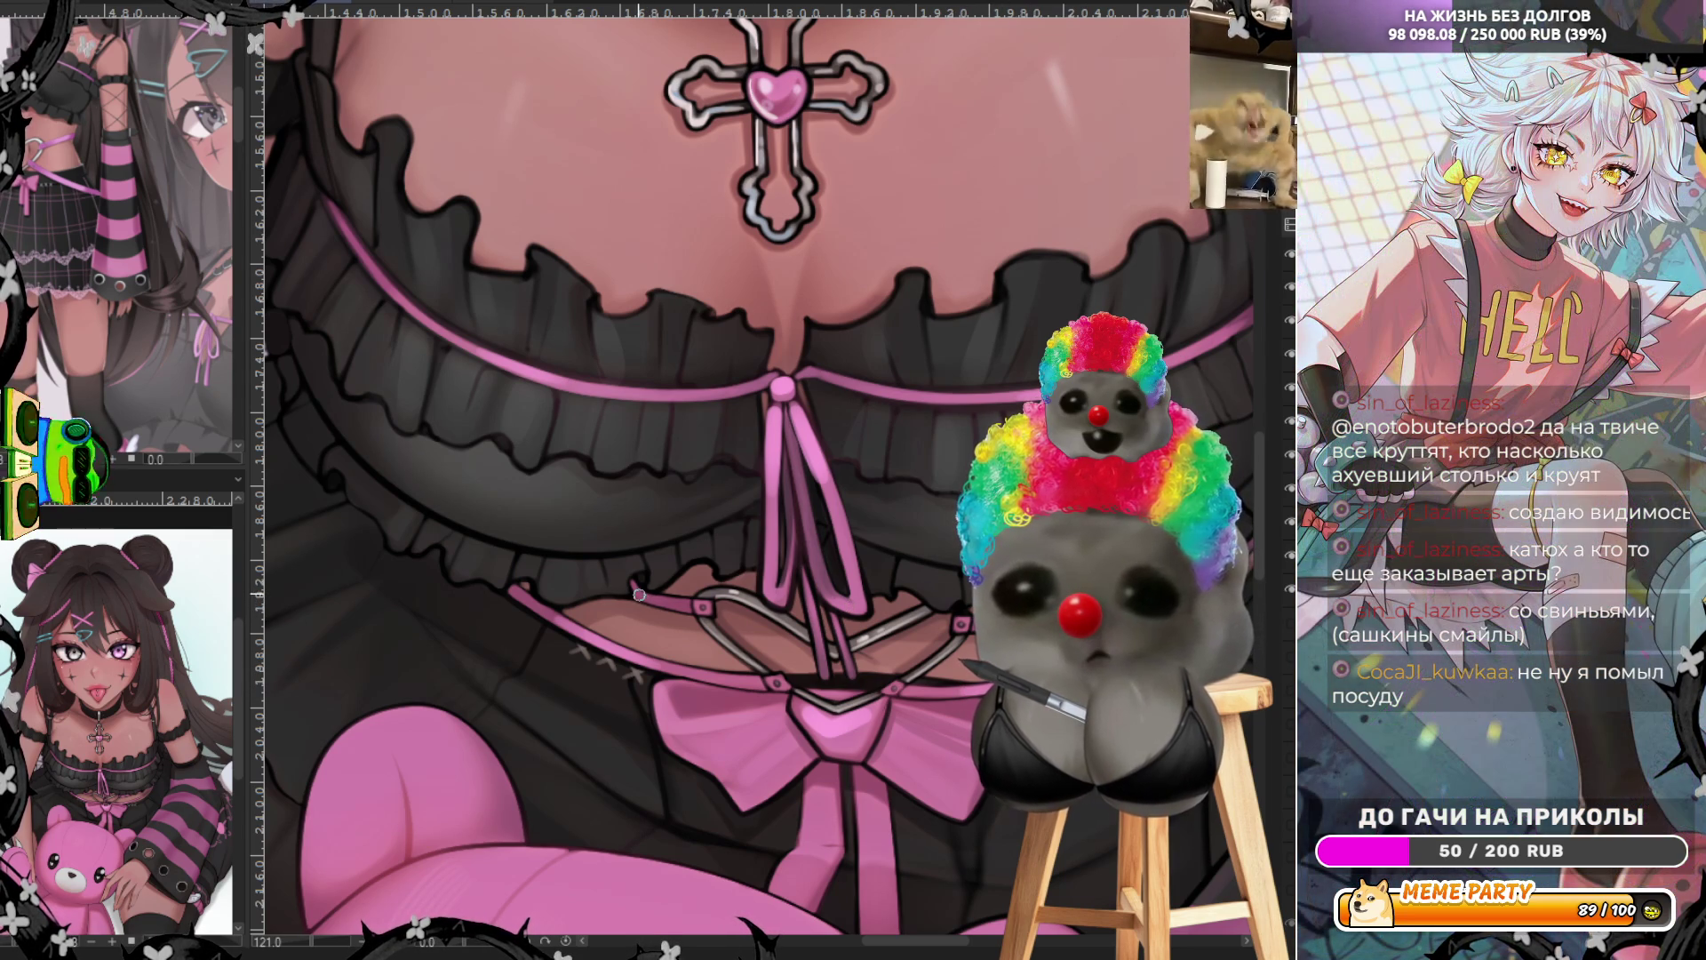
pyautogui.scroll(-6, 661, 559)
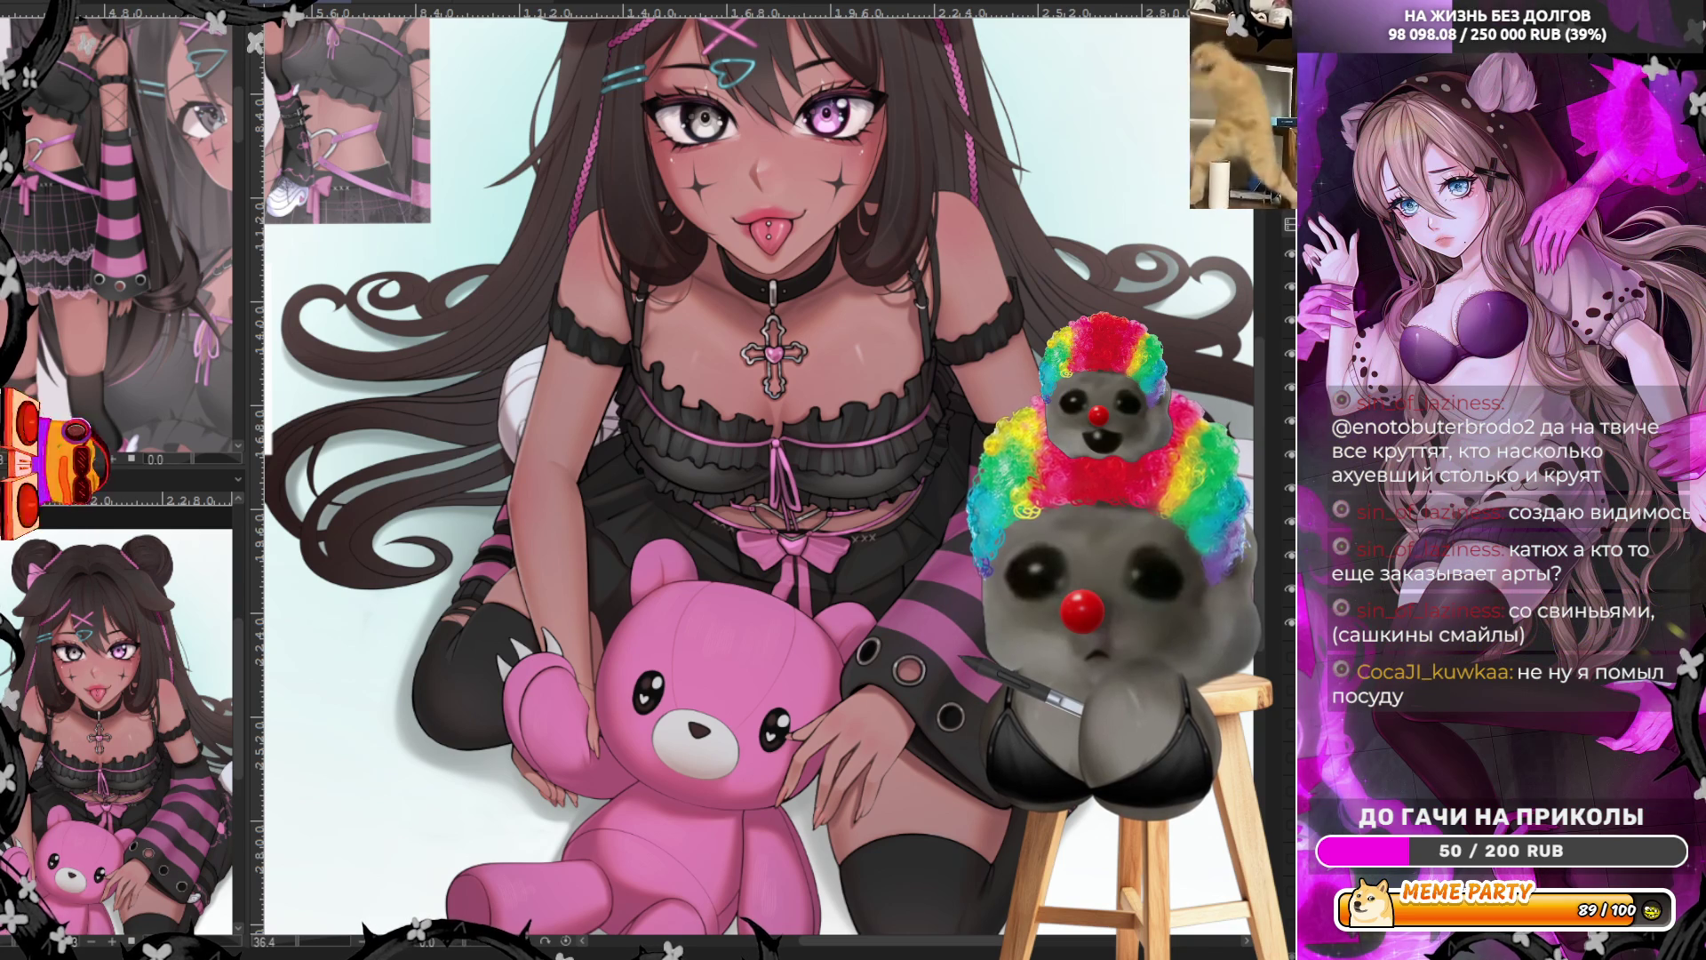
pyautogui.hotkey('ctrl', '0')
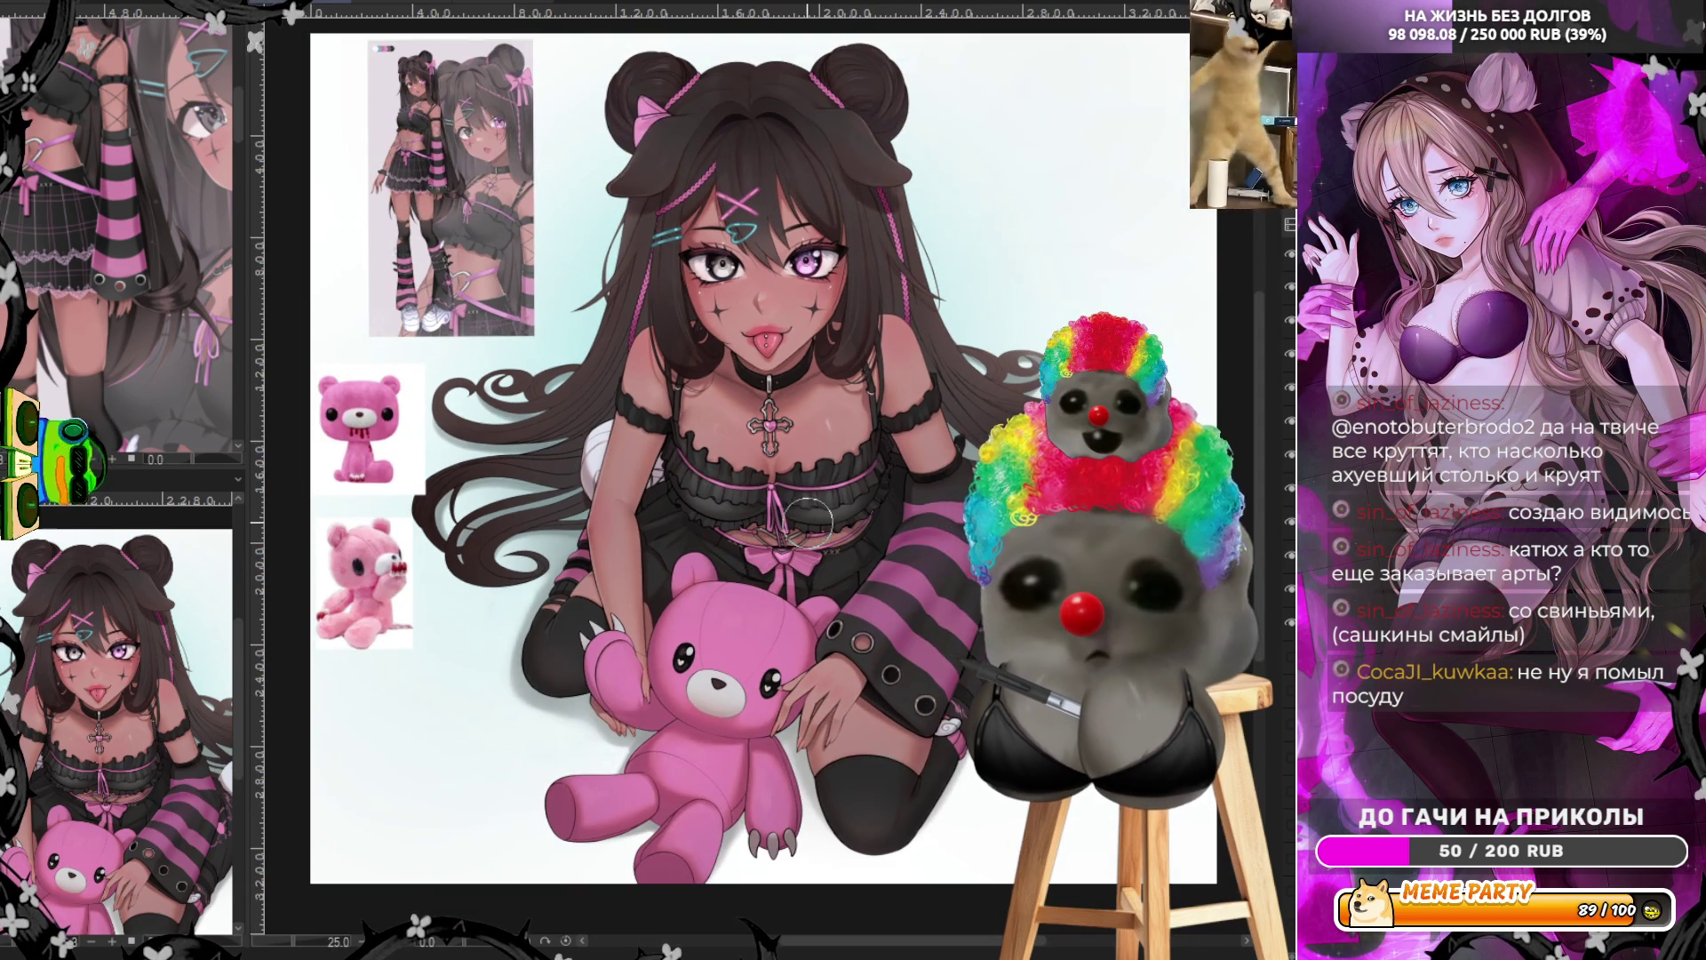
# Zoom to about 121% on the bear's face and hand, then draw a first dark band across the wrist
pyautogui.scroll(2, 767, 302)
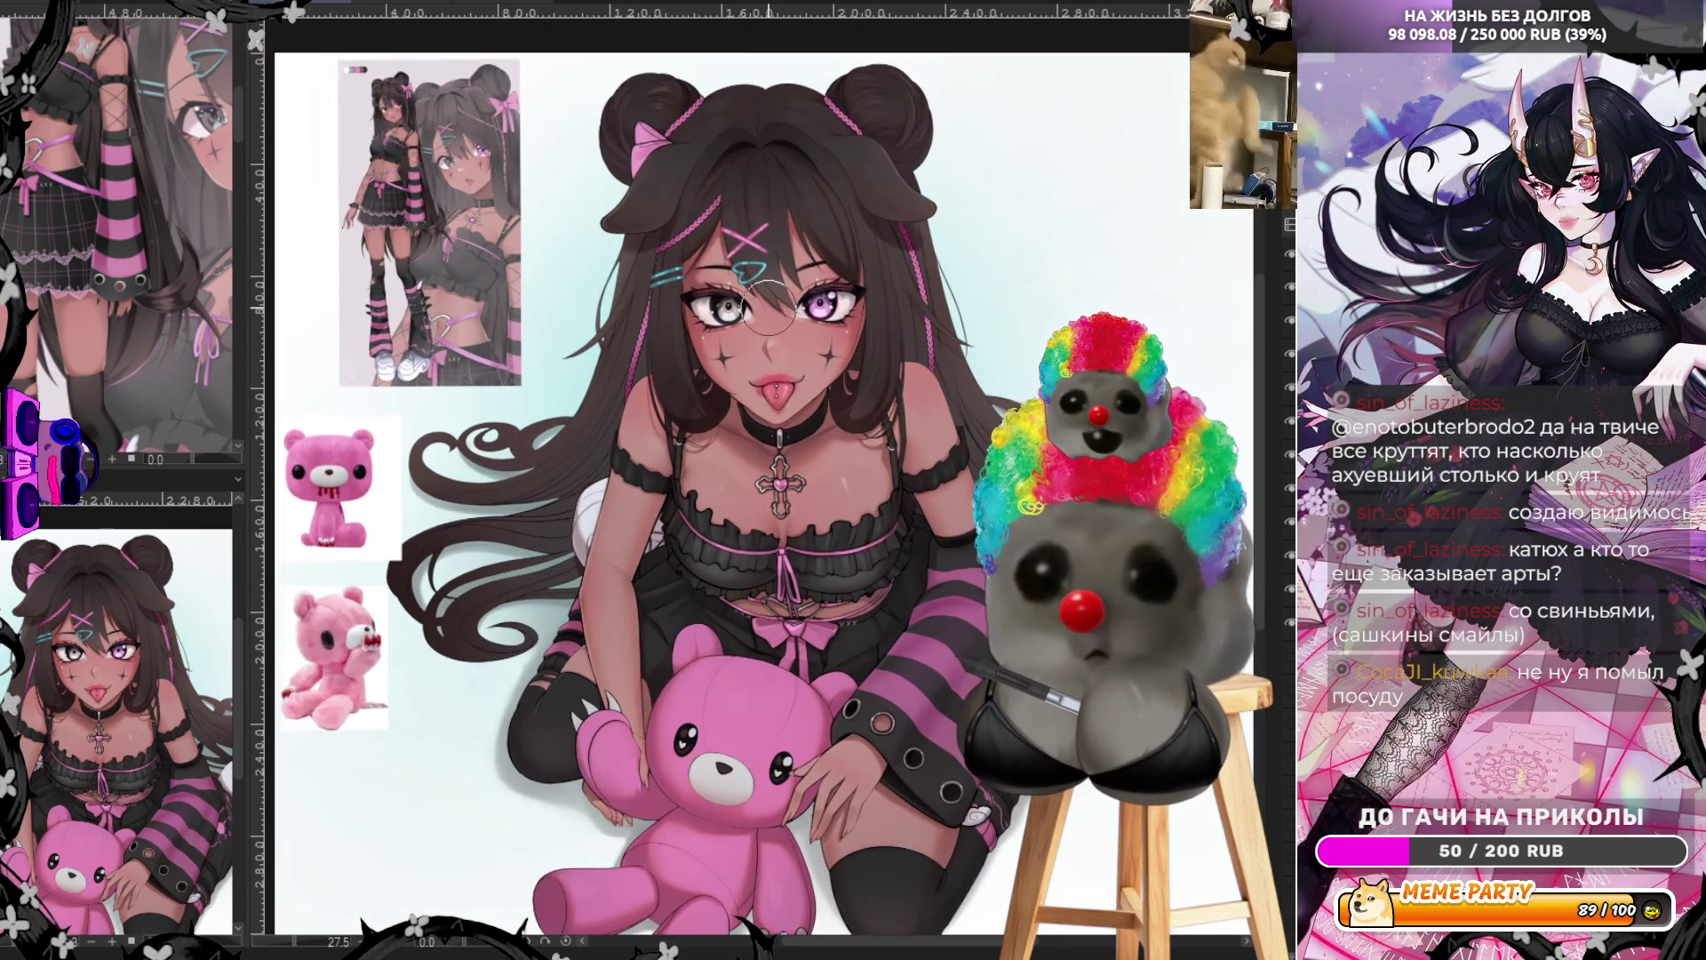
pyautogui.scroll(1, 763, 307)
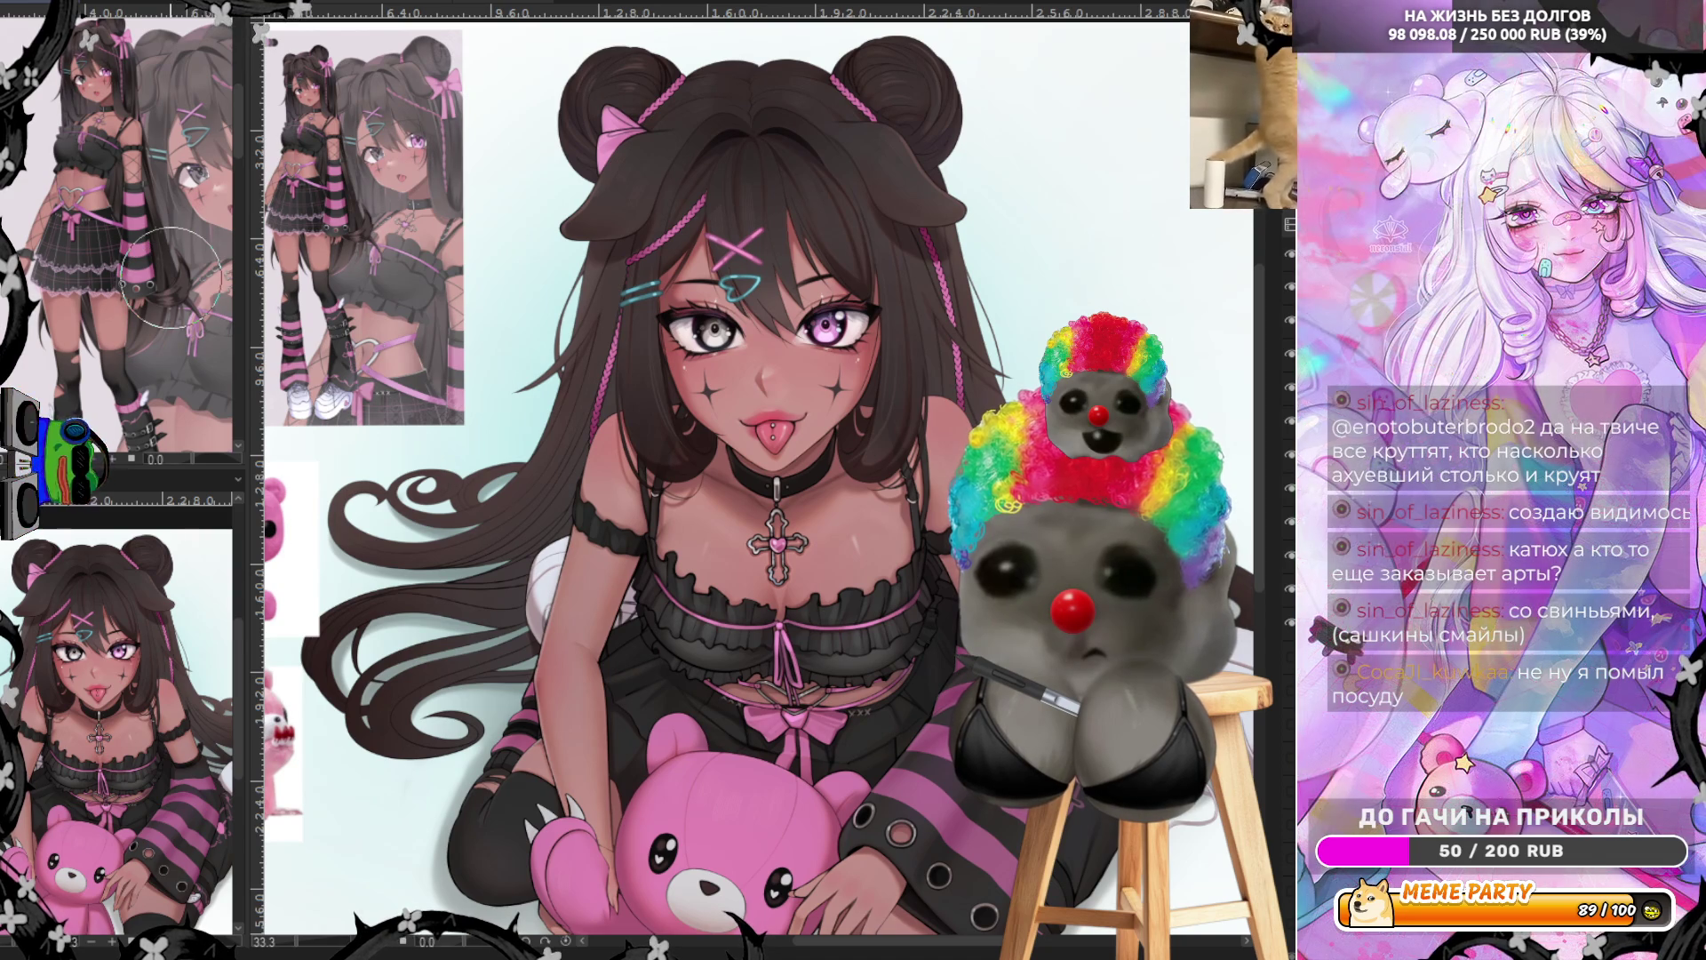
pyautogui.scroll(-1, 584, 387)
pyautogui.scroll(4, 596, 889)
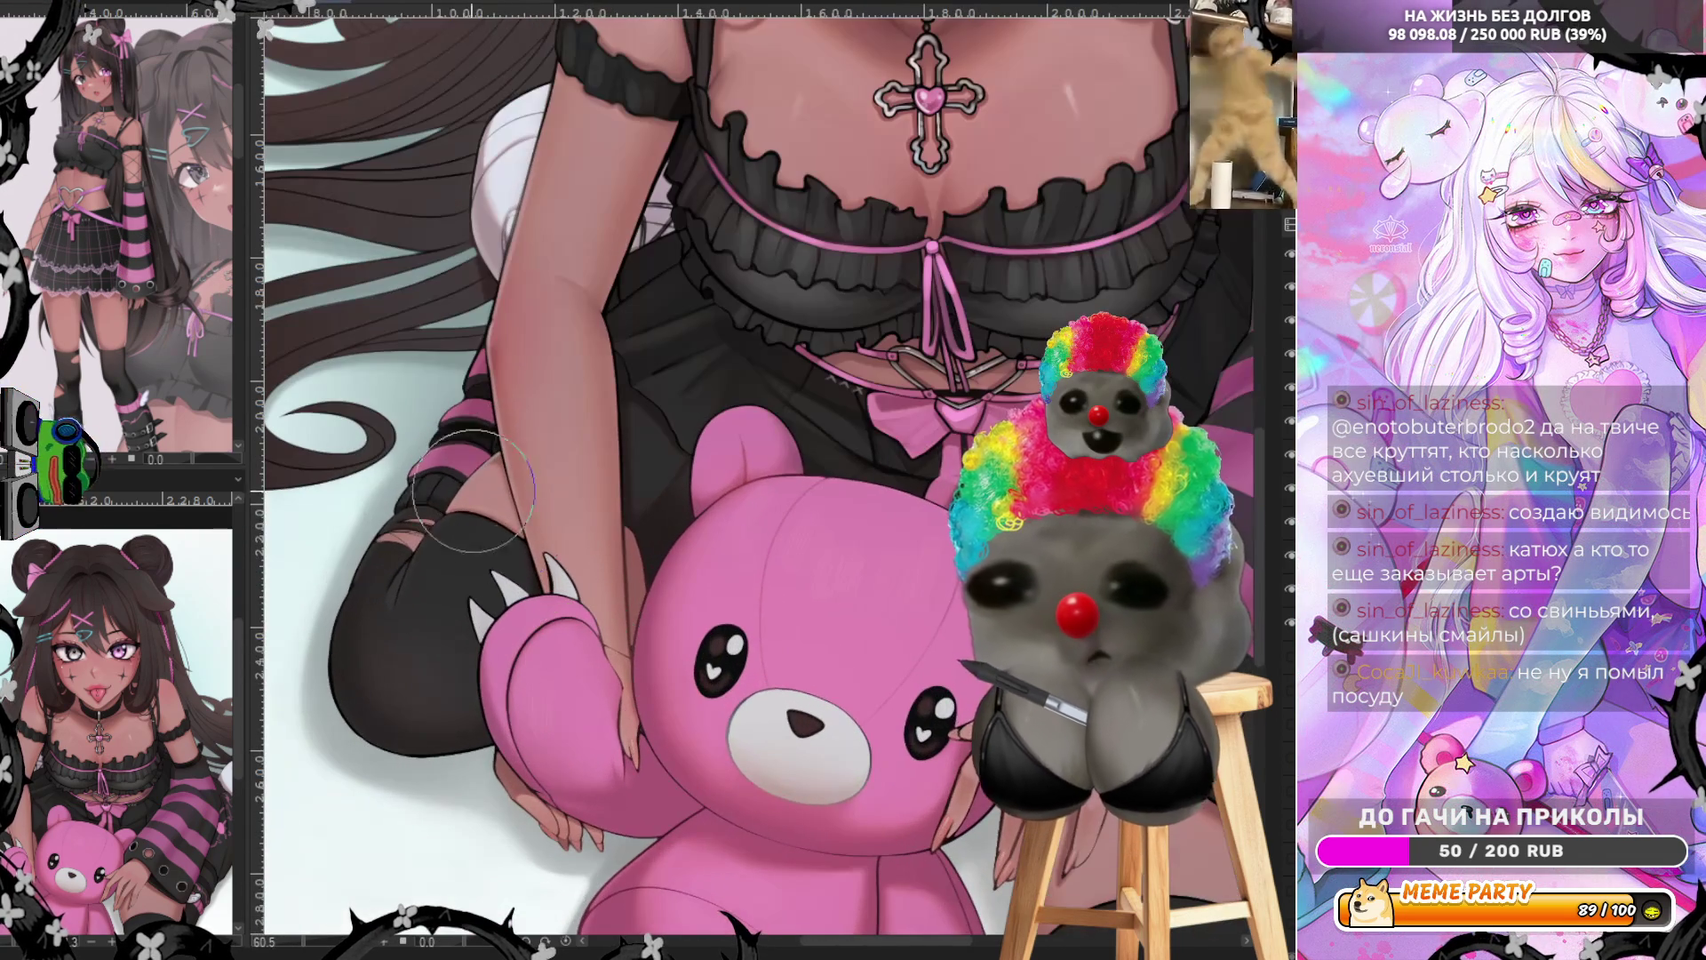
pyautogui.scroll(3, 133, 285)
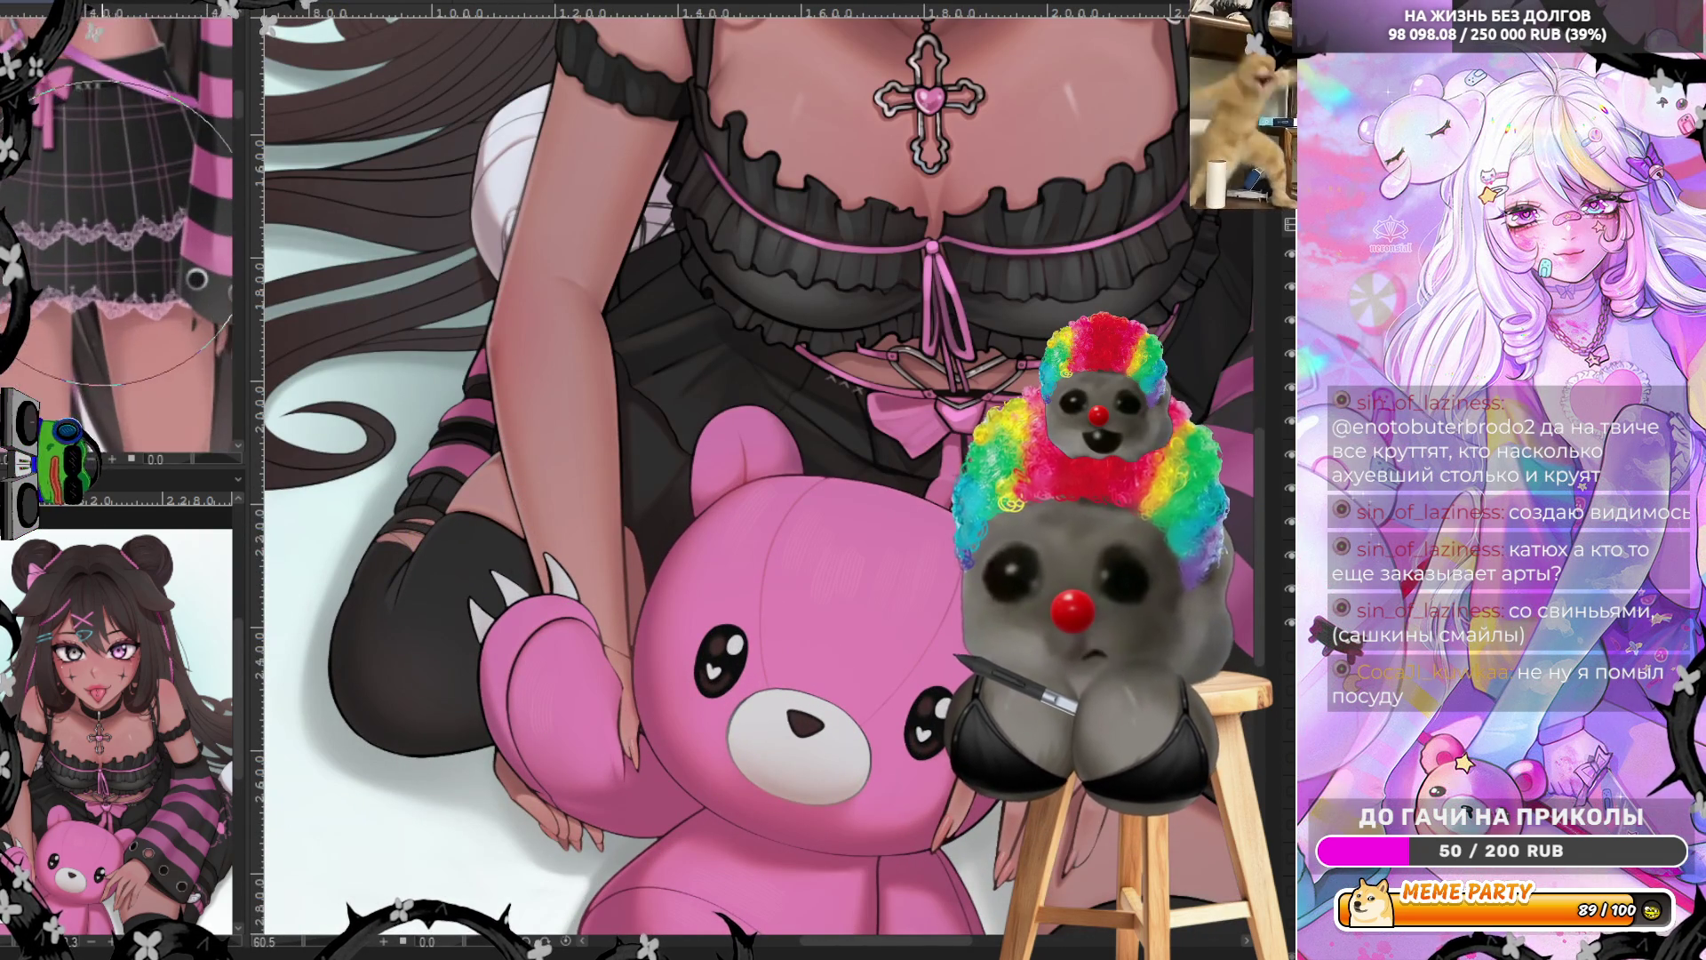
pyautogui.scroll(-3, 81, 259)
pyautogui.scroll(3, 67, 261)
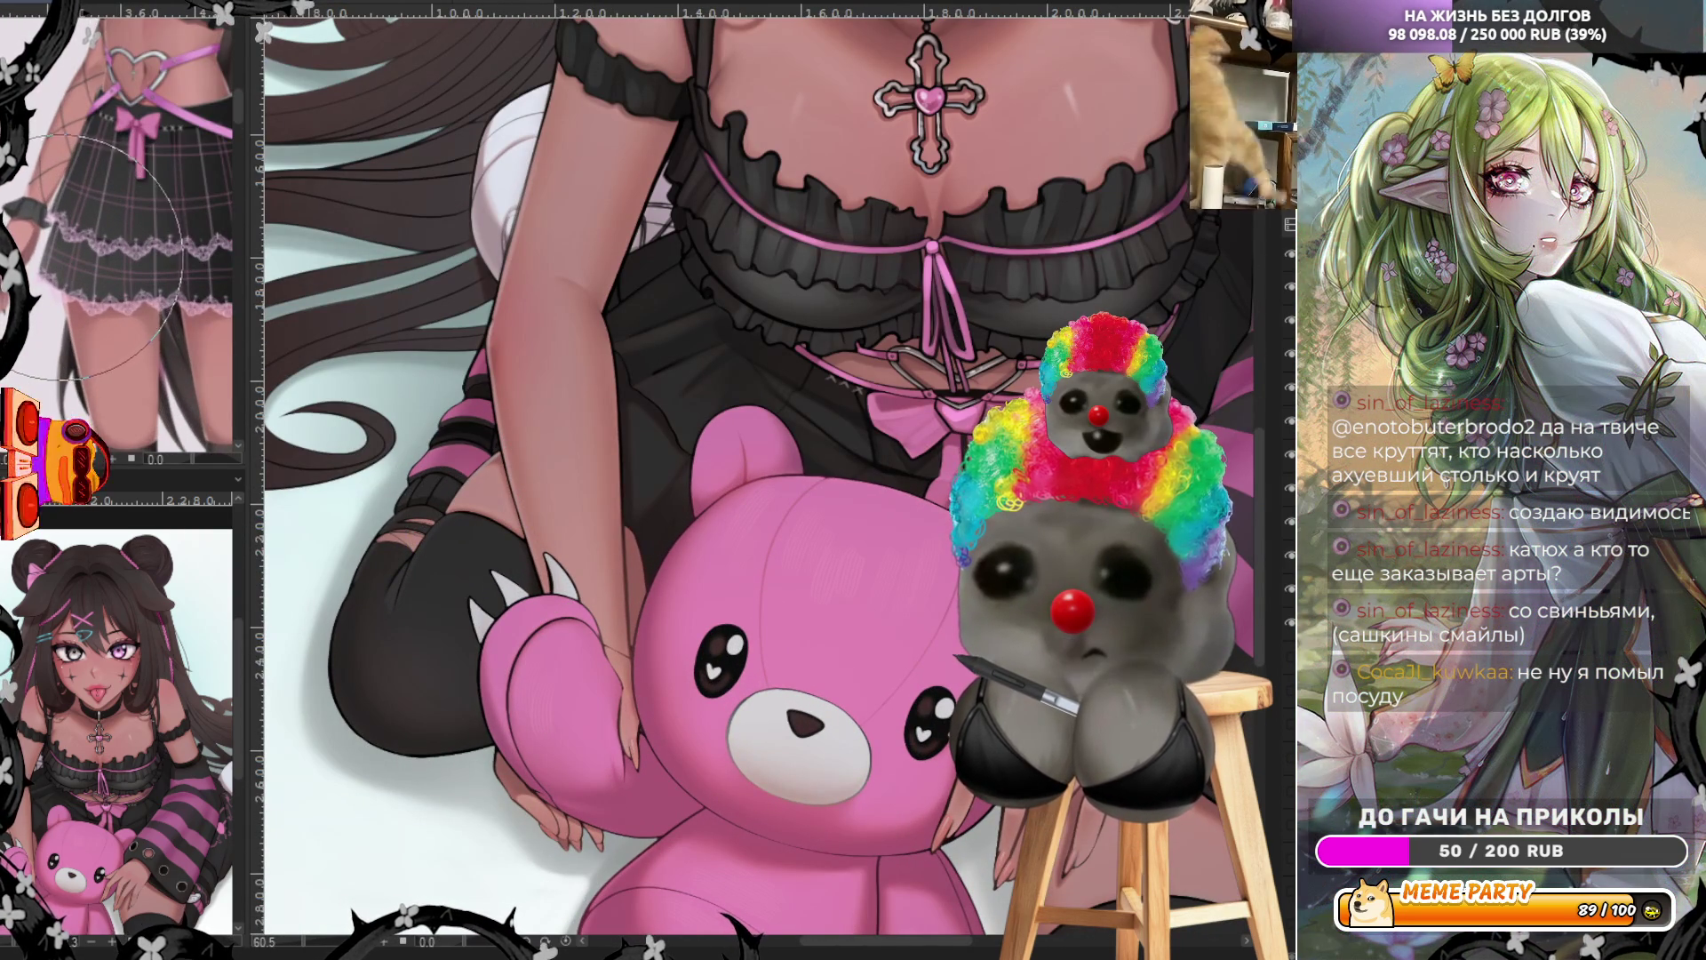
pyautogui.scroll(3, 595, 609)
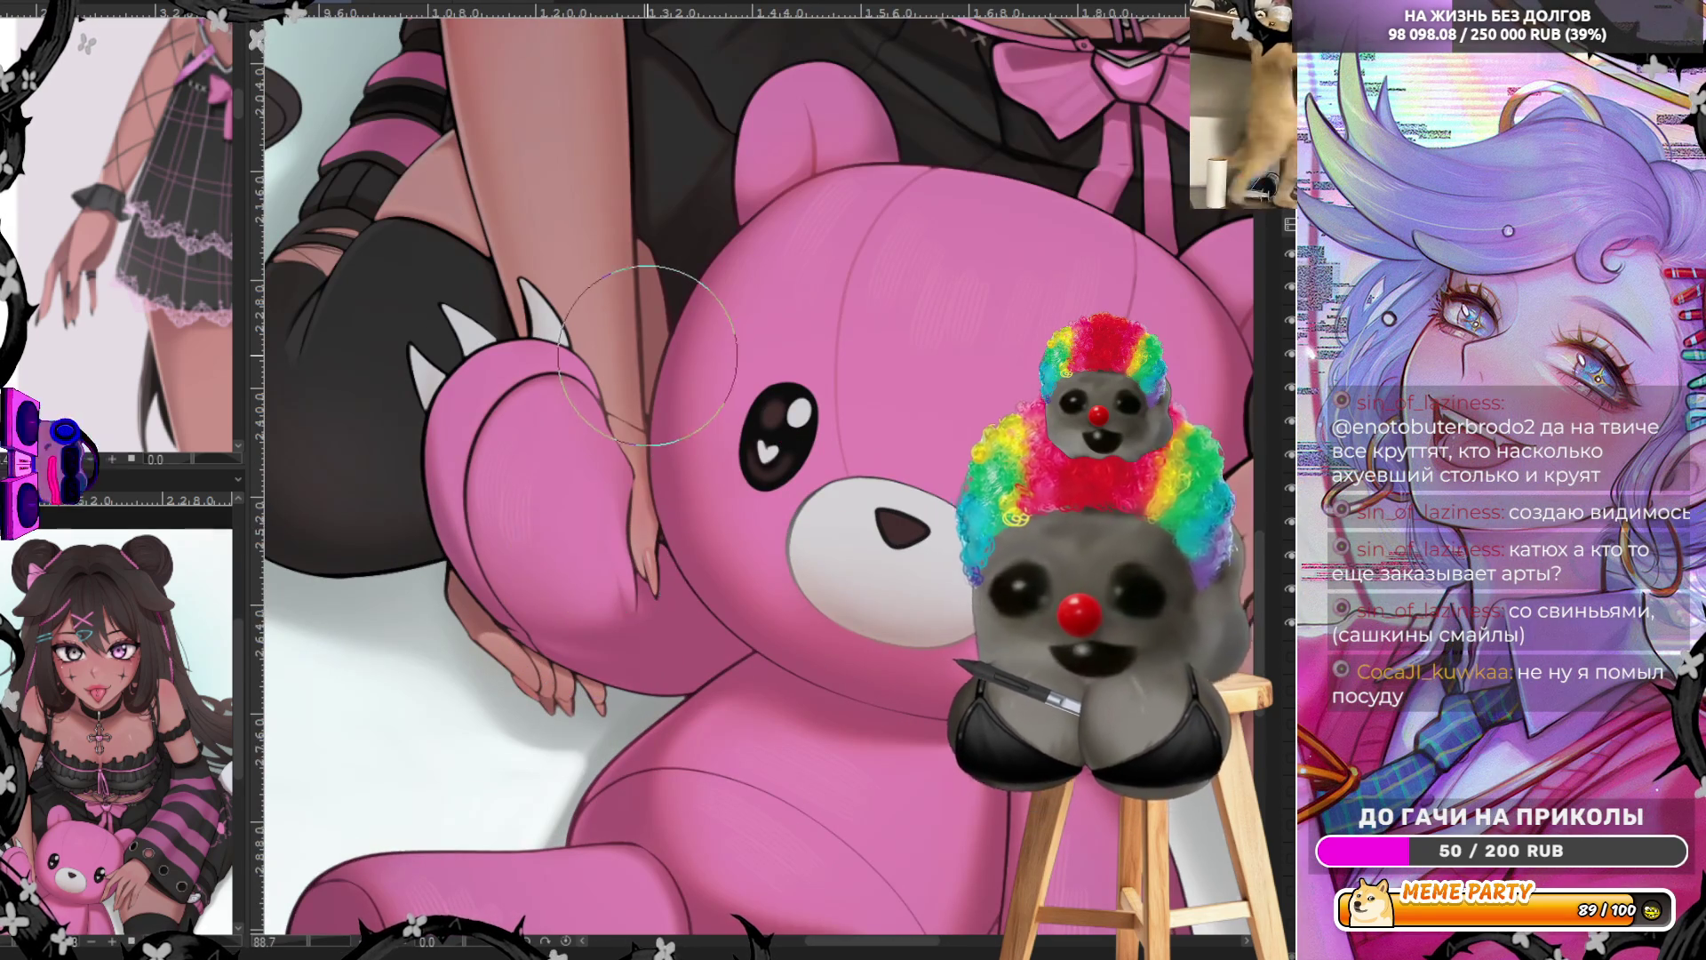
pyautogui.scroll(3, 649, 365)
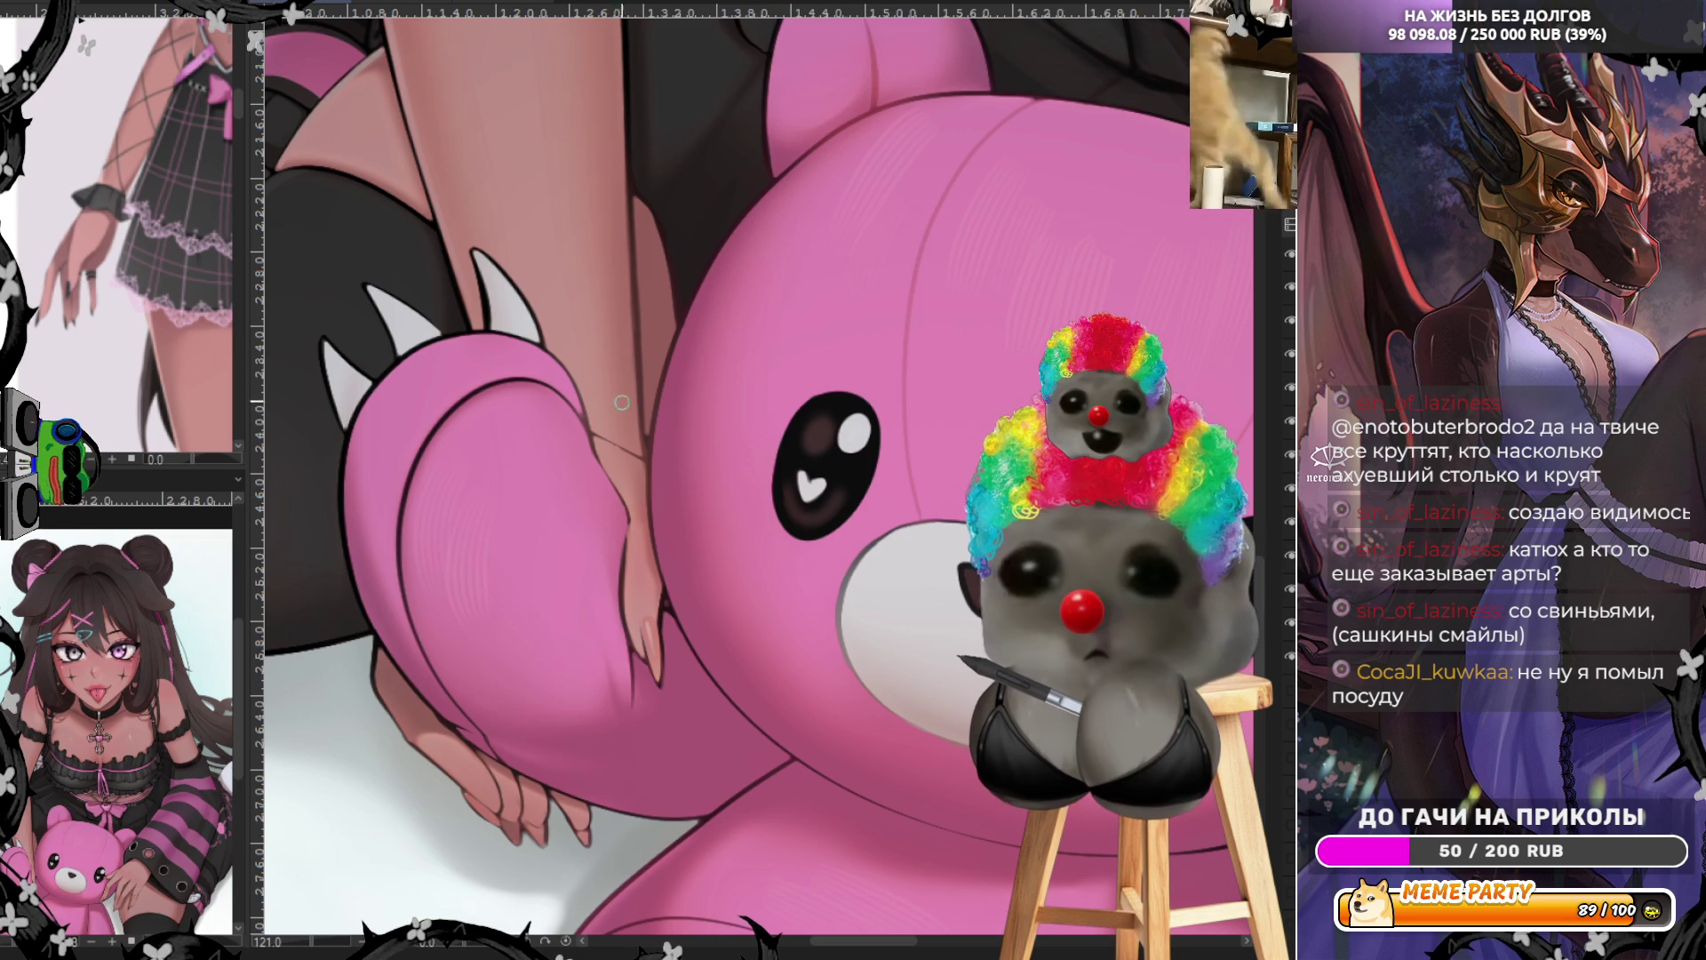
pyautogui.moveTo(591, 410); pyautogui.dragTo(643, 400)
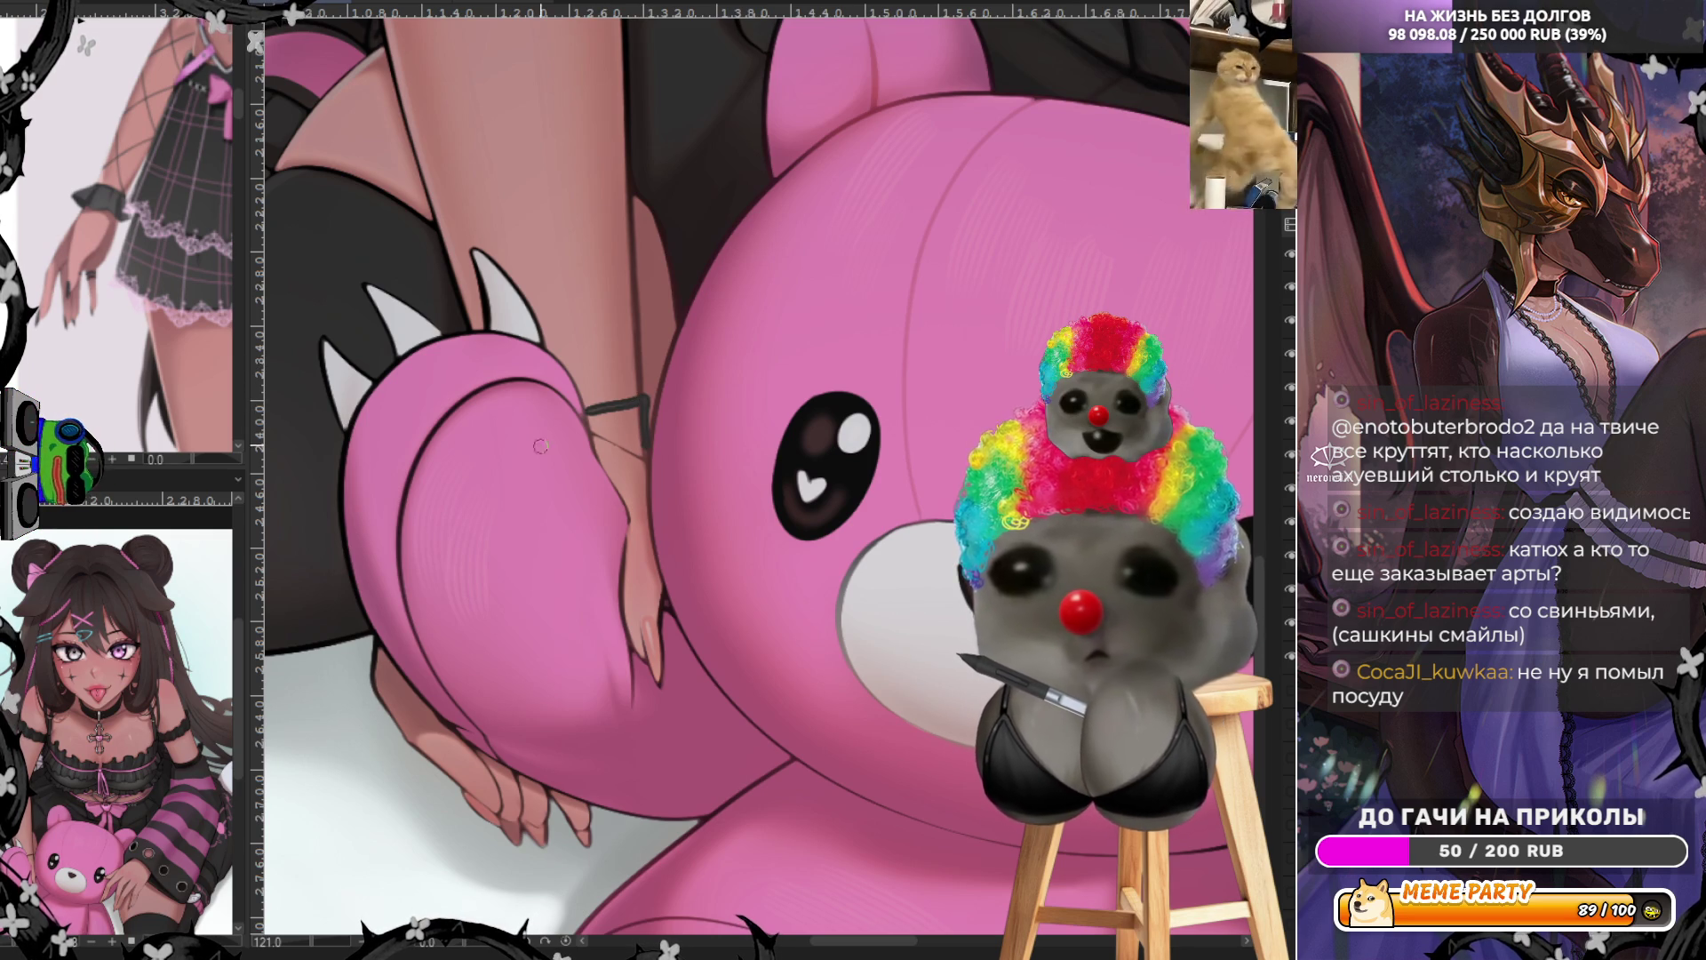
# Redraw the dark wristband, refine its edges and shading, and paint that hand's fingernails black
pyautogui.hotkey('ctrl', 'z')
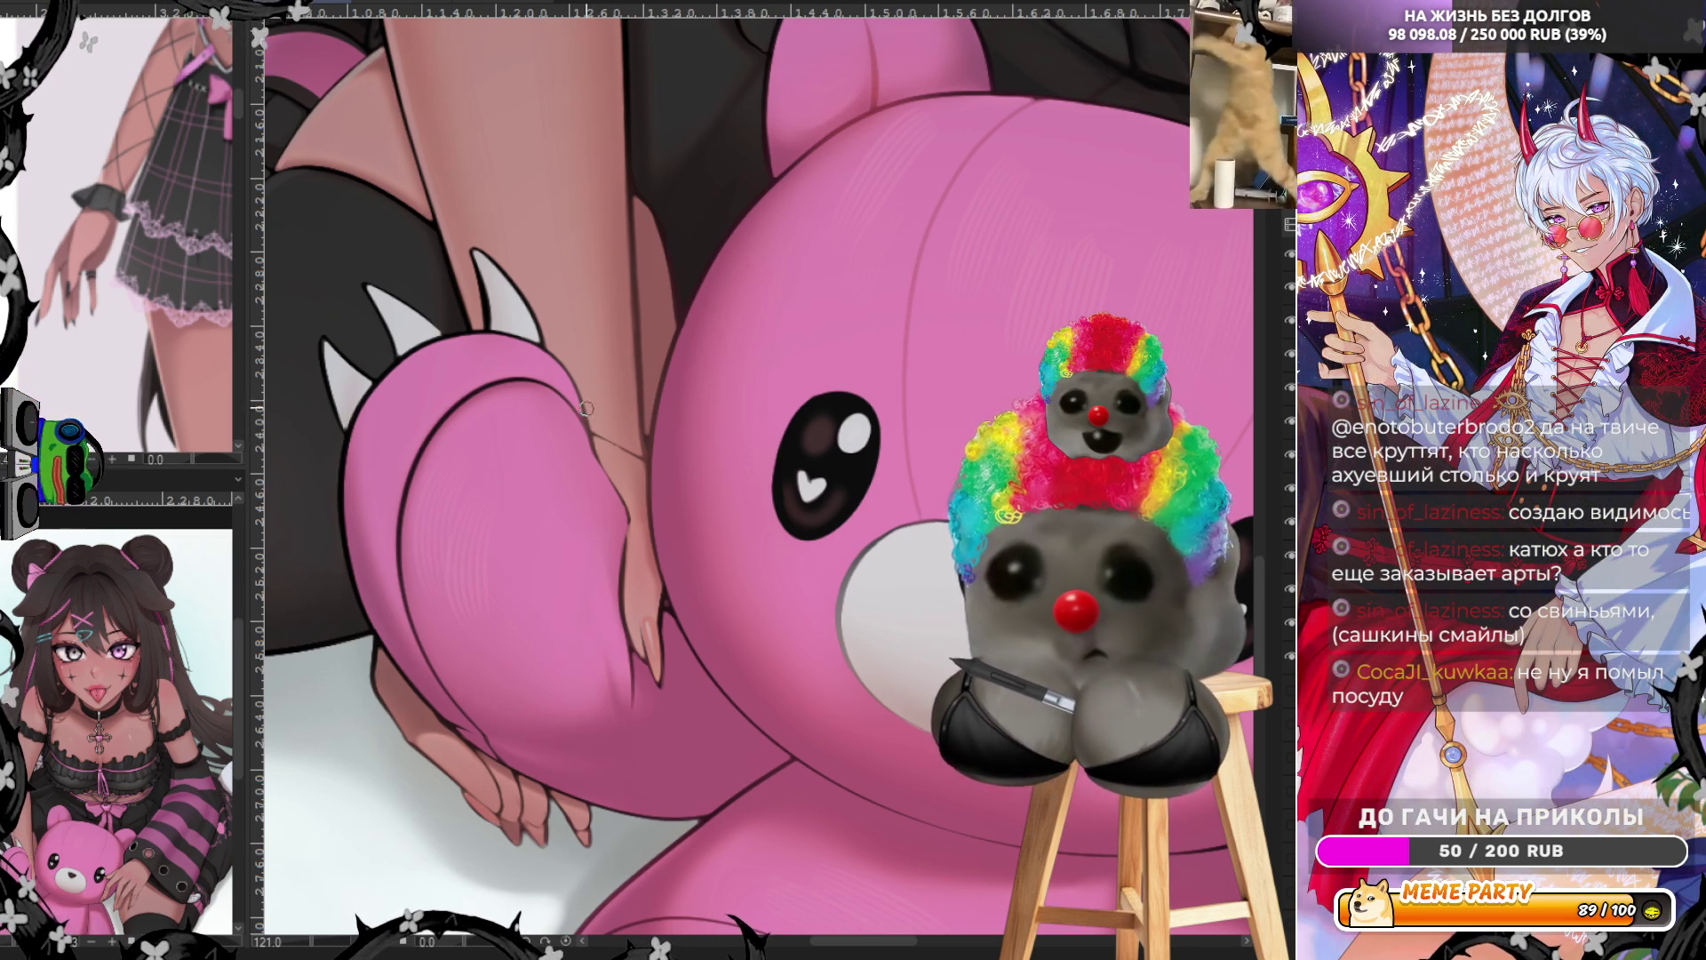
pyautogui.moveTo(590, 411)
pyautogui.mouseDown()
pyautogui.moveTo(646, 416)
pyautogui.moveTo(592, 412)
pyautogui.moveTo(640, 452)
pyautogui.moveTo(617, 411)
pyautogui.mouseUp()
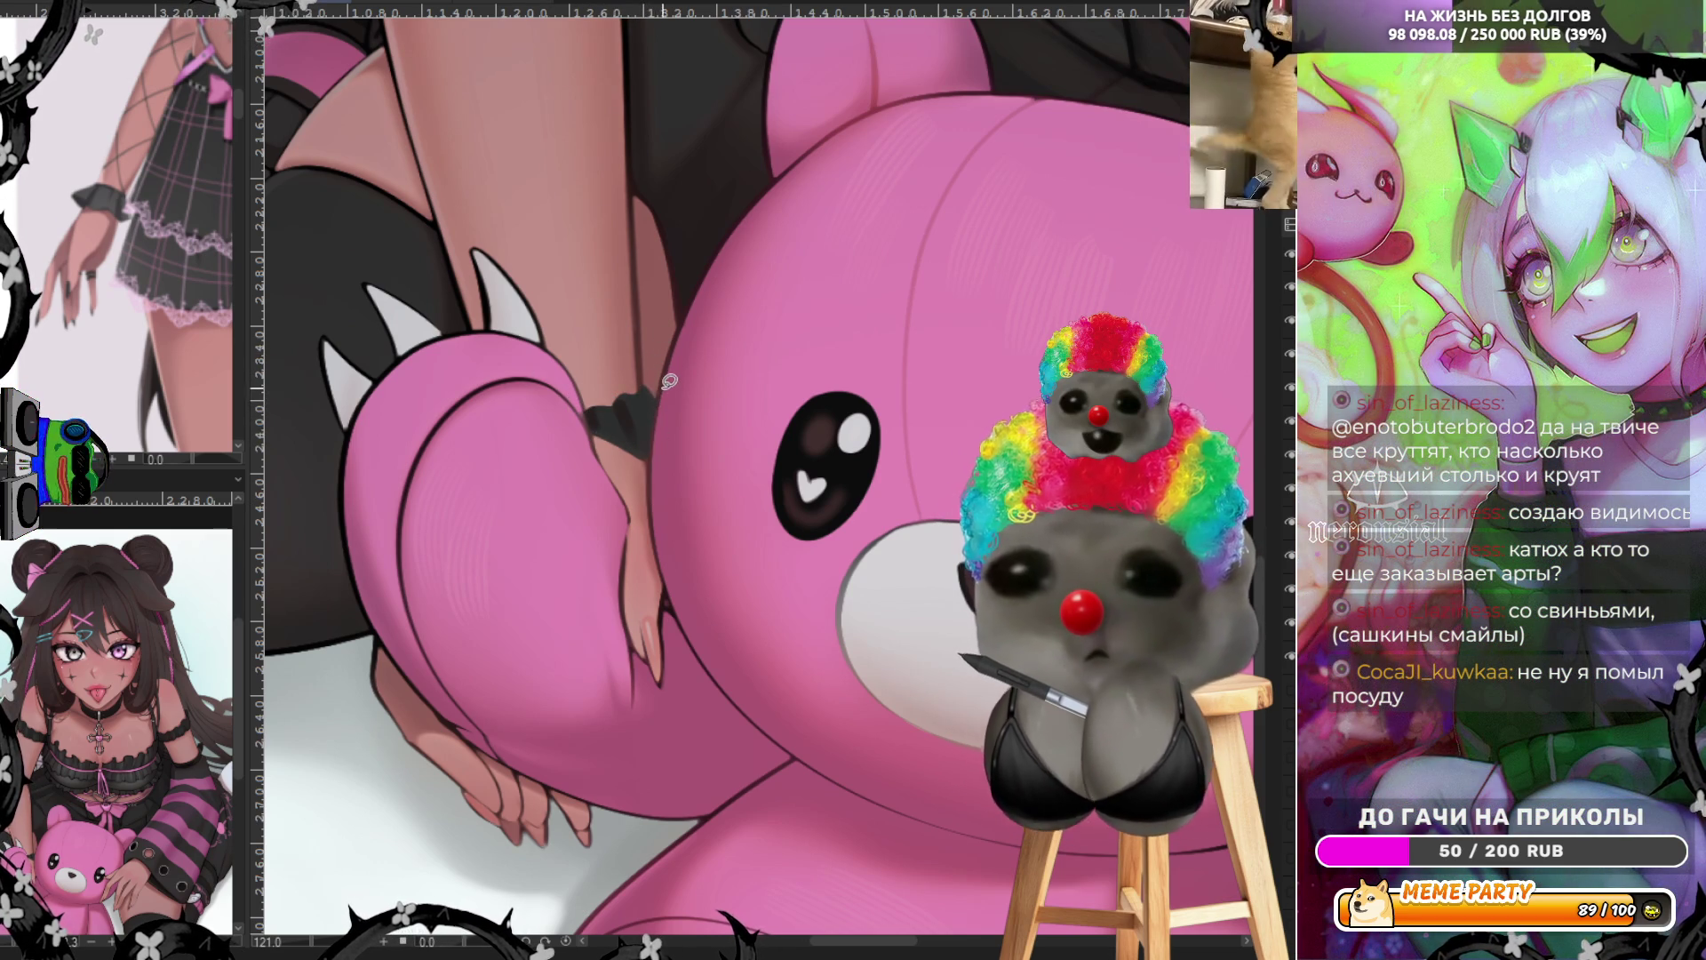
pyautogui.moveTo(577, 426)
pyautogui.mouseDown()
pyautogui.moveTo(667, 454)
pyautogui.moveTo(559, 447)
pyautogui.mouseUp()
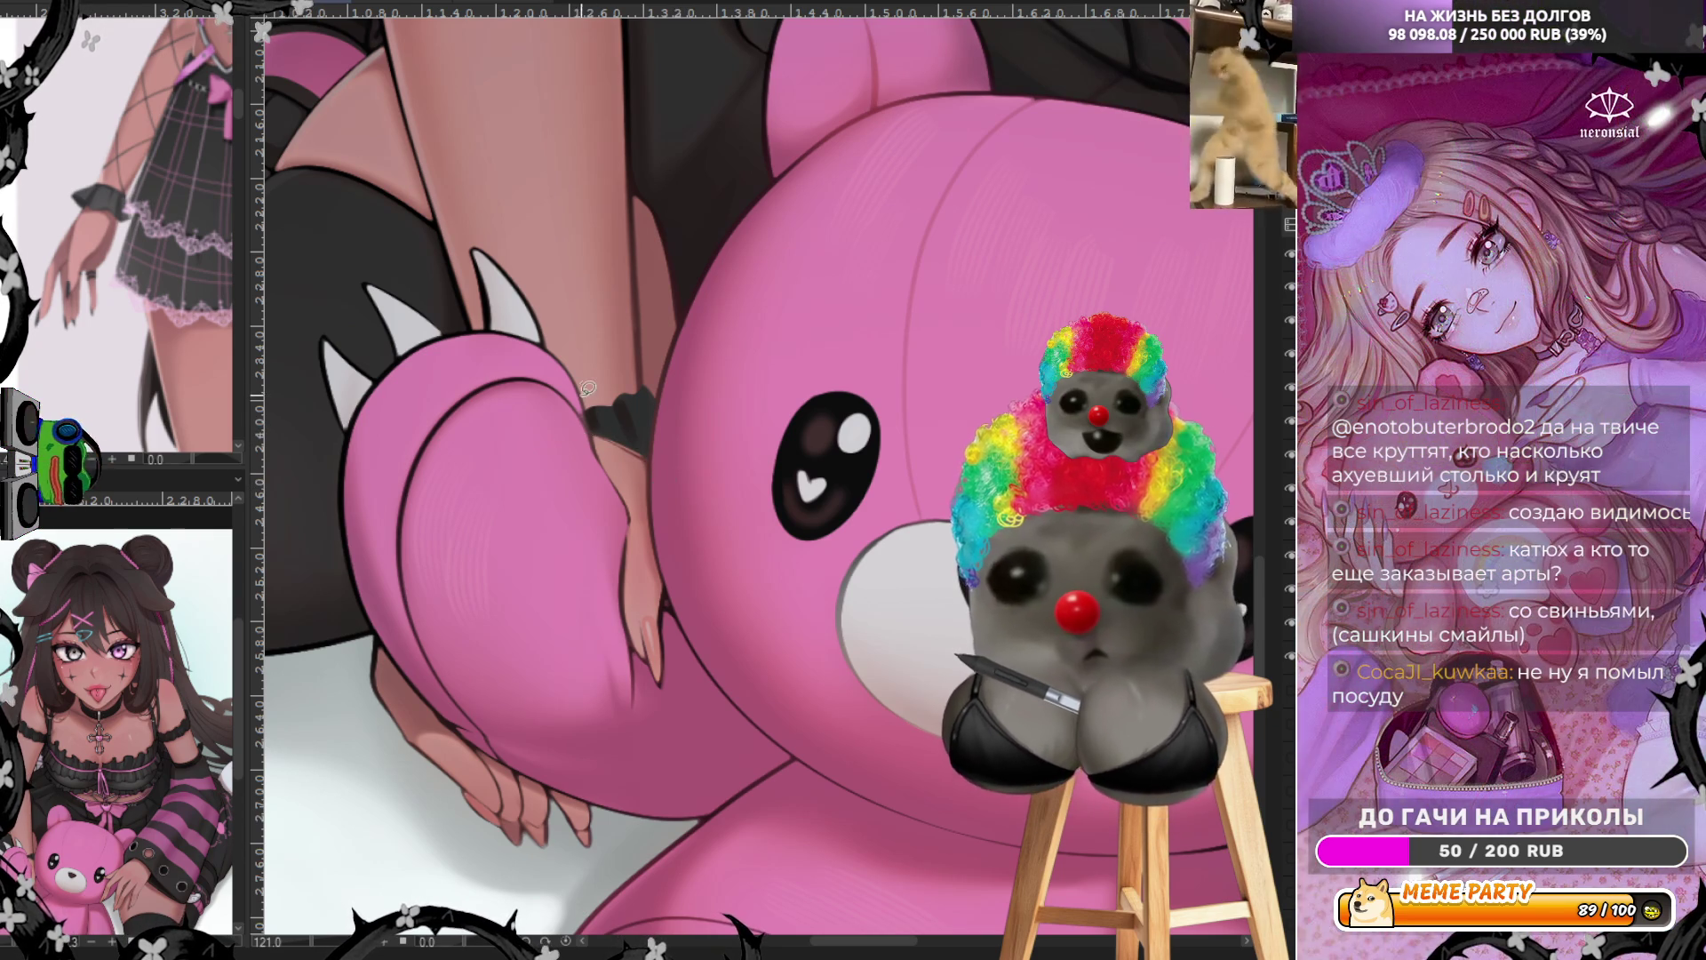
pyautogui.moveTo(584, 425)
pyautogui.mouseDown()
pyautogui.moveTo(662, 480)
pyautogui.moveTo(588, 382)
pyautogui.mouseUp()
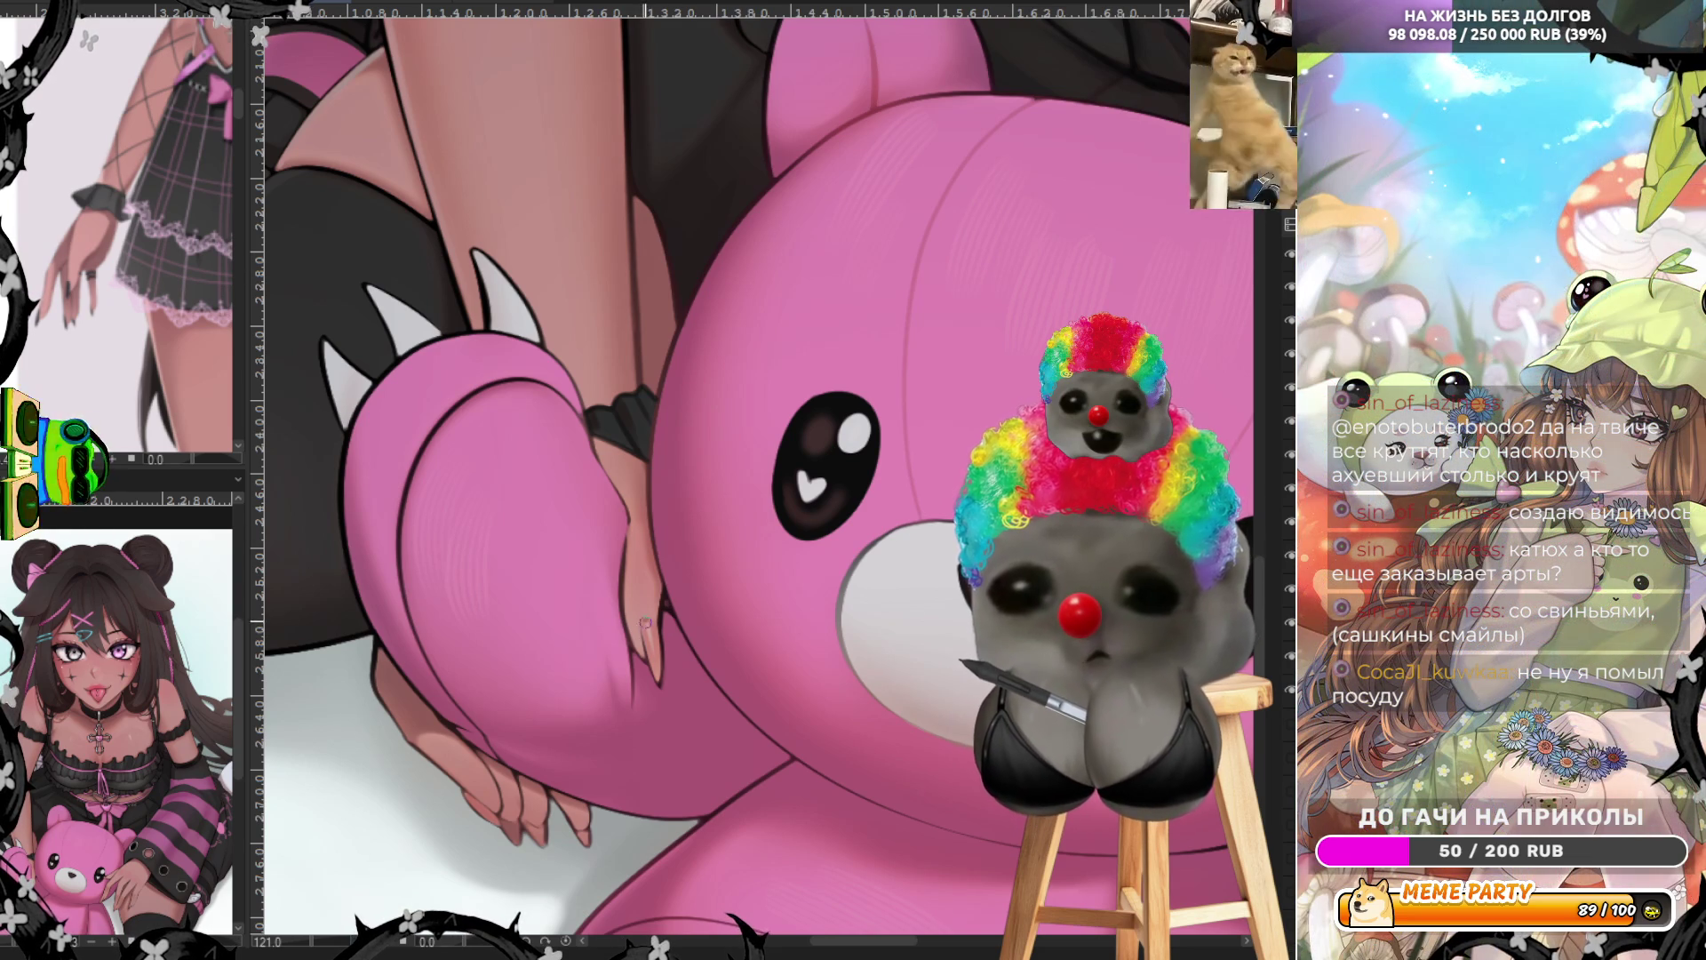
pyautogui.moveTo(645, 618); pyautogui.dragTo(658, 658)
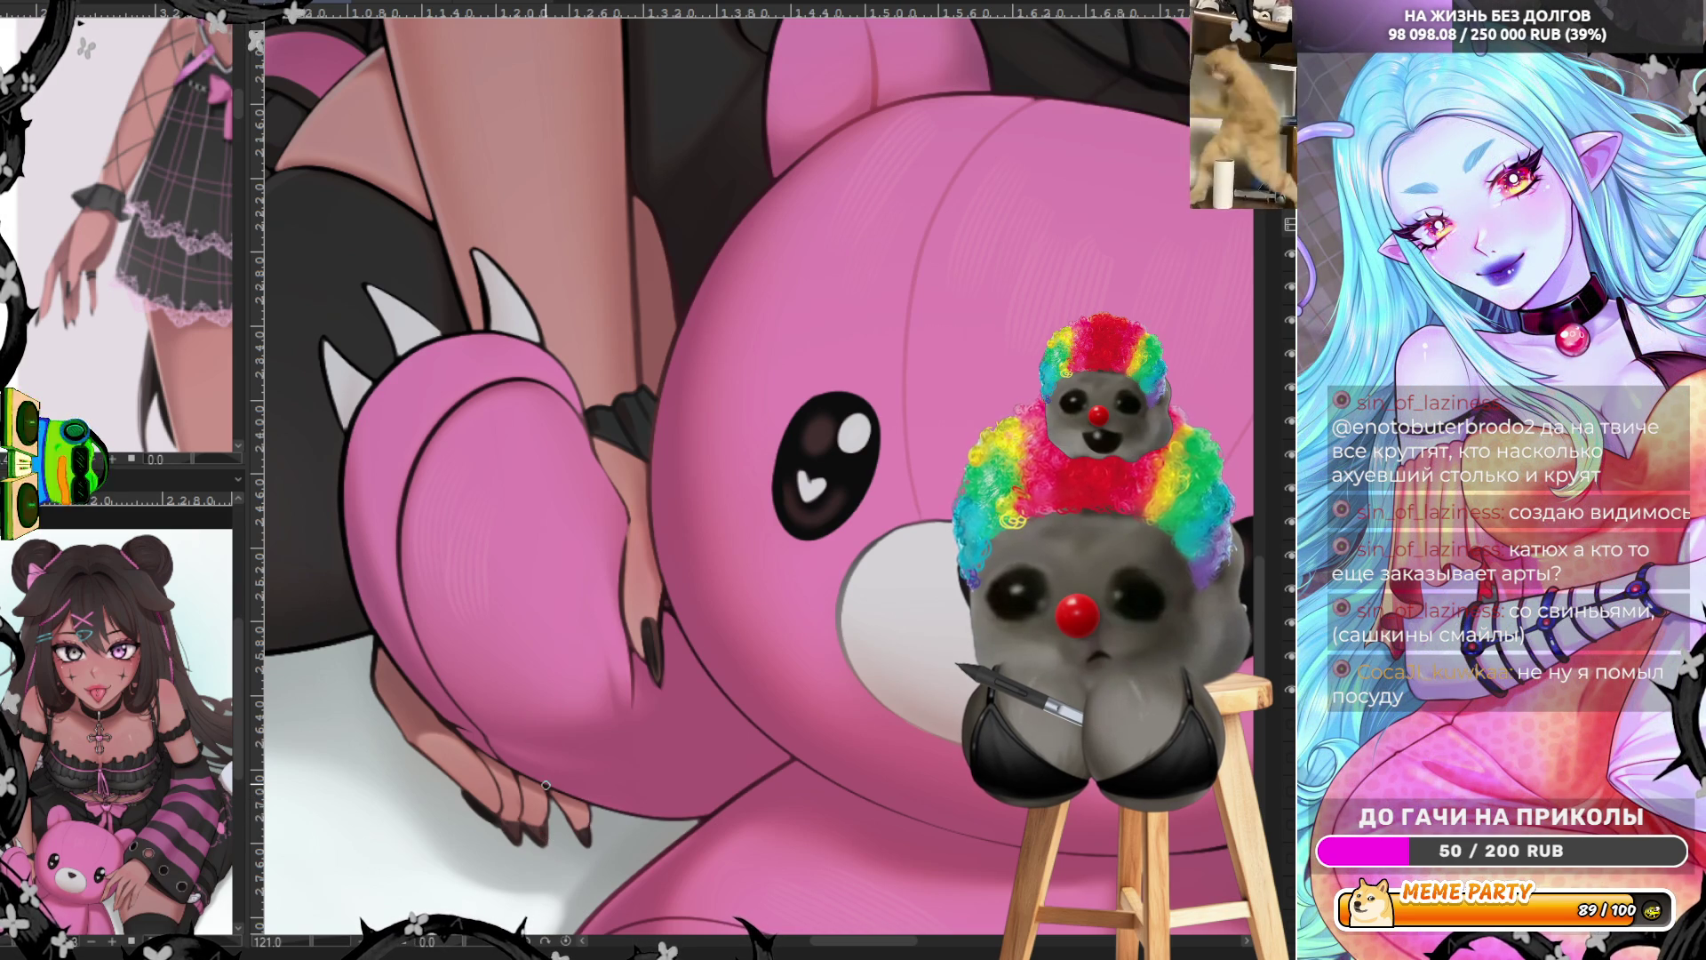
# Darken the fingertip beside the bear's eye and paint each remaining fingernail dark brown
pyautogui.scroll(-5, 546, 785)
pyautogui.scroll(5, 885, 842)
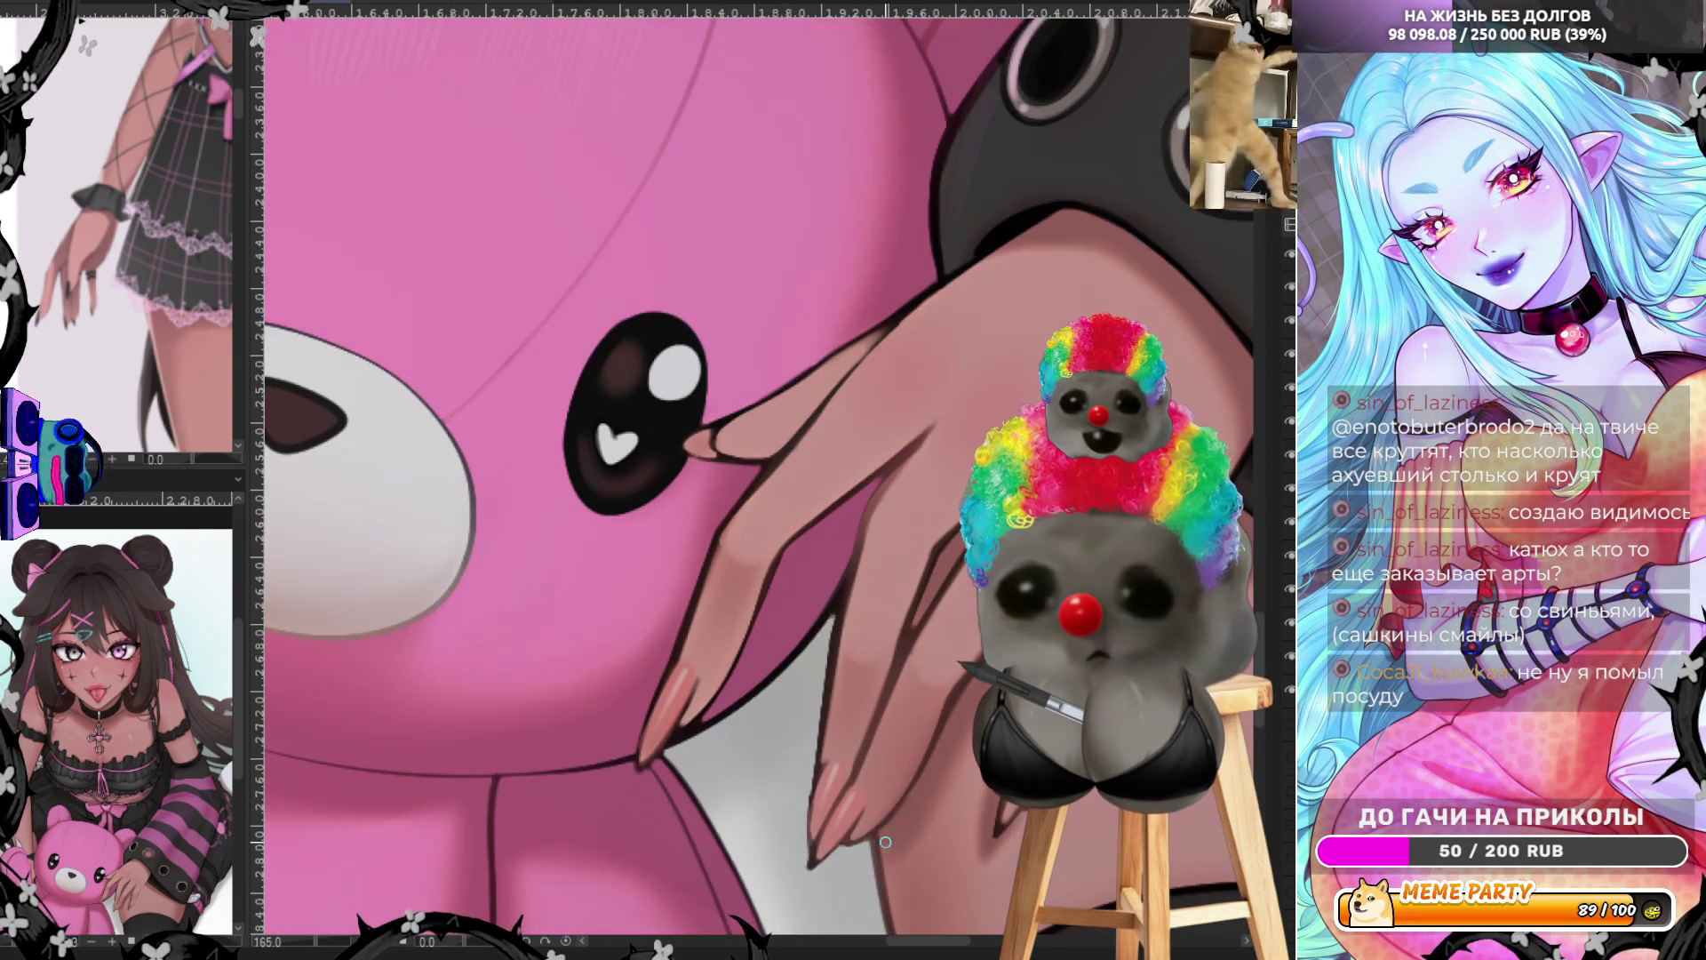
pyautogui.moveTo(710, 433)
pyautogui.mouseDown()
pyautogui.moveTo(713, 457)
pyautogui.moveTo(701, 444)
pyautogui.mouseUp()
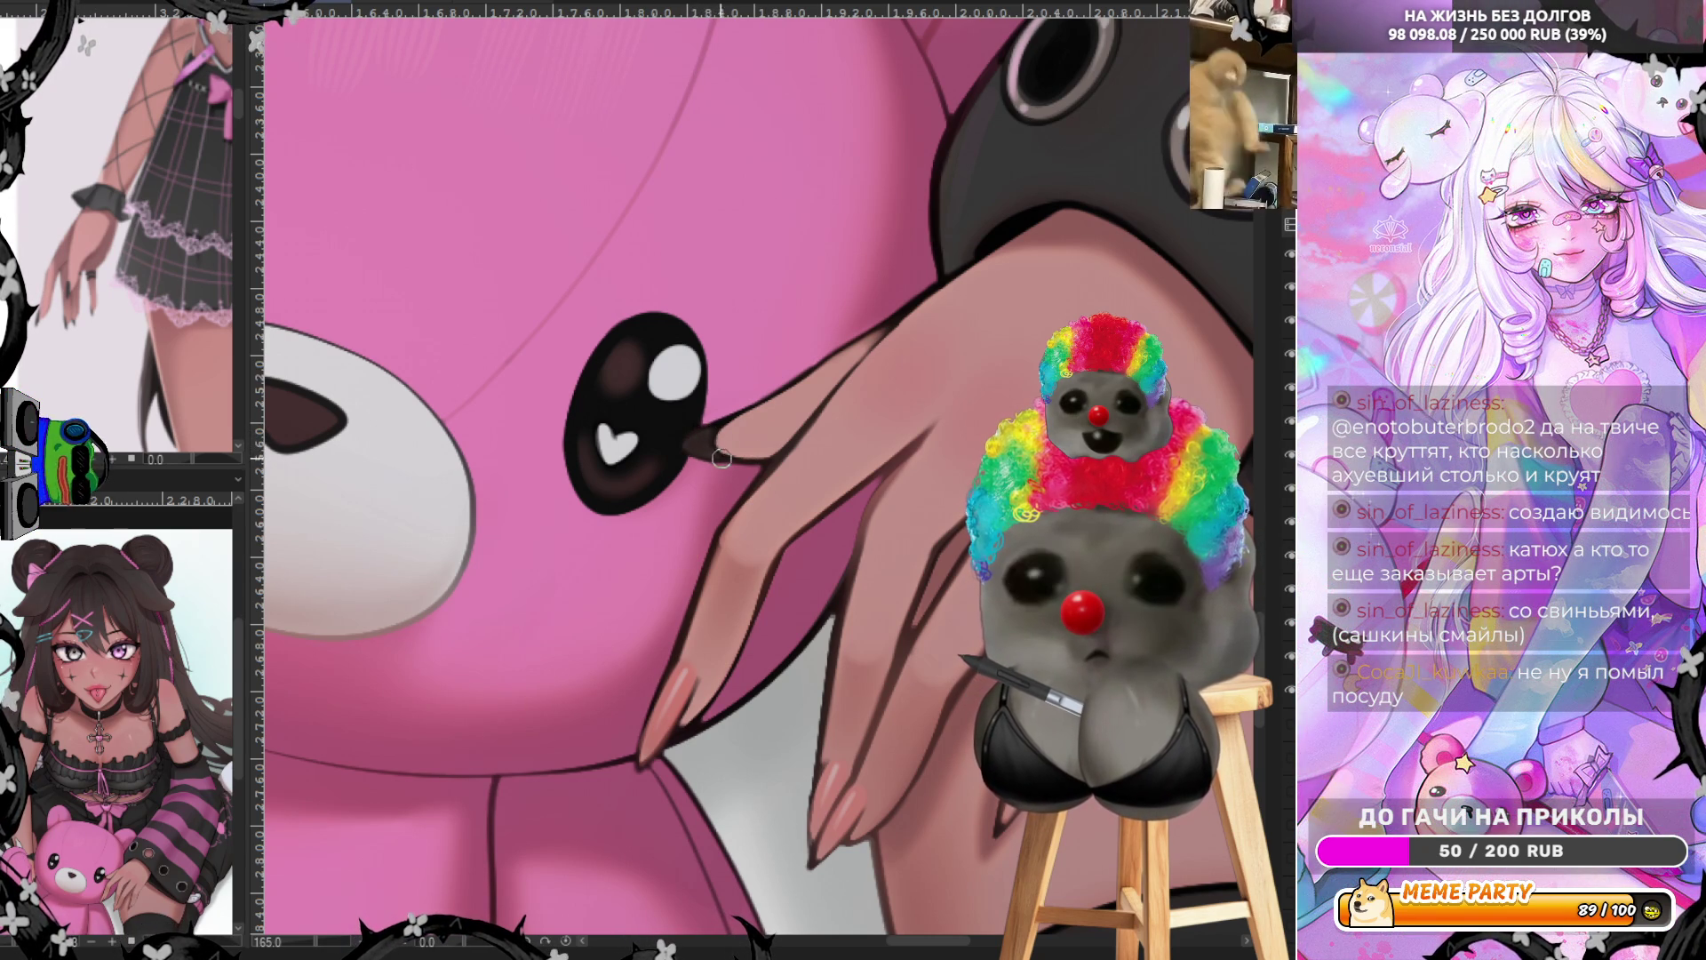
pyautogui.moveTo(678, 665)
pyautogui.mouseDown()
pyautogui.moveTo(648, 747)
pyautogui.moveTo(692, 671)
pyautogui.moveTo(651, 751)
pyautogui.moveTo(682, 737)
pyautogui.mouseUp()
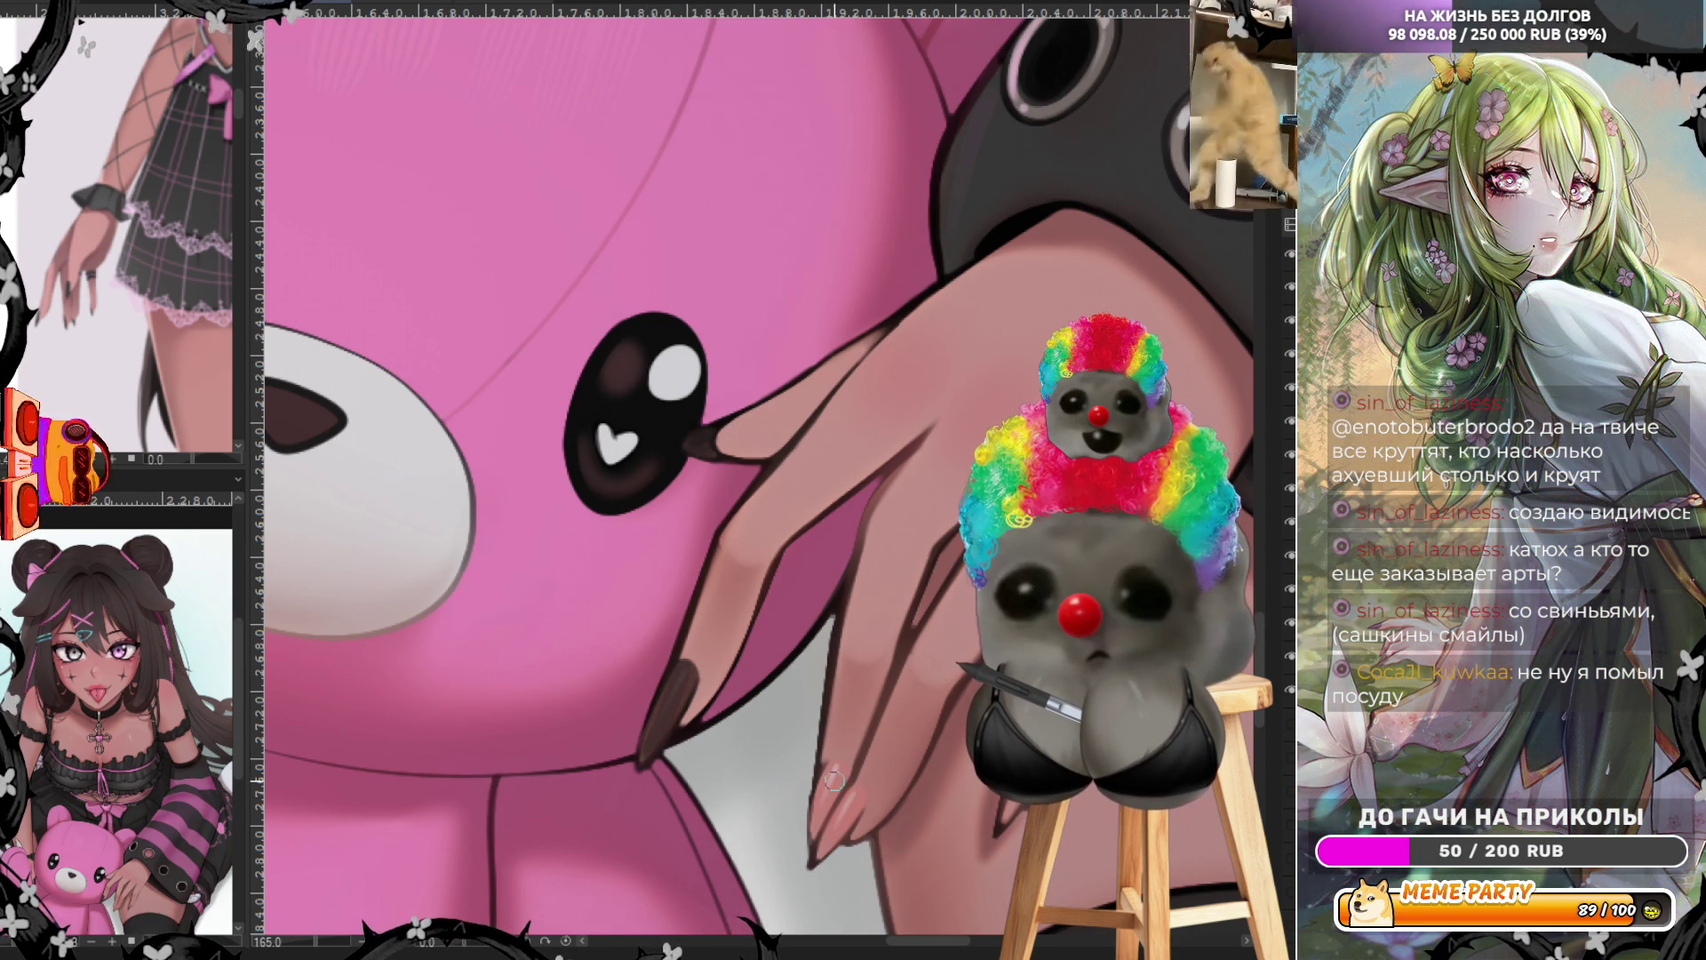
pyautogui.moveTo(838, 768); pyautogui.dragTo(815, 843)
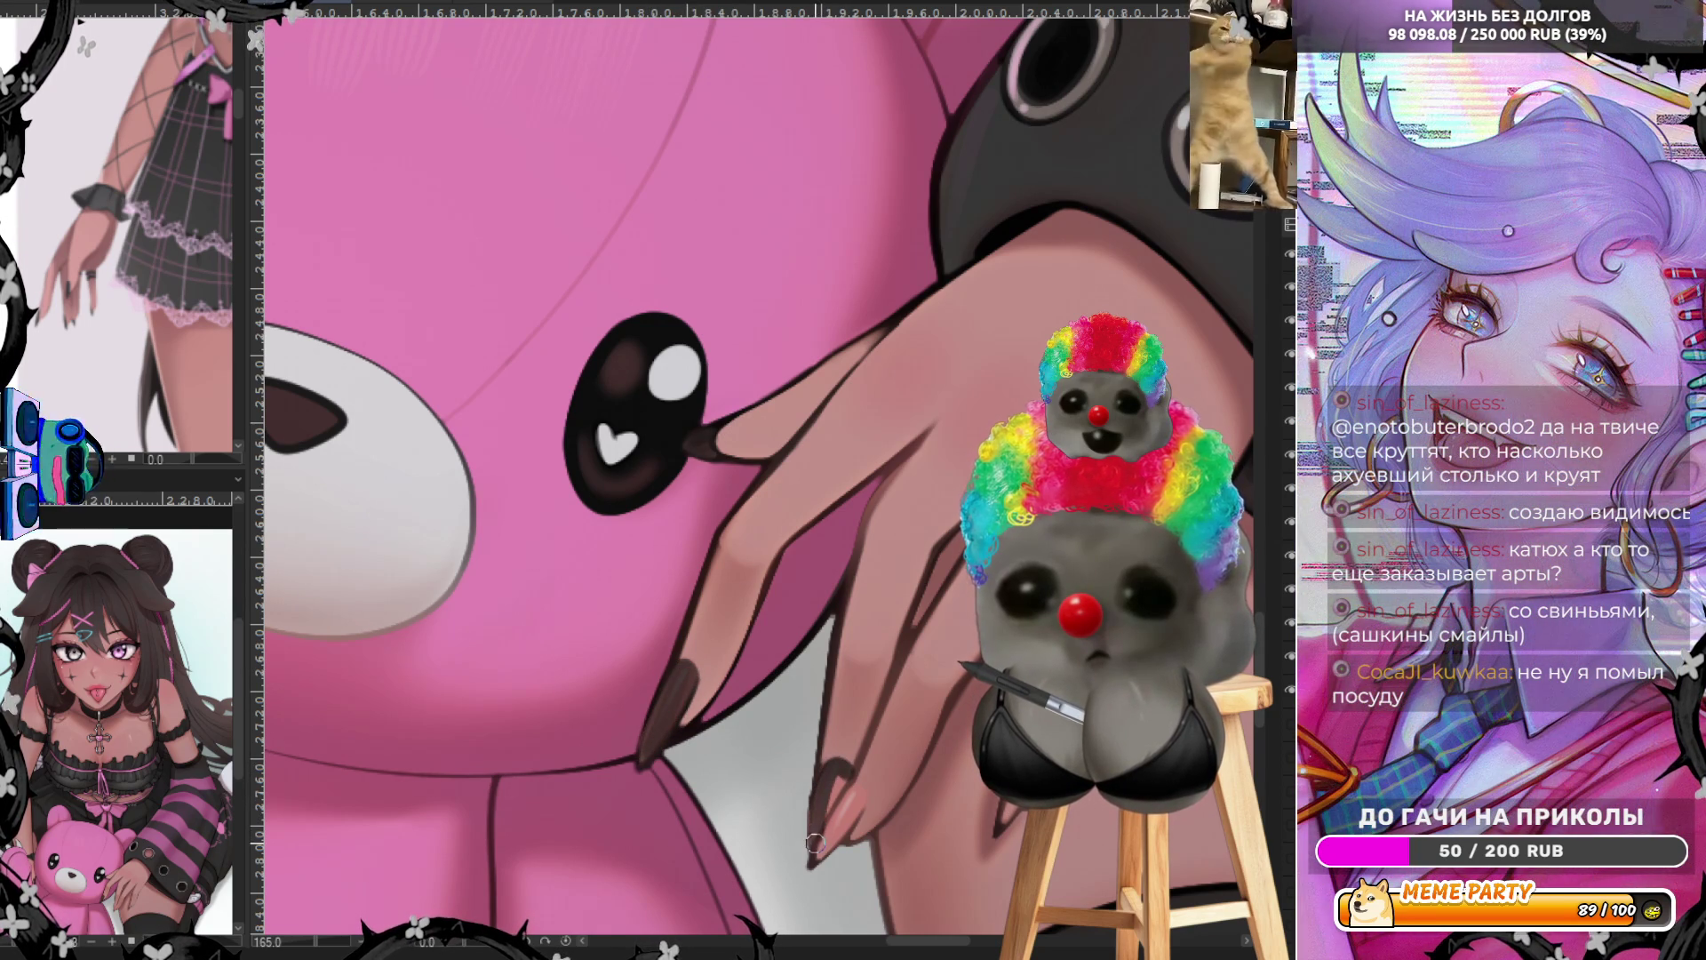
pyautogui.moveTo(838, 784)
pyautogui.mouseDown()
pyautogui.moveTo(845, 771)
pyautogui.moveTo(822, 835)
pyautogui.moveTo(855, 795)
pyautogui.moveTo(822, 862)
pyautogui.mouseUp()
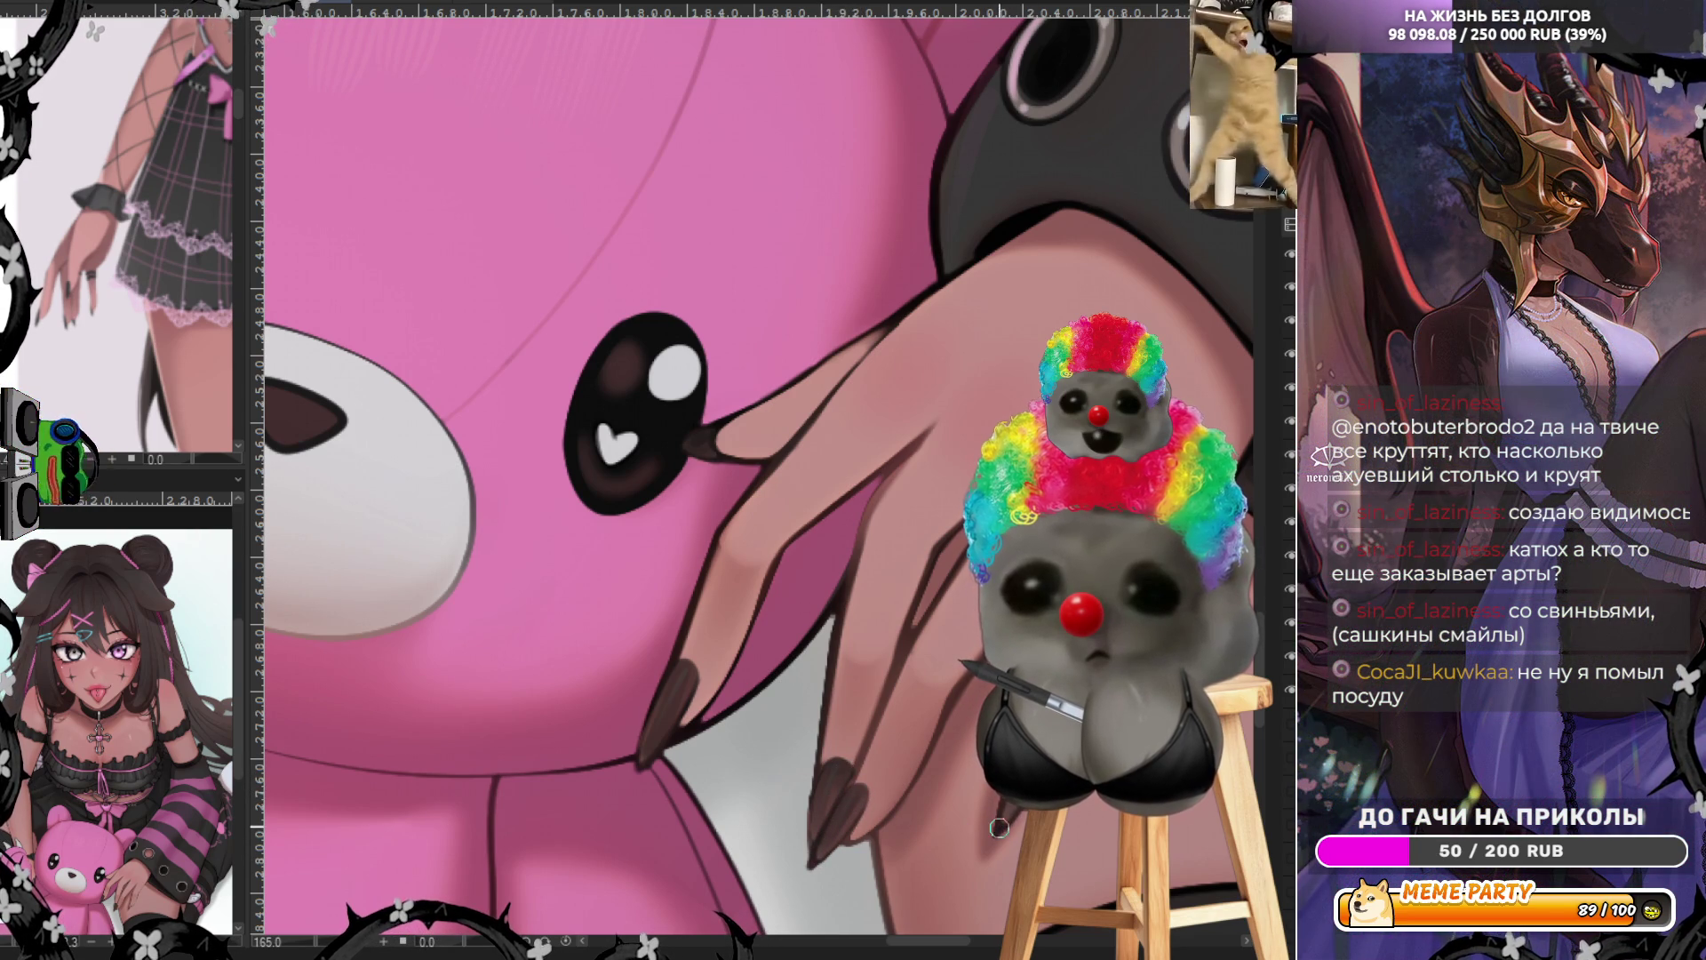
pyautogui.scroll(-5, 999, 827)
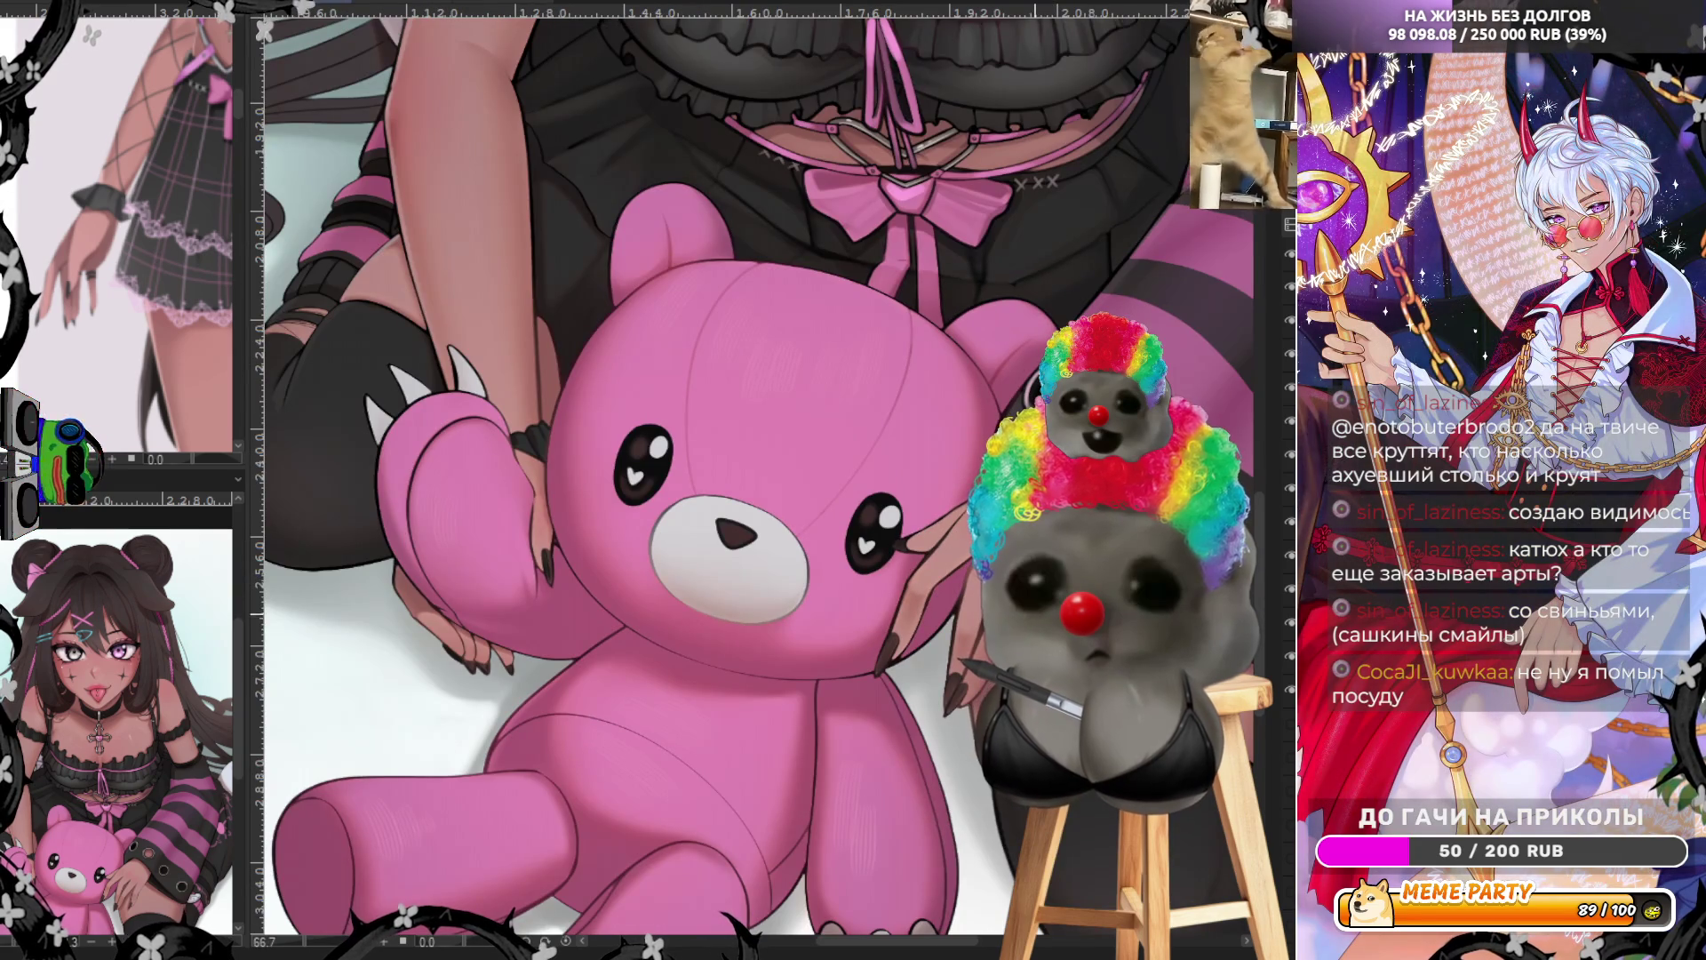
pyautogui.scroll(5, 927, 680)
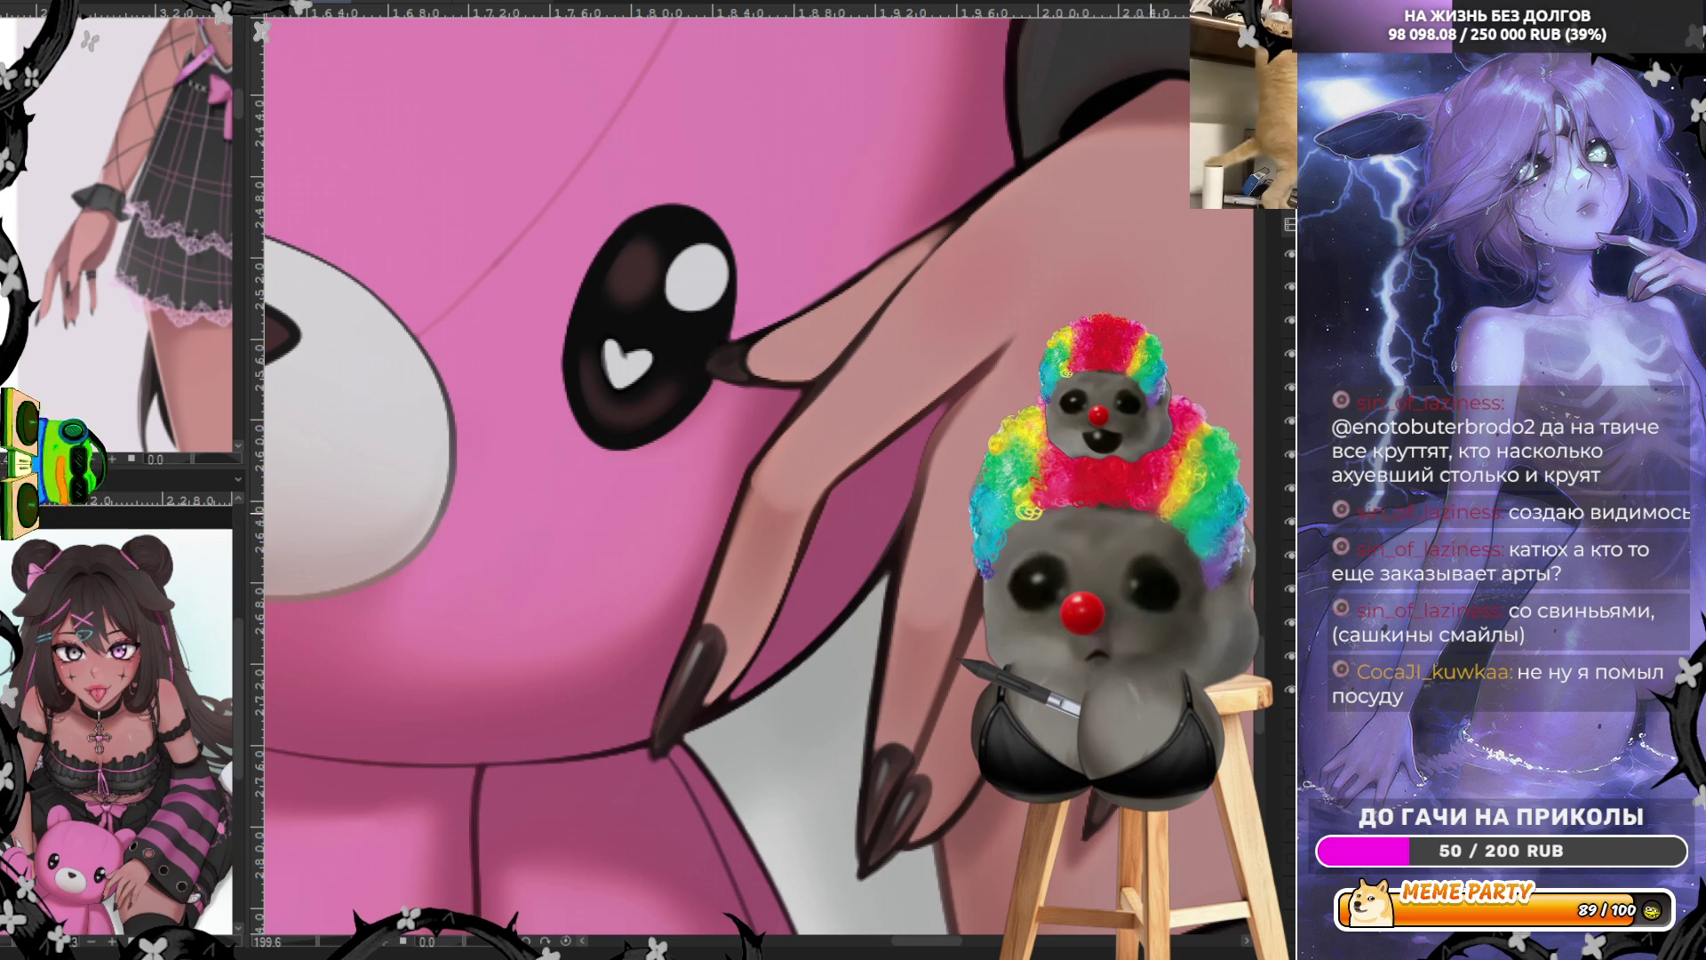
# Zoom to the striped sleeve at 150% and draw small grey grommet rings along the cuff strap
pyautogui.scroll(-10, 966, 397)
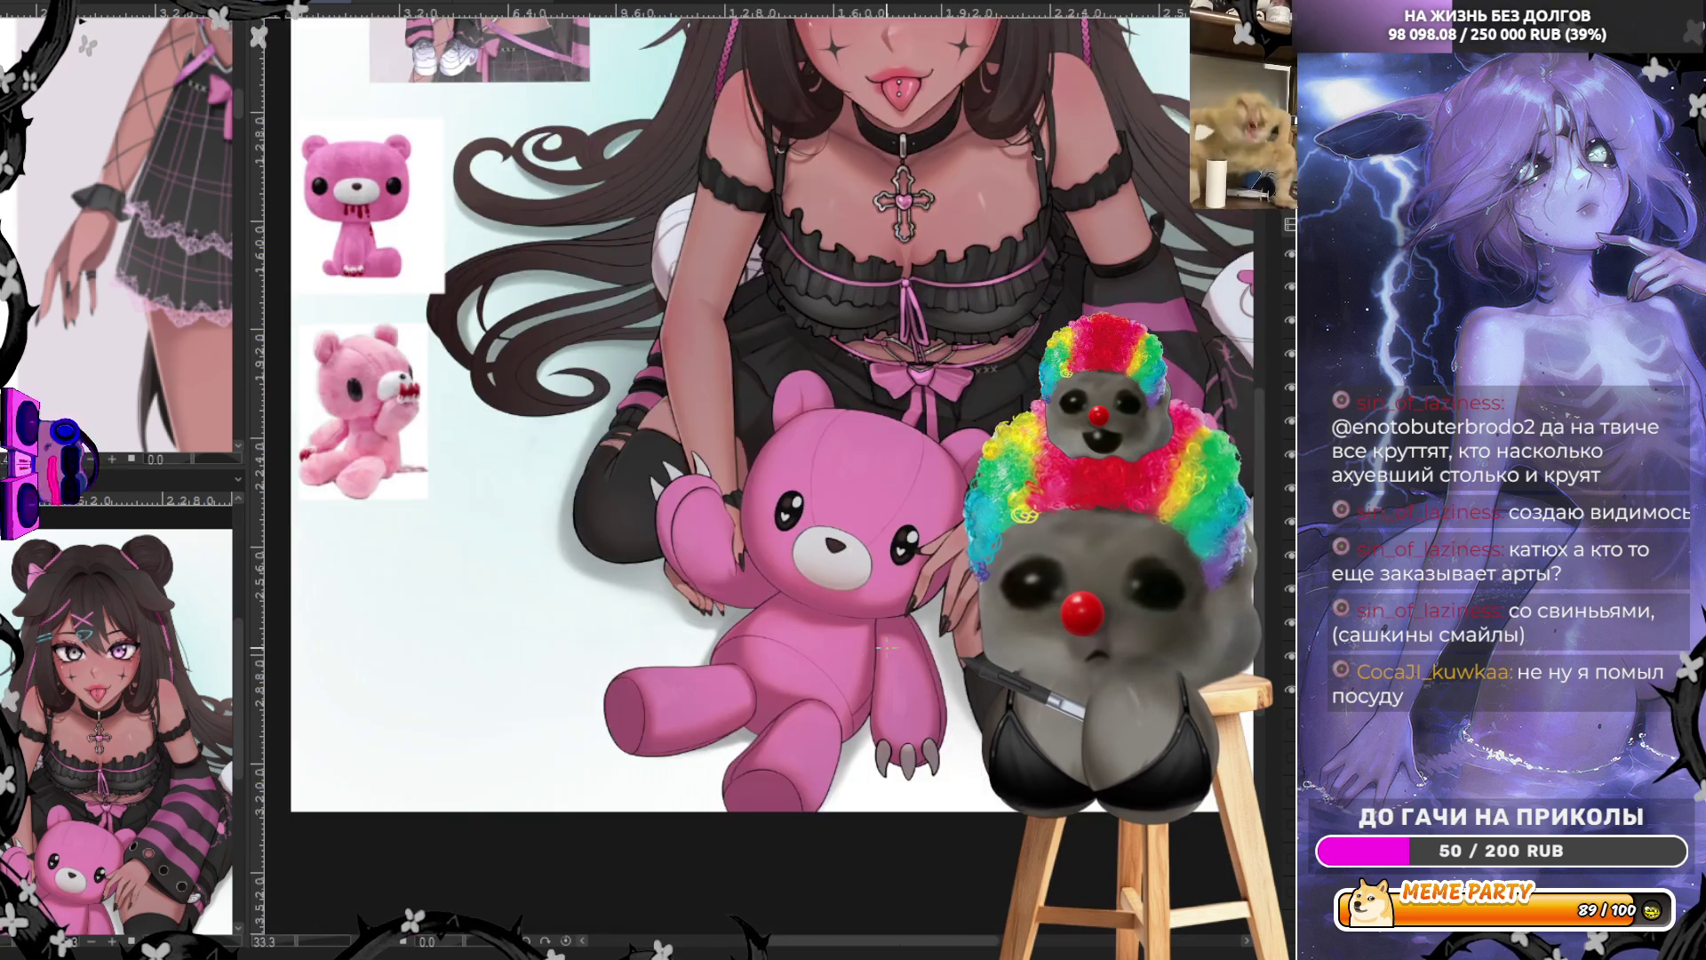
pyautogui.scroll(-2, 966, 397)
pyautogui.scroll(4, 966, 397)
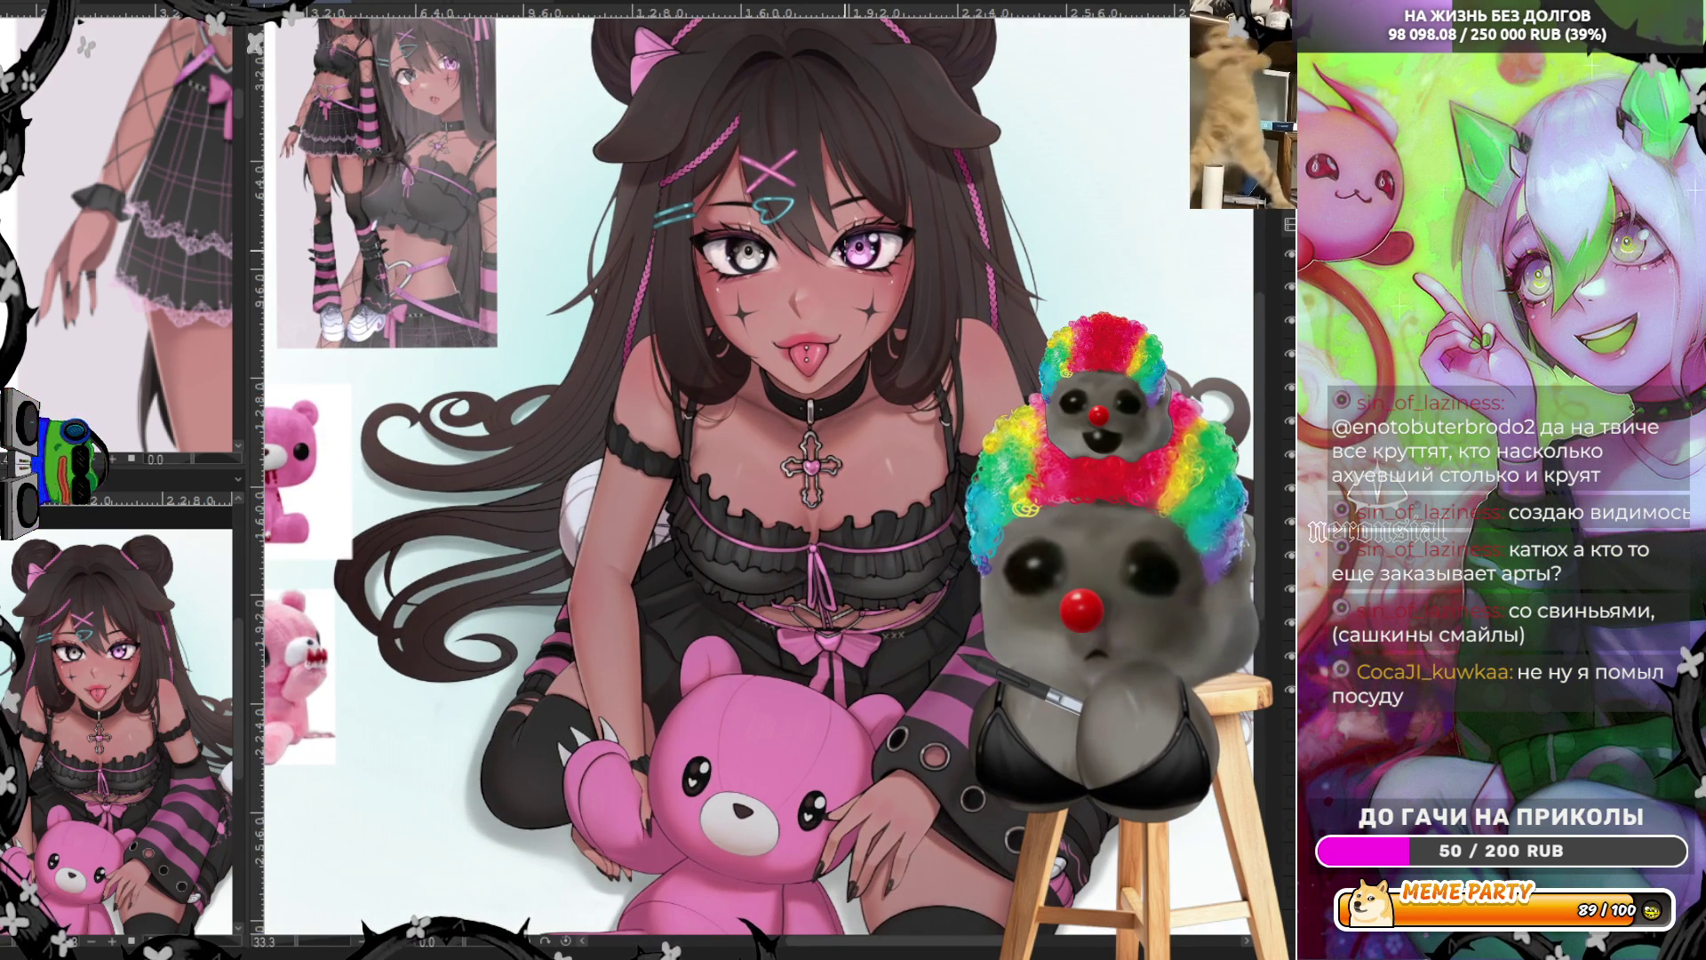
pyautogui.scroll(-1, 654, 345)
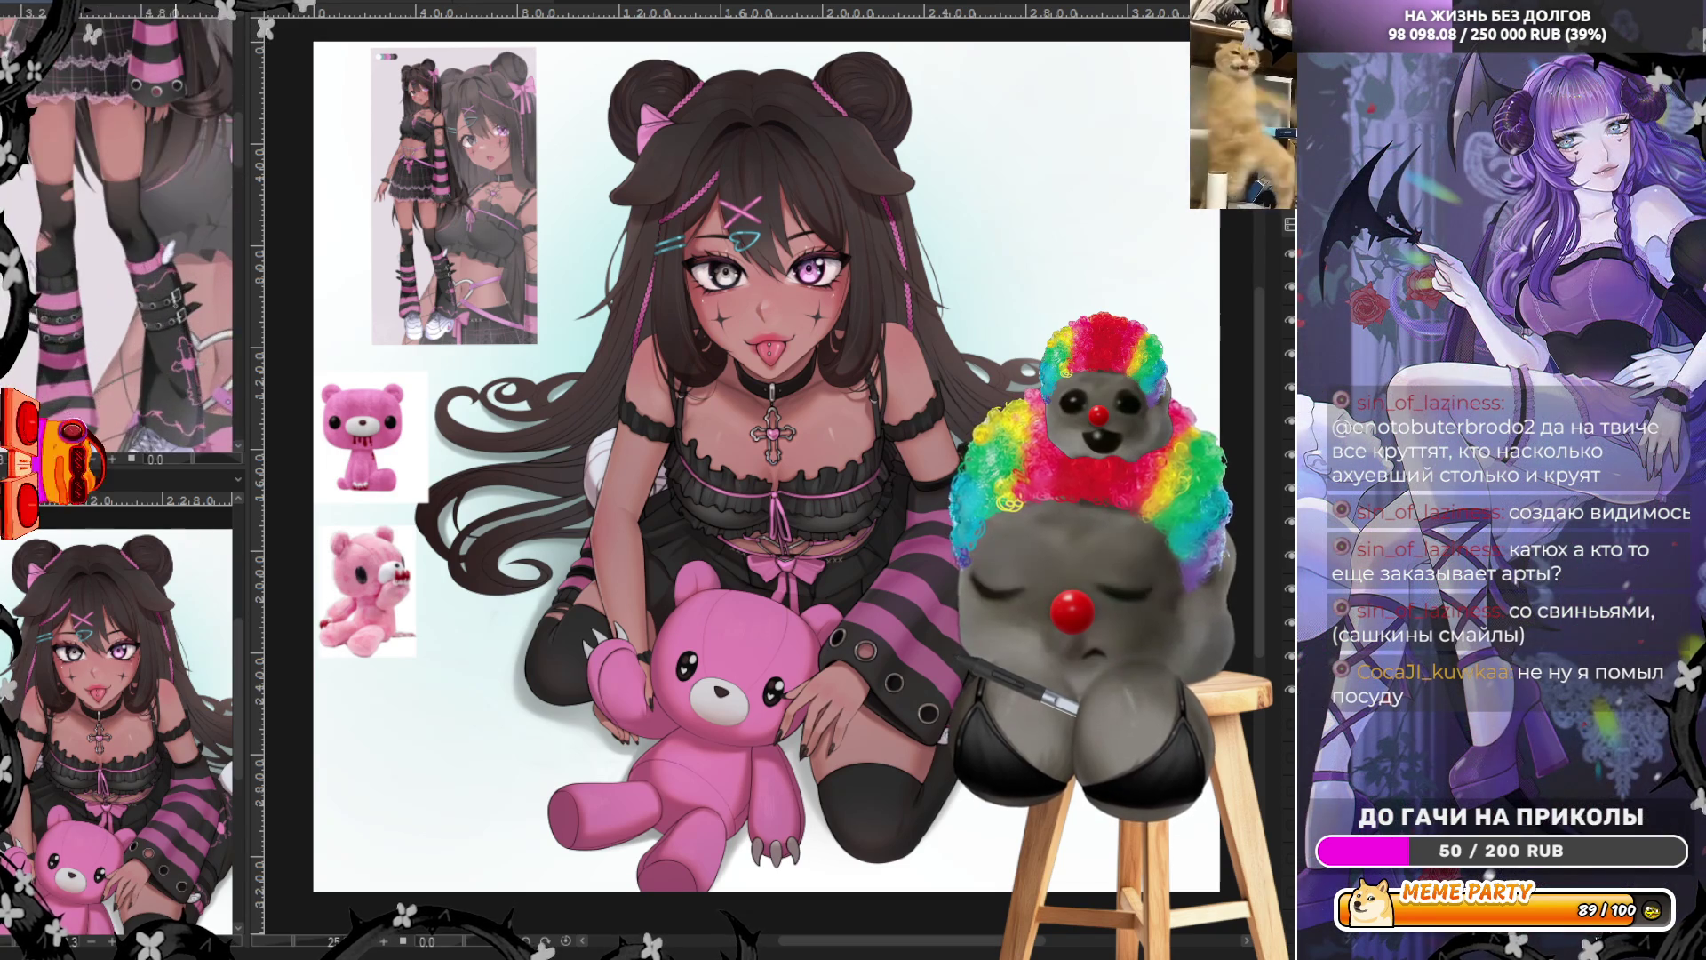
pyautogui.scroll(5, 674, 718)
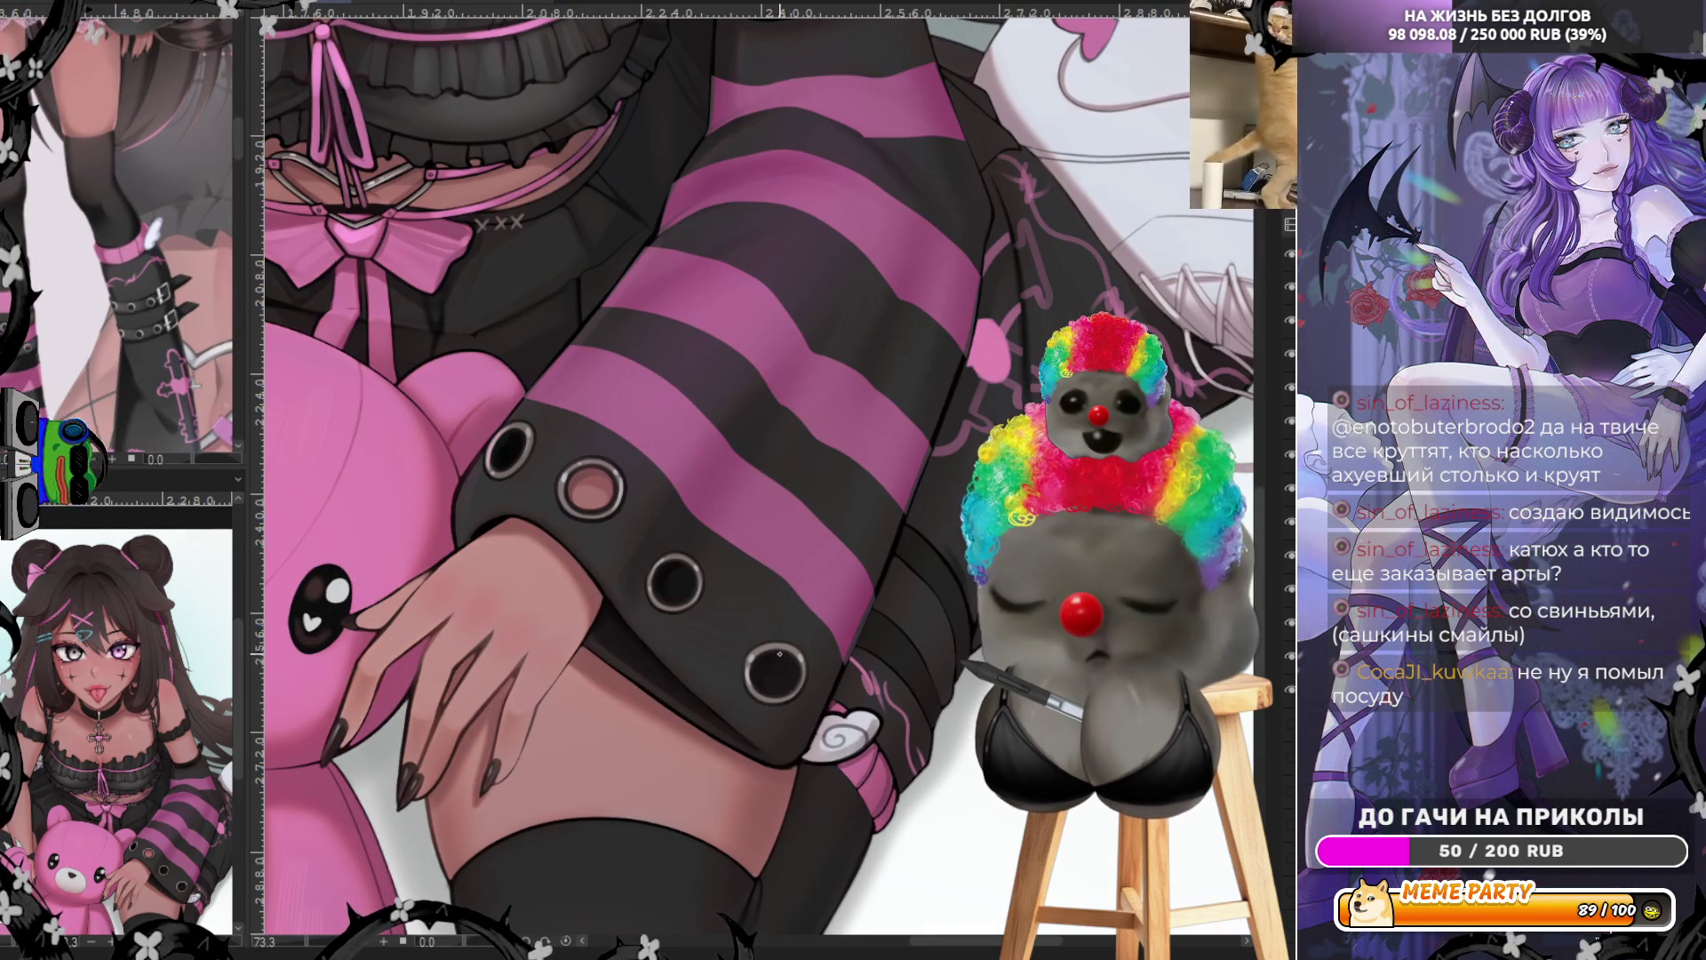
pyautogui.scroll(5, 779, 646)
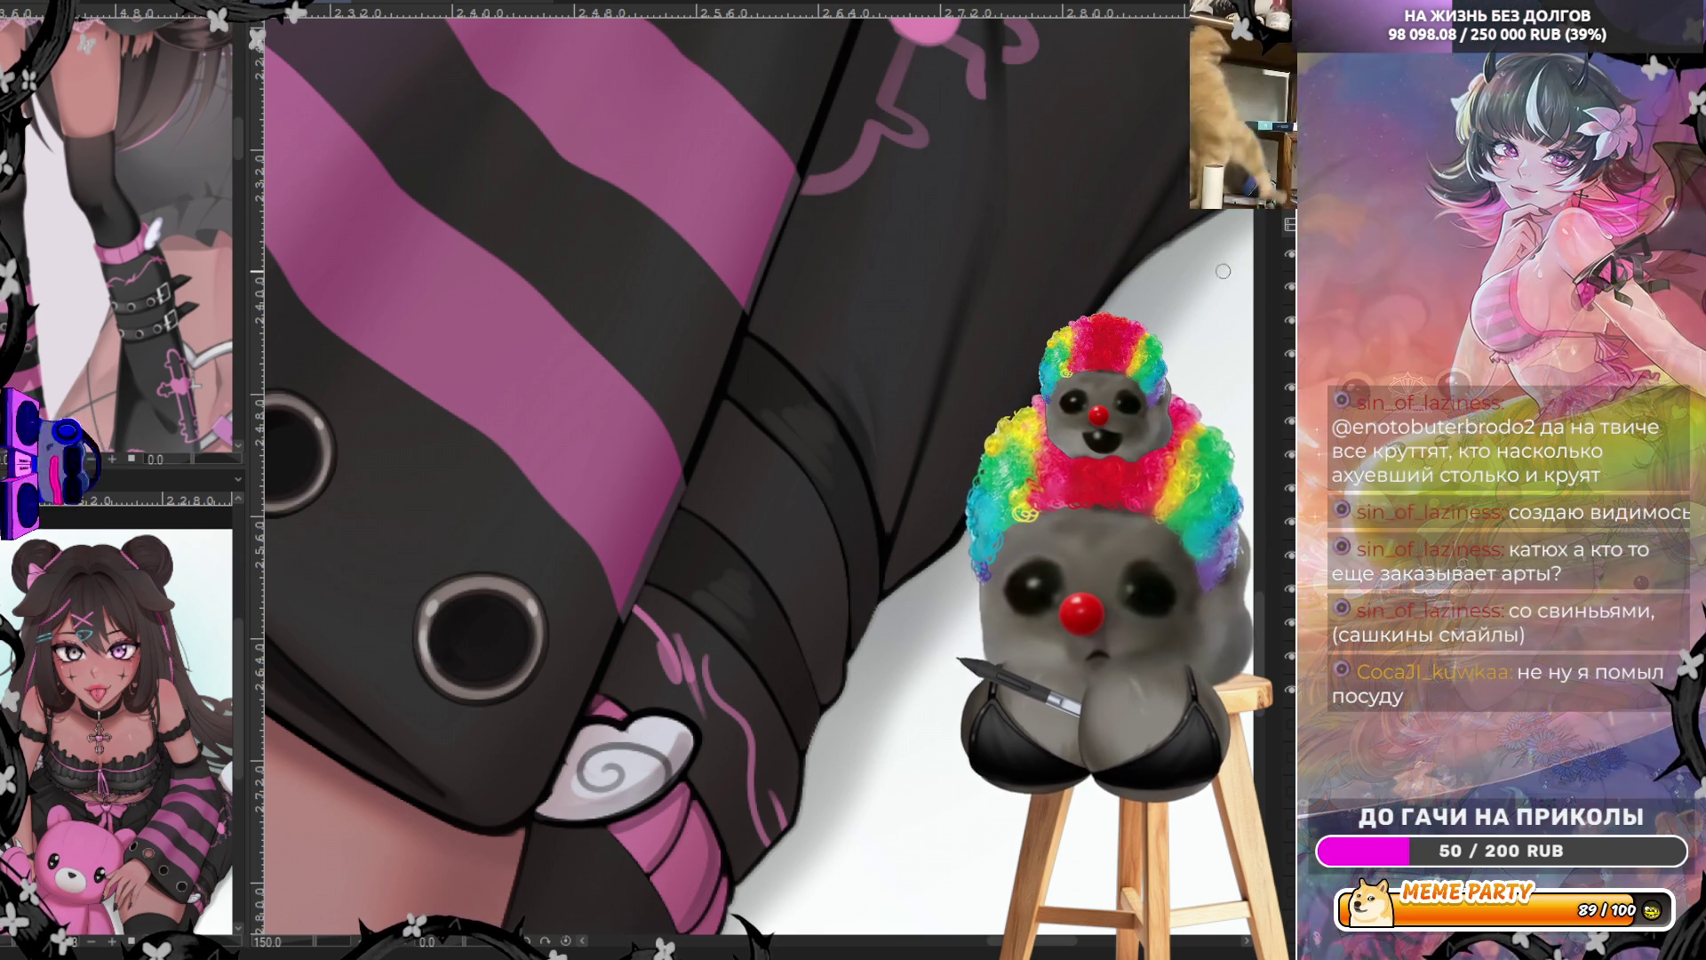
pyautogui.moveTo(671, 556)
pyautogui.mouseDown()
pyautogui.moveTo(680, 576)
pyautogui.moveTo(702, 569)
pyautogui.moveTo(687, 544)
pyautogui.moveTo(689, 562)
pyautogui.mouseUp()
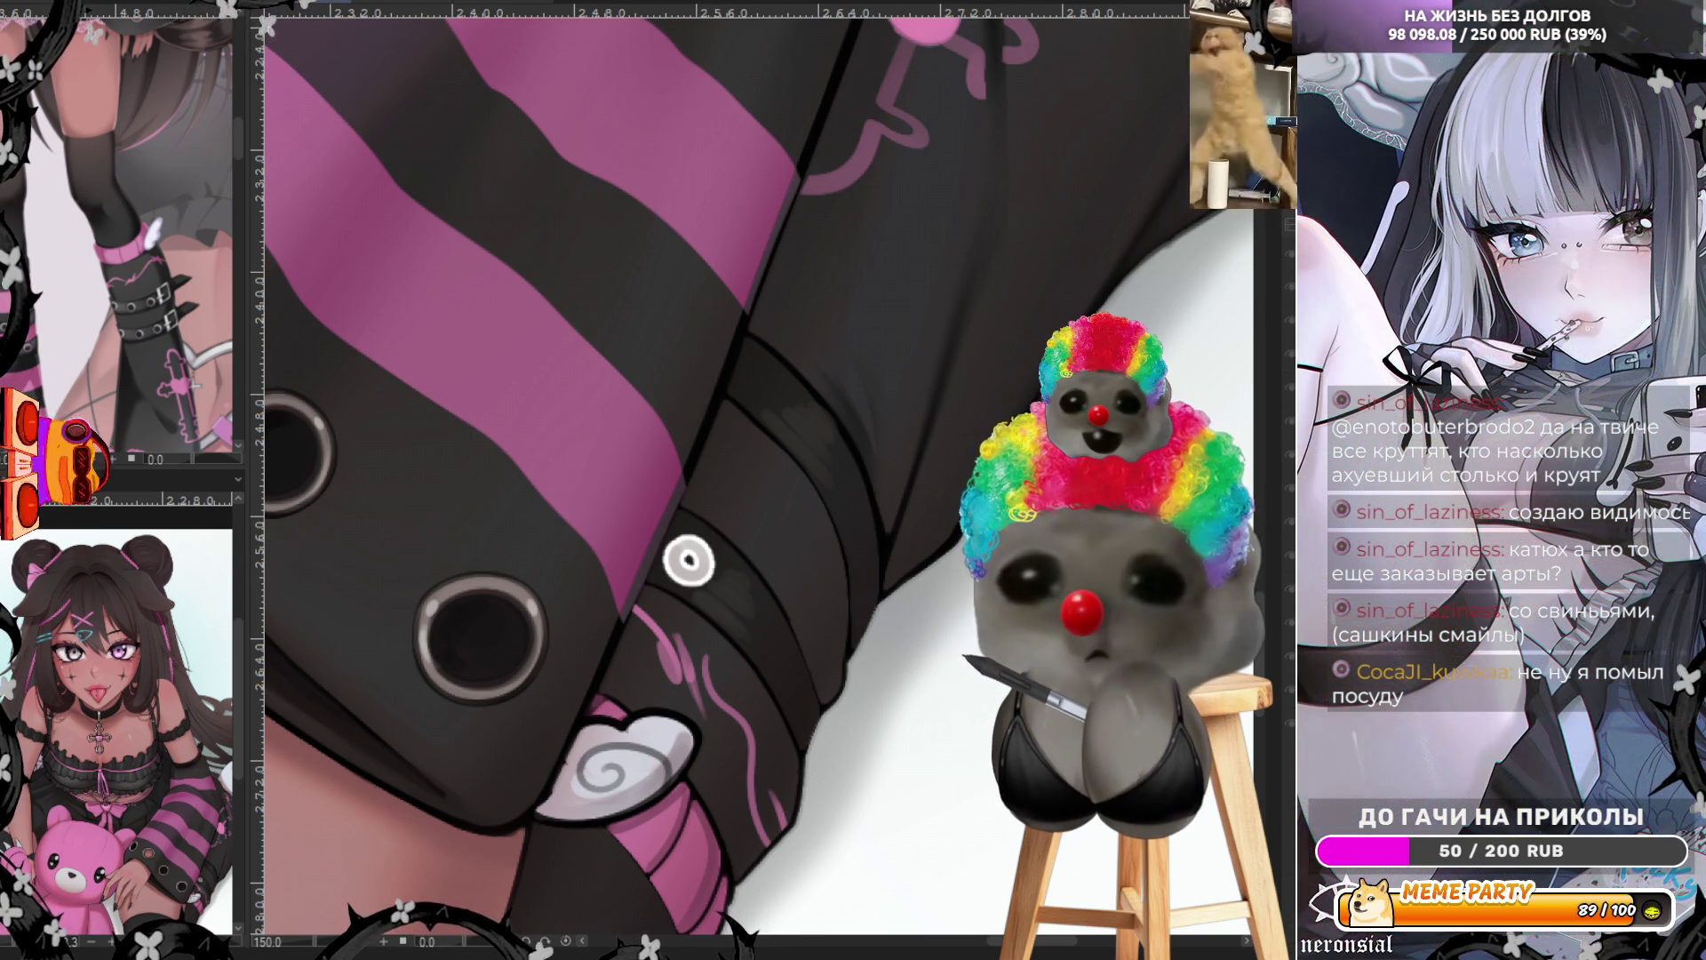
pyautogui.hotkey('ctrl', 'z')
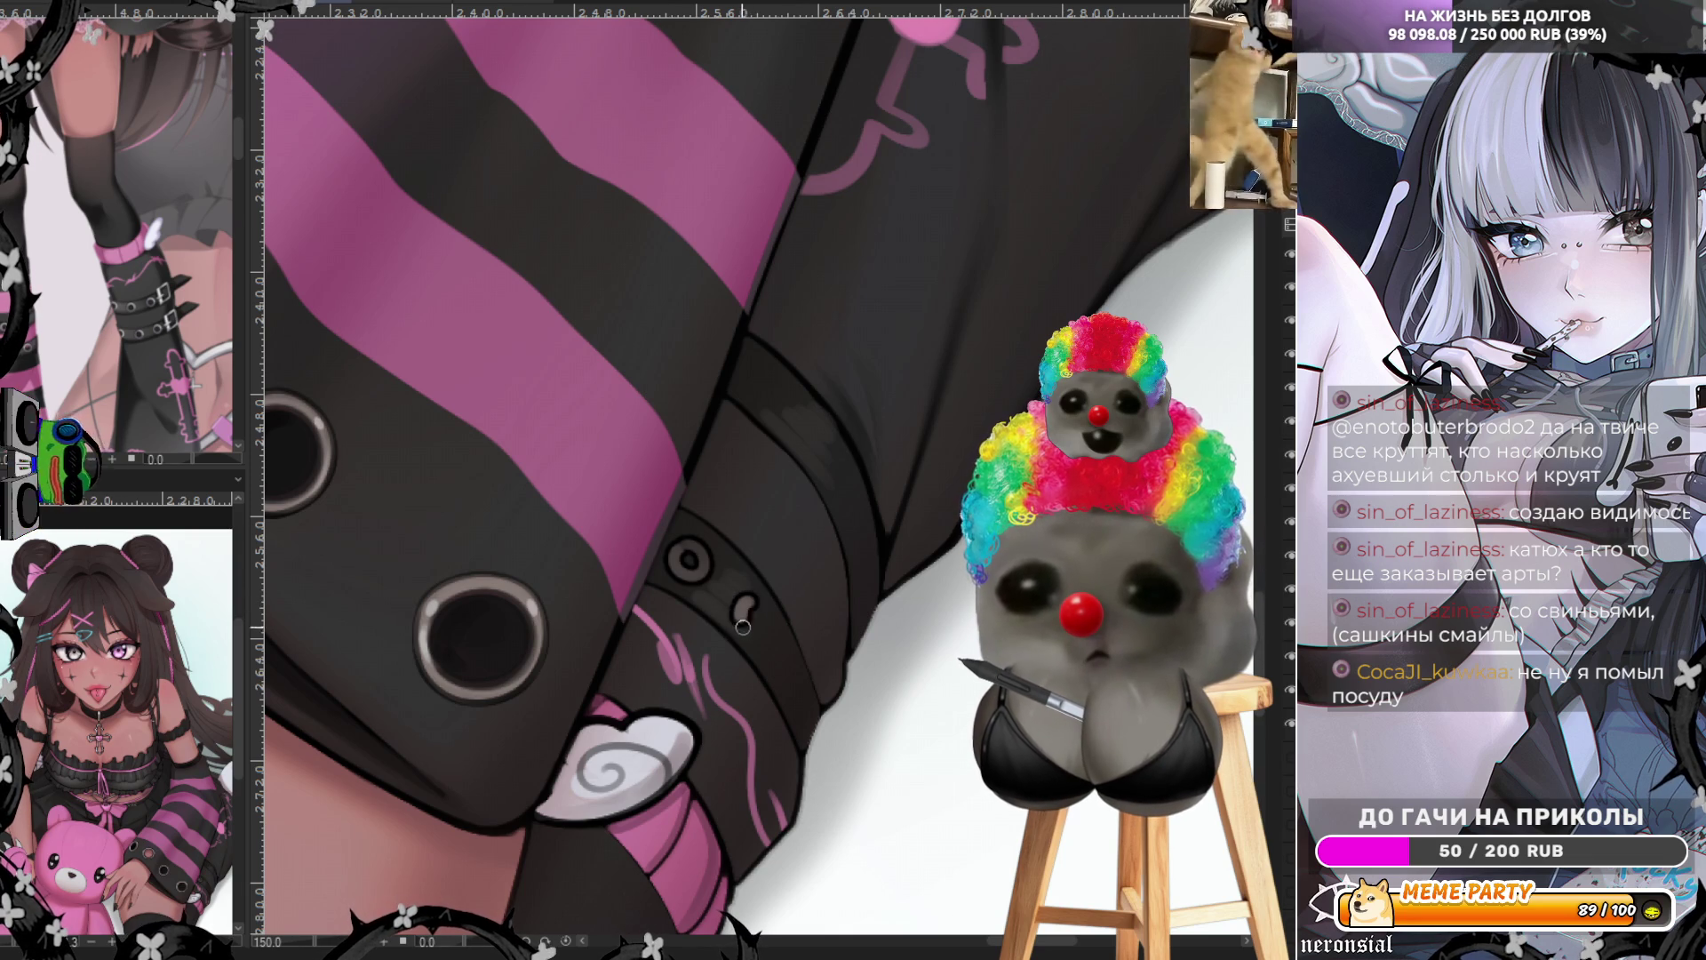
pyautogui.moveTo(770, 625); pyautogui.dragTo(763, 613)
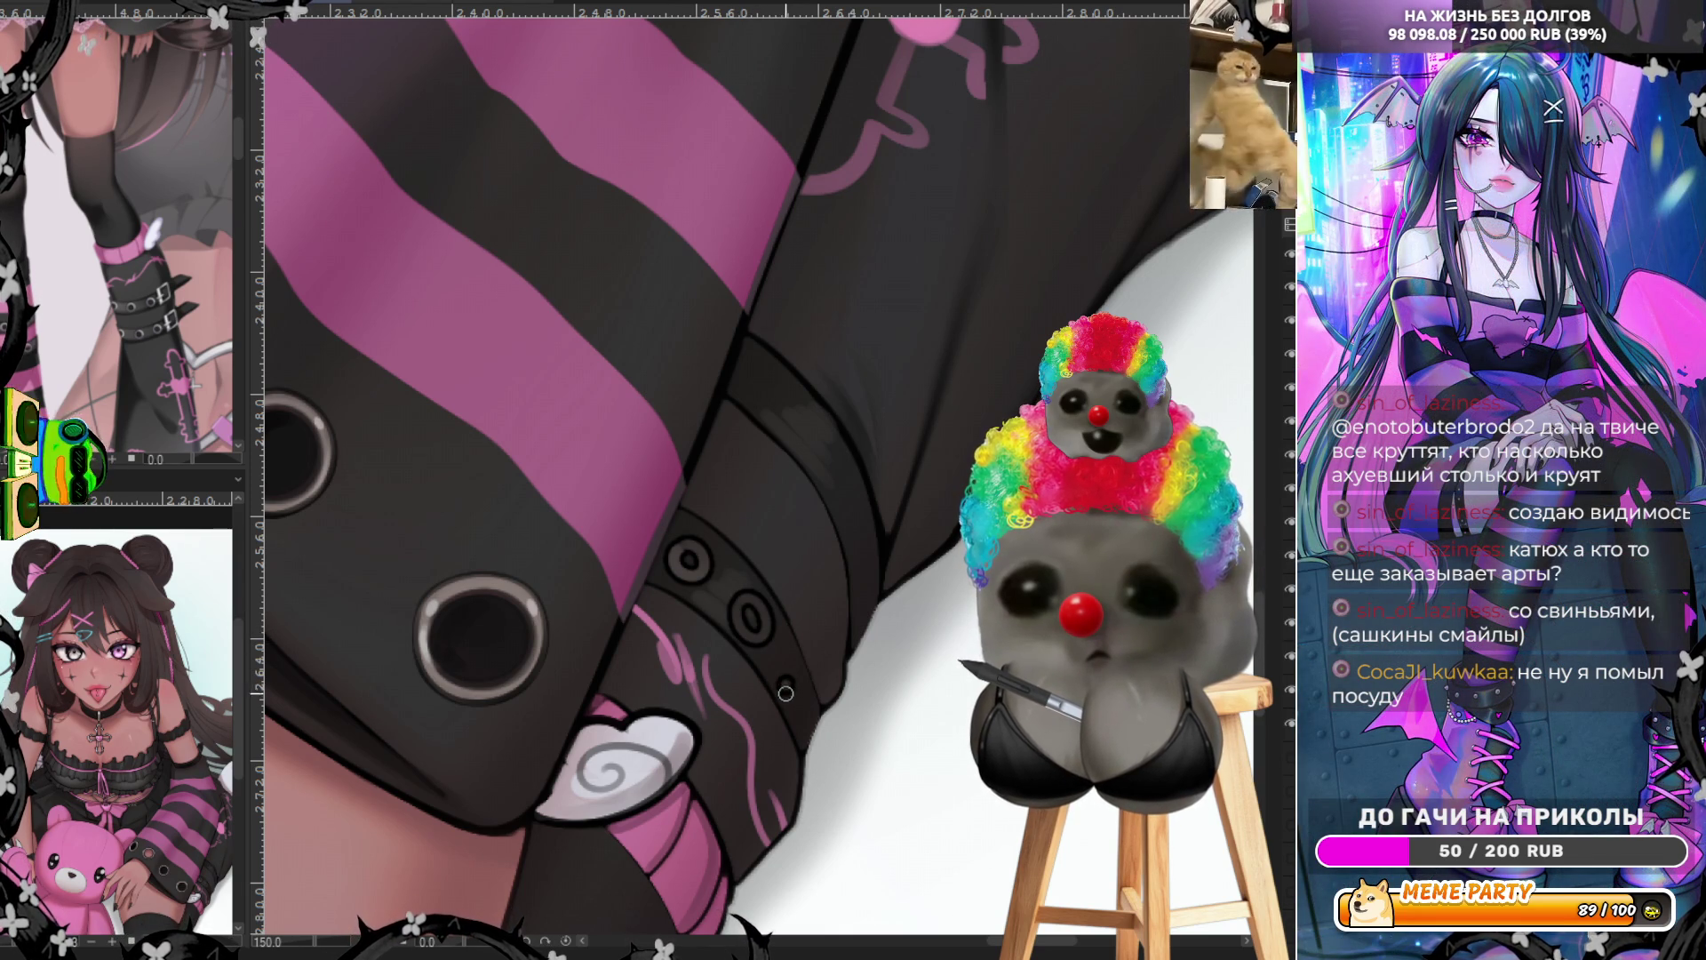
pyautogui.moveTo(762, 371)
pyautogui.mouseDown()
pyautogui.moveTo(774, 394)
pyautogui.moveTo(742, 371)
pyautogui.moveTo(769, 381)
pyautogui.moveTo(763, 359)
pyautogui.mouseUp()
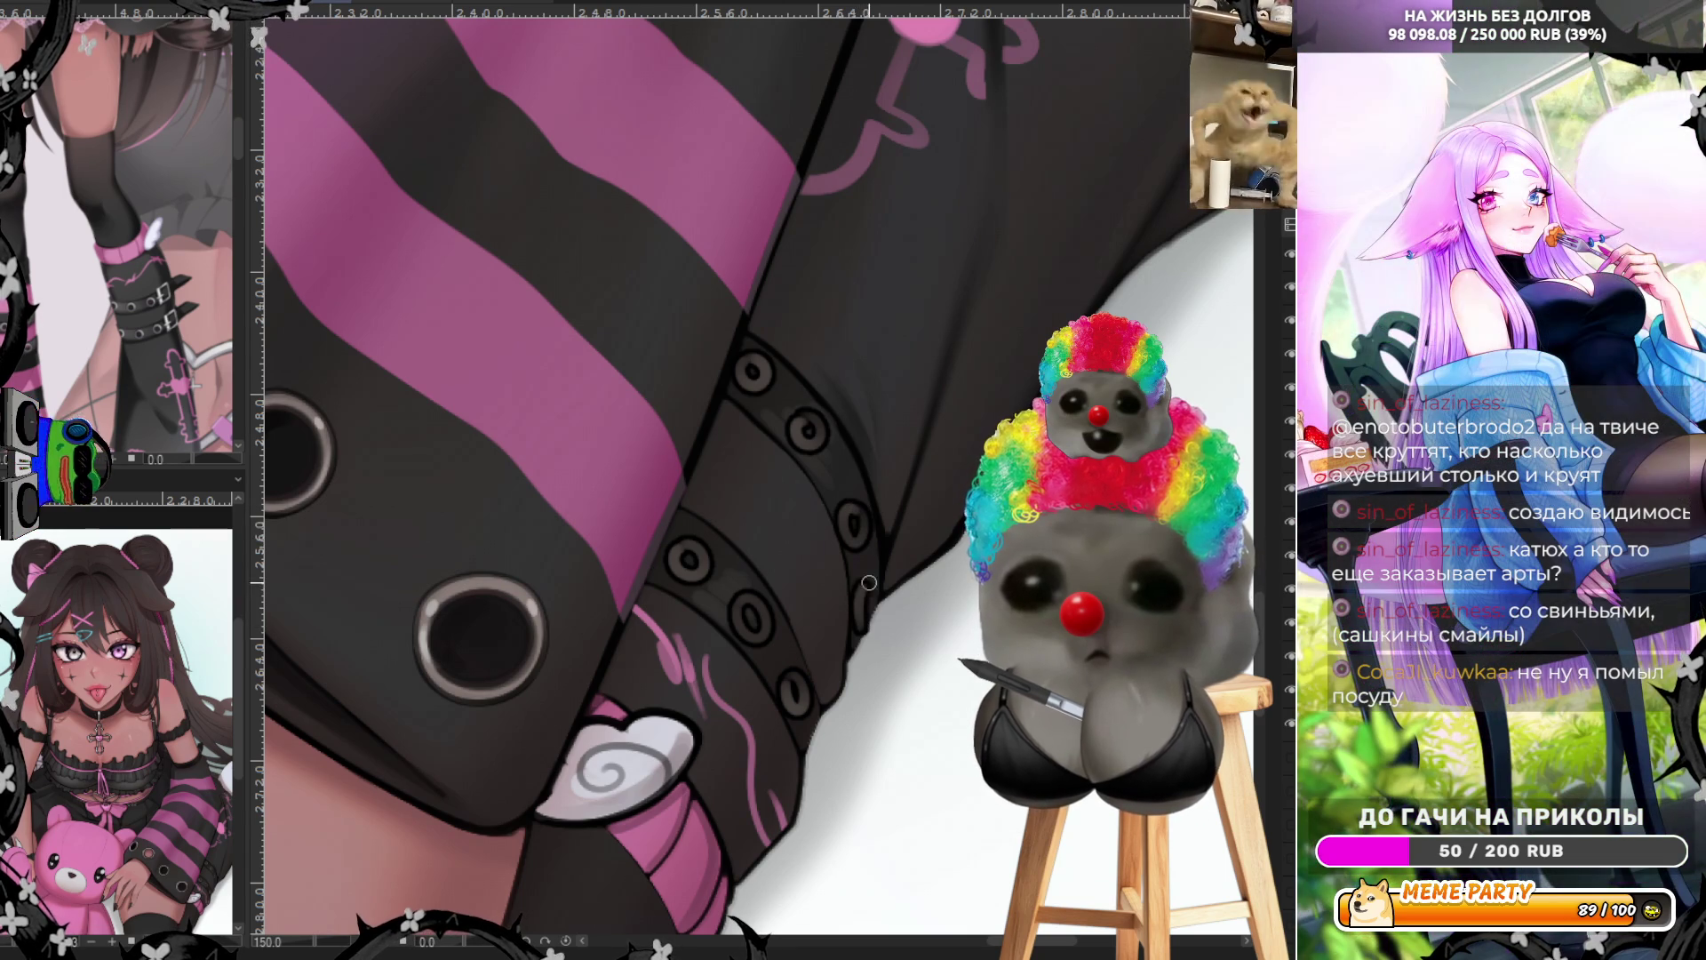
pyautogui.scroll(-6, 849, 513)
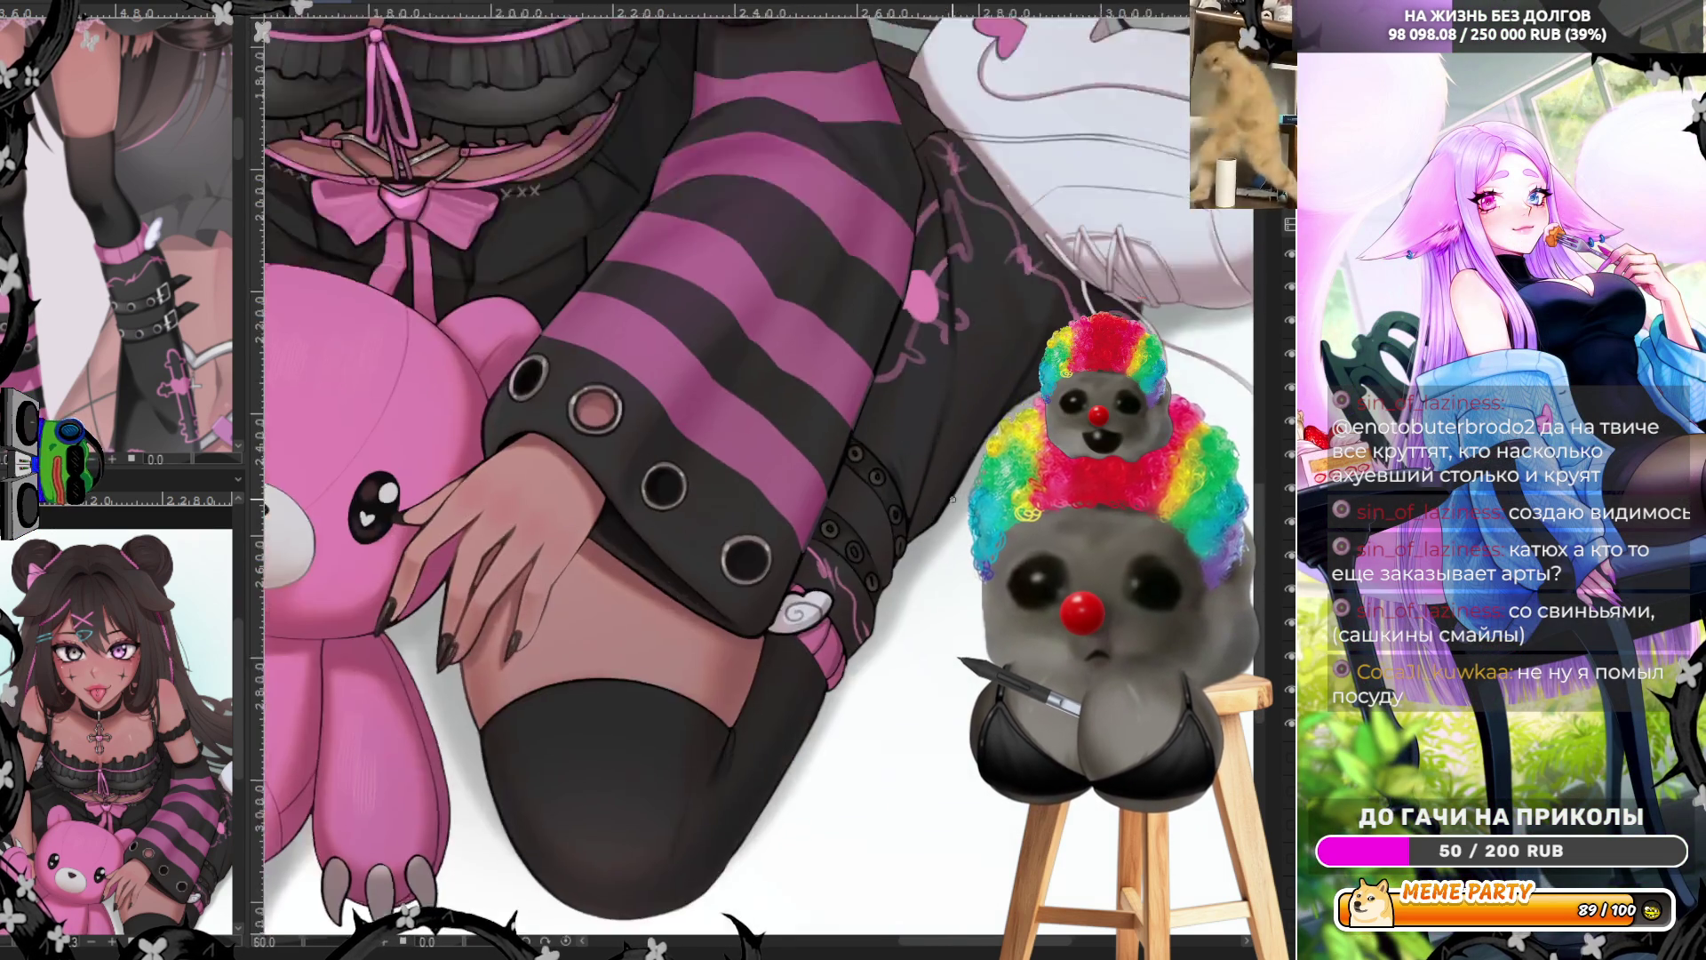
# Paint a short dark stroke along the stocking's edge and undo a stray oval ring
pyautogui.scroll(2, 404, 391)
pyautogui.scroll(5, 404, 392)
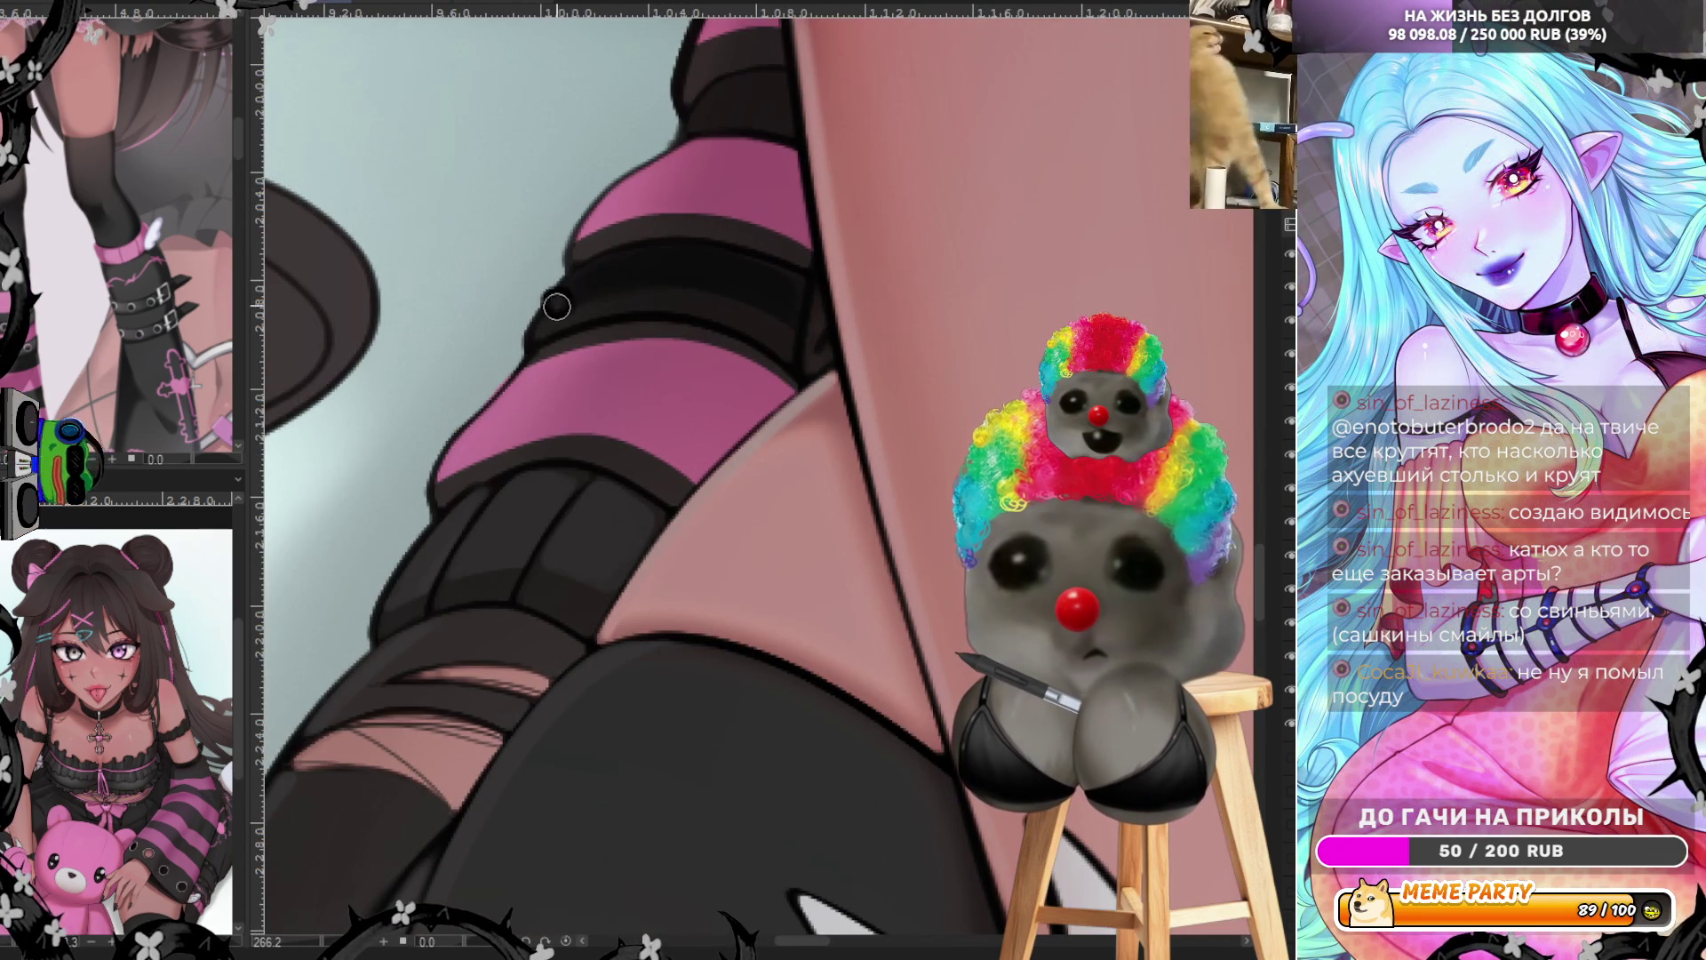
pyautogui.moveTo(556, 306)
pyautogui.mouseDown()
pyautogui.moveTo(595, 275)
pyautogui.moveTo(712, 267)
pyautogui.mouseUp()
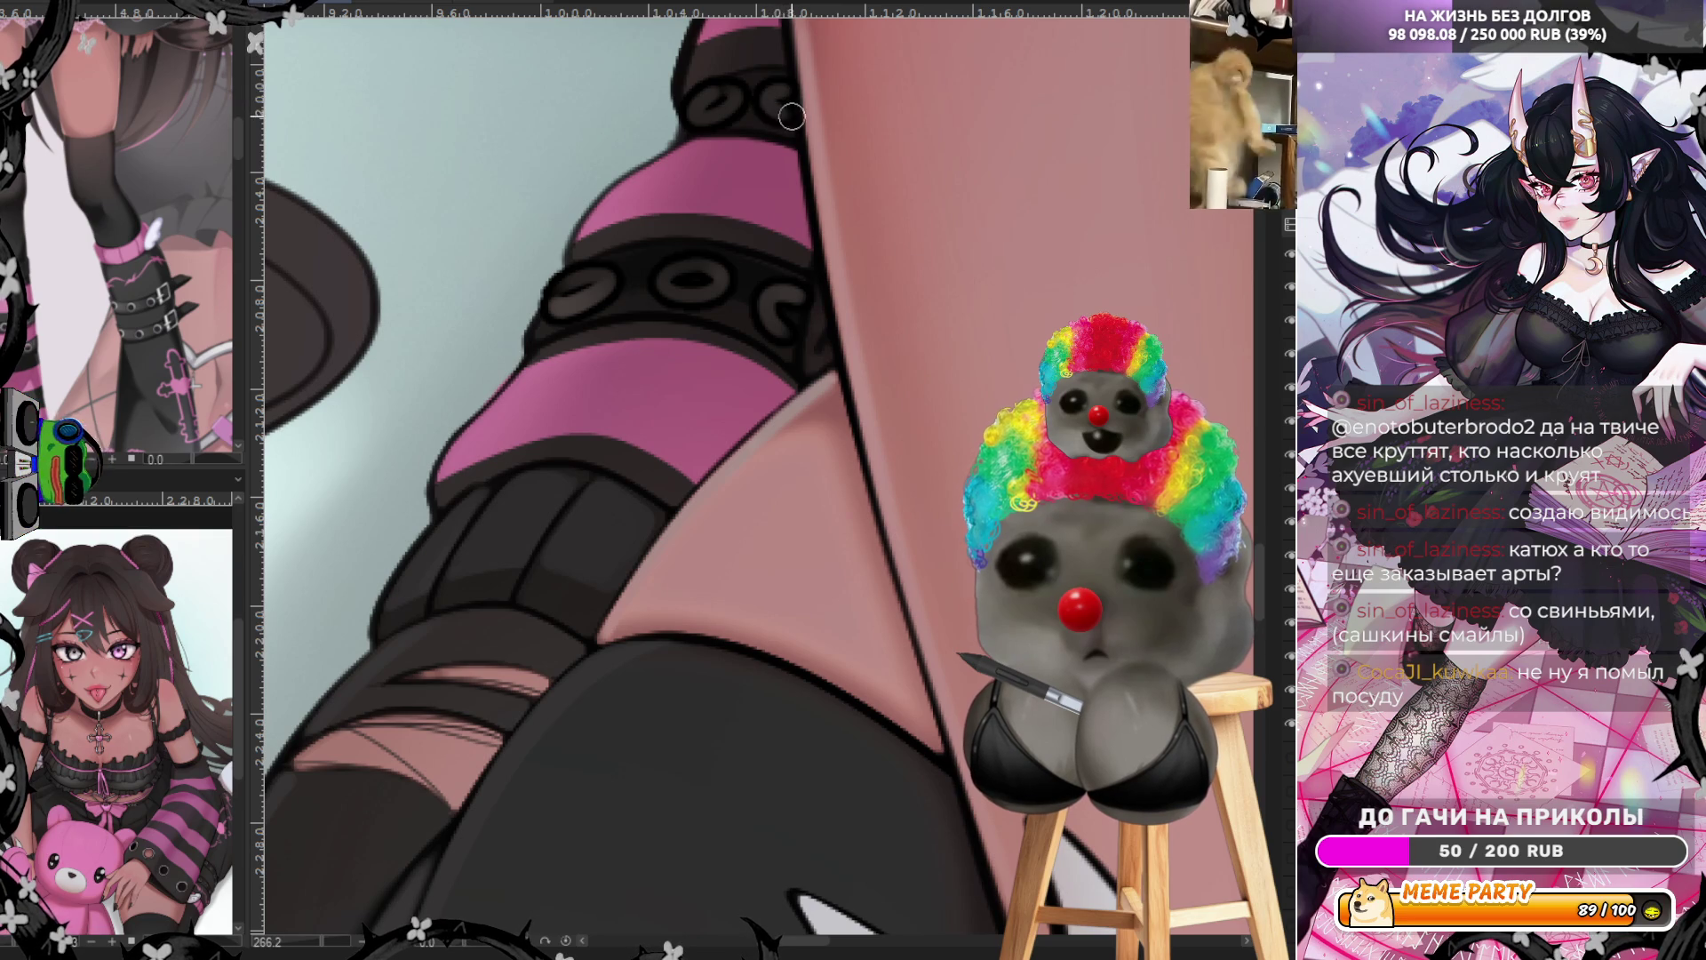
pyautogui.moveTo(756, 89); pyautogui.dragTo(702, 111)
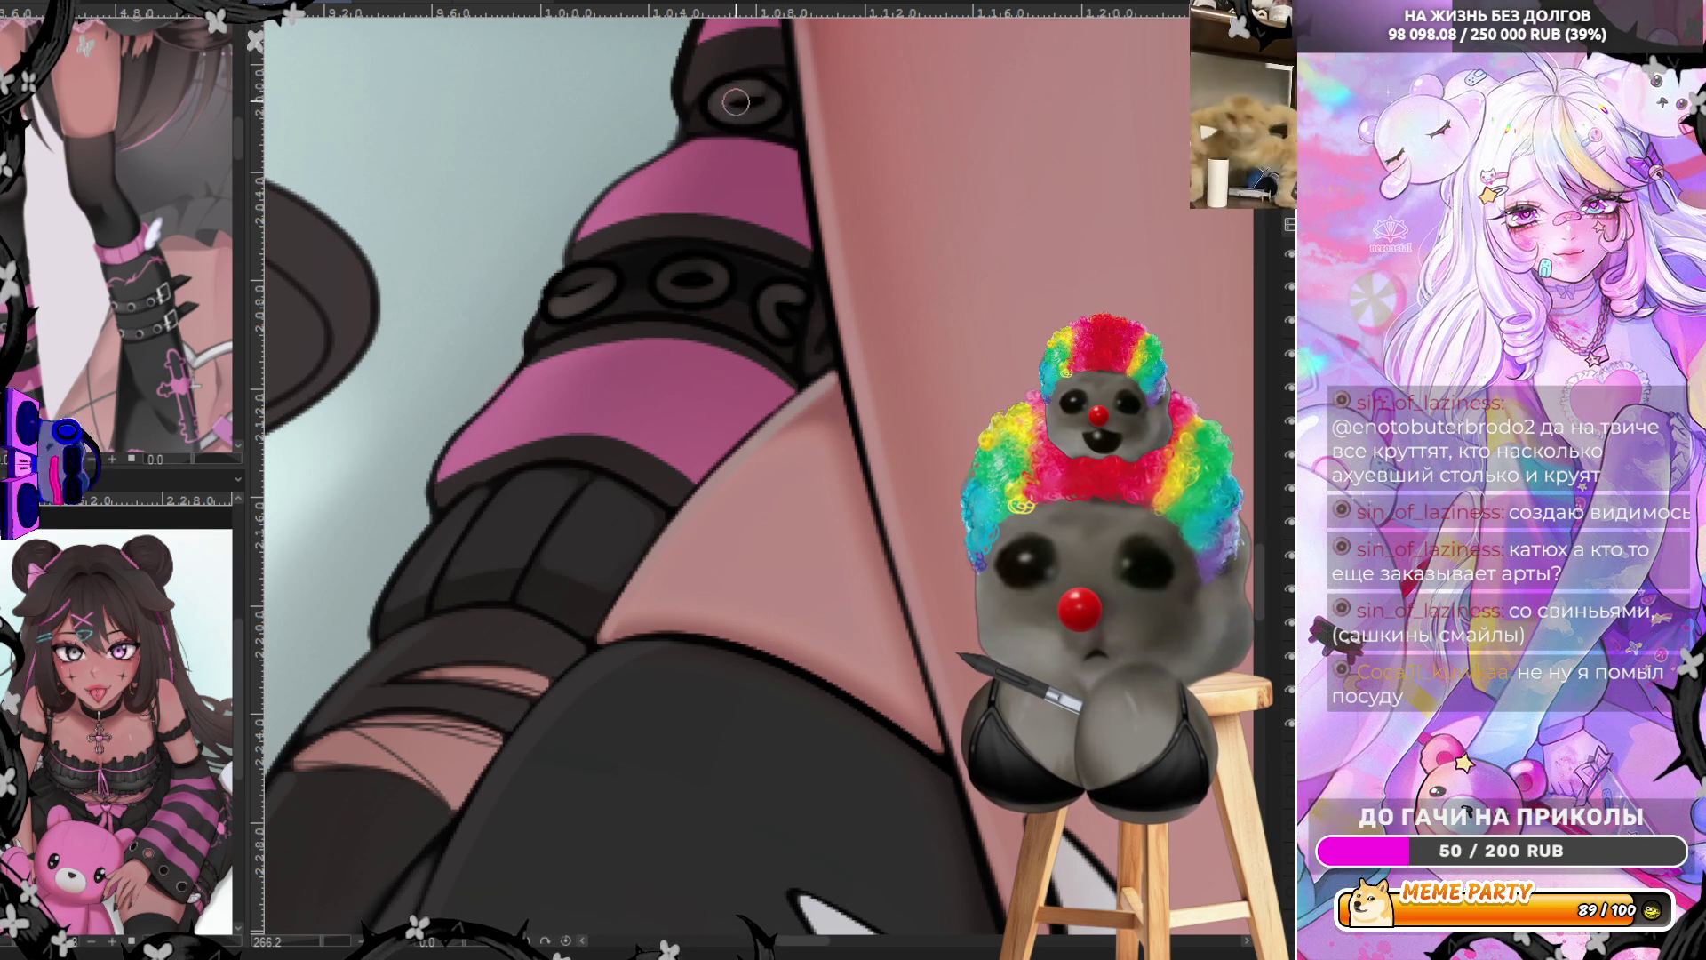
pyautogui.hotkey('ctrl', 'z')
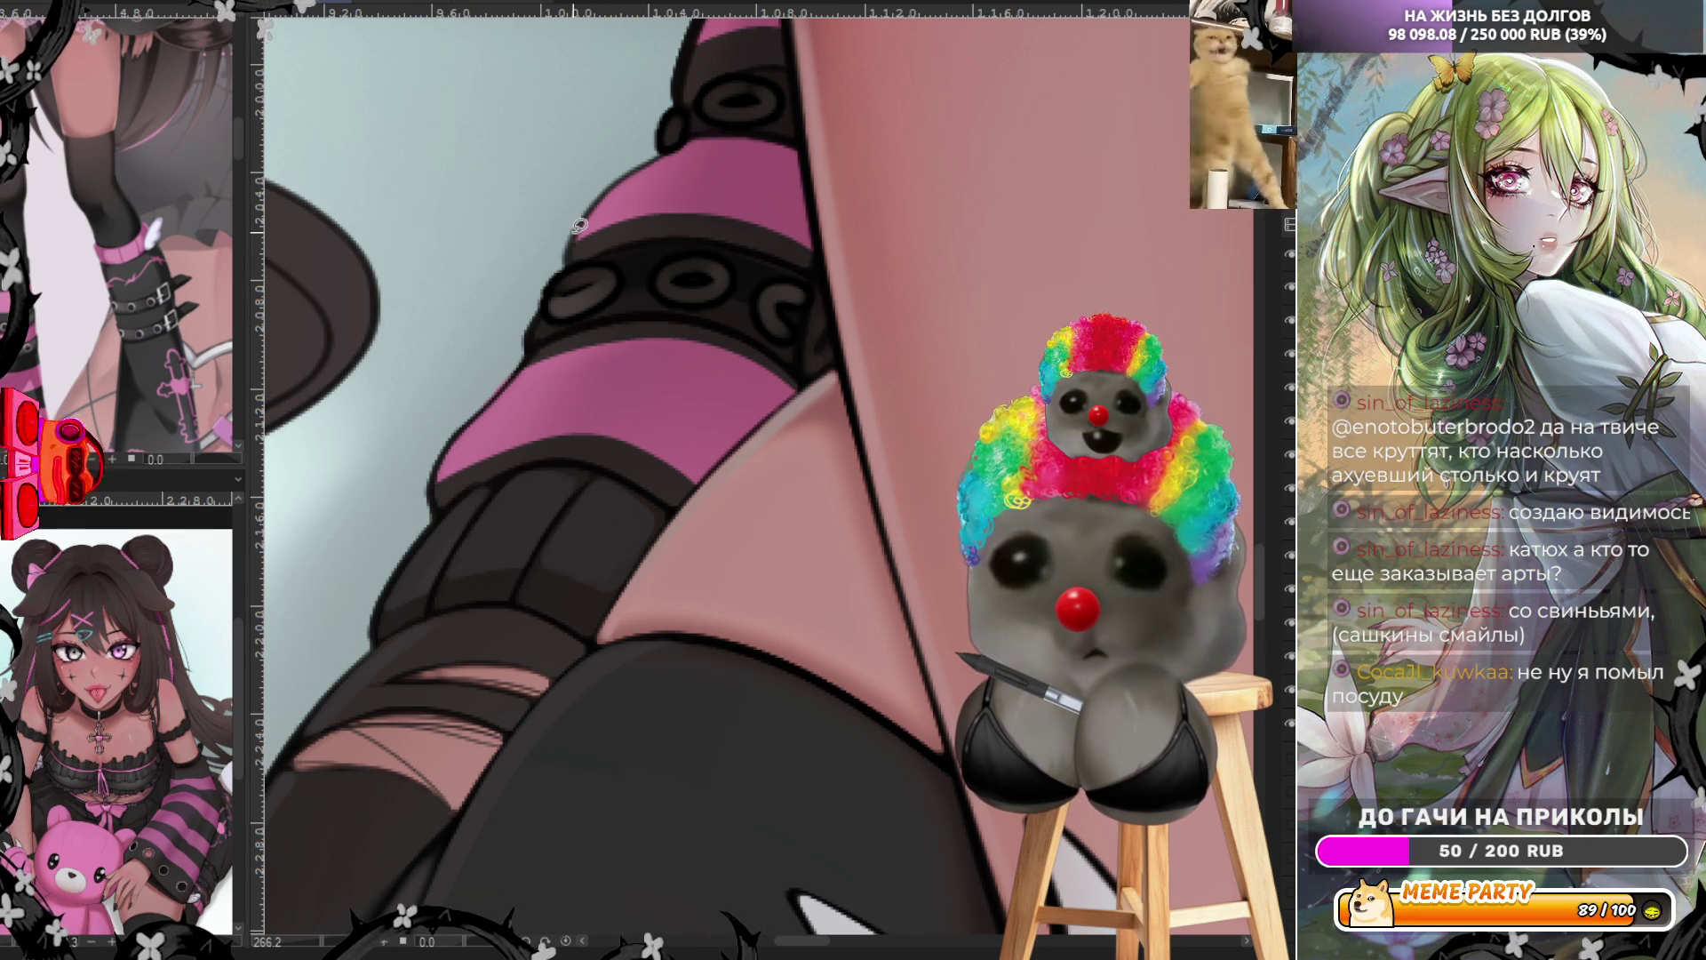
pyautogui.scroll(-6, 578, 226)
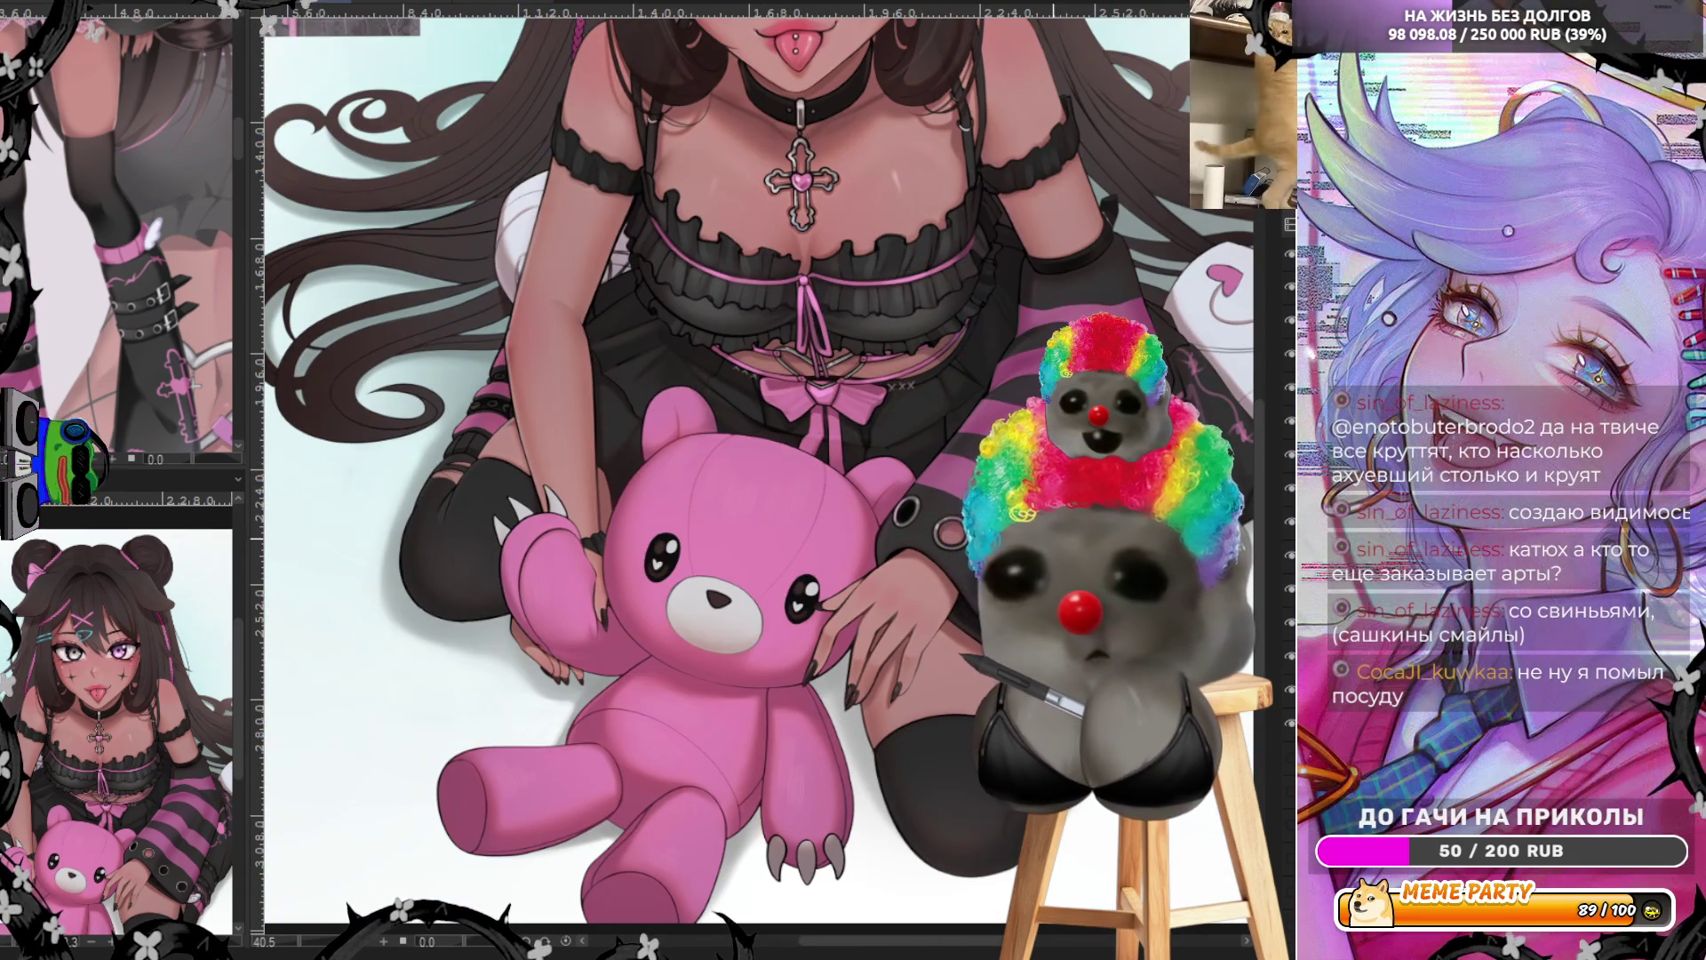
# Zoom out and back in to frame the teddy bear's head and skirt for lace trim
pyautogui.scroll(-3, 810, 674)
pyautogui.scroll(2, 1034, 617)
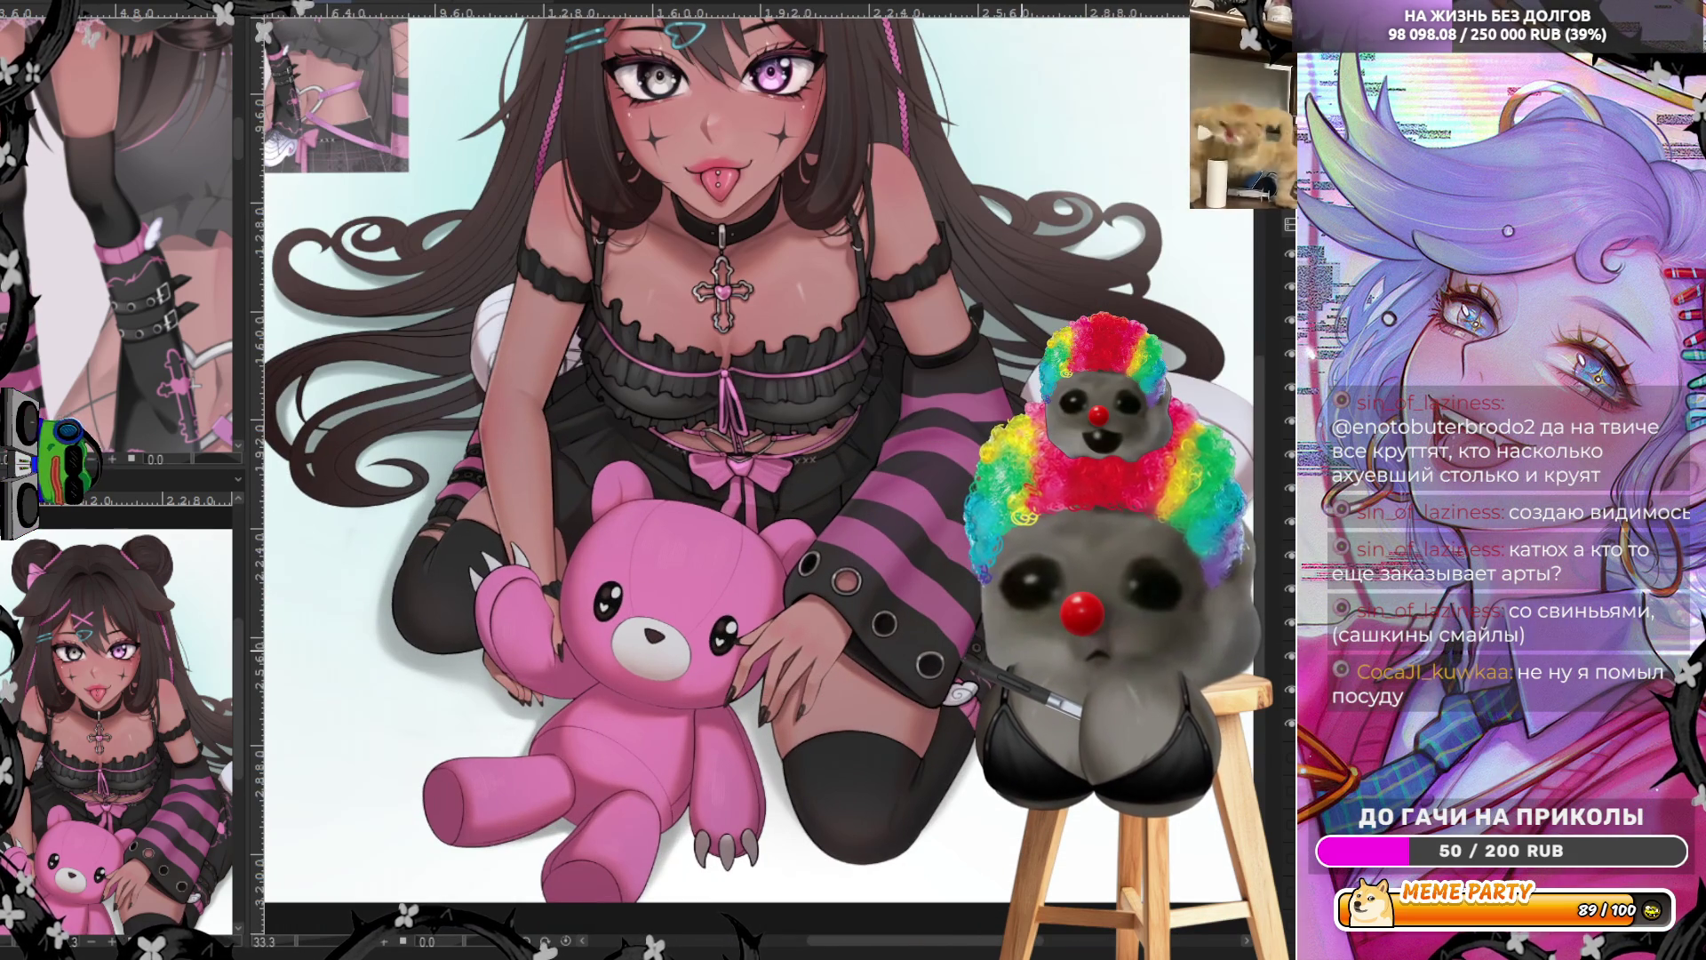
pyautogui.scroll(-1, 1040, 631)
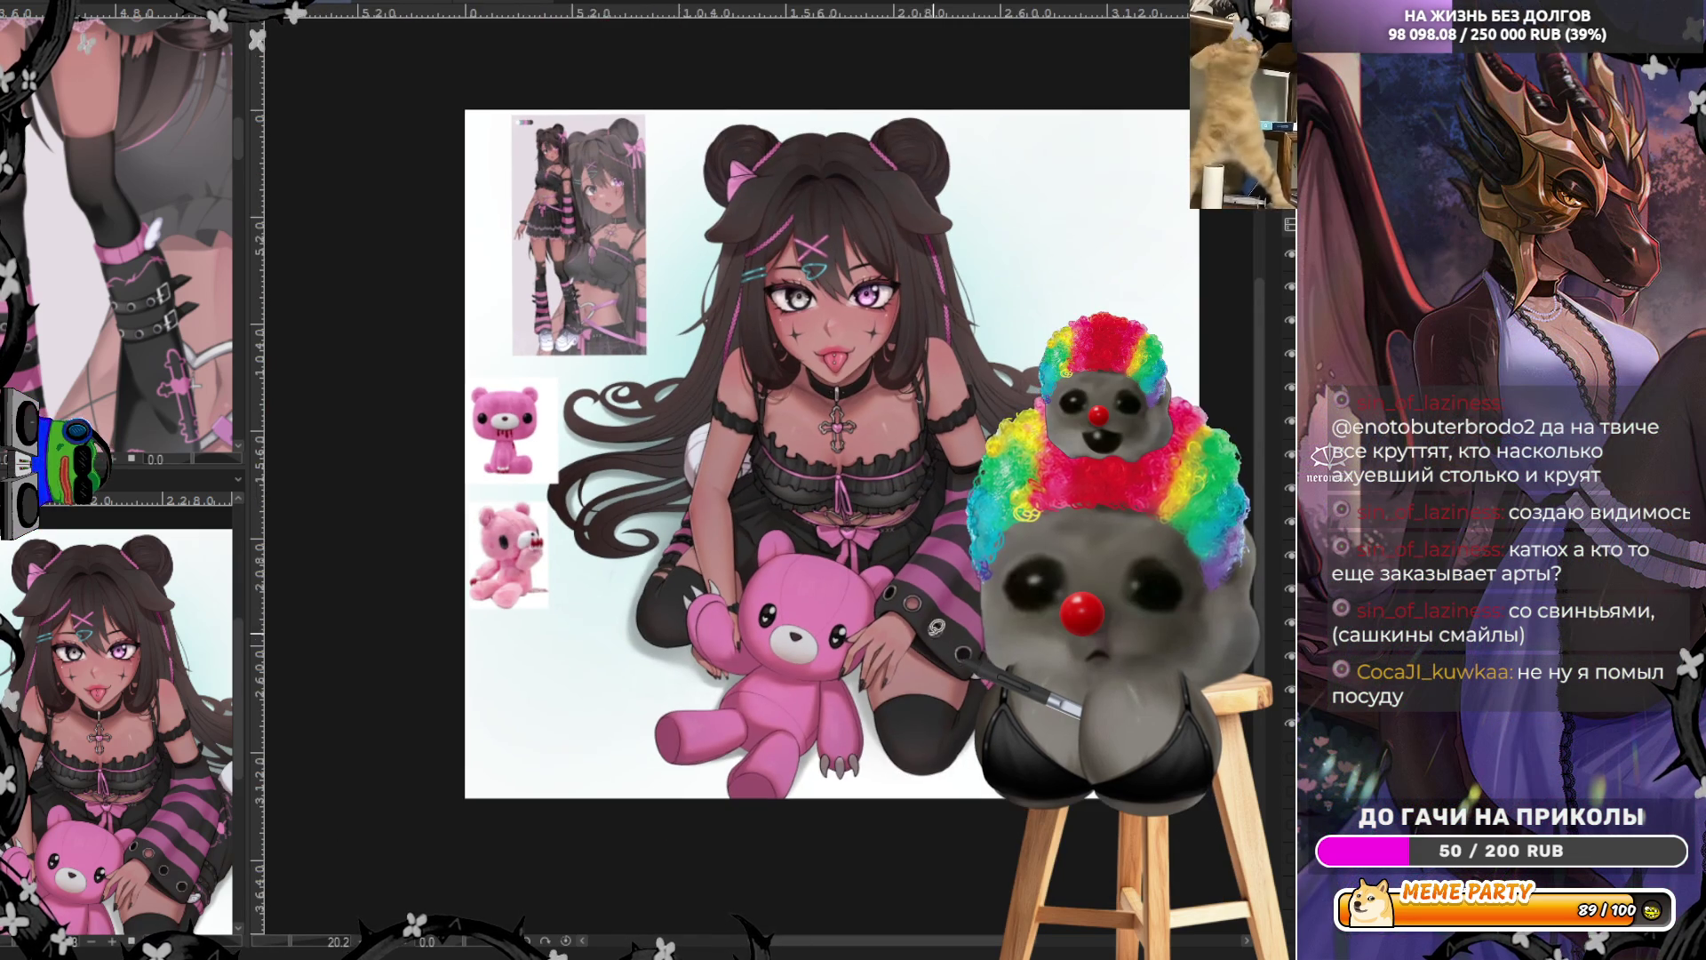
pyautogui.scroll(1, 883, 245)
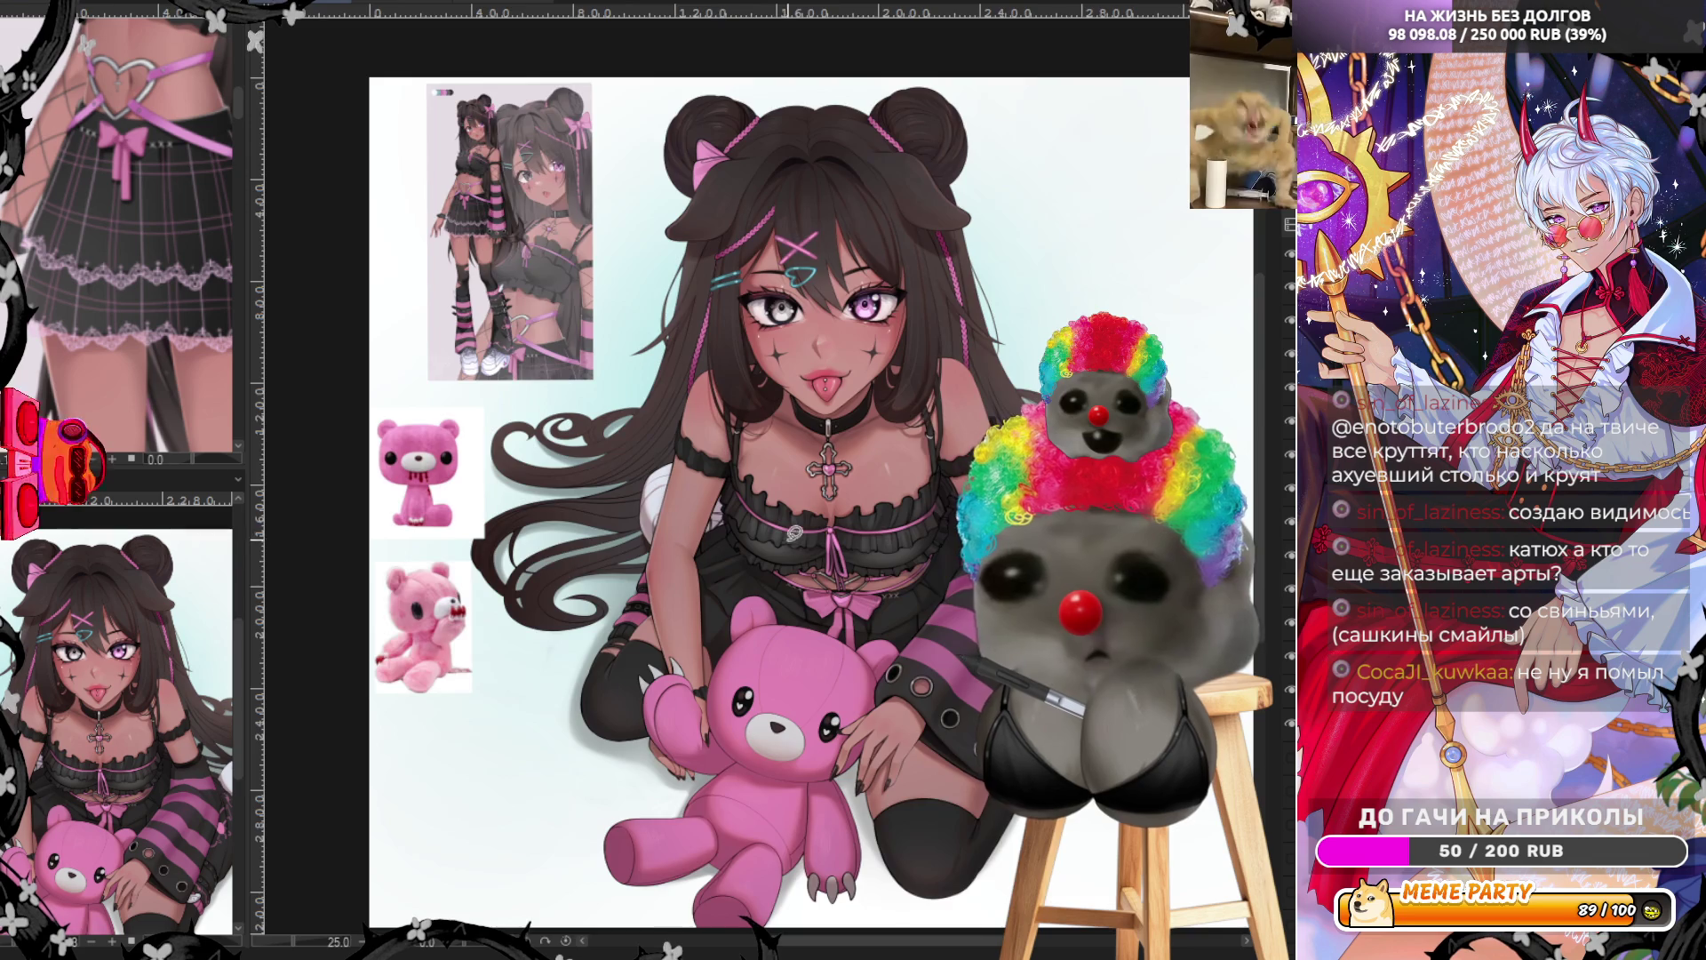
pyautogui.scroll(2, 813, 631)
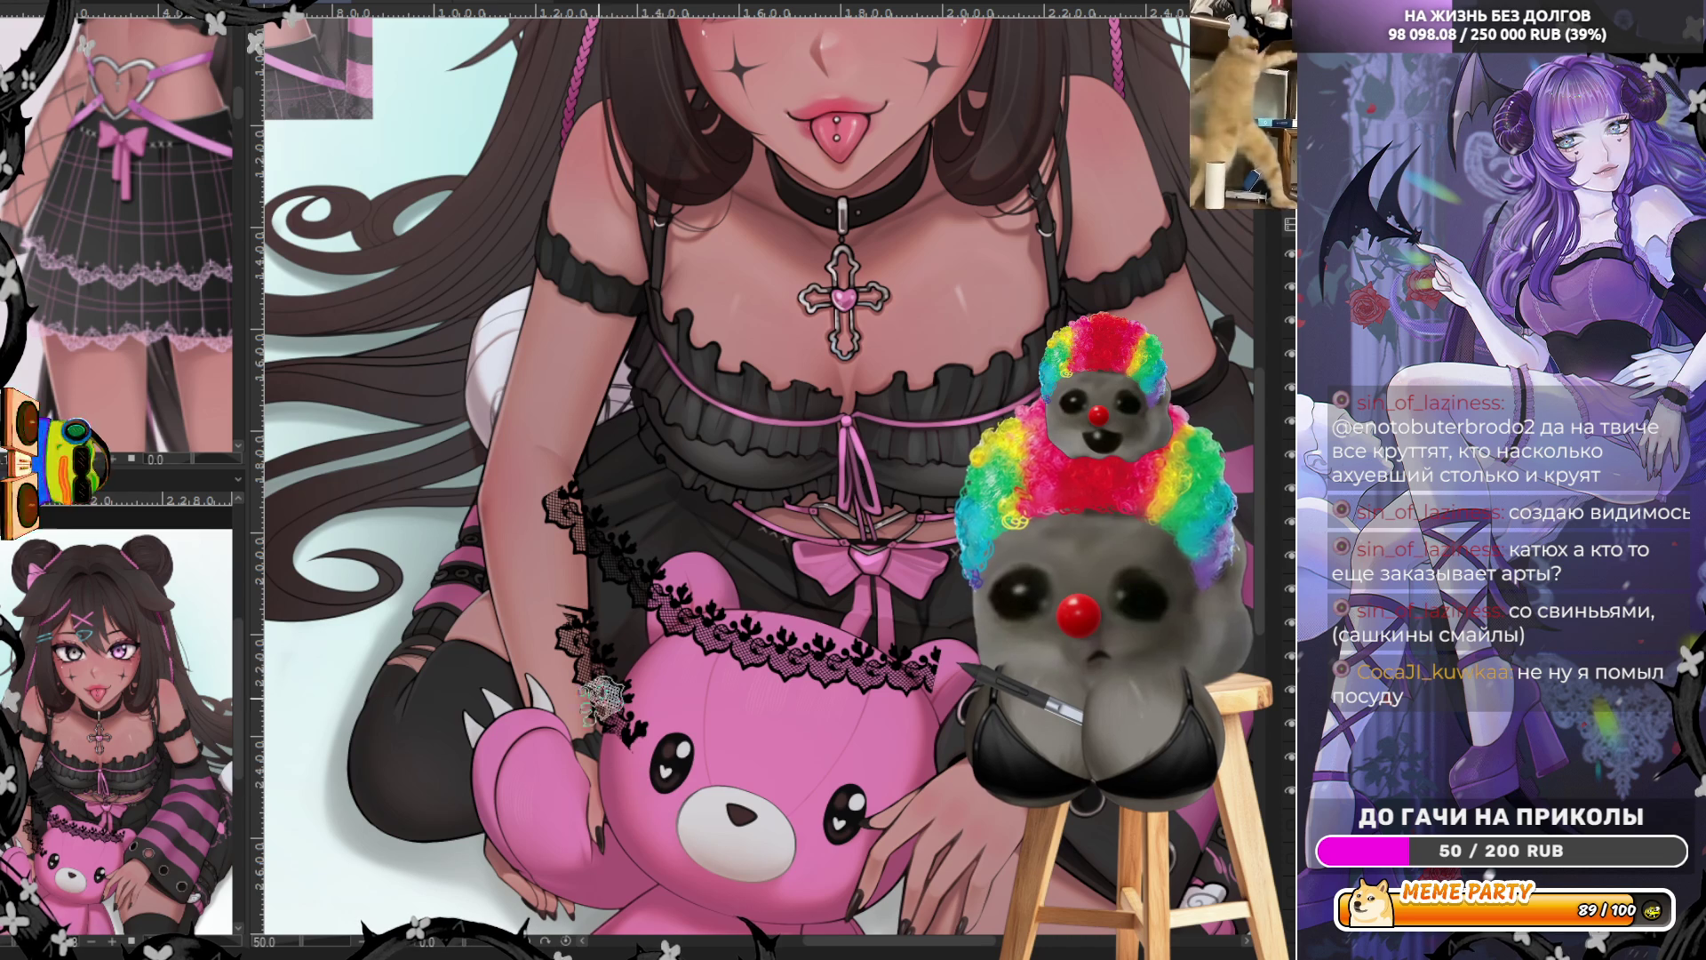
pyautogui.scroll(-5, 587, 671)
# Make the pink lace trim semi-transparent and clear its upper-left part
pyautogui.scroll(6, 586, 671)
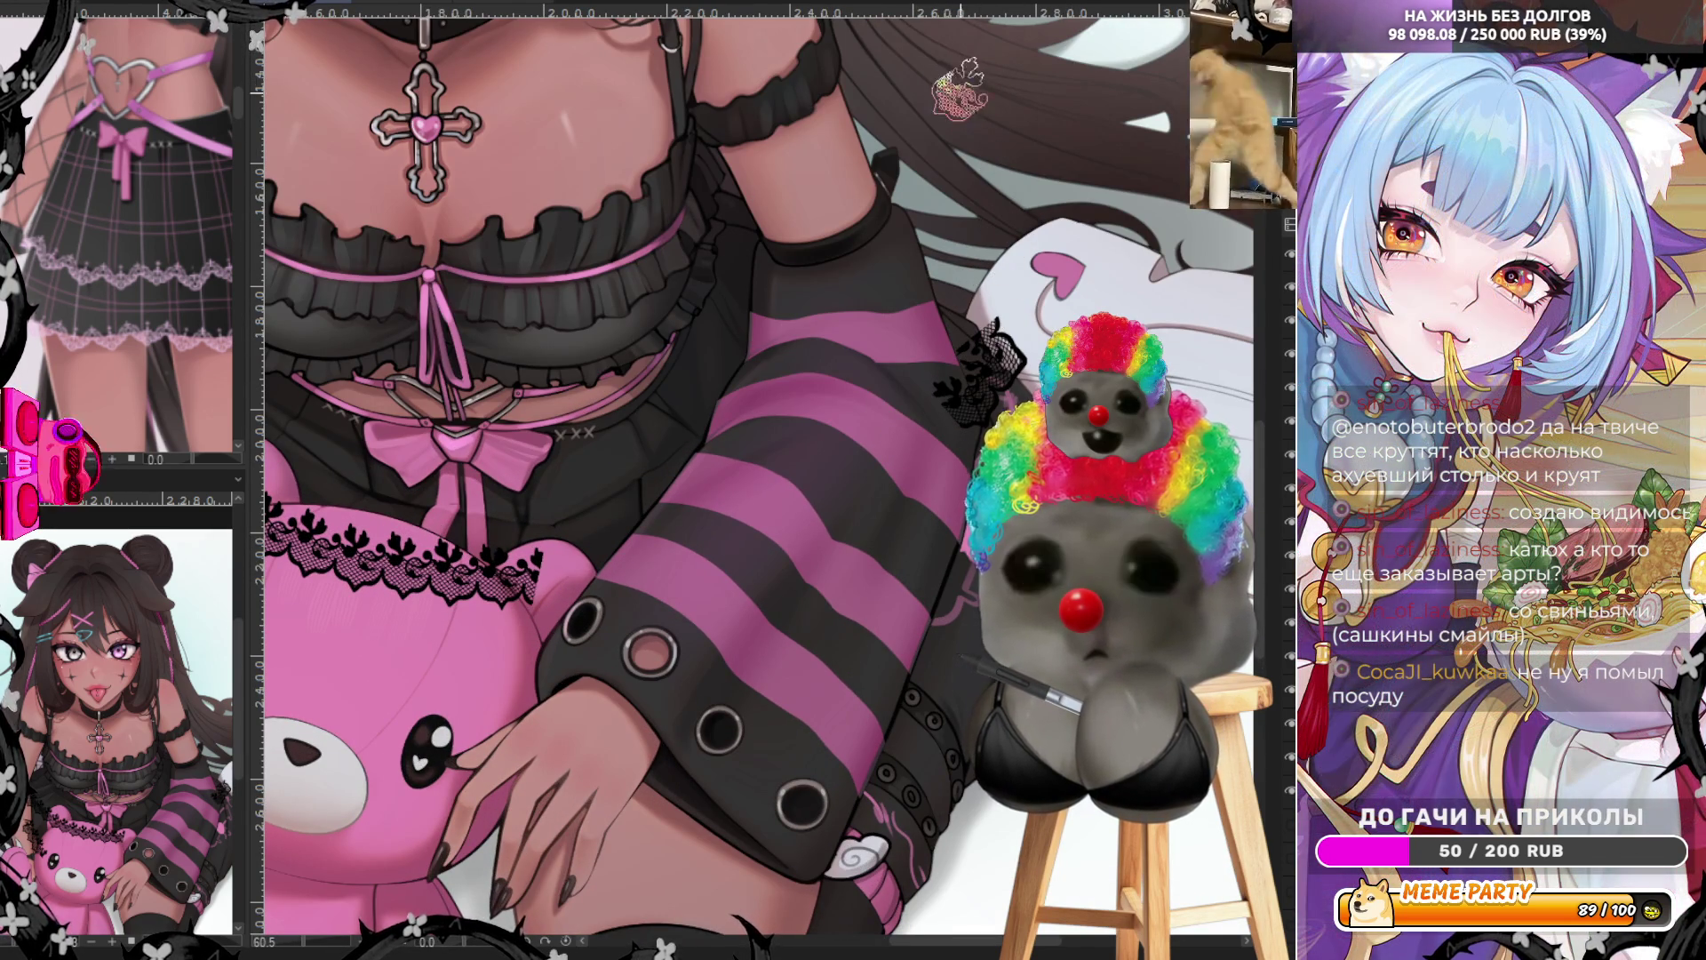
pyautogui.scroll(-4, 760, 480)
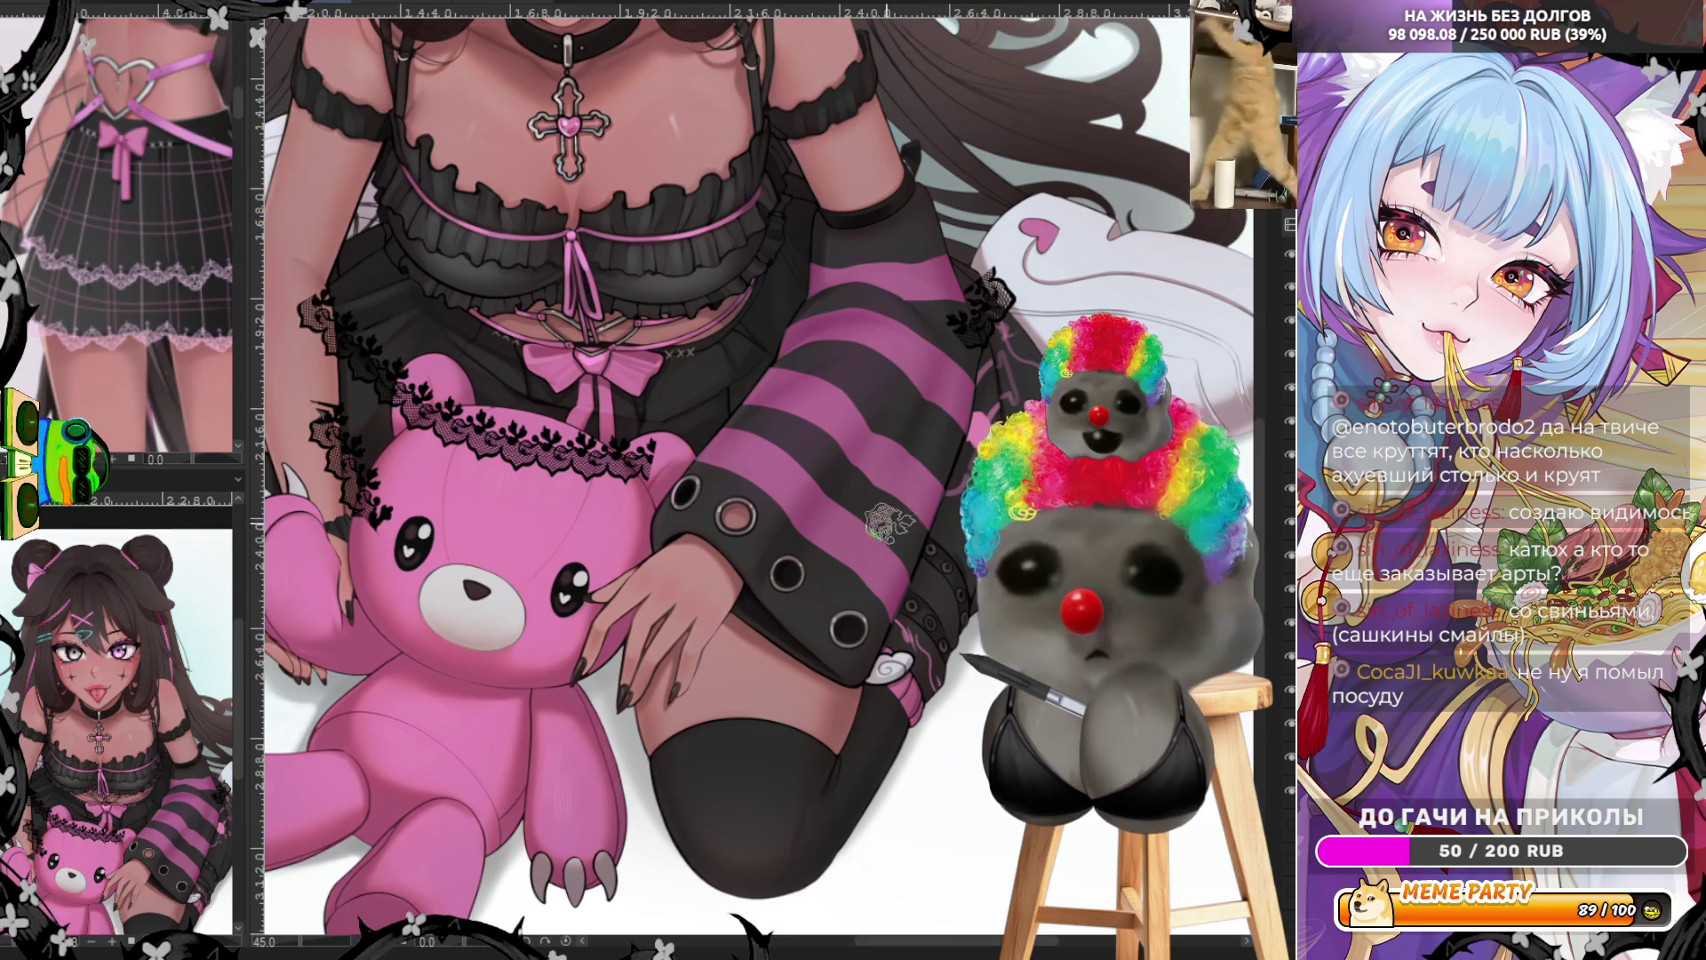
pyautogui.scroll(5, 892, 428)
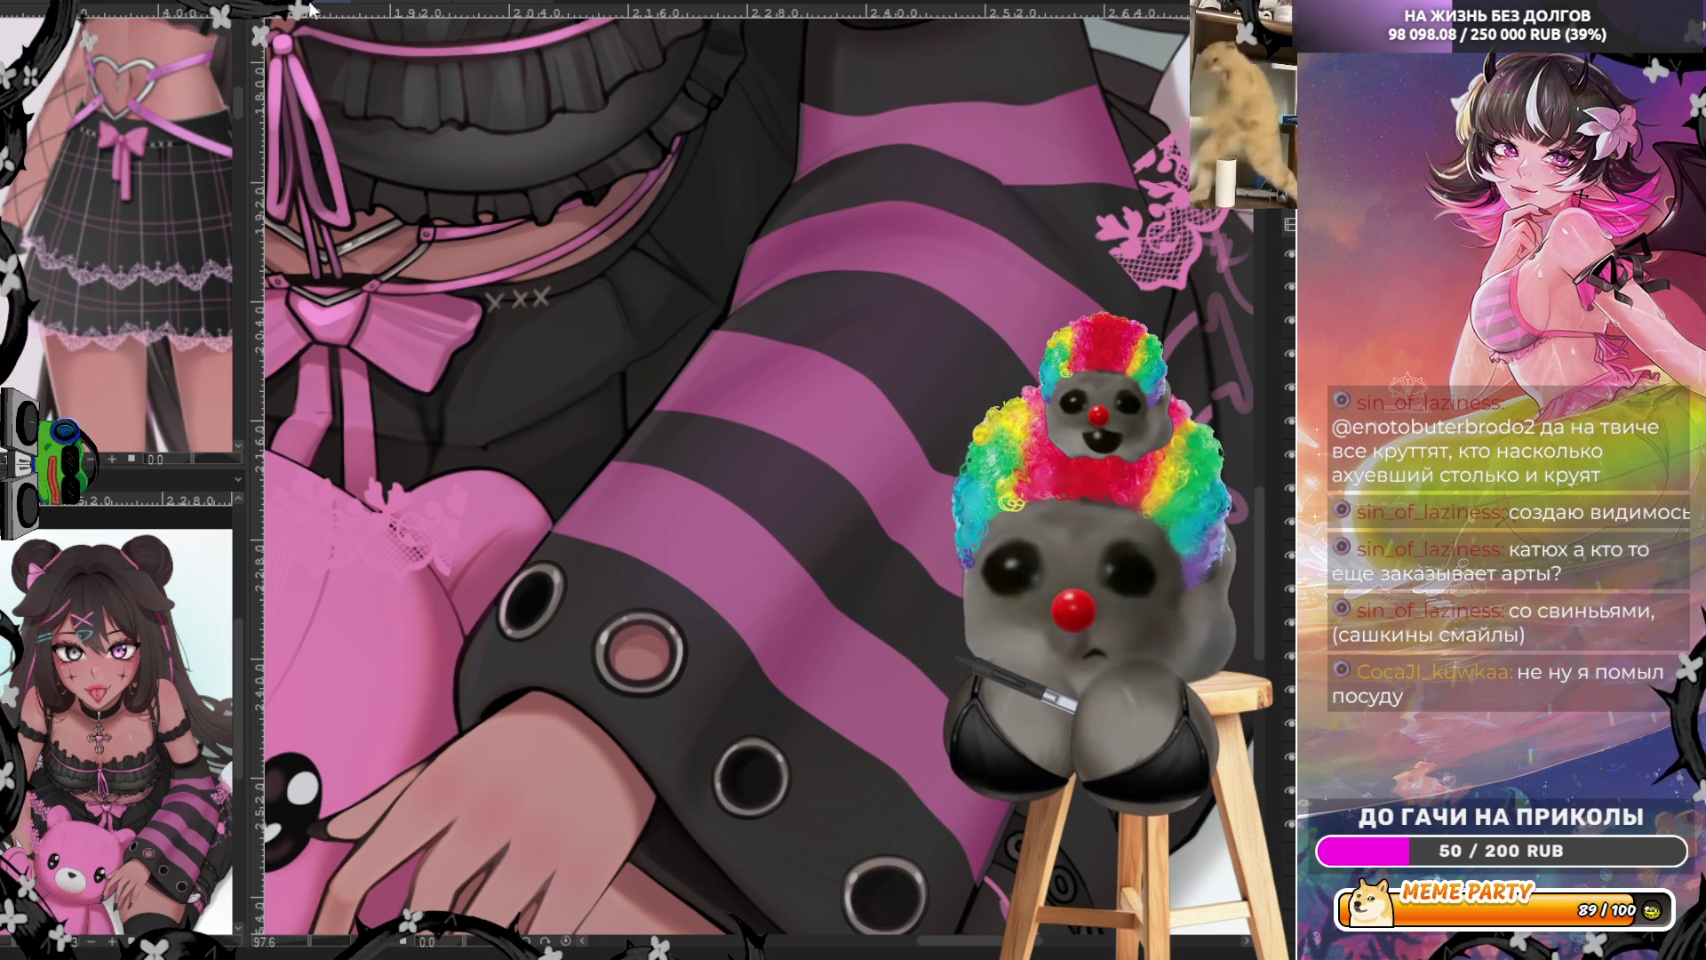
pyautogui.scroll(-4, 964, 432)
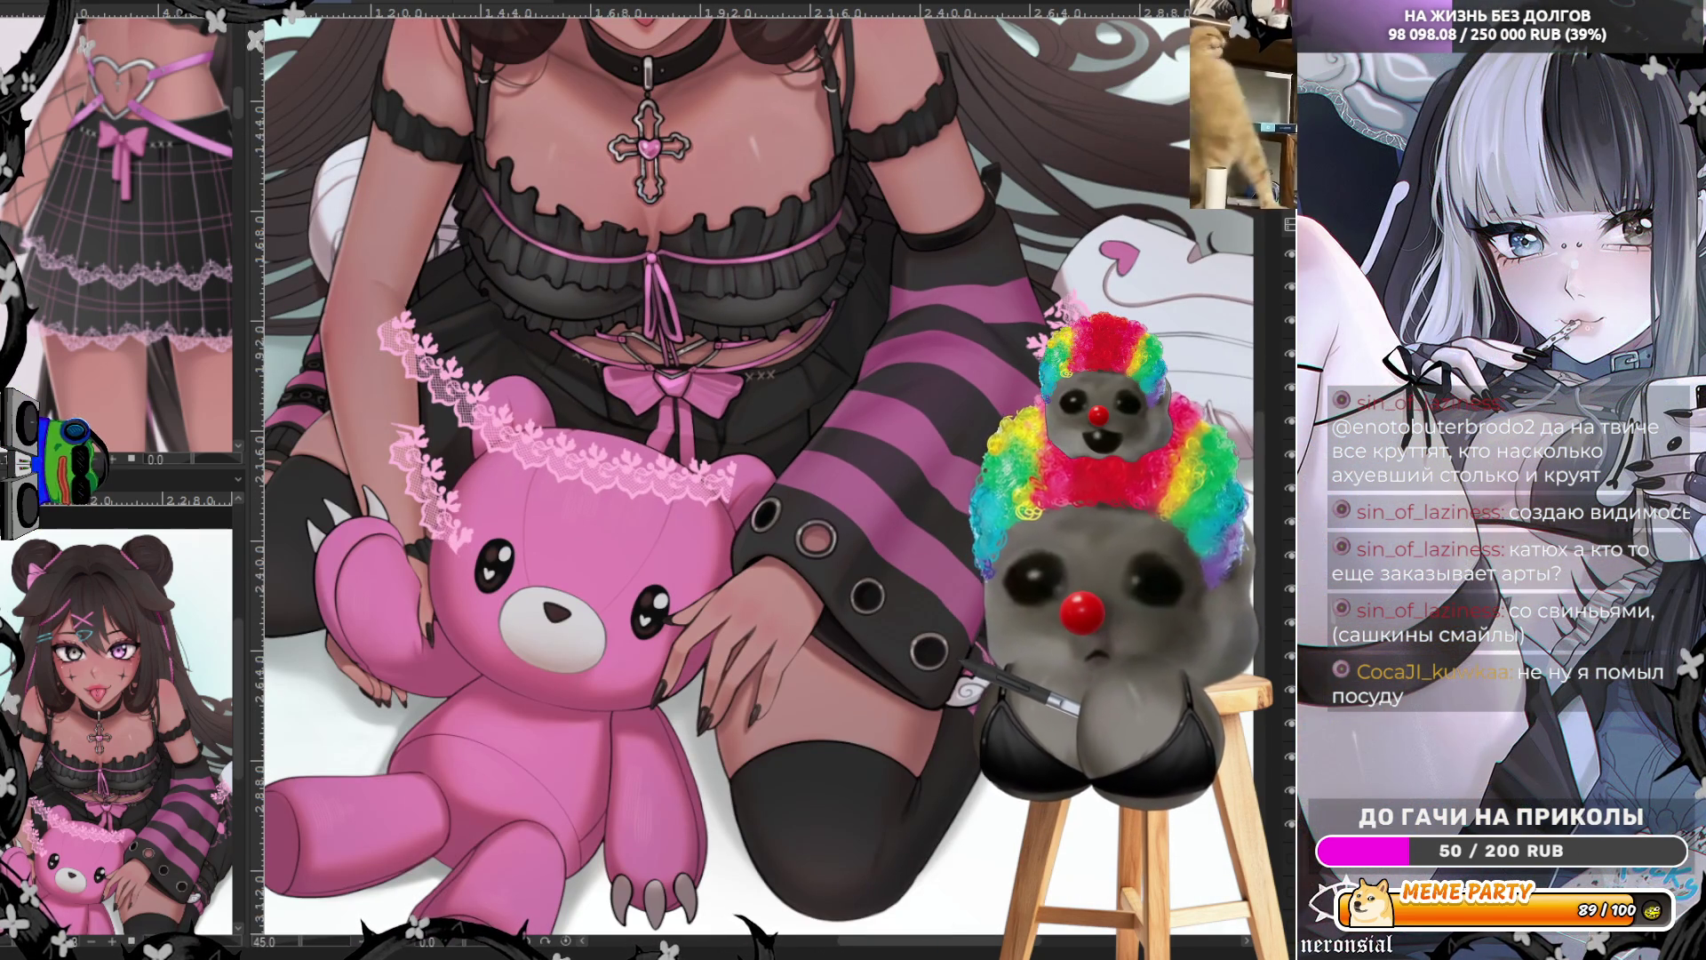
pyautogui.hotkey('ctrl', 'z')
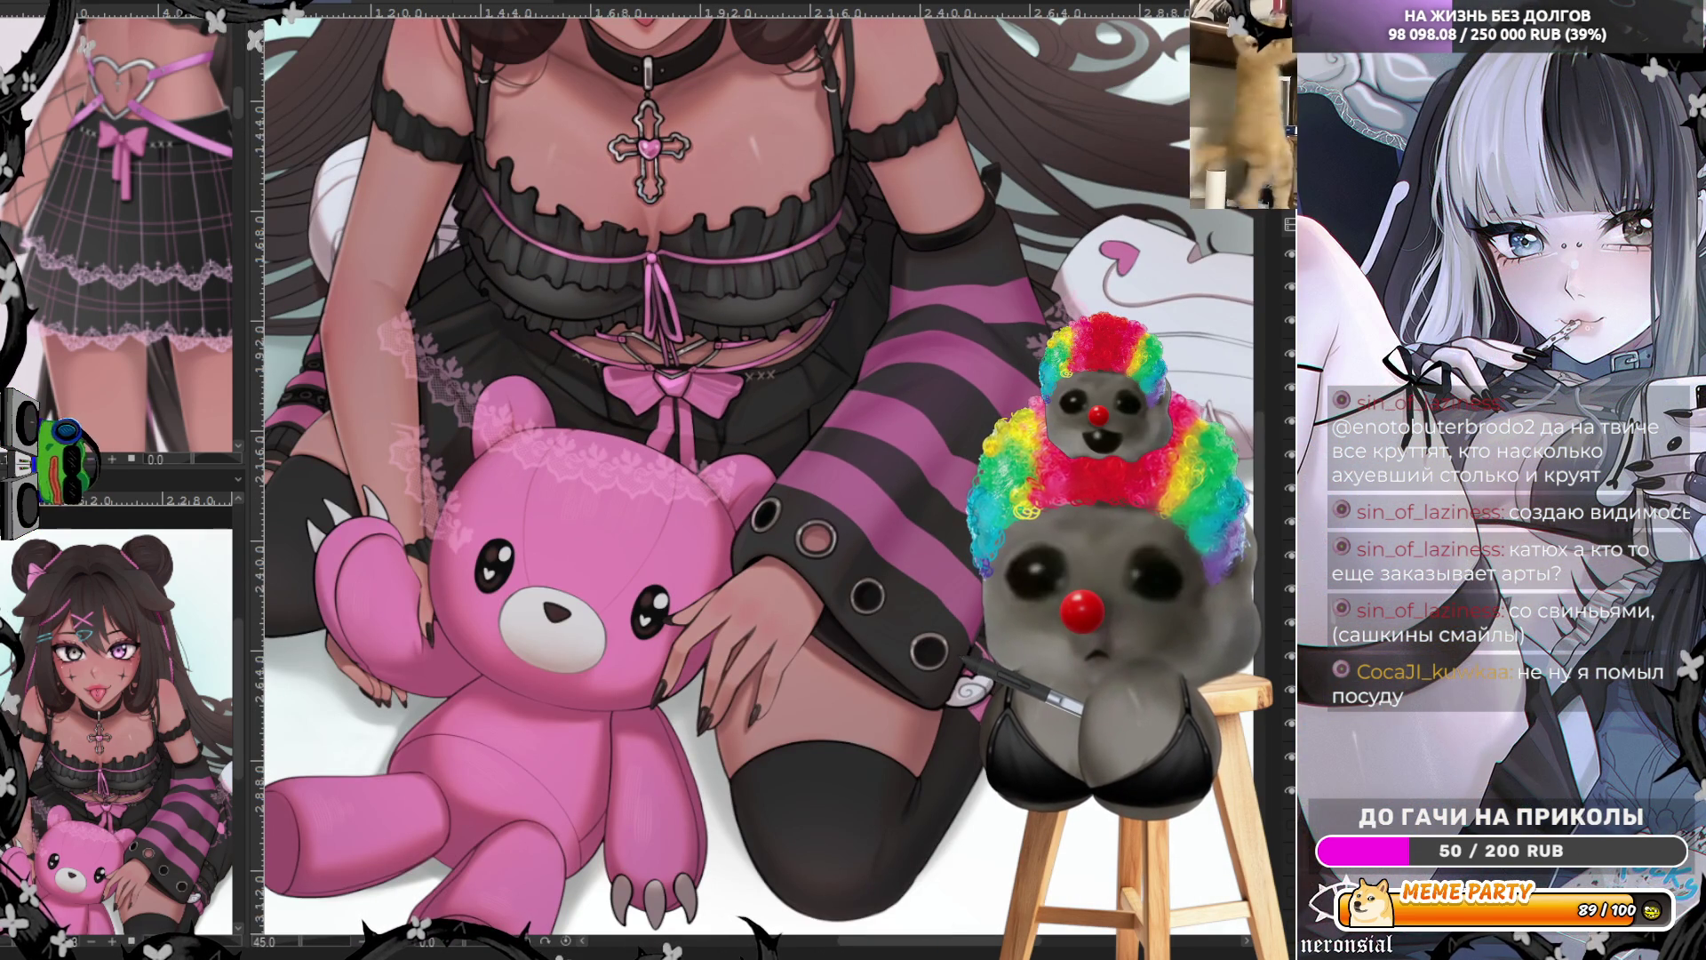
pyautogui.scroll(4, 418, 373)
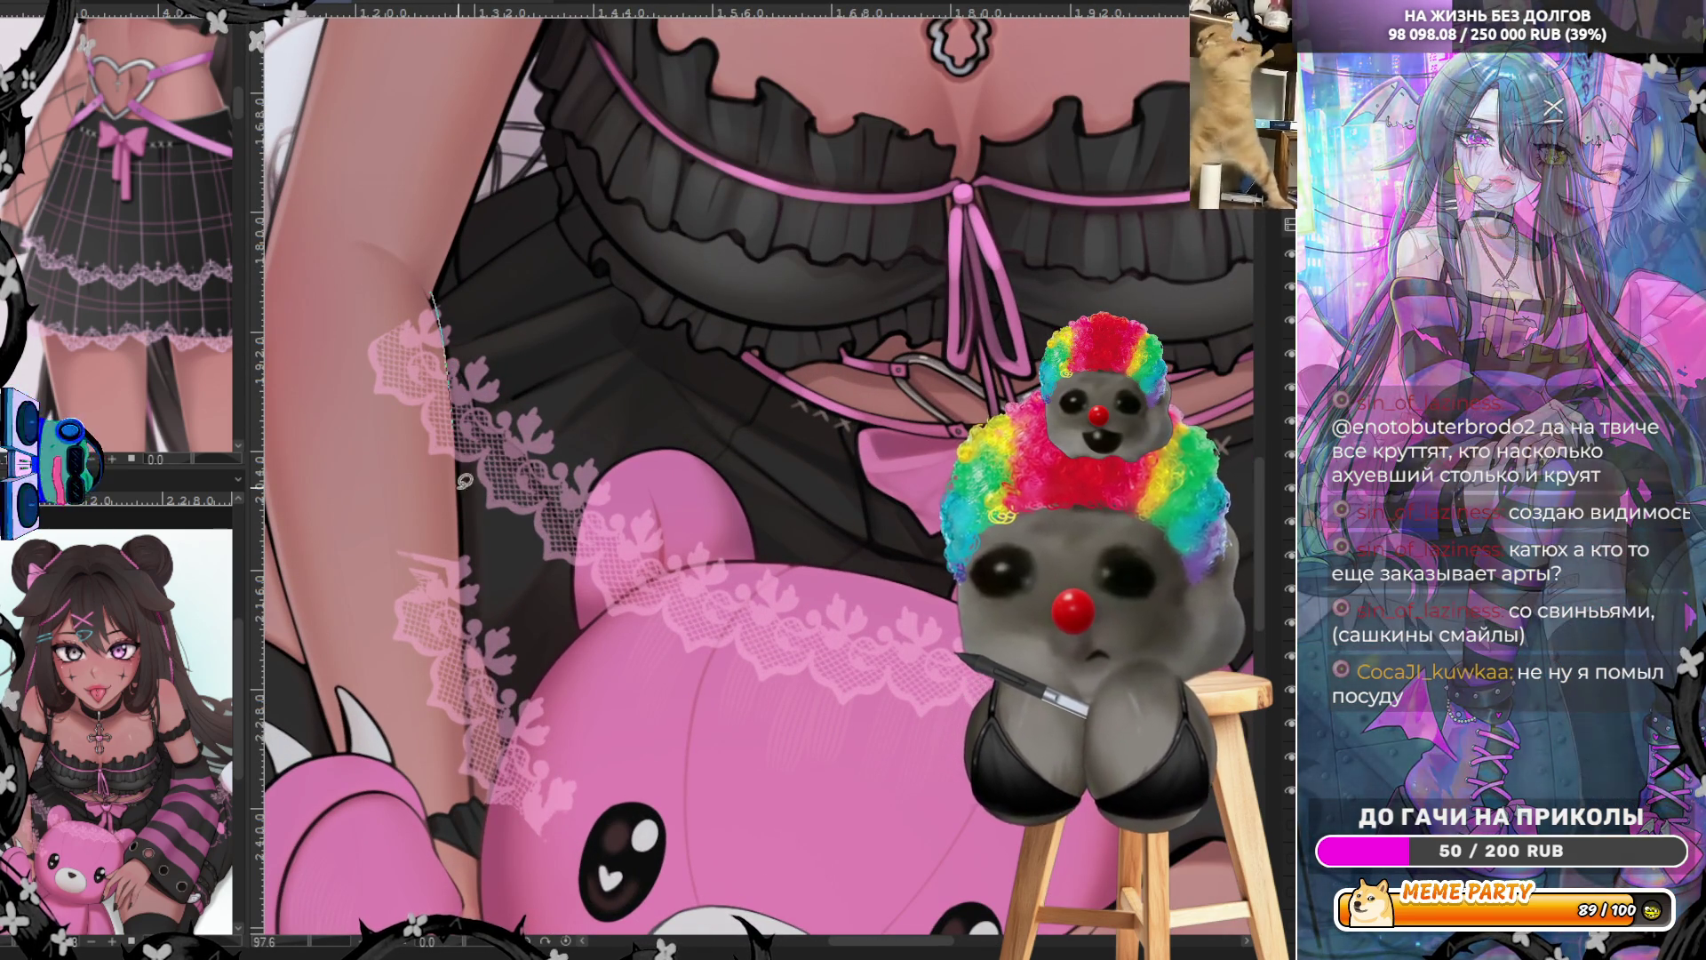
pyautogui.hotkey('ctrl', 'z')
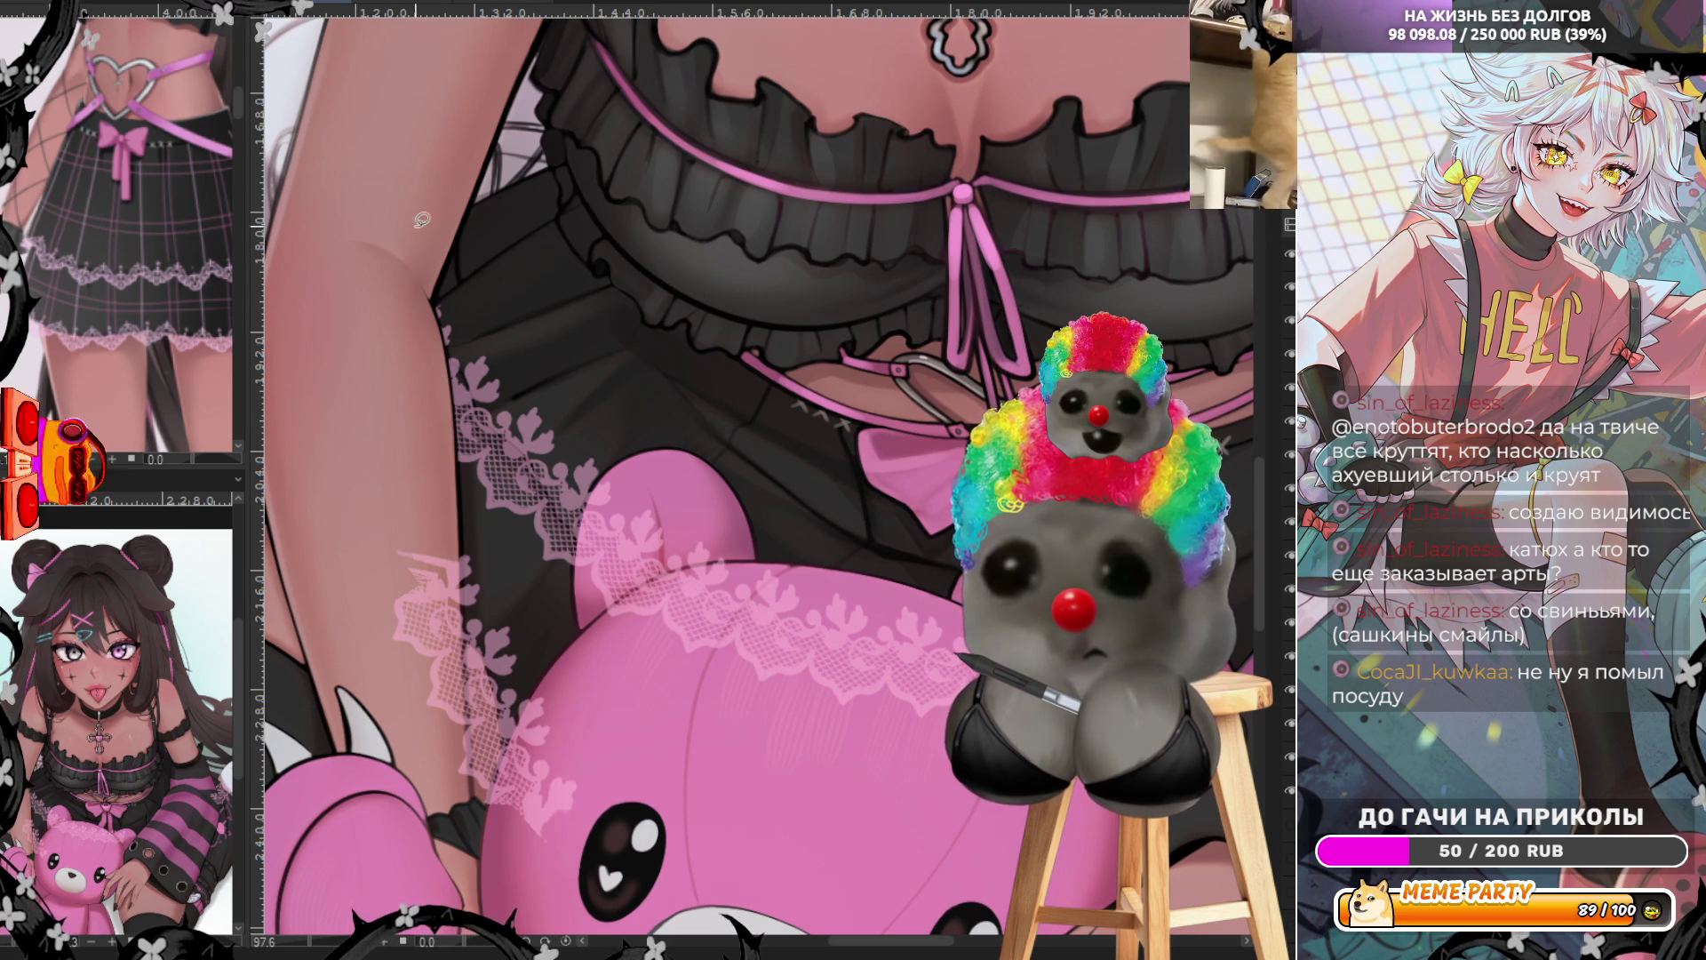
# Erase the lace covering the bear's head and the faint lace to the bear's left
pyautogui.moveTo(580, 631); pyautogui.dragTo(574, 589)
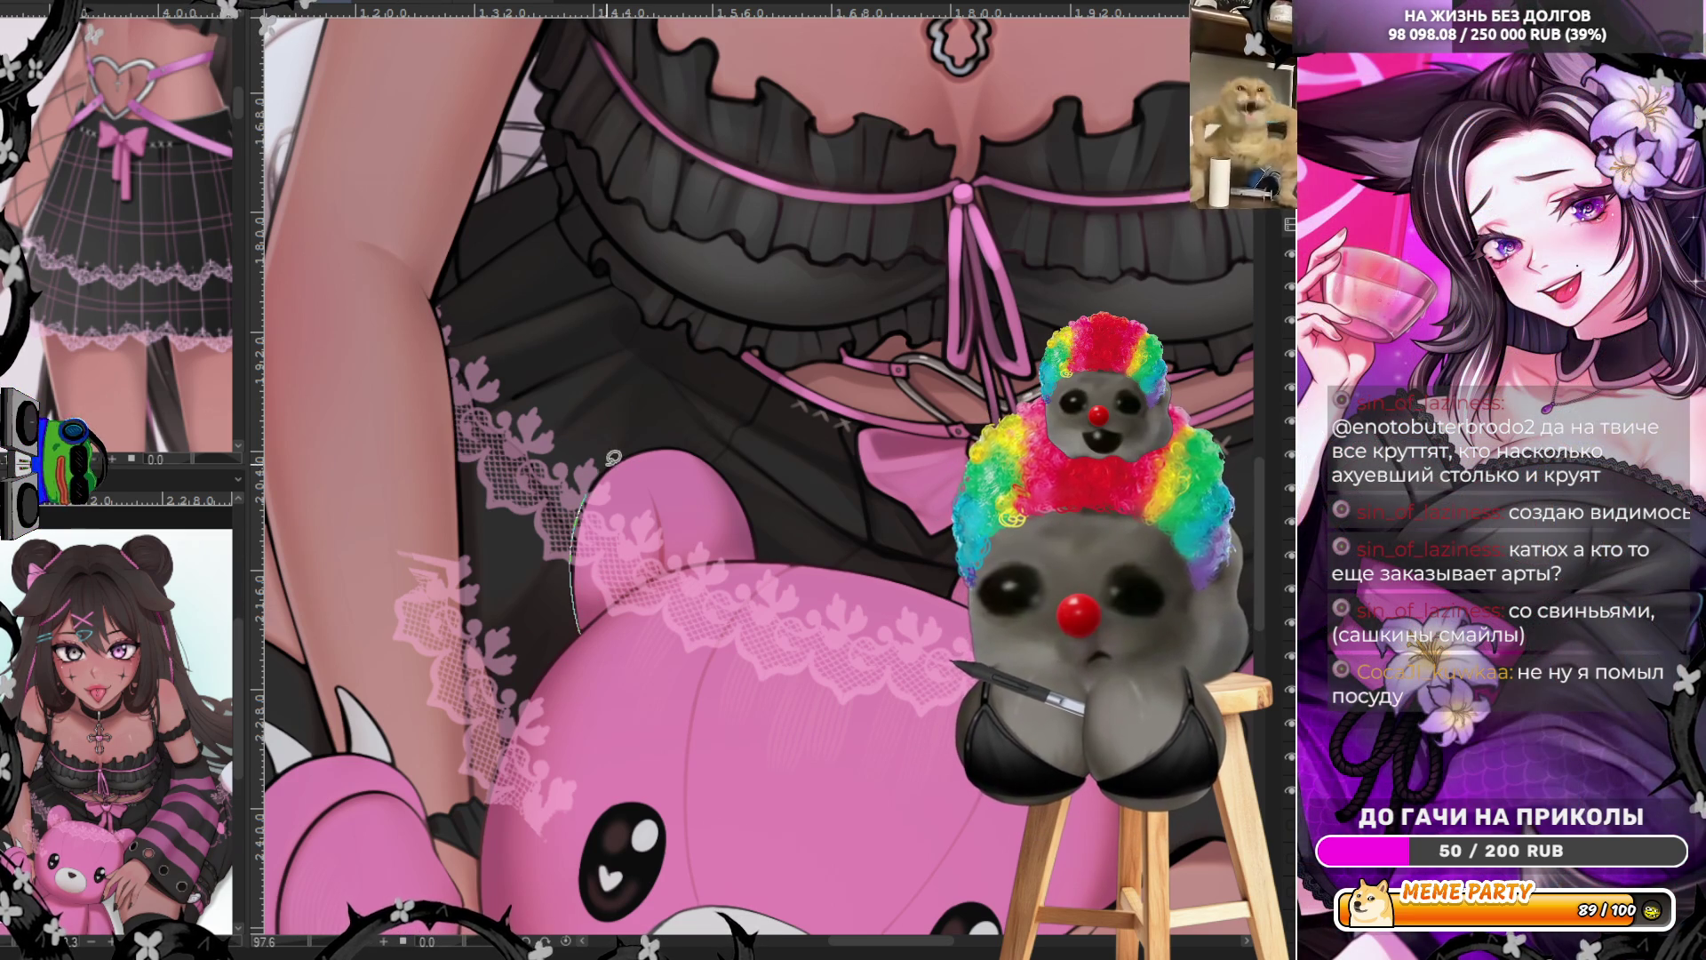
pyautogui.moveTo(676, 739); pyautogui.dragTo(579, 633)
pyautogui.moveTo(790, 562); pyautogui.dragTo(772, 614)
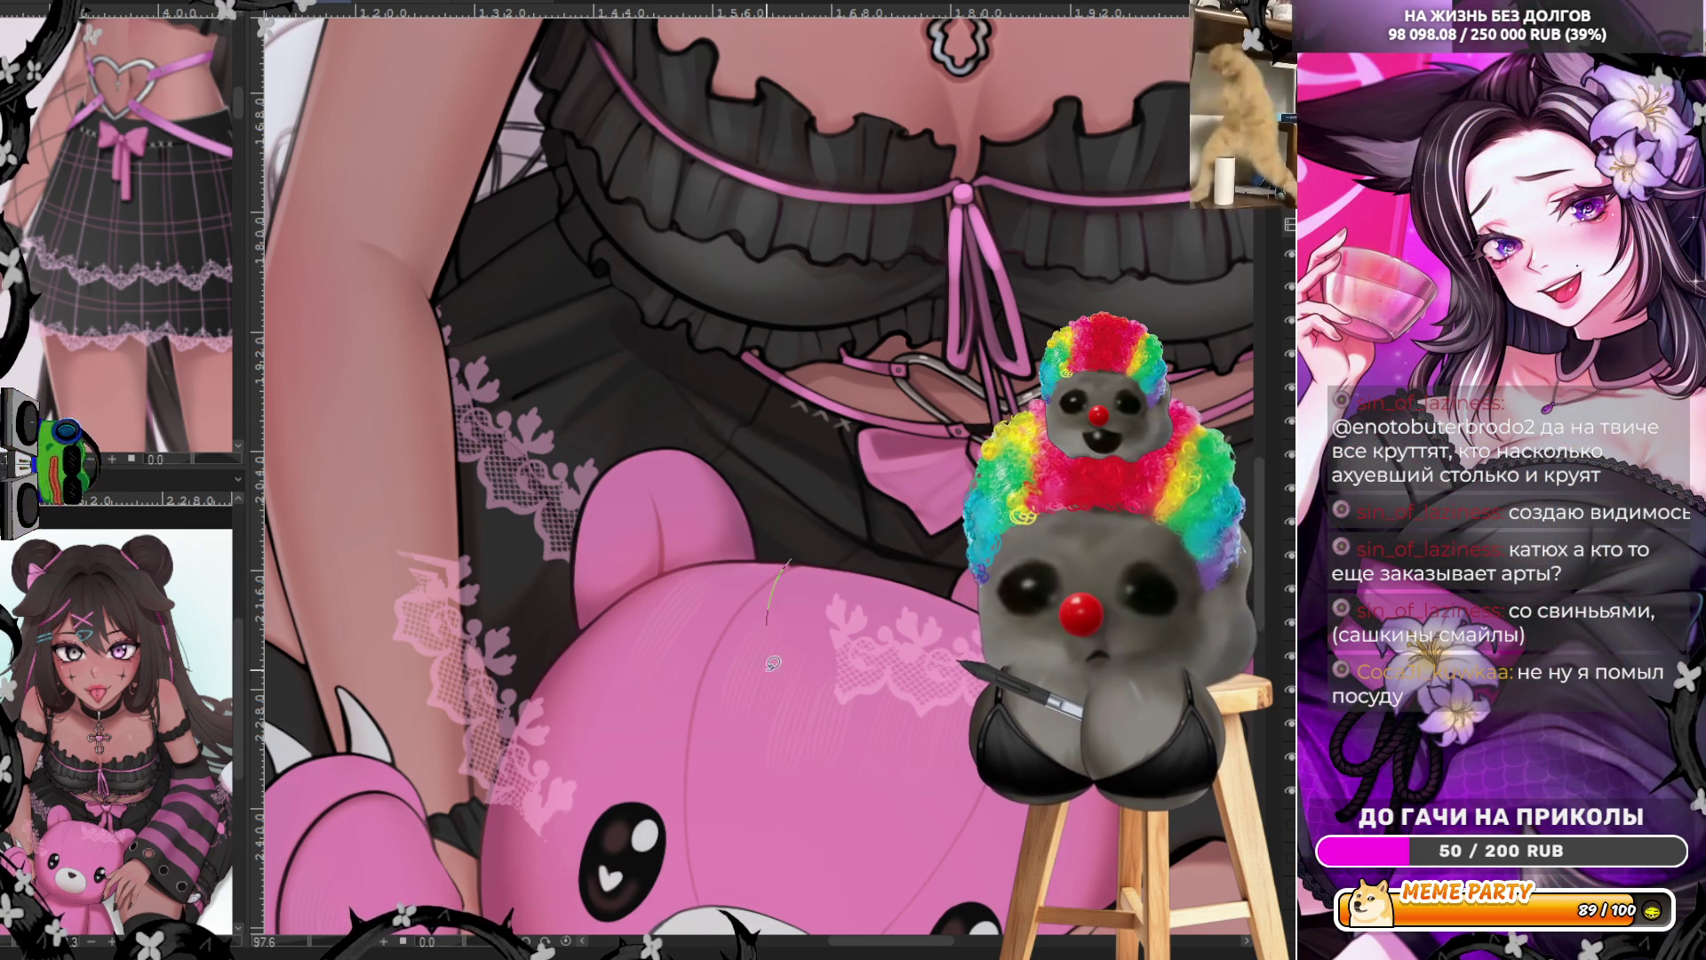
pyautogui.moveTo(982, 780); pyautogui.dragTo(973, 613)
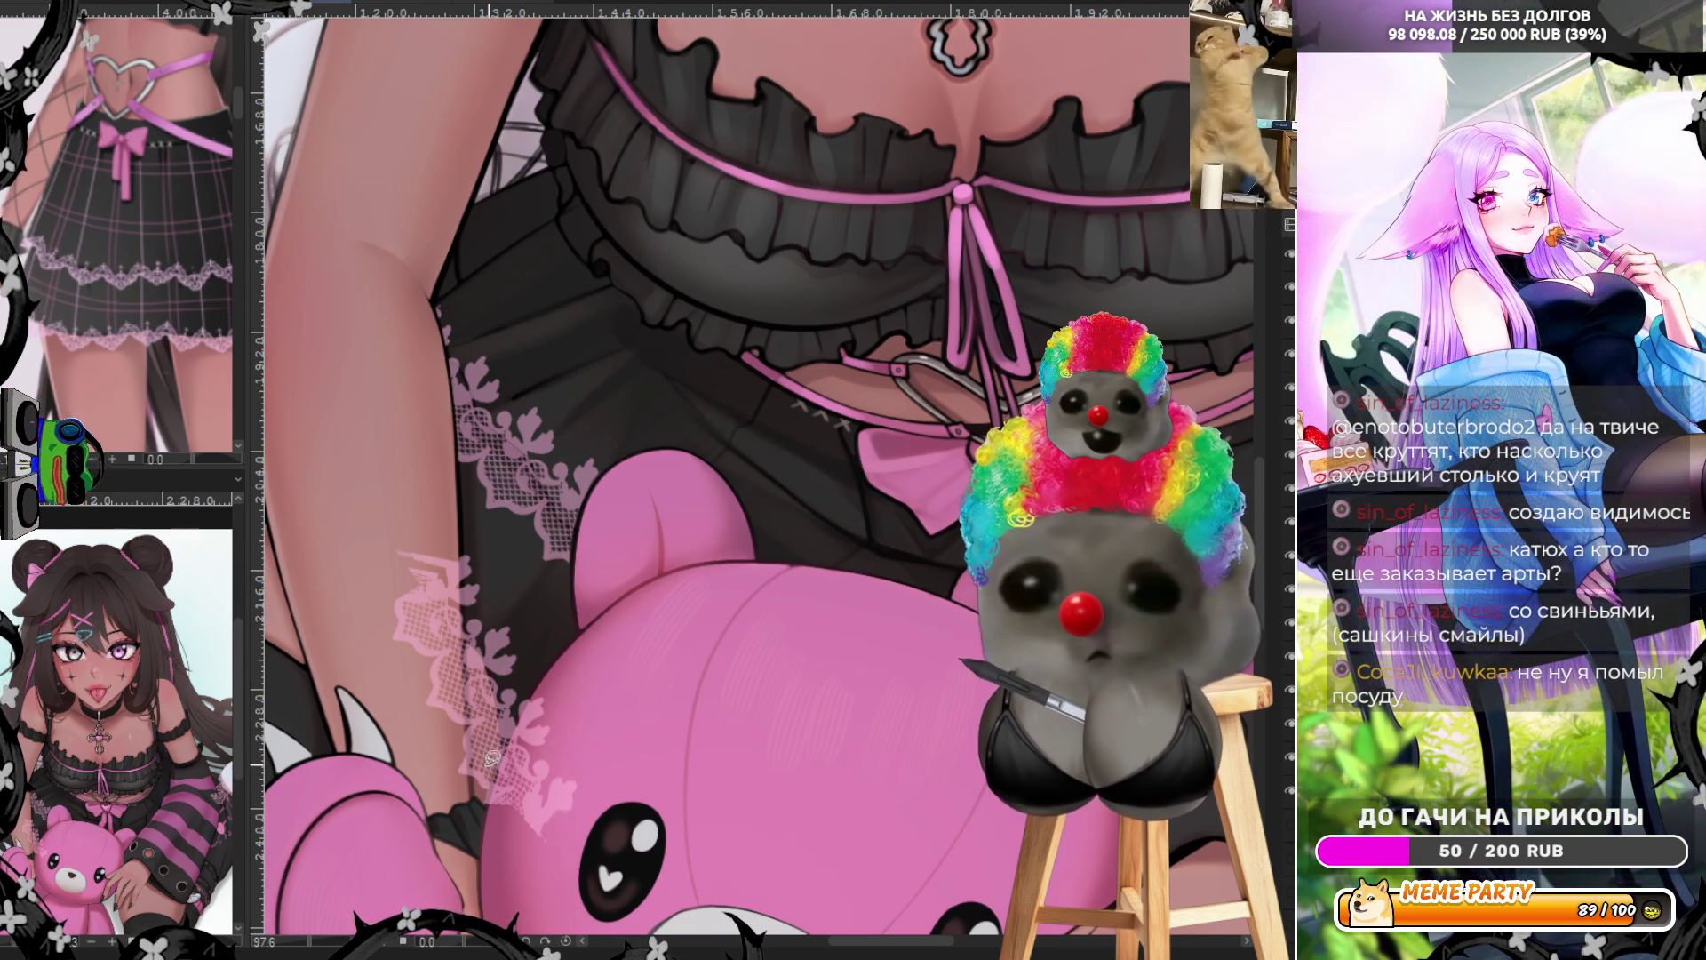
pyautogui.moveTo(475, 726)
pyautogui.mouseDown()
pyautogui.moveTo(418, 799)
pyautogui.moveTo(462, 533)
pyautogui.mouseUp()
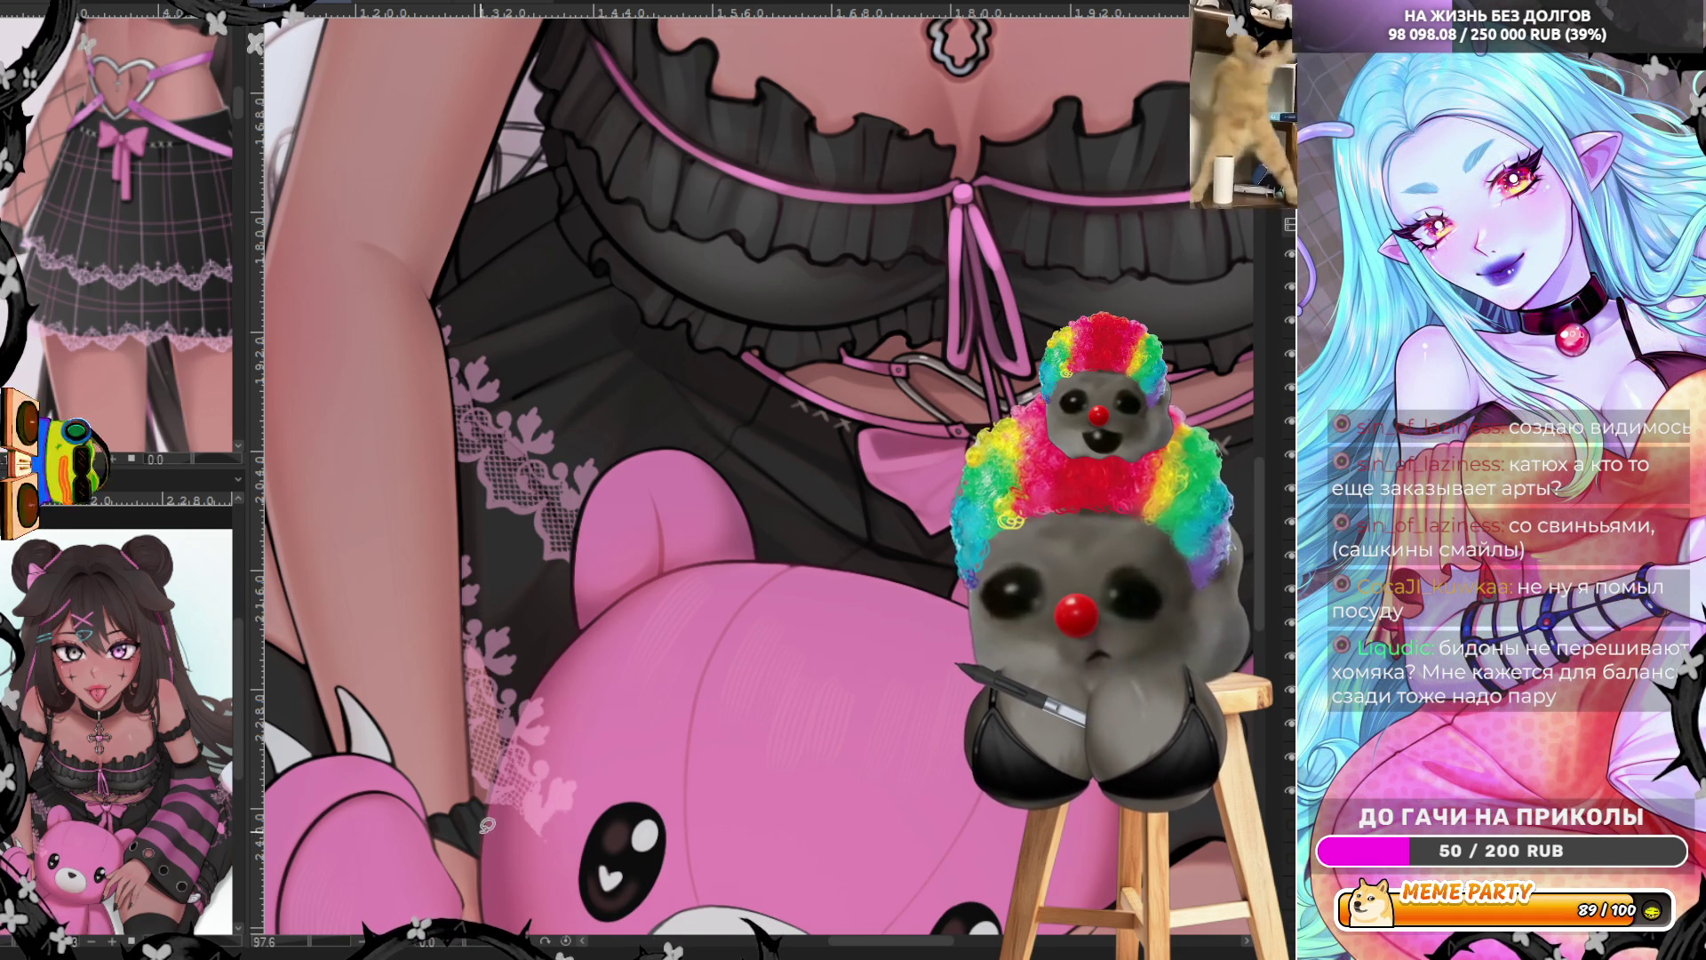
pyautogui.moveTo(527, 709)
pyautogui.mouseDown()
pyautogui.moveTo(565, 782)
pyautogui.moveTo(490, 802)
pyautogui.mouseUp()
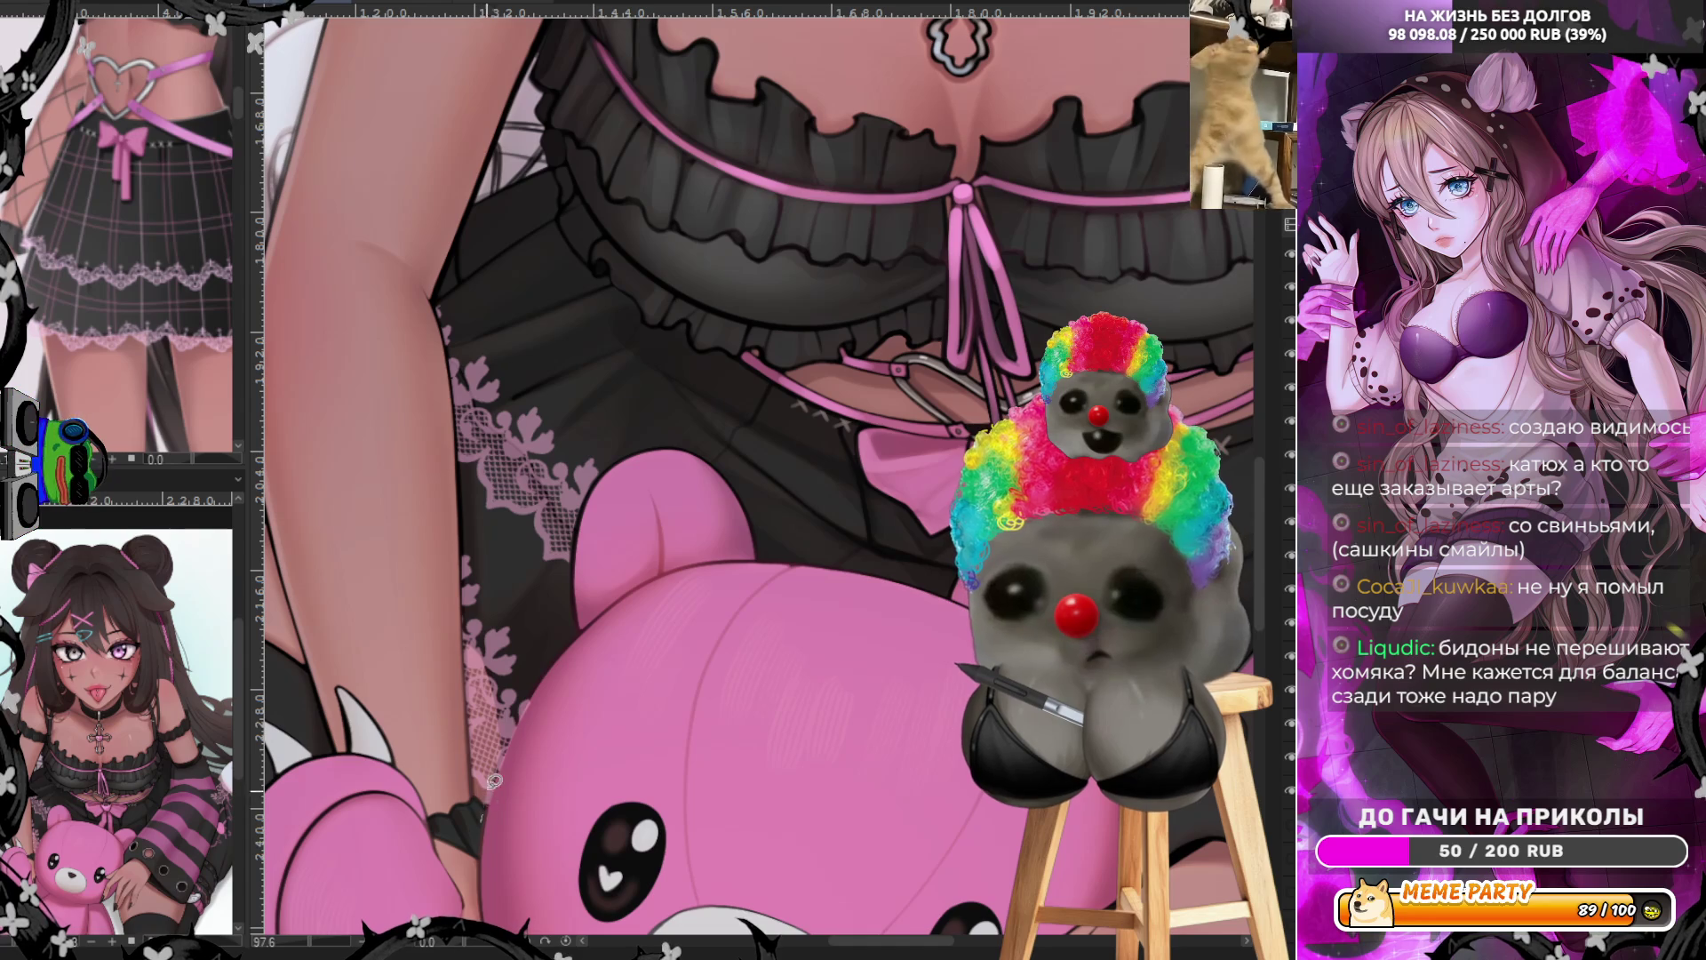
pyautogui.moveTo(588, 656); pyautogui.dragTo(500, 771)
pyautogui.hotkey('ctrl', '0')
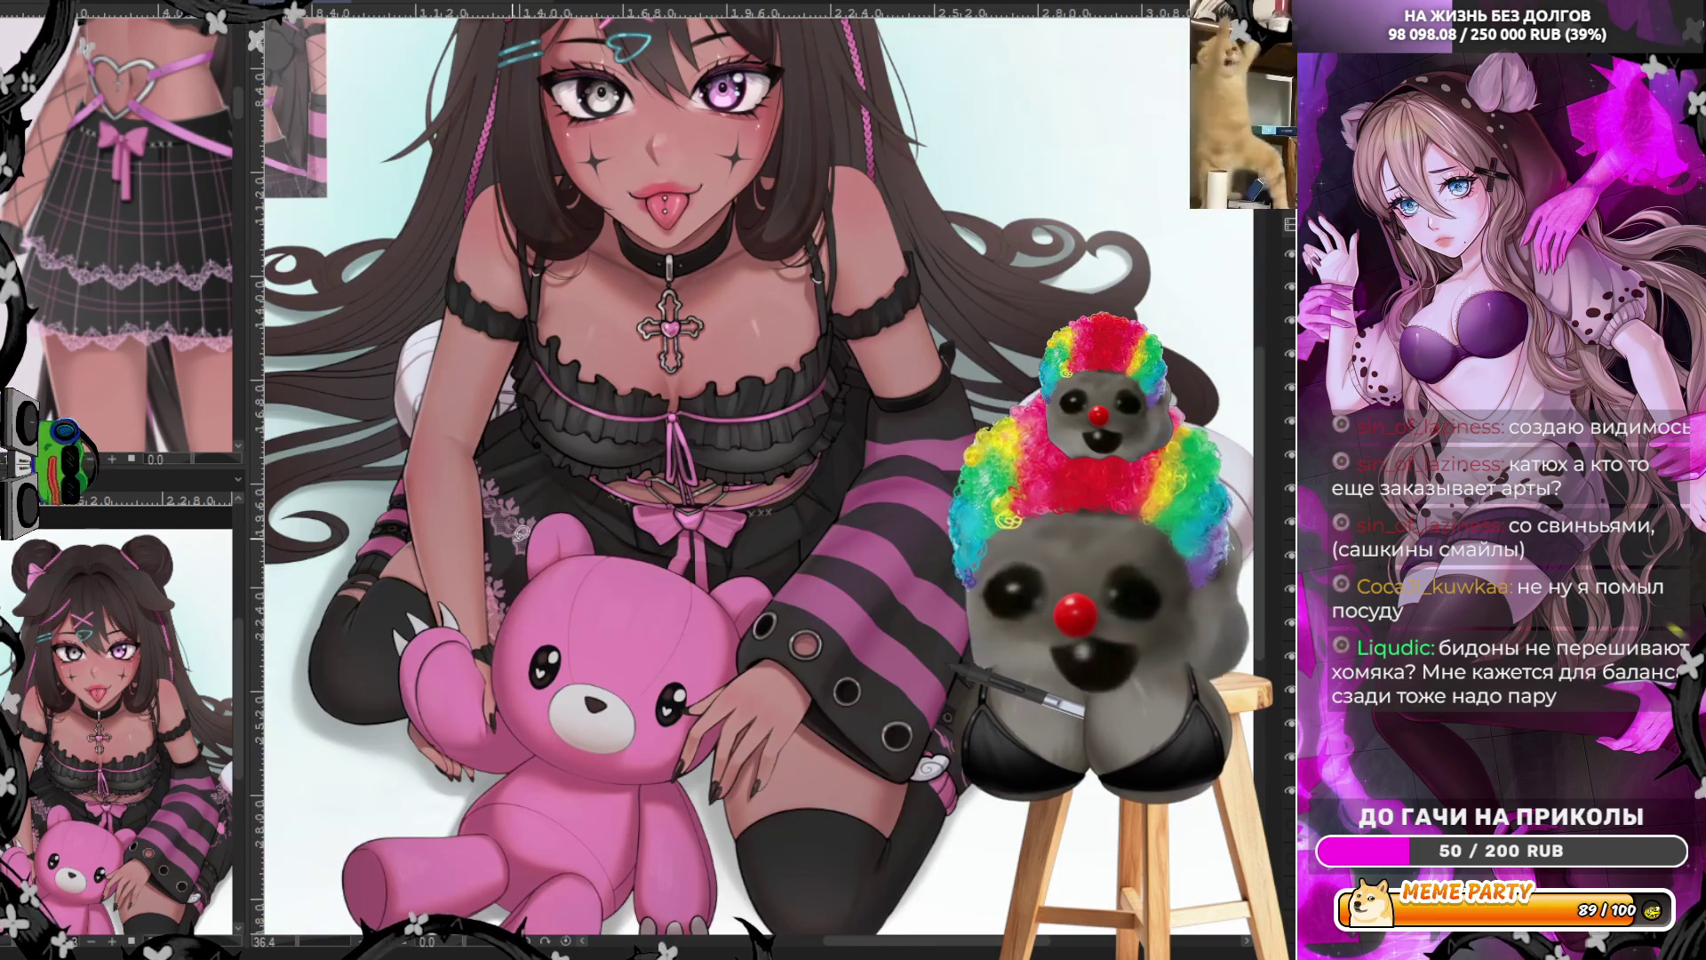
# Lasso-erase the lace piece on the striped sleeve near the pink heart
pyautogui.scroll(5, 945, 600)
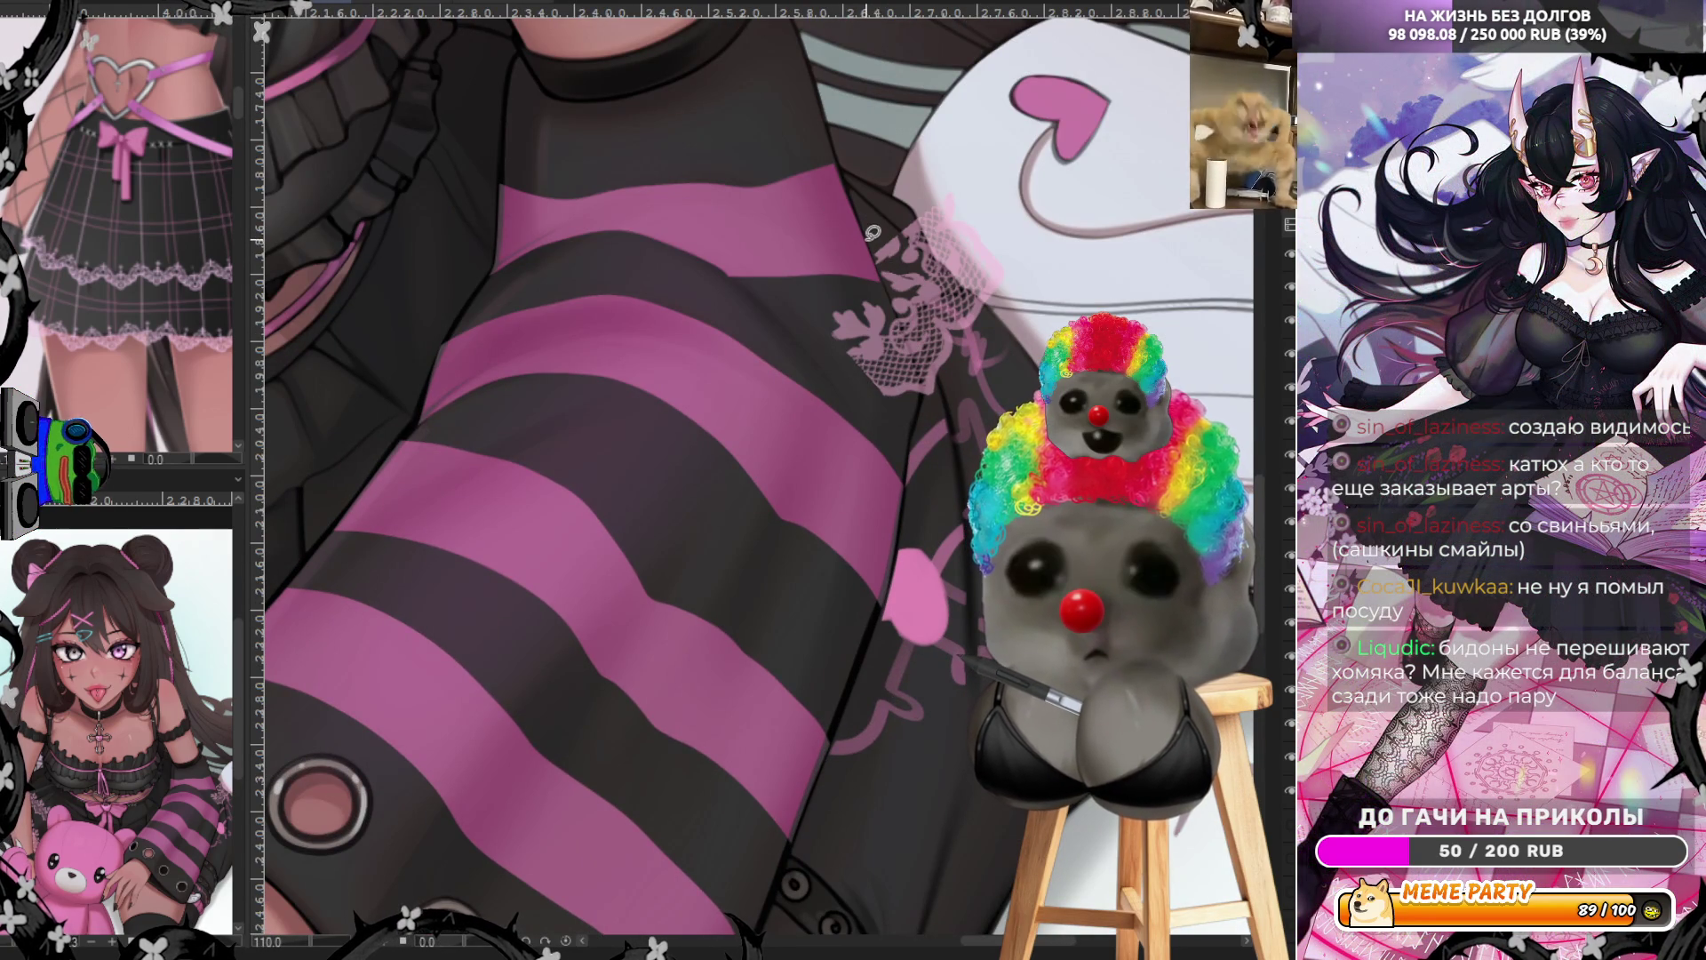
pyautogui.moveTo(759, 293)
pyautogui.mouseDown()
pyautogui.moveTo(928, 229)
pyautogui.moveTo(902, 254)
pyautogui.moveTo(835, 233)
pyautogui.mouseUp()
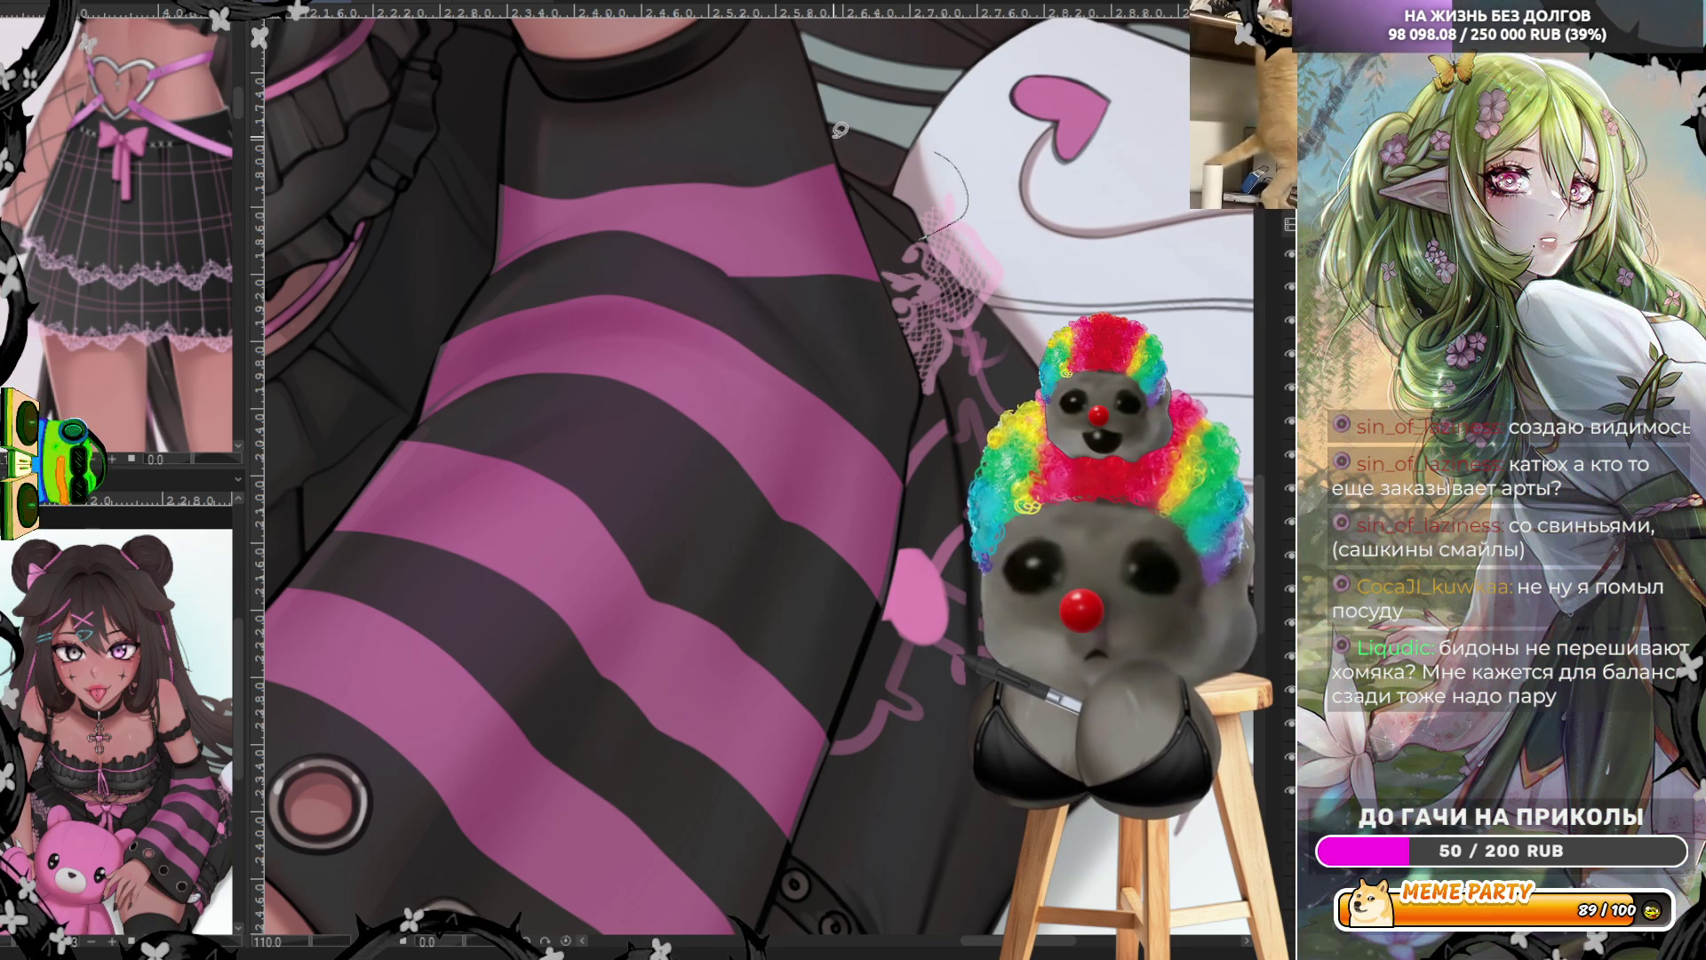
pyautogui.scroll(-3, 871, 122)
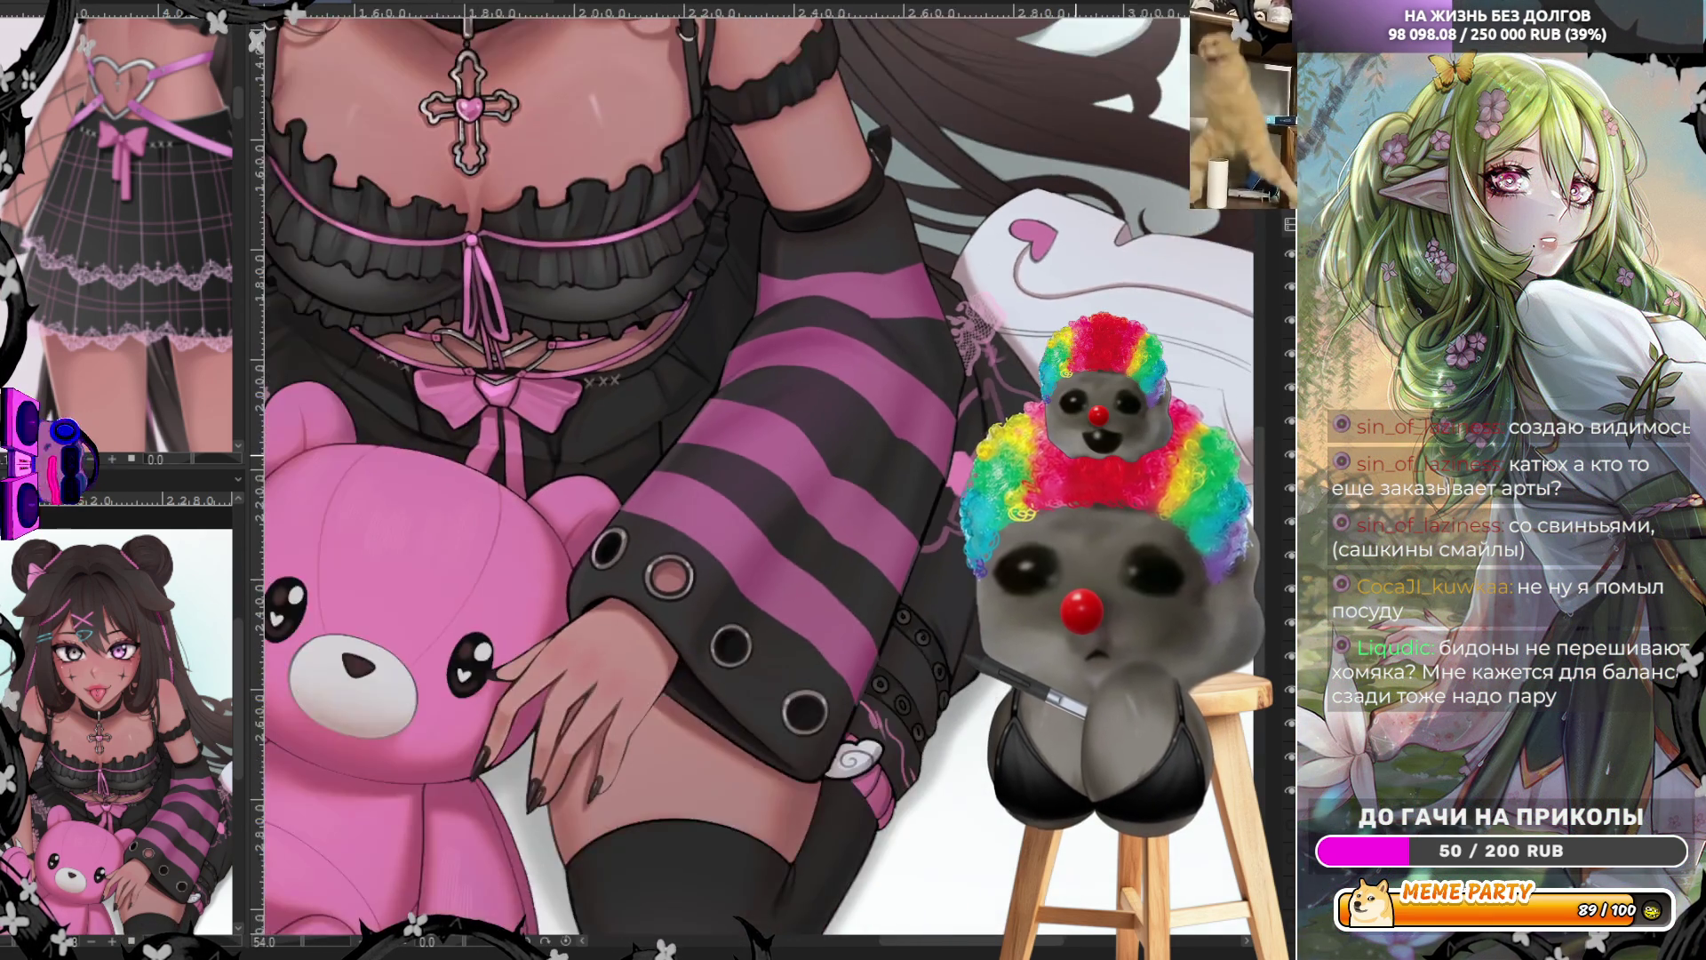
# Zoom in on the black skirt and pan right alongside the lace trim
pyautogui.scroll(-4, 749, 461)
pyautogui.scroll(5, 749, 461)
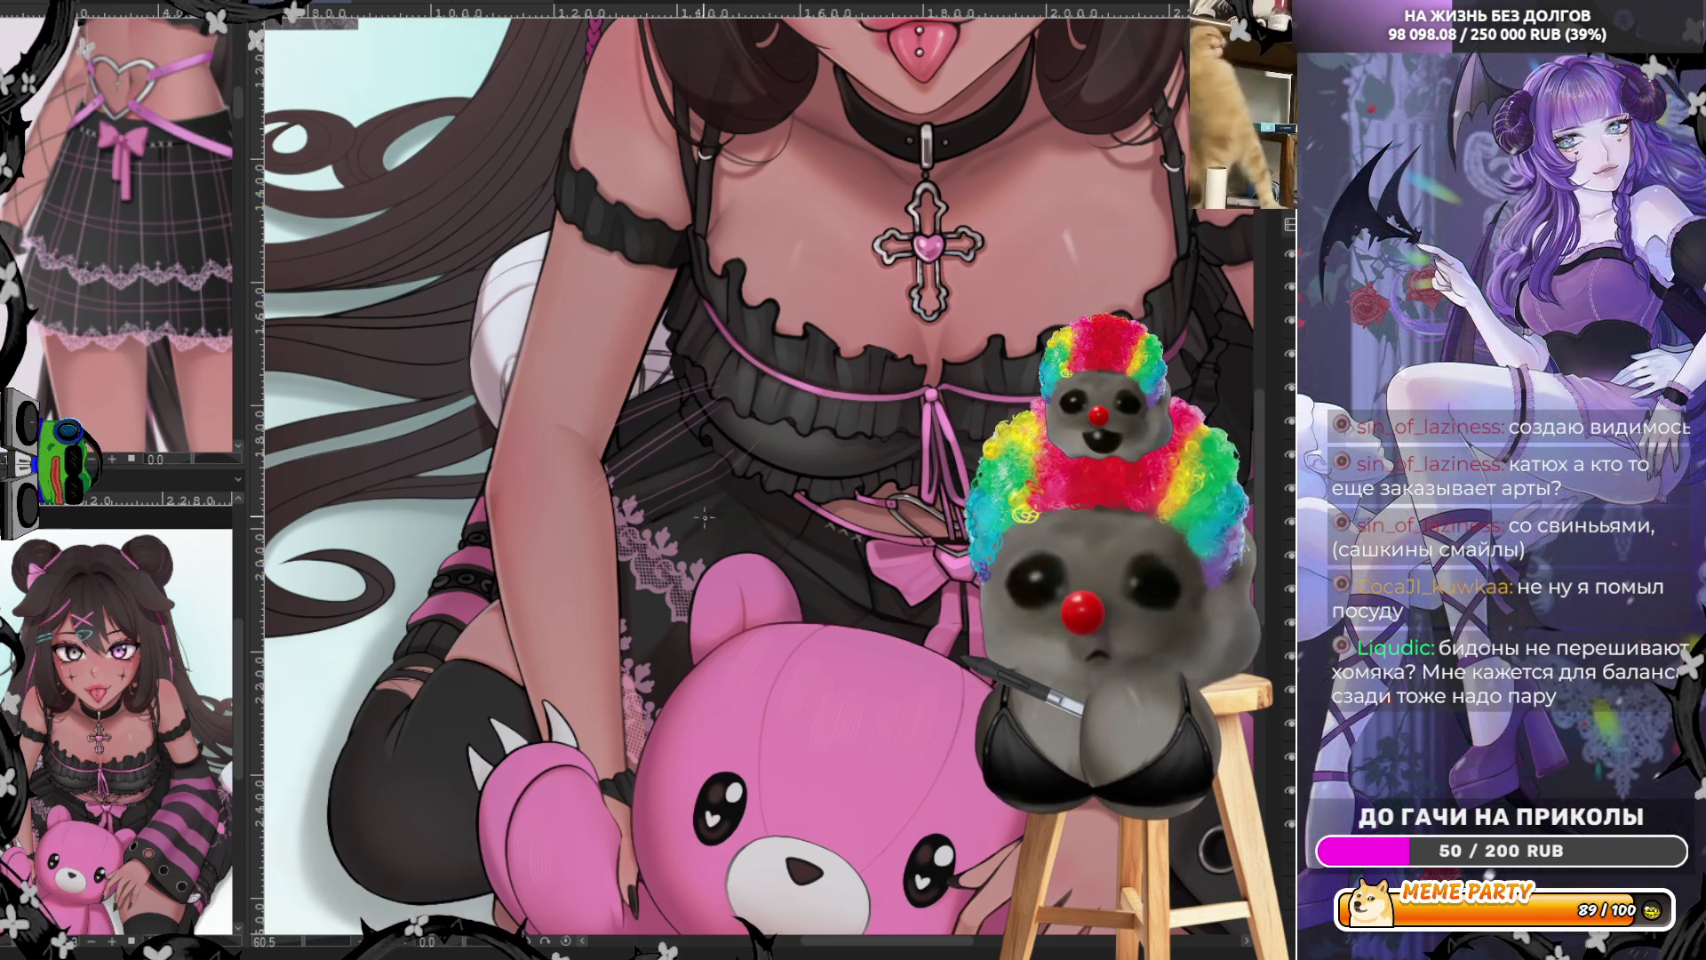
pyautogui.scroll(2, 757, 487)
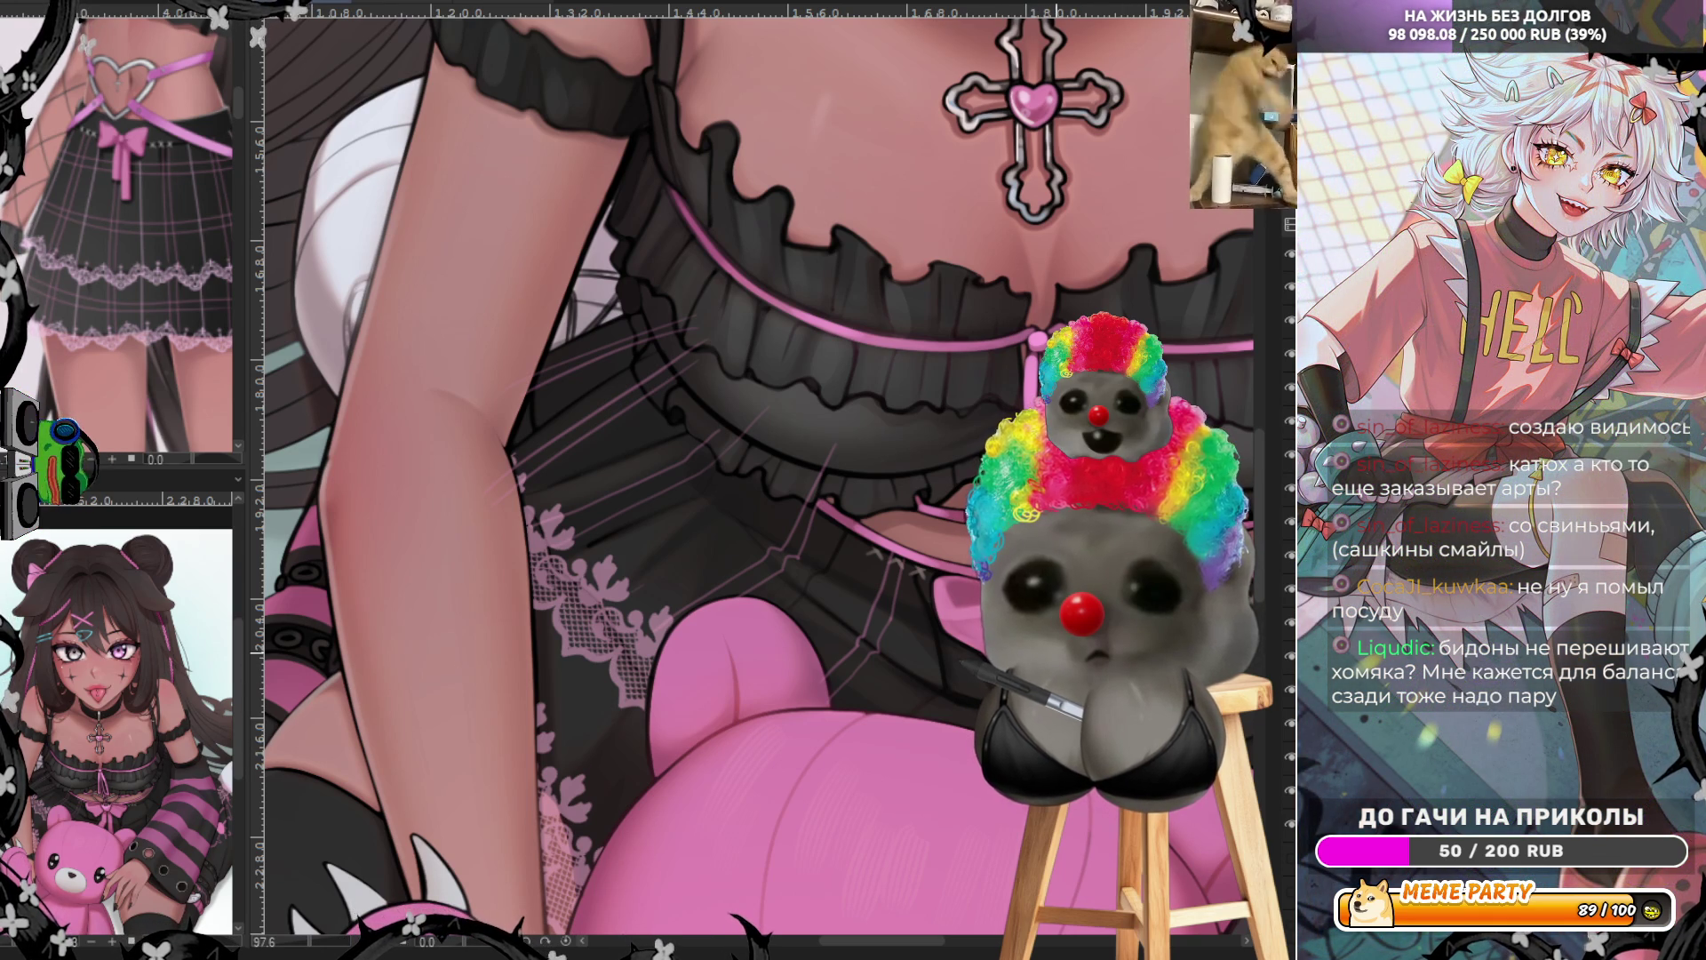
pyautogui.hscroll(5, 927, 752)
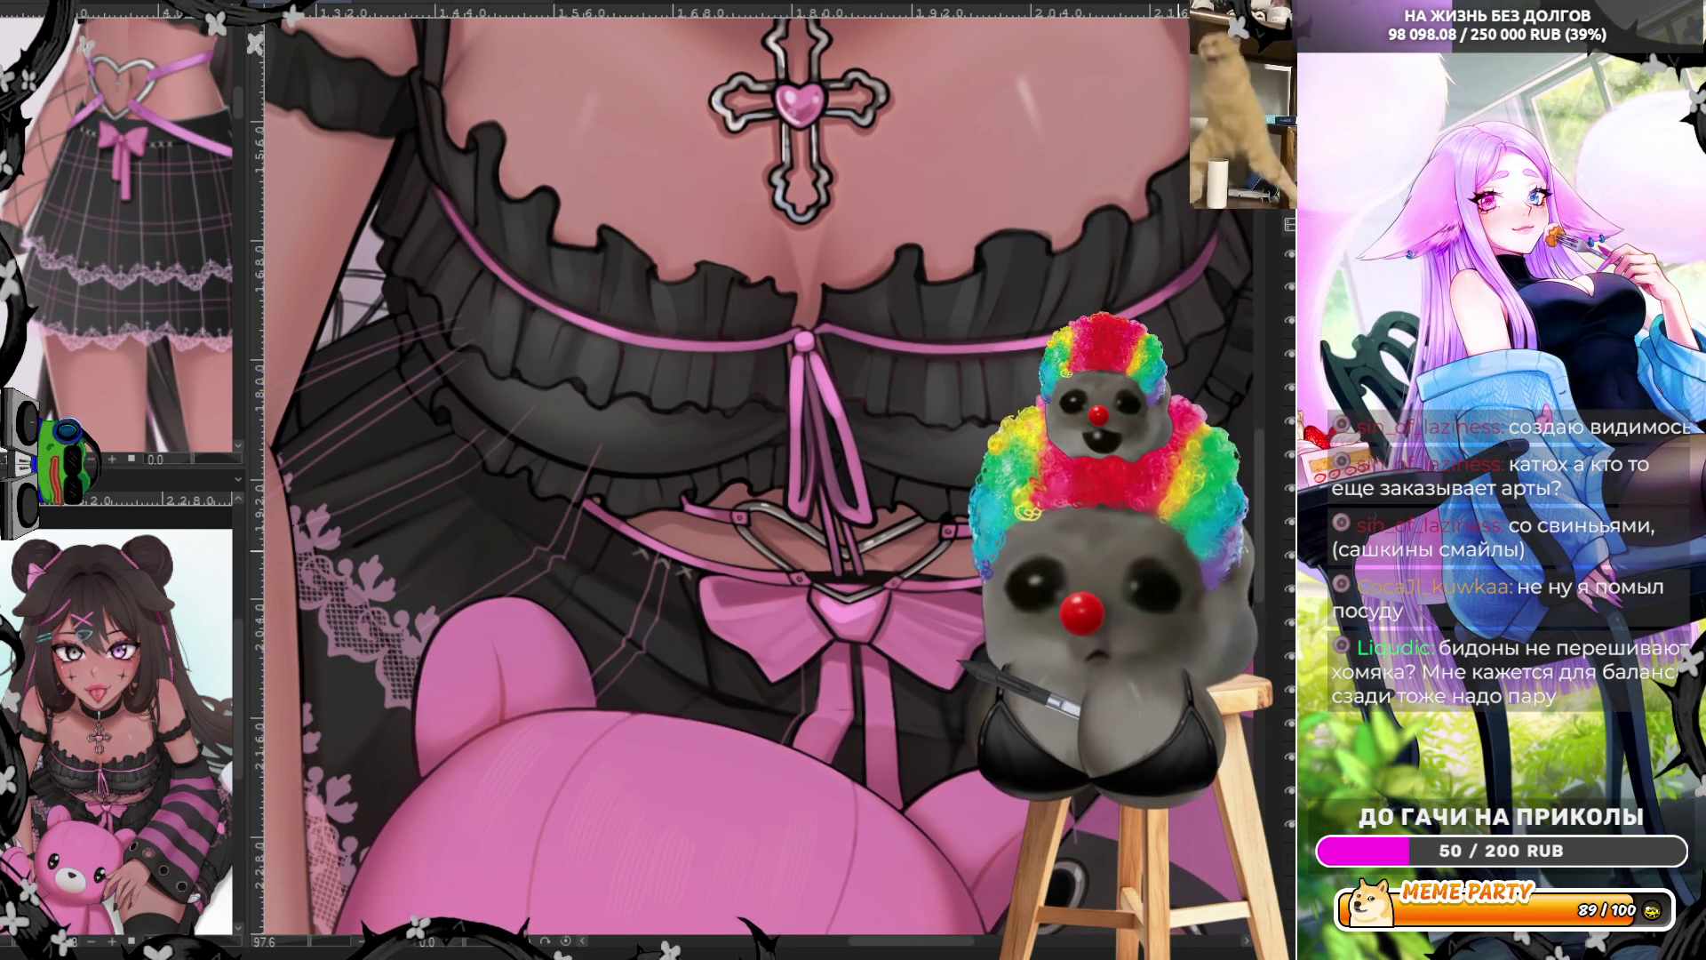
# Sketch light guide strokes near the shoulder and draw a thin line along the arm's edge
pyautogui.hscroll(5, 896, 532)
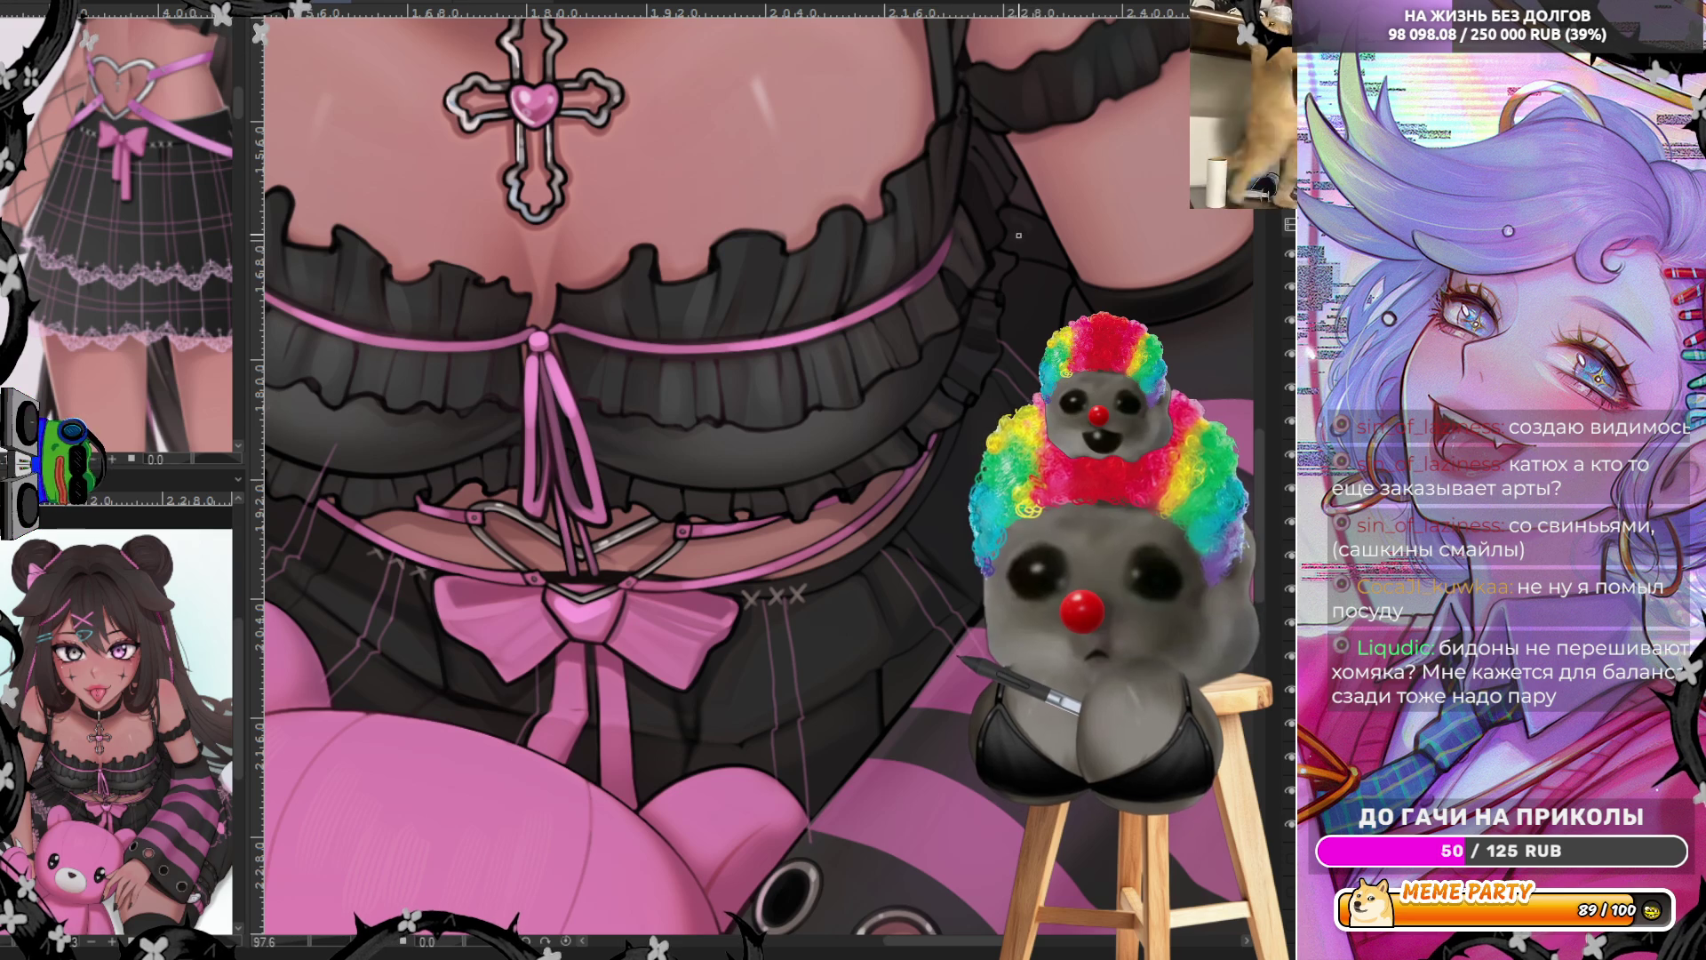
pyautogui.moveTo(1007, 233); pyautogui.dragTo(1074, 264)
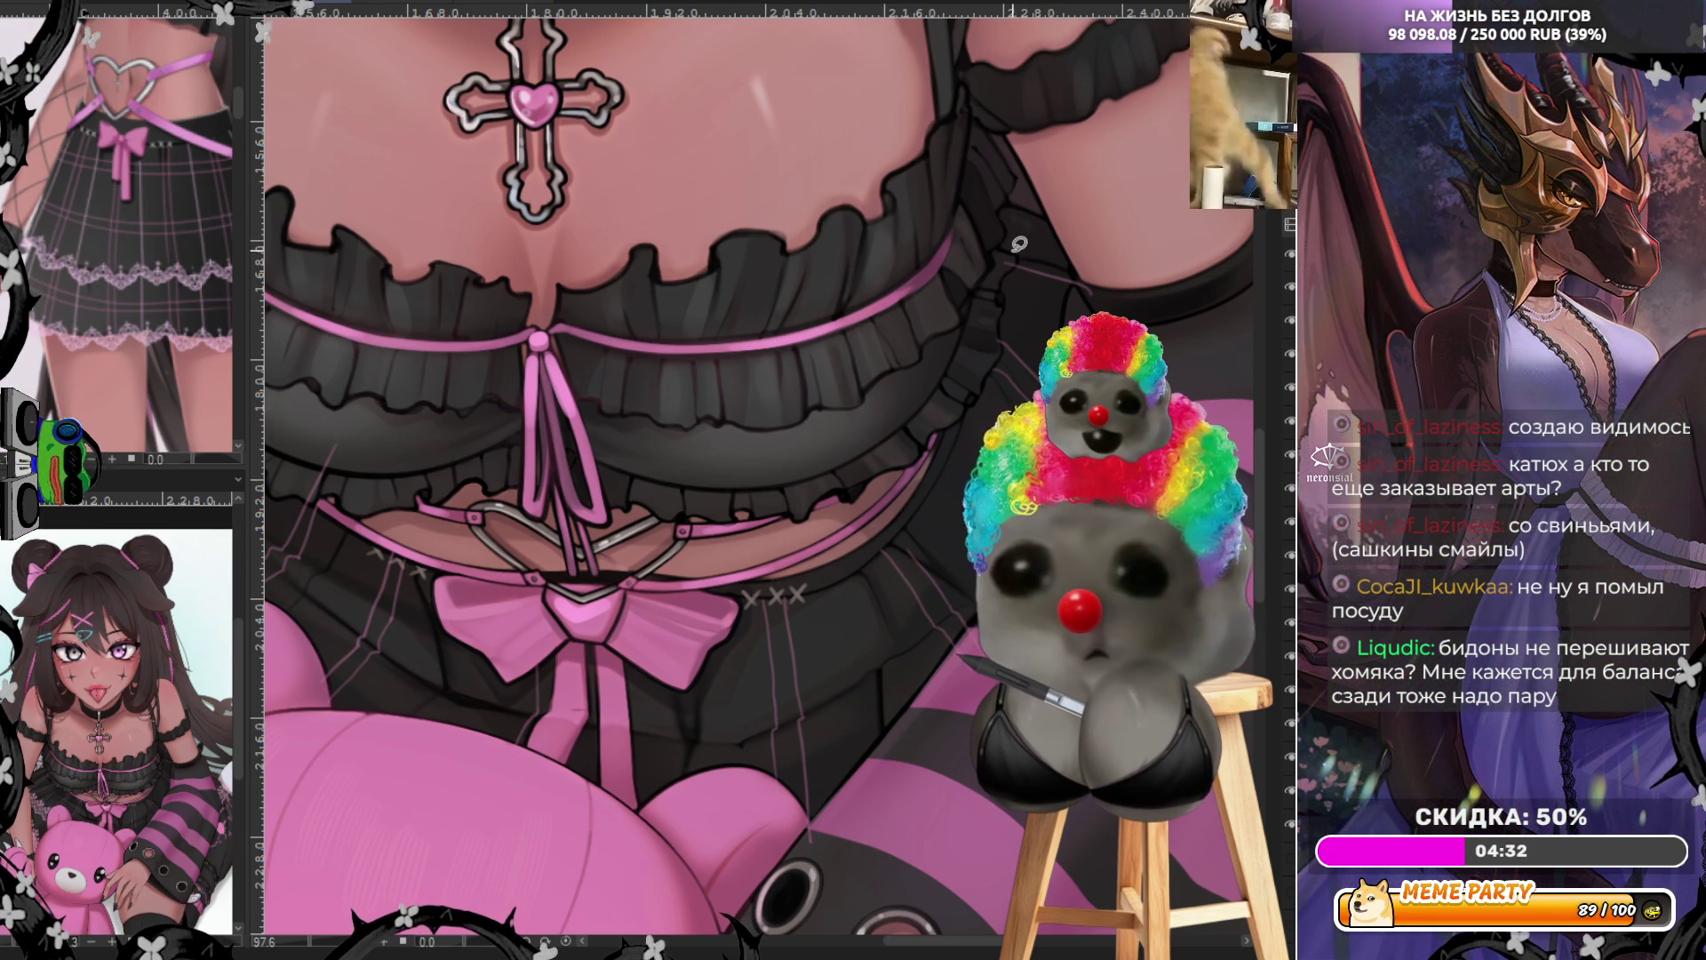
pyautogui.moveTo(1071, 295); pyautogui.dragTo(1111, 302)
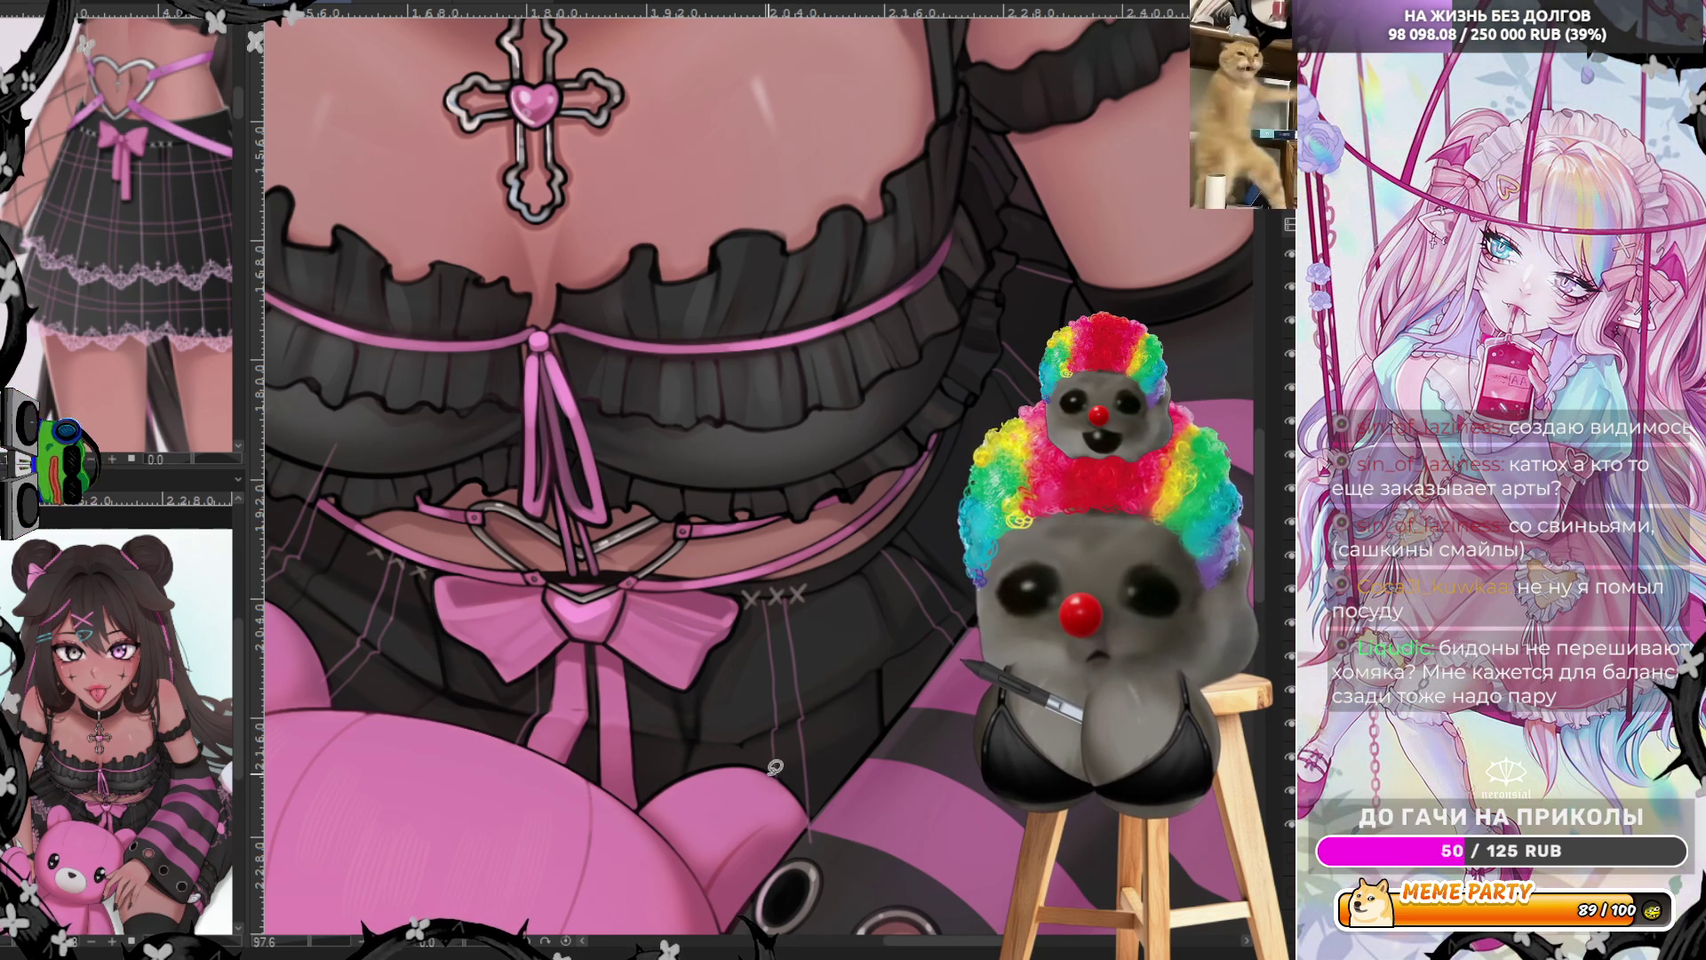
pyautogui.moveTo(942, 940); pyautogui.dragTo(880, 941)
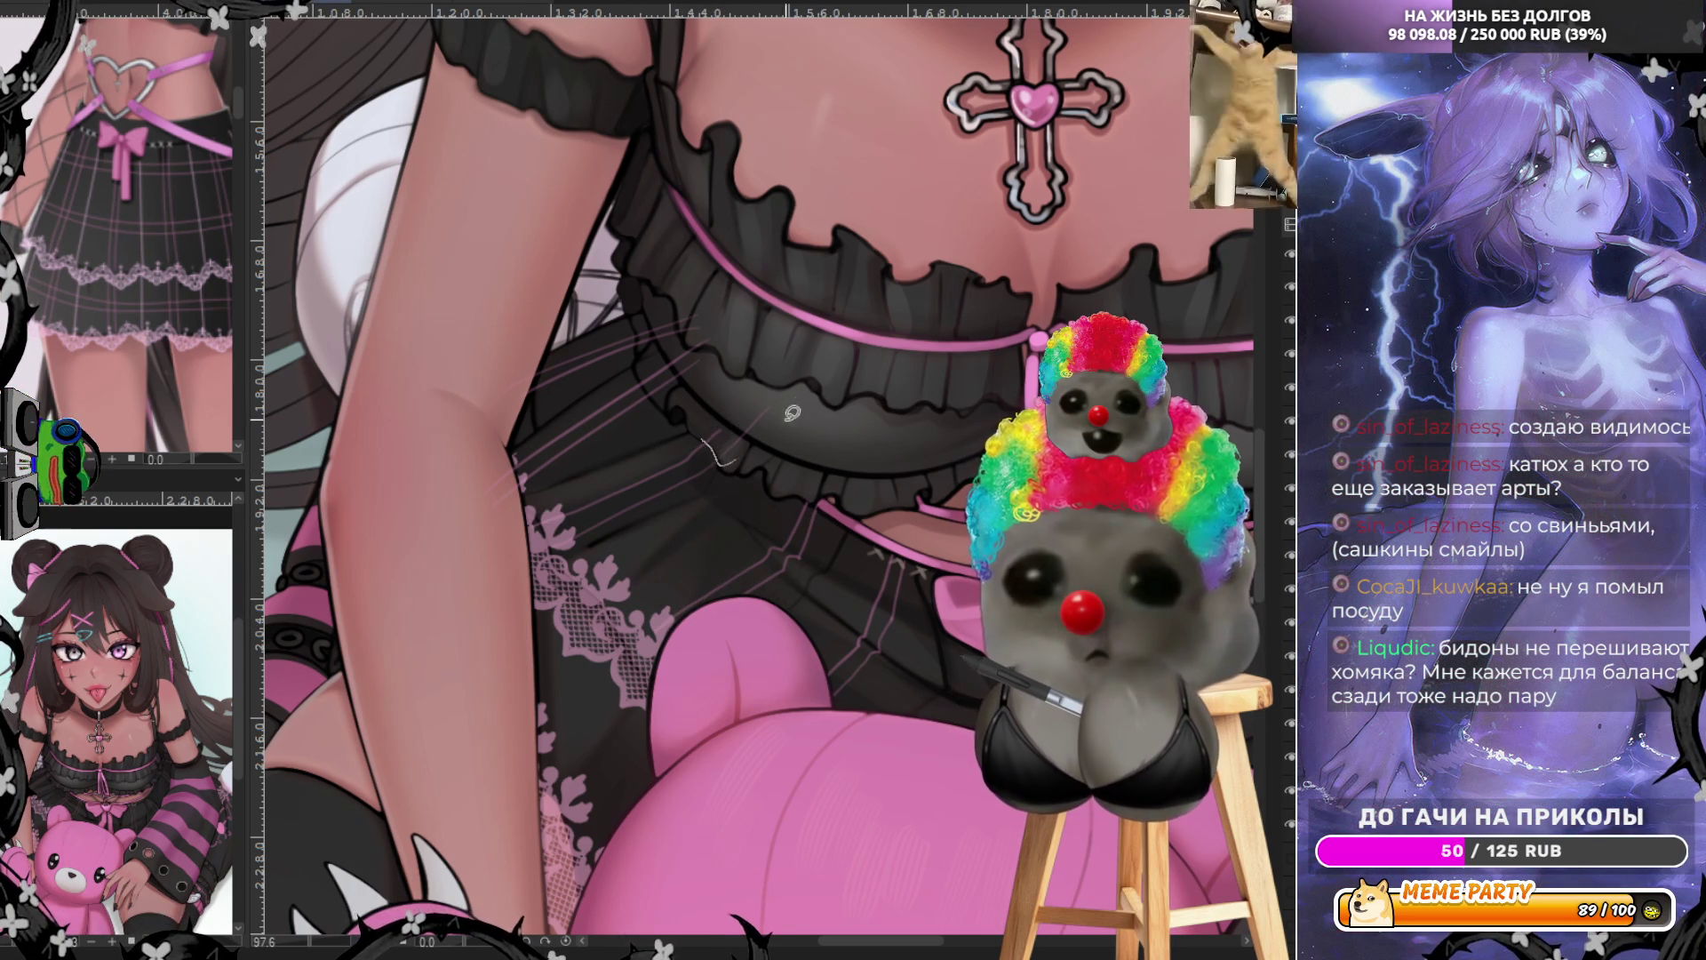
pyautogui.moveTo(730, 301)
pyautogui.mouseDown()
pyautogui.moveTo(662, 288)
pyautogui.moveTo(638, 334)
pyautogui.mouseUp()
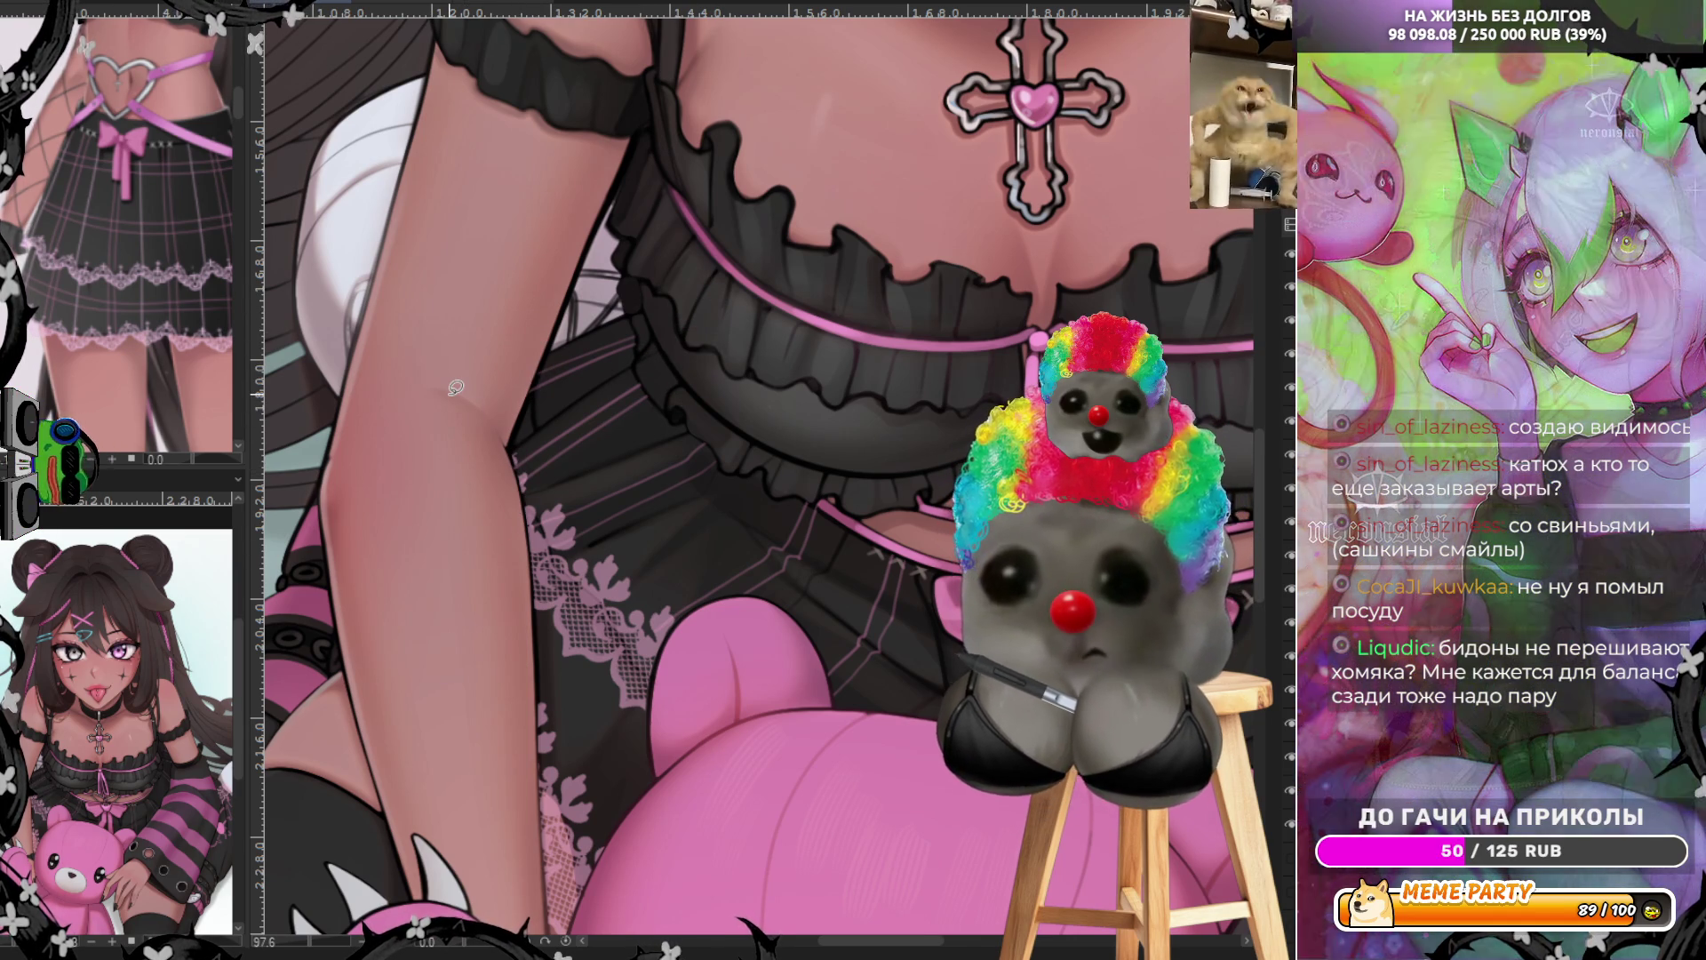
pyautogui.scroll(-3, 479, 440)
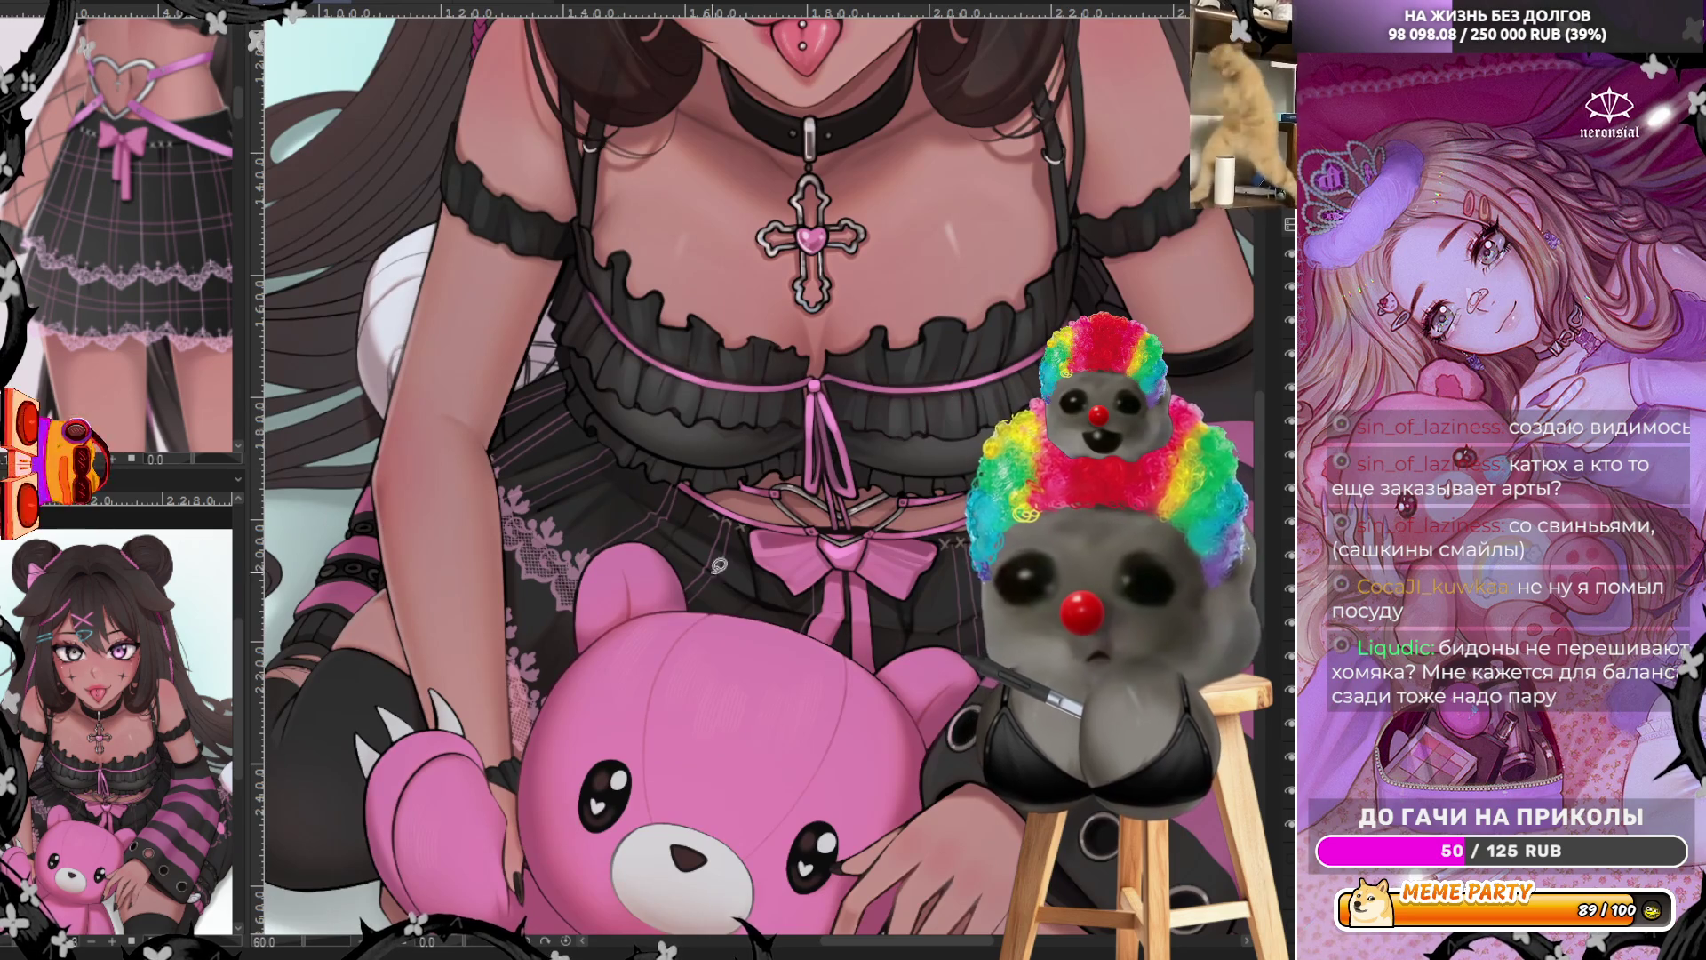
pyautogui.scroll(-2, 876, 565)
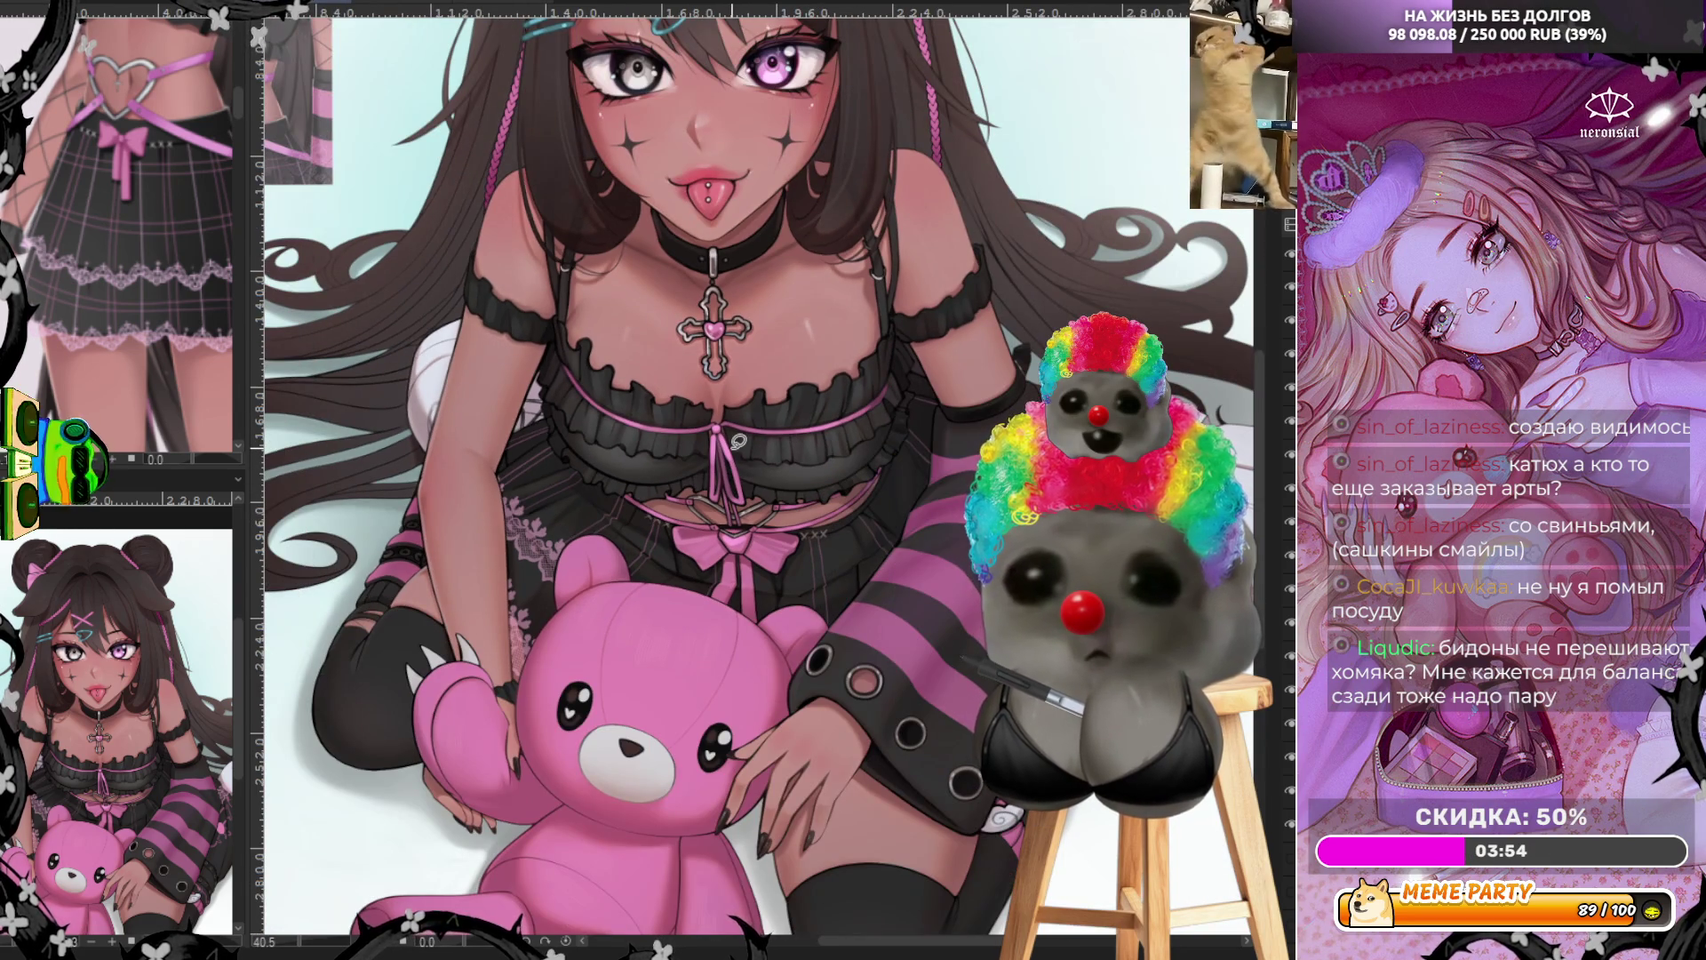
pyautogui.scroll(5, 738, 441)
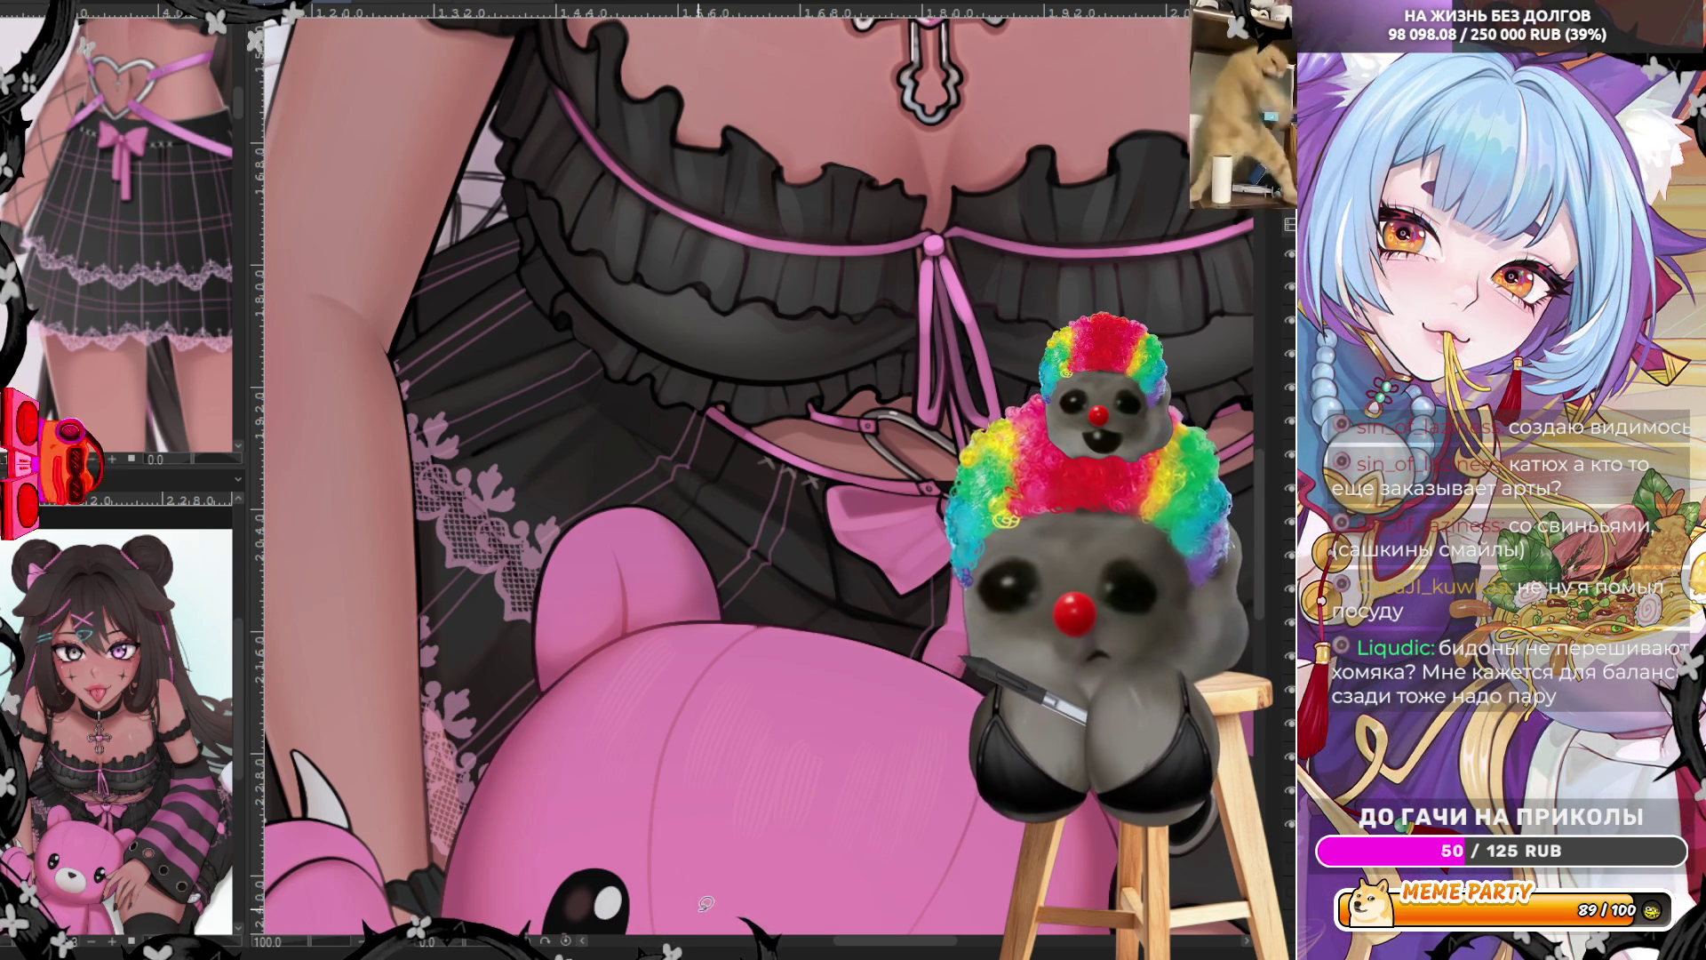
pyautogui.hscroll(1, 879, 950)
pyautogui.hscroll(10, 878, 949)
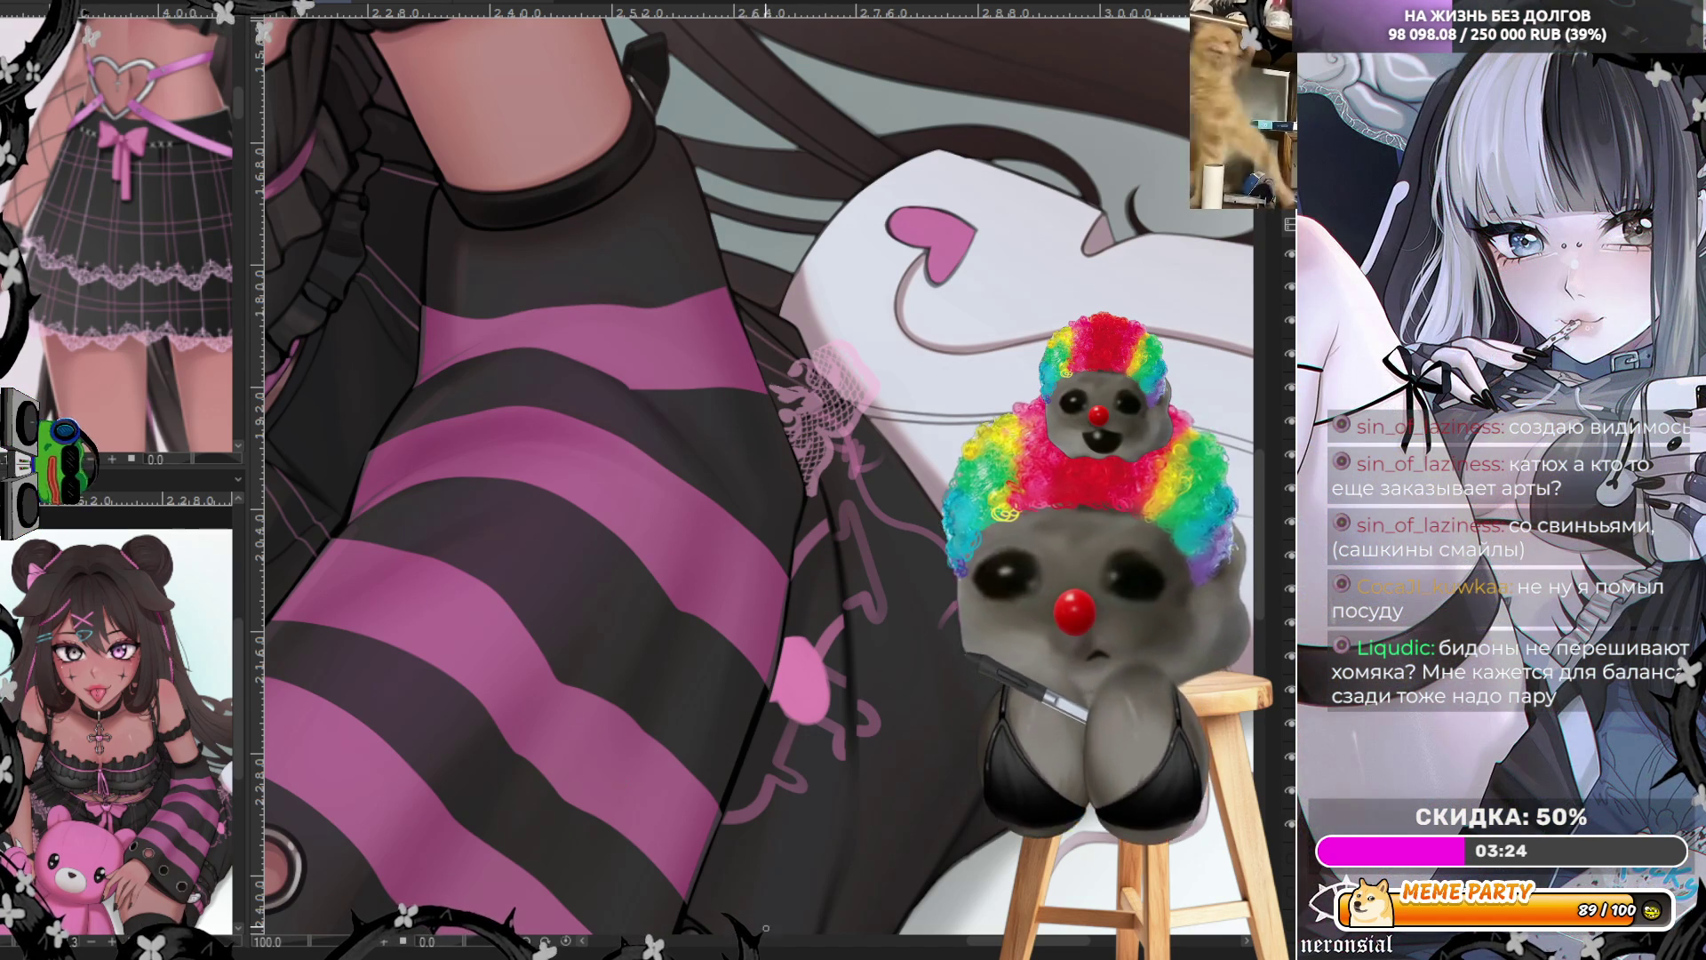
pyautogui.moveTo(1031, 940); pyautogui.dragTo(876, 940)
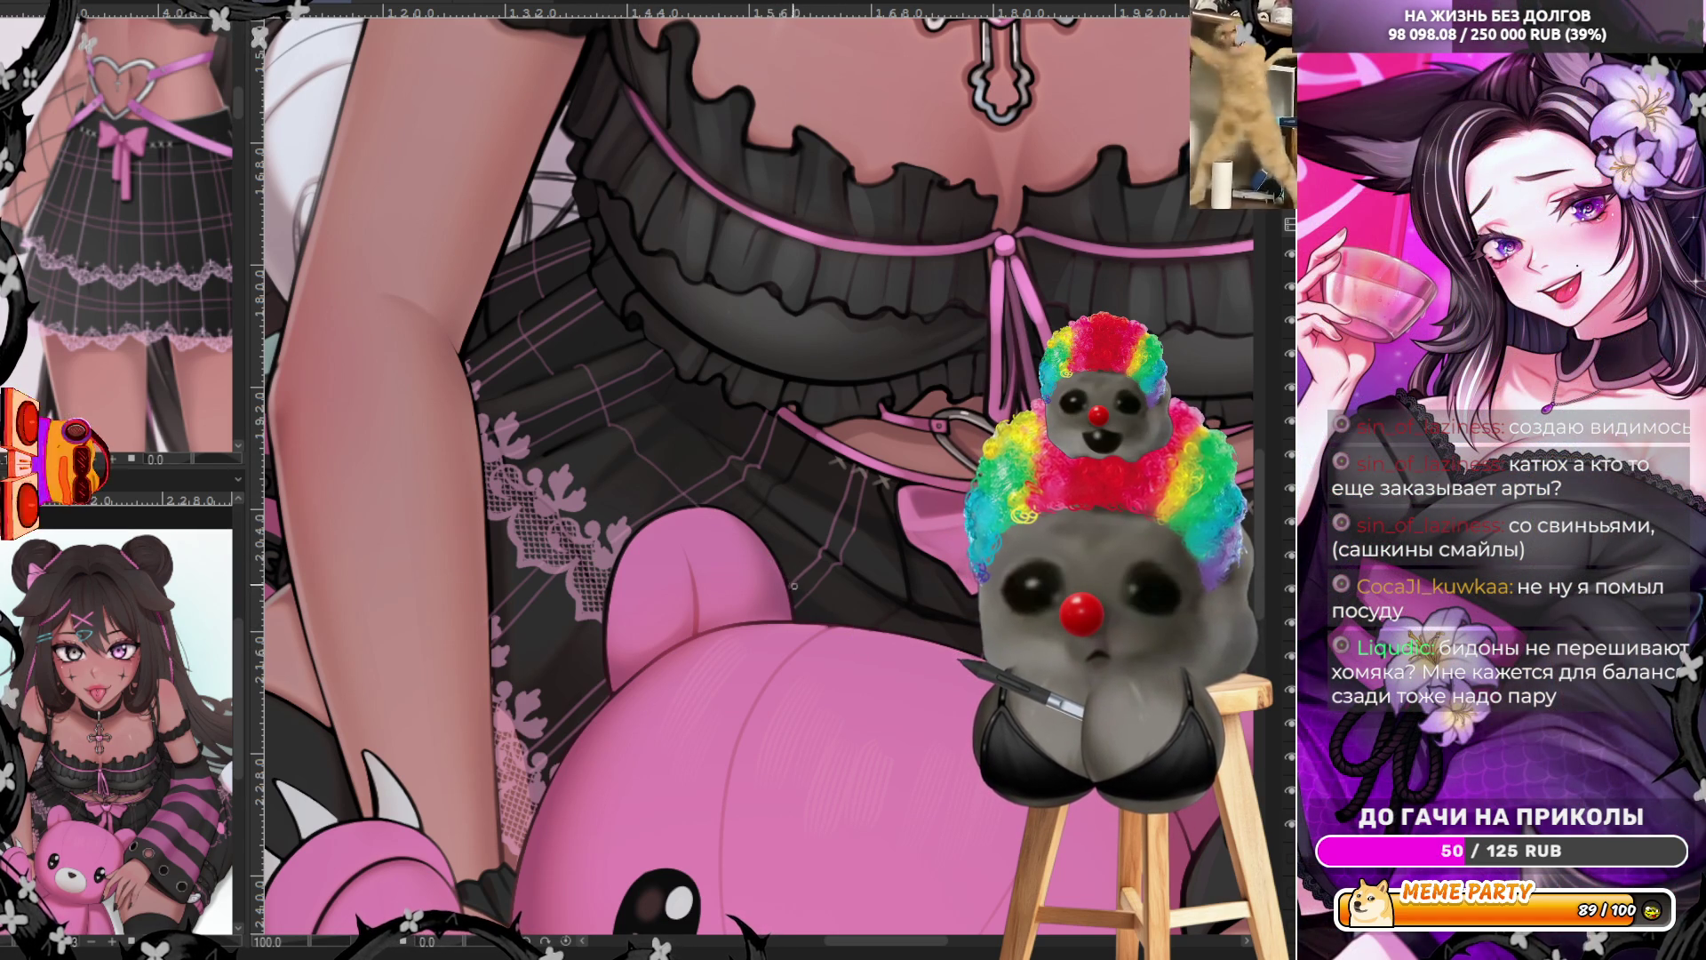
pyautogui.hscroll(5, 825, 698)
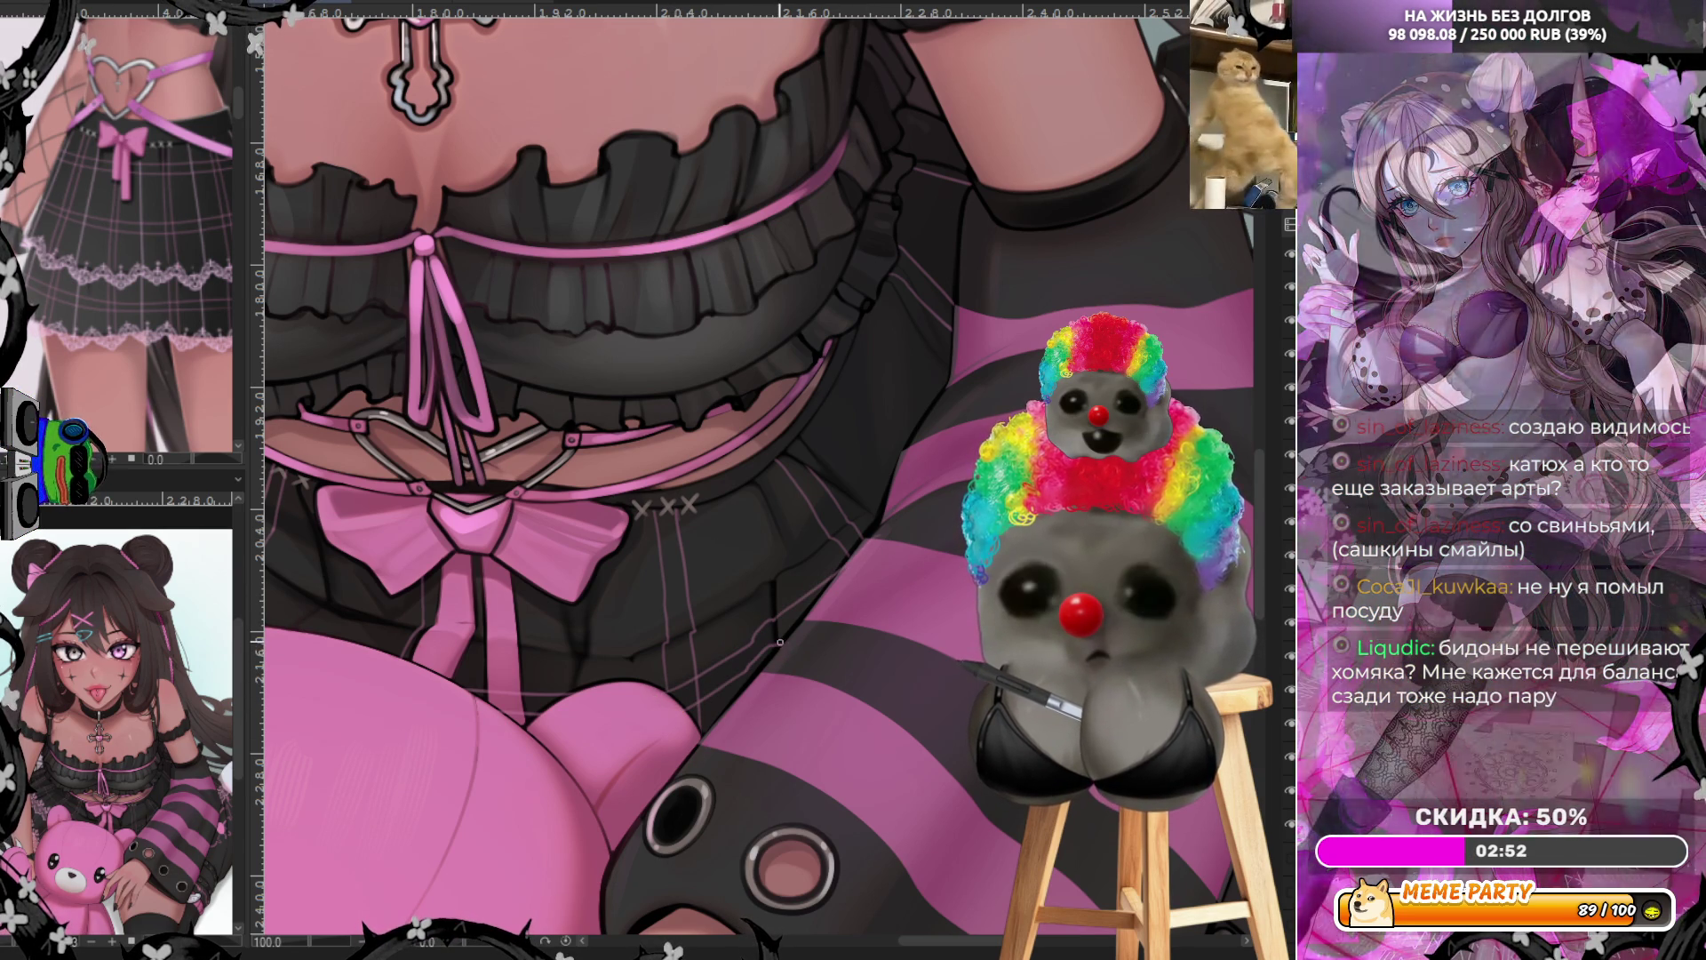
# Add thin light strokes to the bodice and sleeve stripe edge, removing the misplaced upward sleeve line
pyautogui.moveTo(944, 165); pyautogui.dragTo(968, 232)
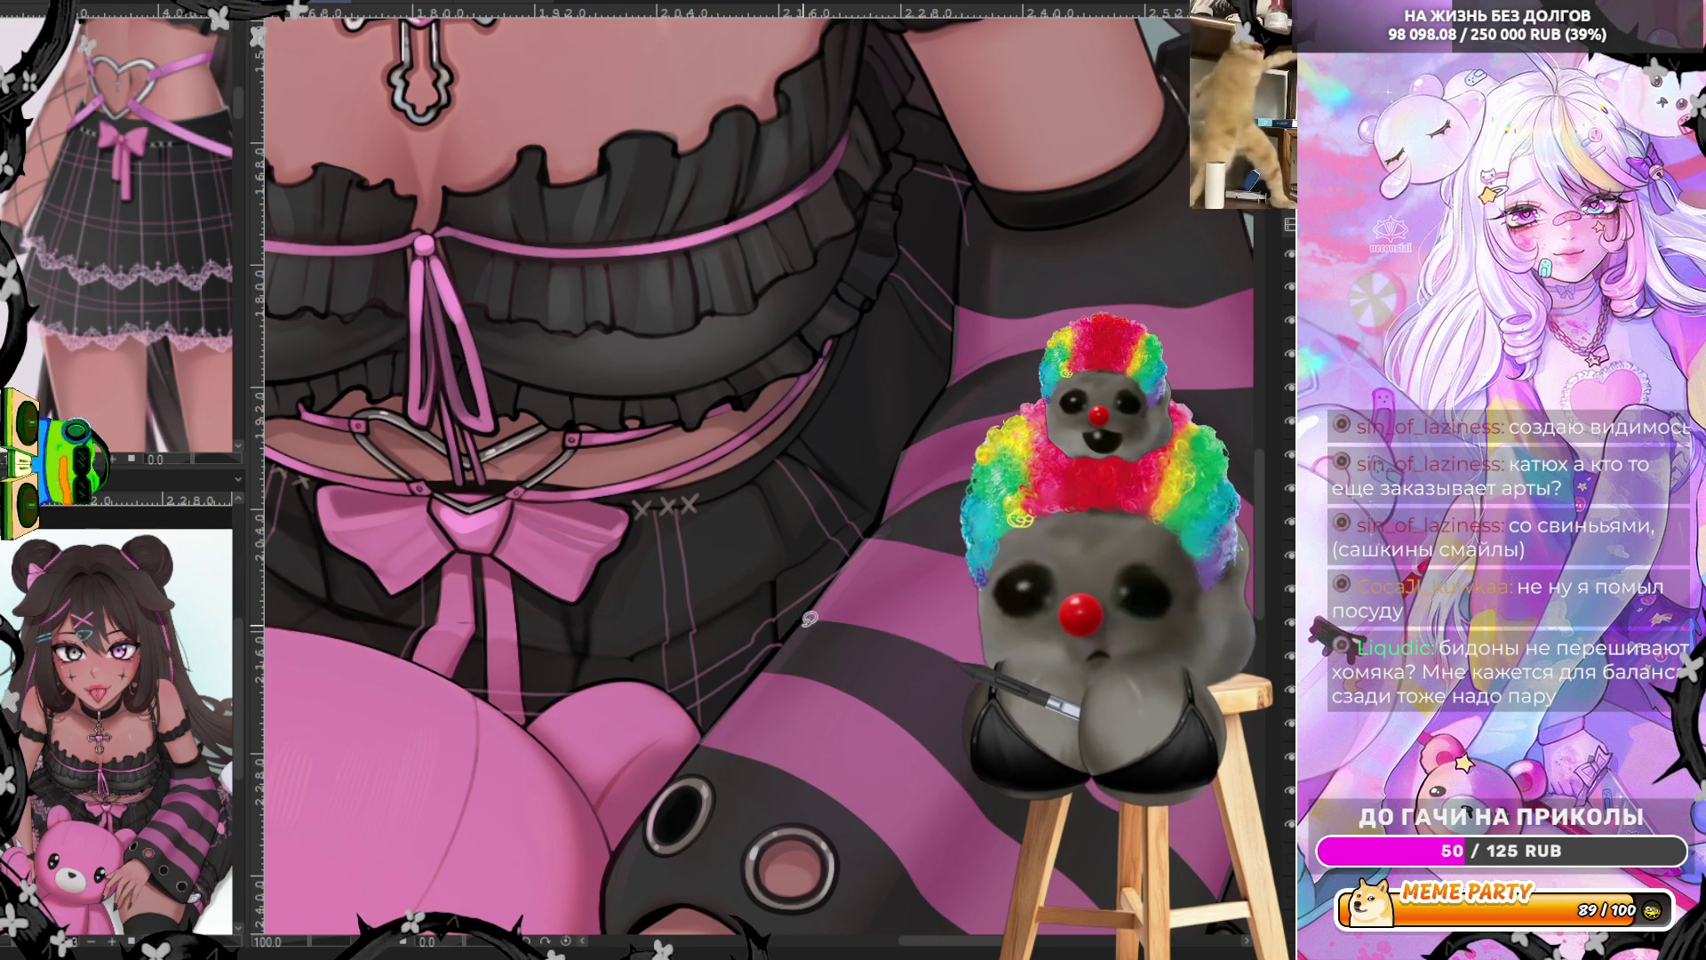
pyautogui.moveTo(818, 608); pyautogui.dragTo(874, 528)
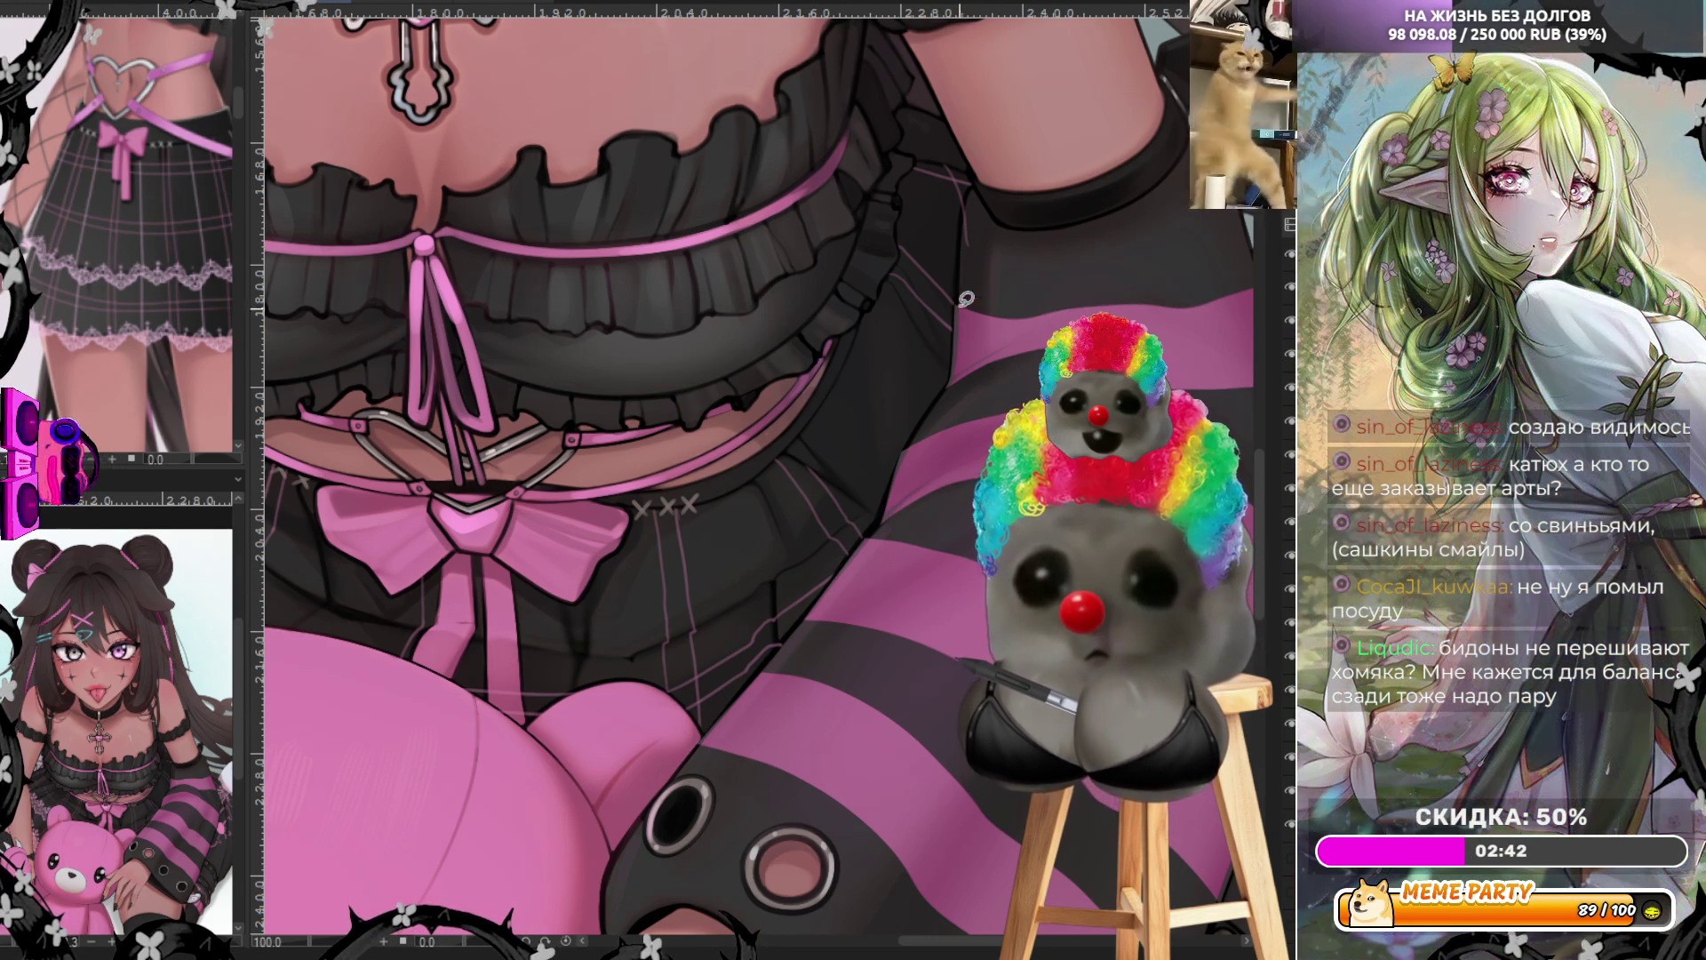
pyautogui.moveTo(958, 256); pyautogui.dragTo(980, 165)
pyautogui.hotkey('ctrl', 'z')
pyautogui.scroll(-3, 824, 376)
pyautogui.scroll(5, 546, 529)
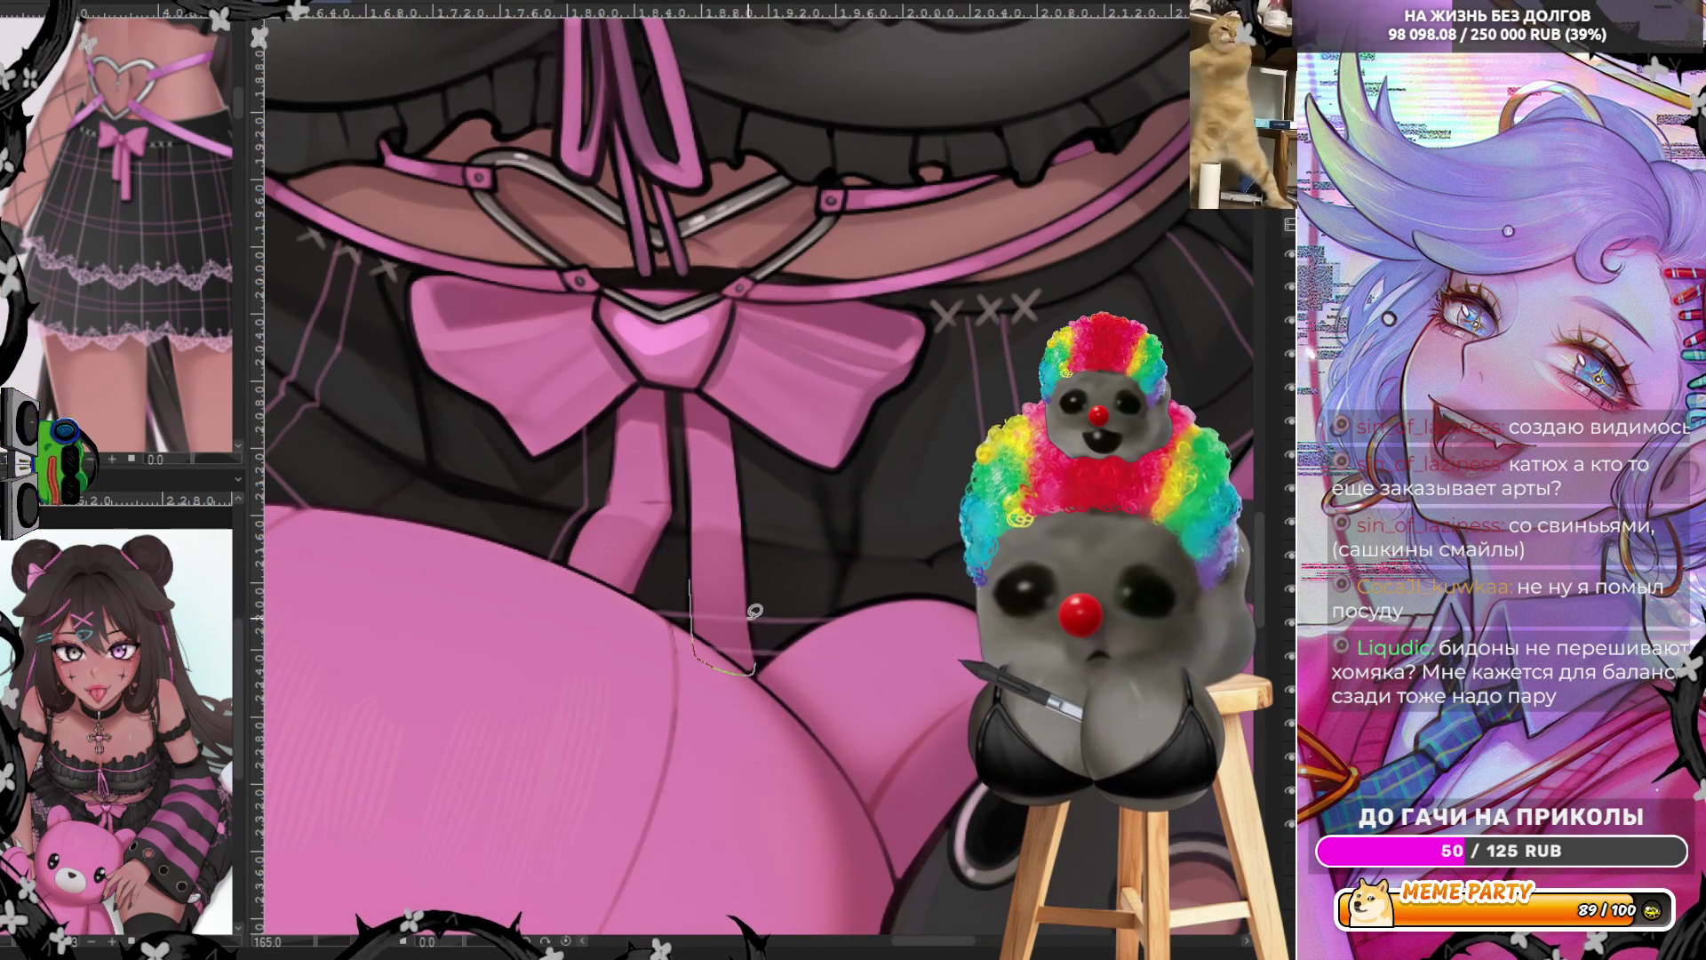
pyautogui.scroll(-5, 709, 545)
pyautogui.scroll(3, 606, 333)
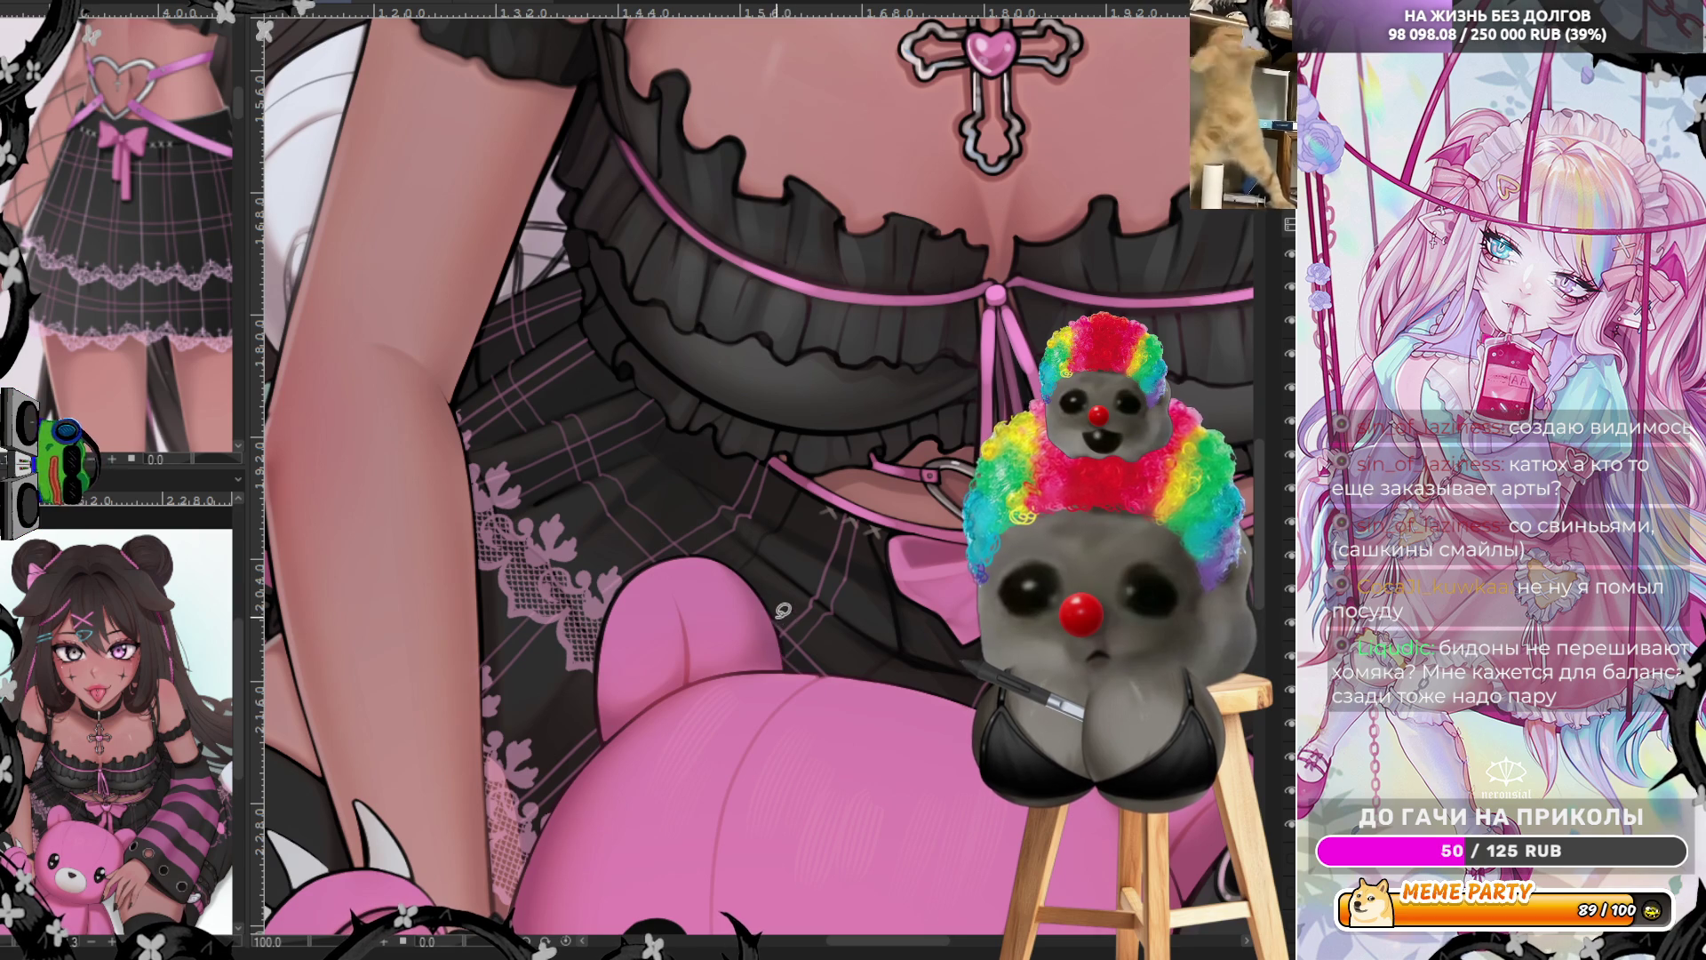
# Try a thin dark line on the skirt, undo it, and recheck the view
pyautogui.moveTo(770, 612); pyautogui.dragTo(785, 685)
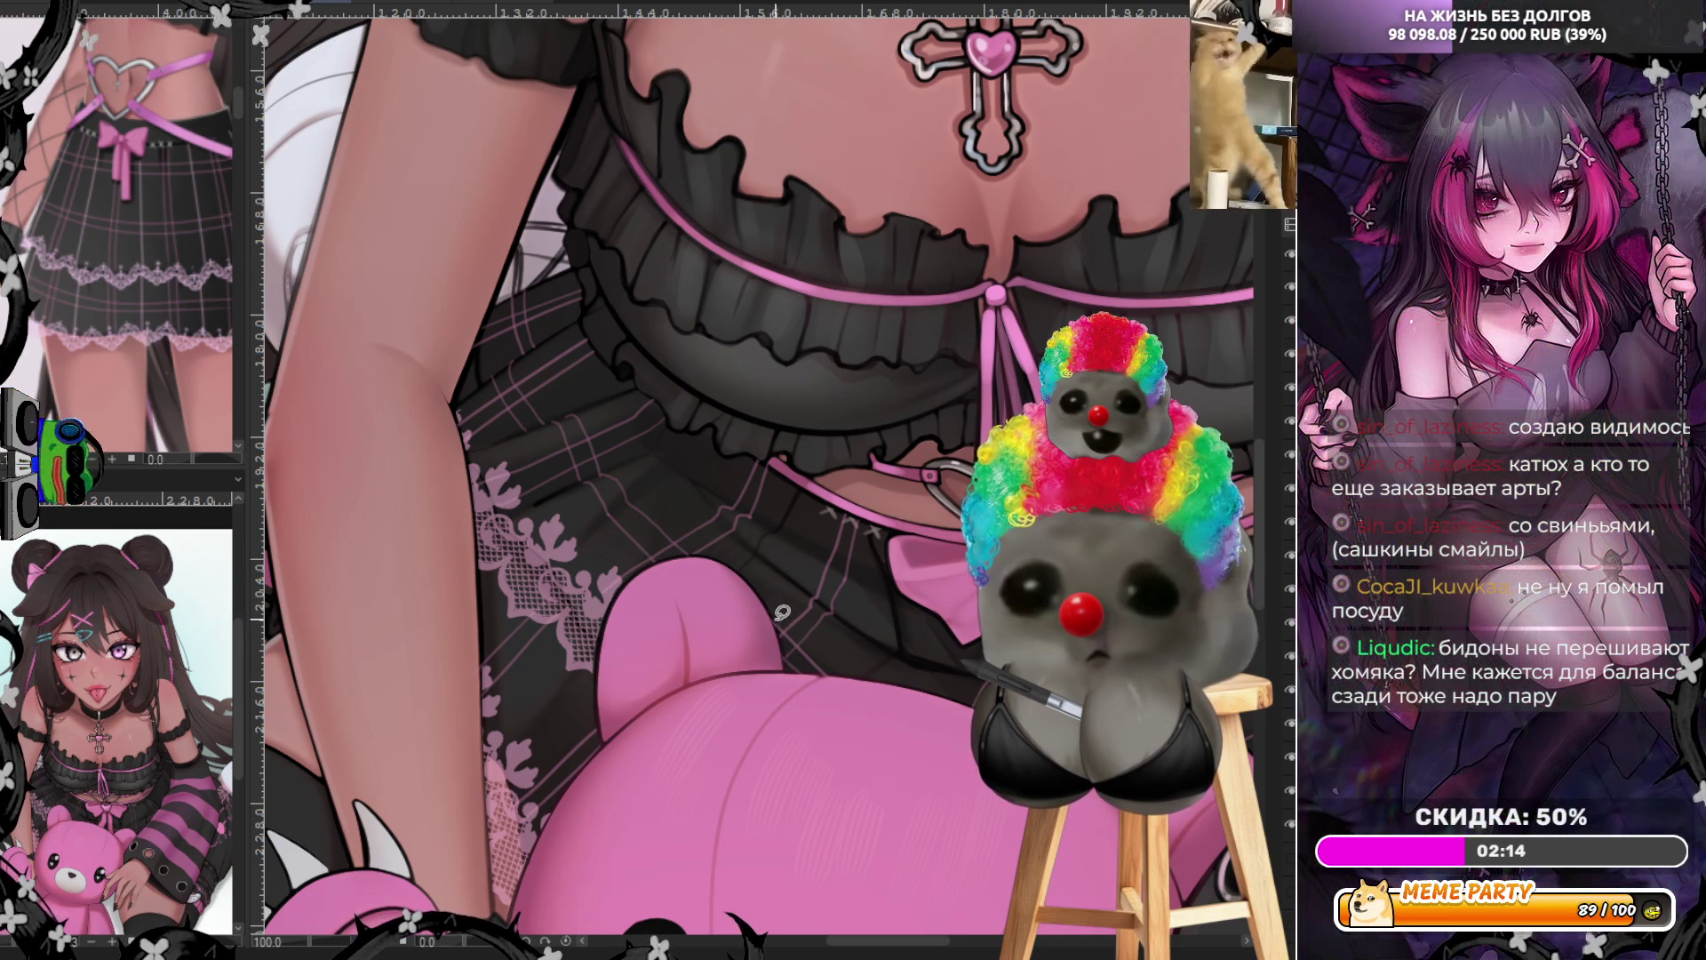
pyautogui.hotkey('ctrl', 'z')
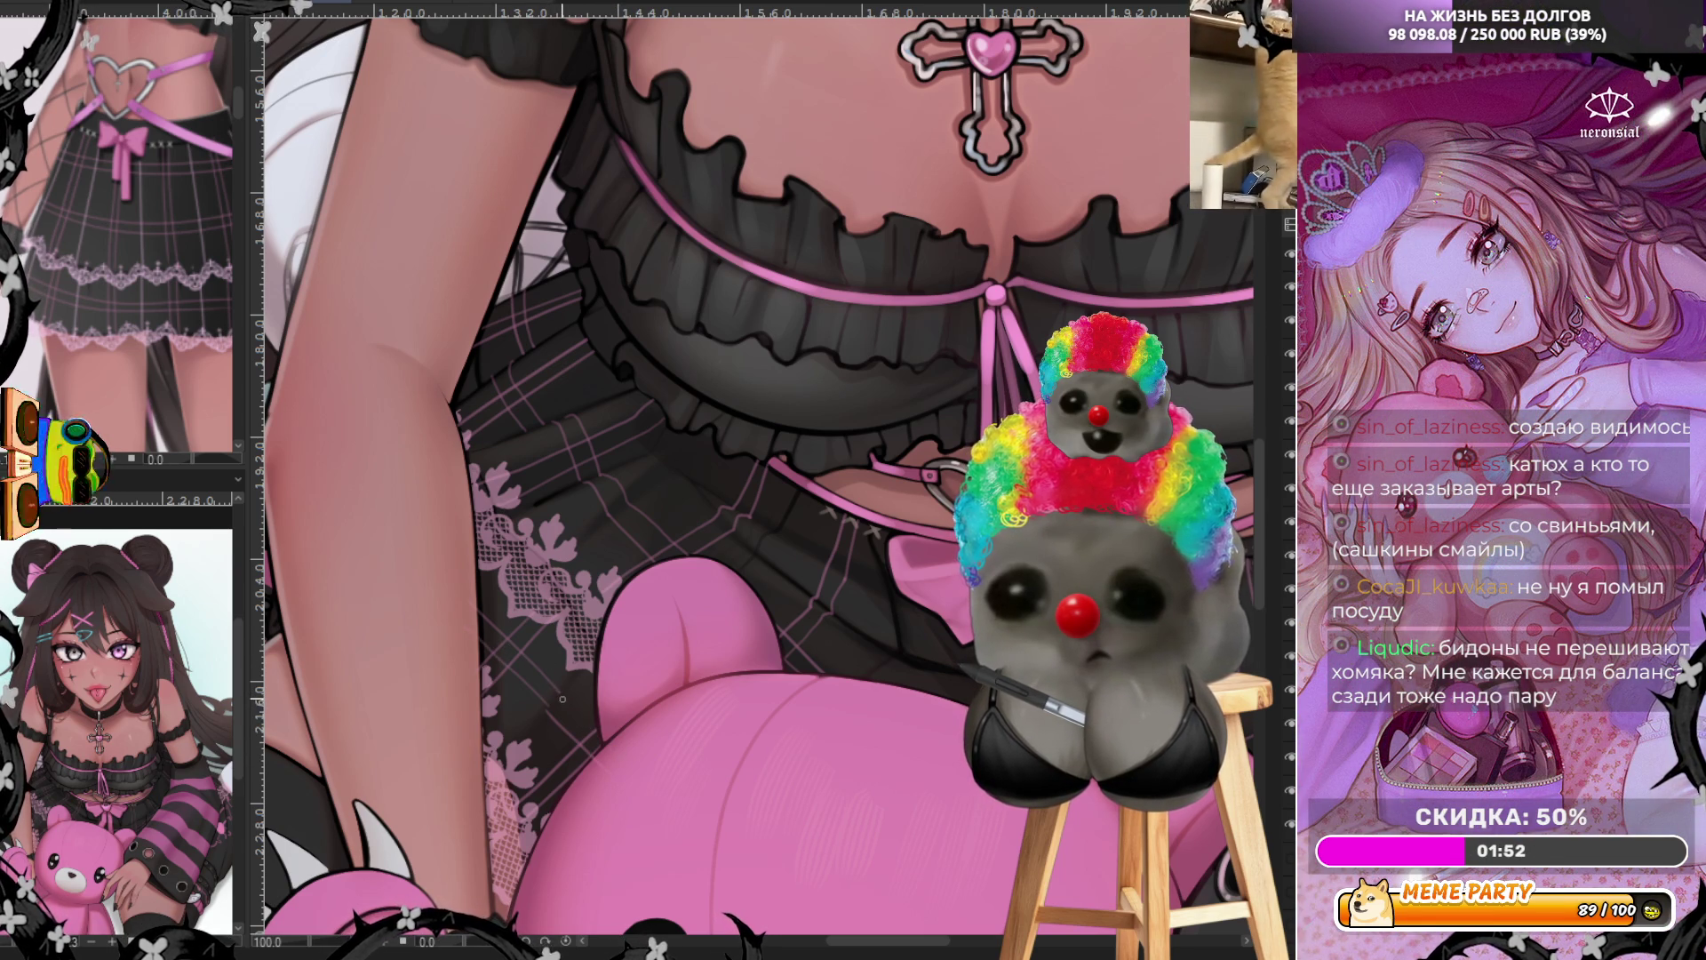
pyautogui.scroll(-5, 553, 399)
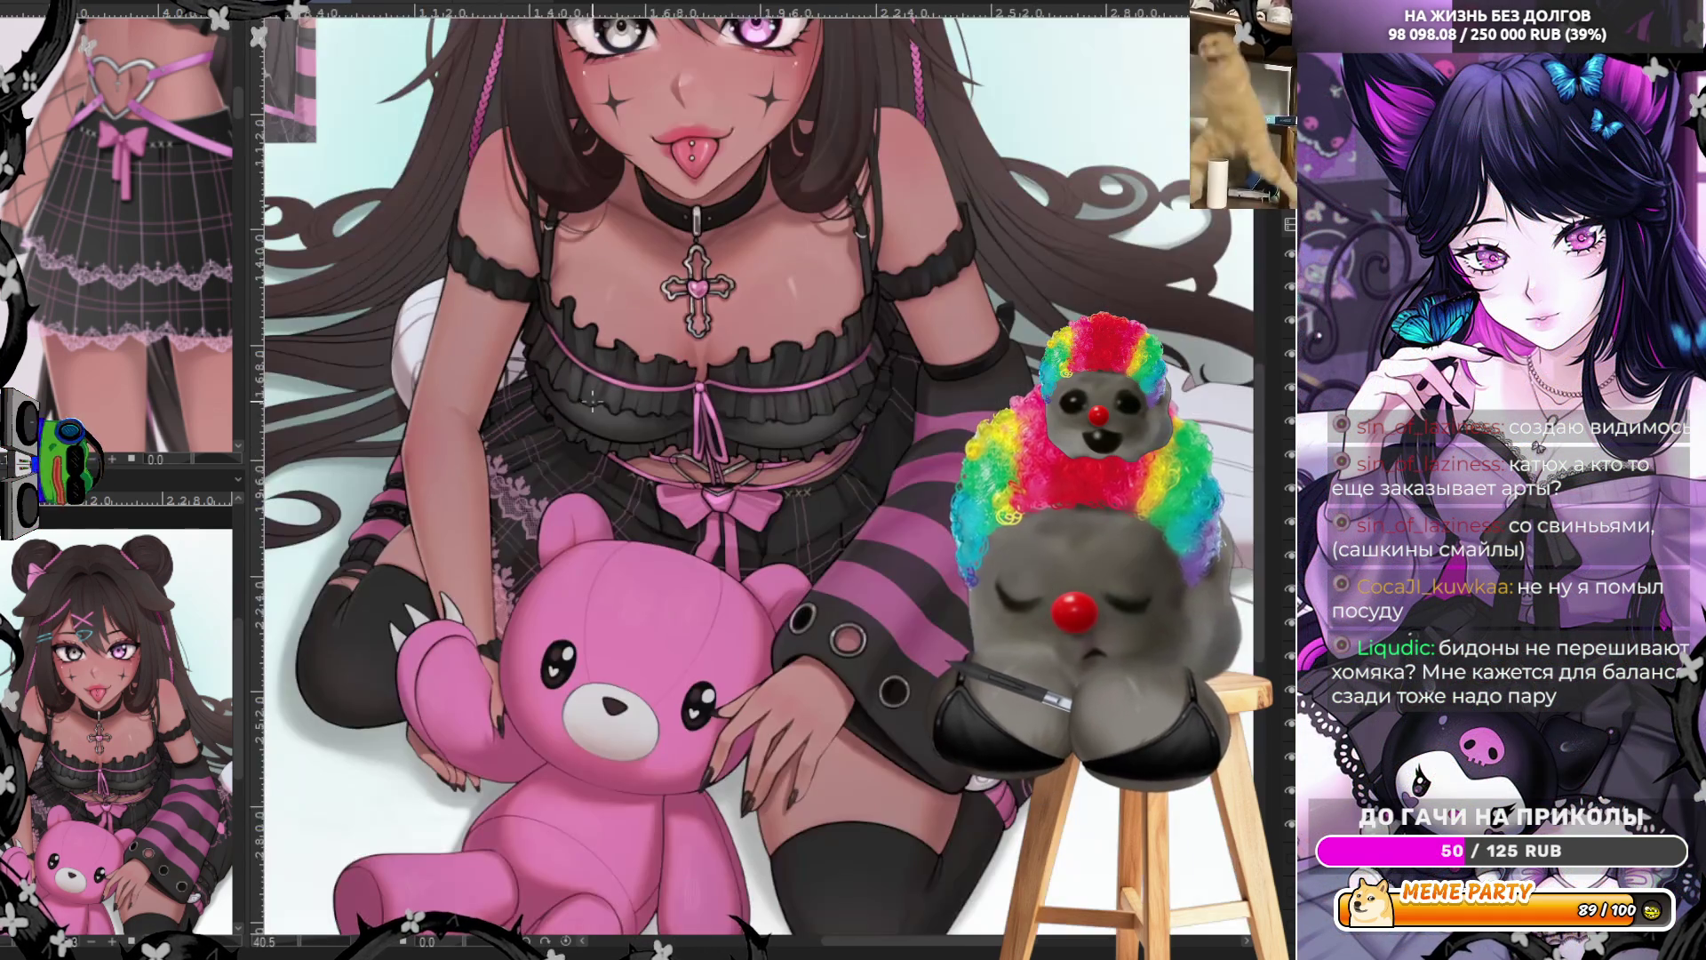
pyautogui.hscroll(2, 552, 399)
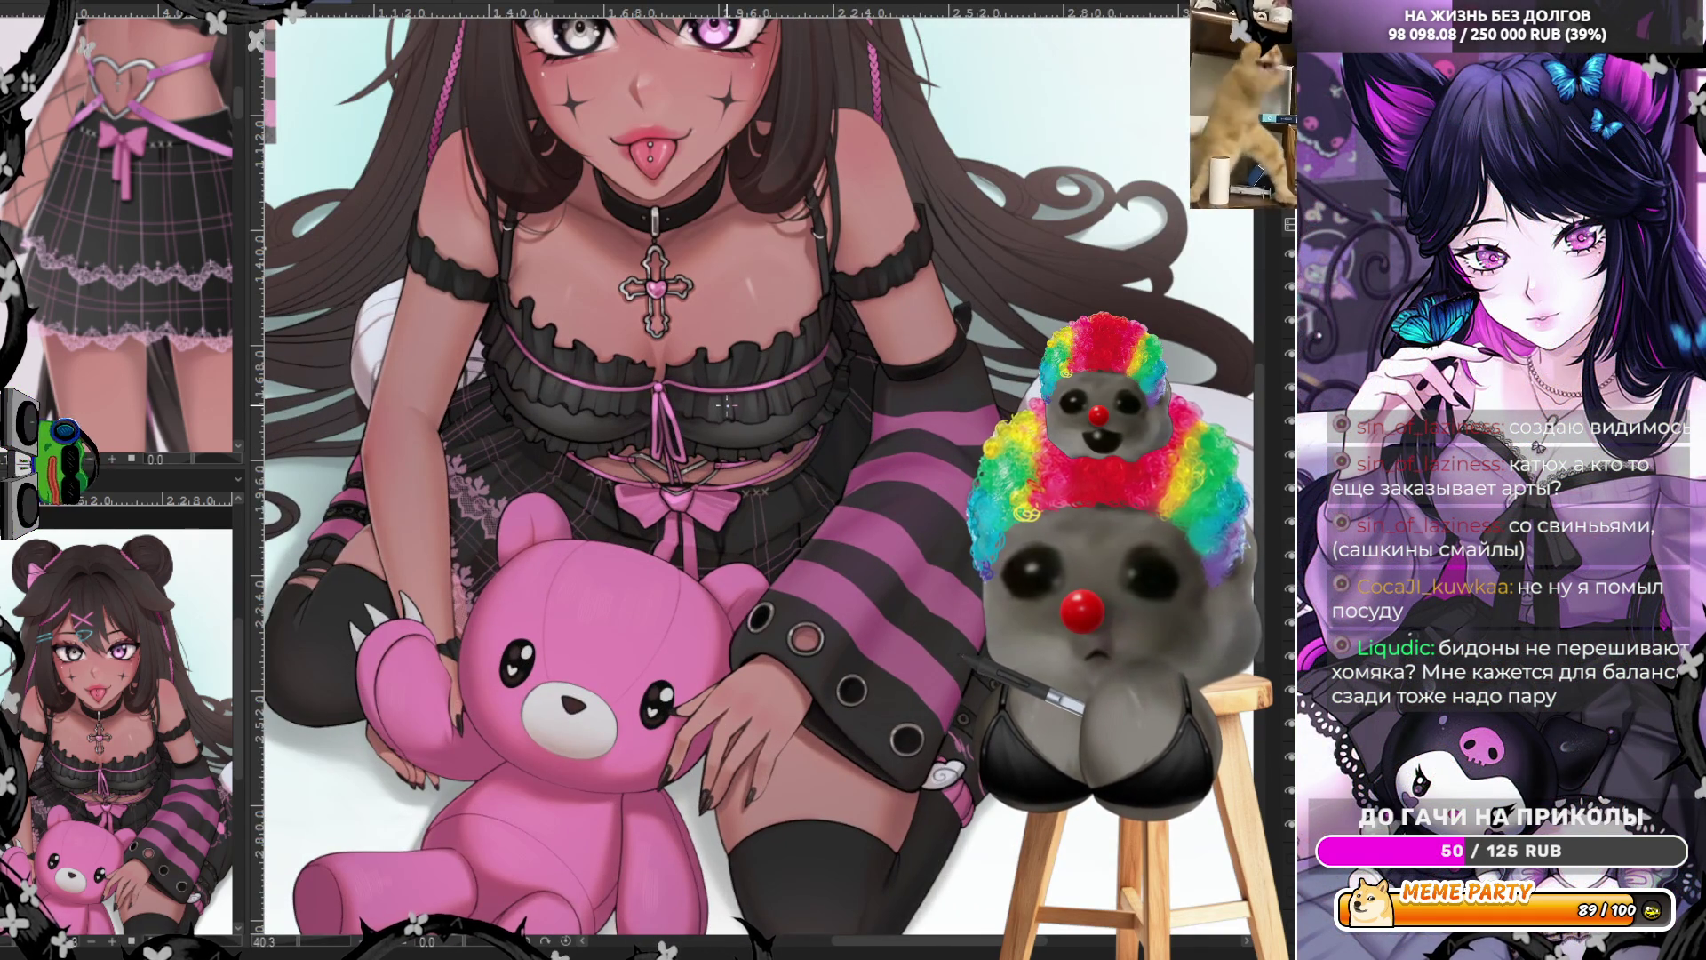
pyautogui.scroll(5, 727, 405)
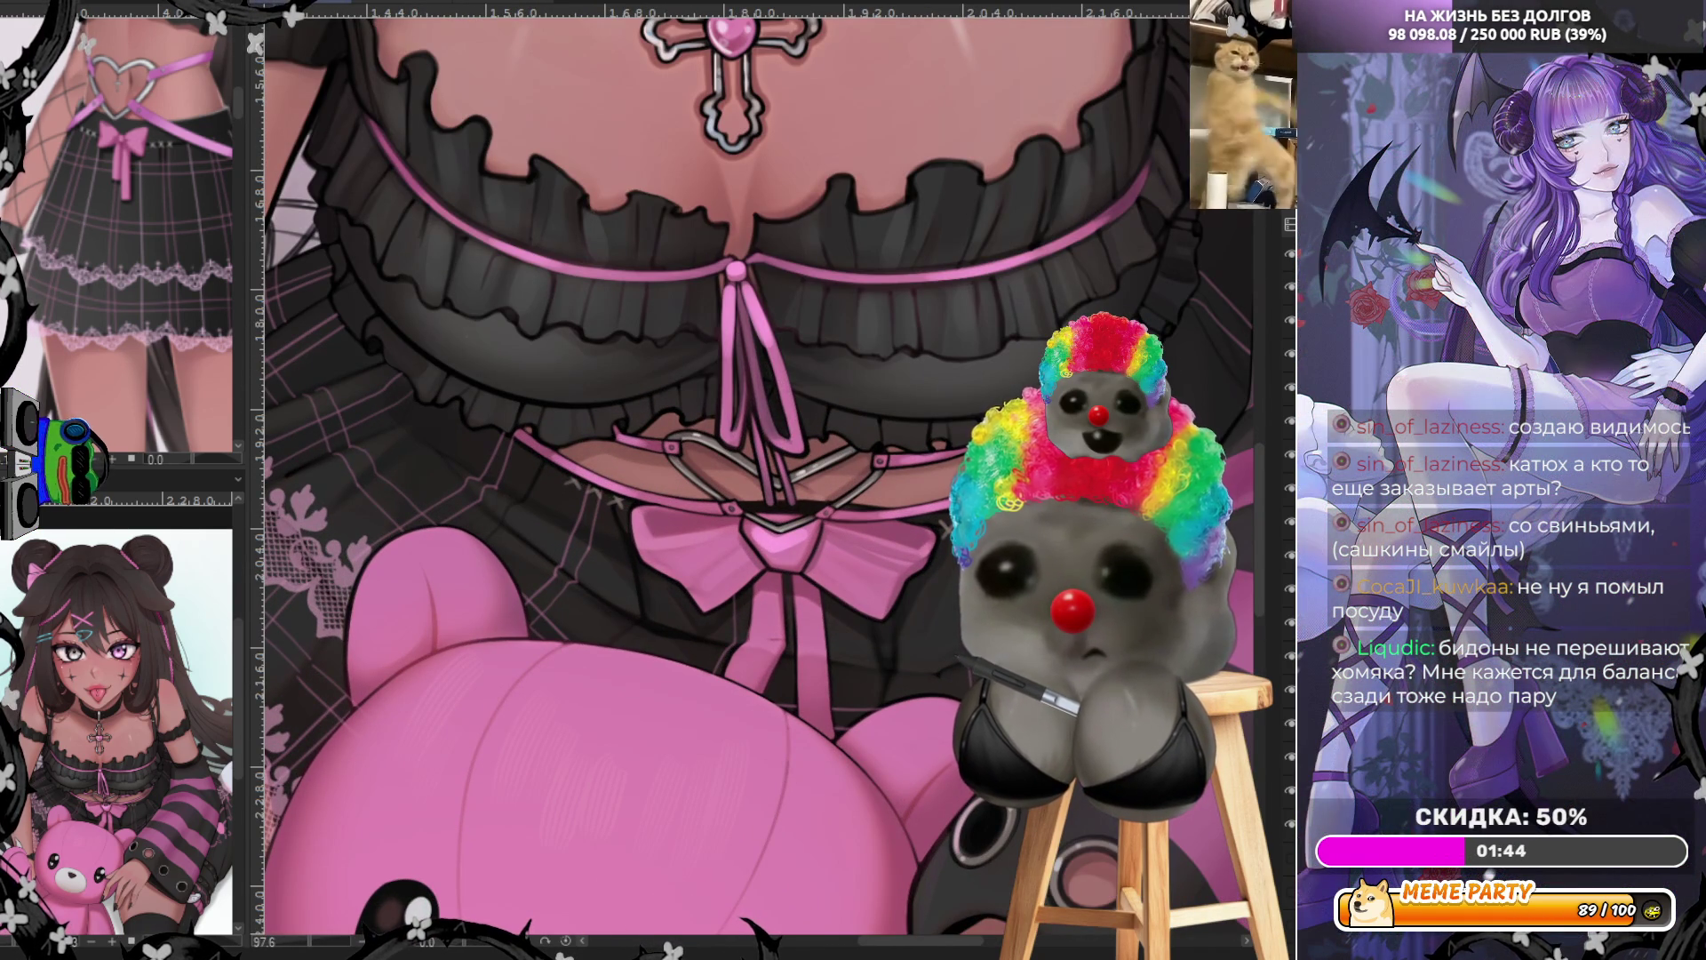
# Try two light diagonal strokes across the skirt and undo both
pyautogui.hscroll(-5, 681, 426)
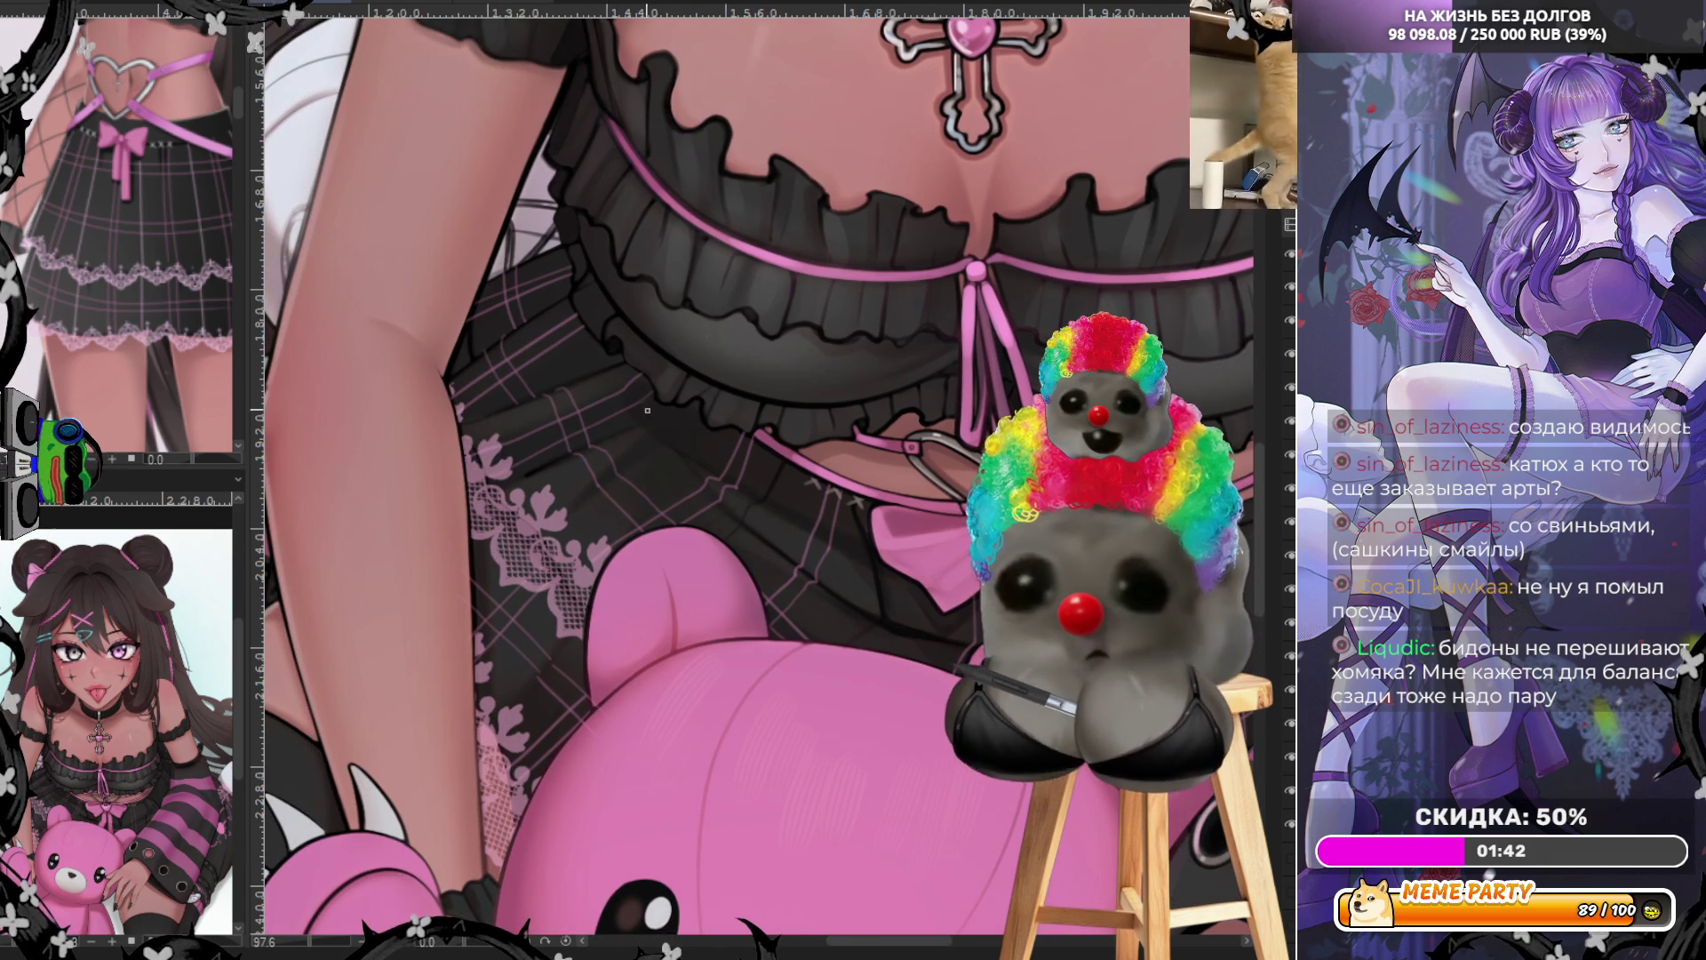
pyautogui.moveTo(697, 401); pyautogui.dragTo(458, 606)
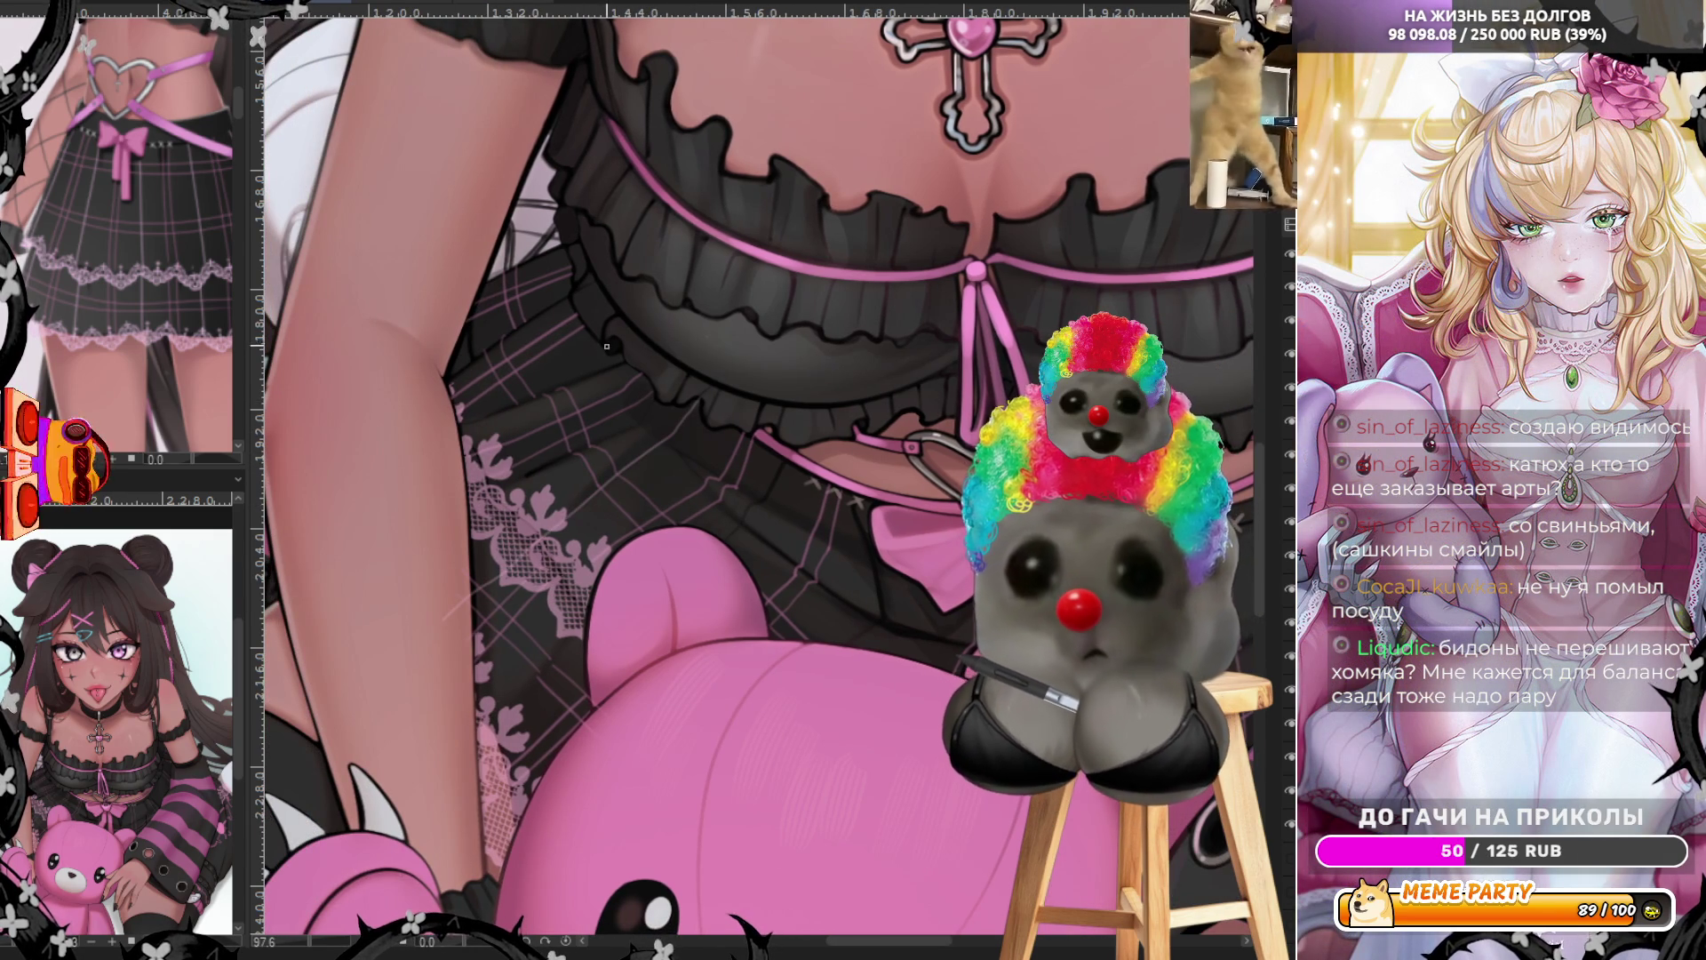
pyautogui.hotkey('ctrl', 'z')
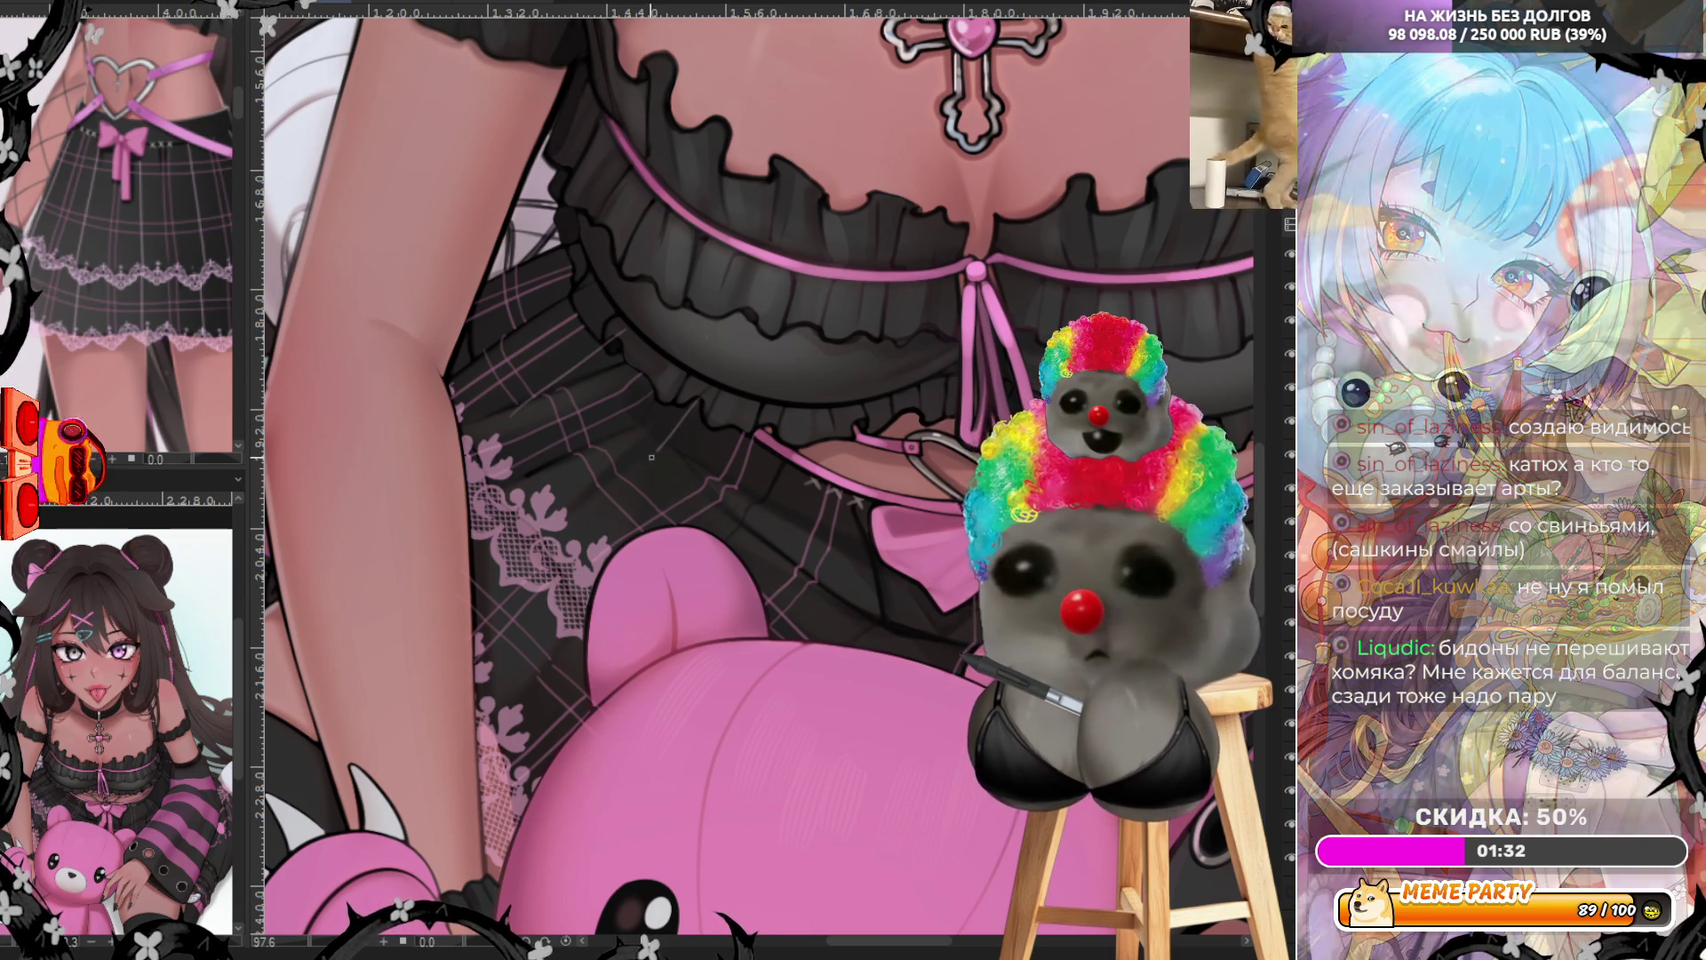
pyautogui.moveTo(594, 511); pyautogui.dragTo(445, 612)
pyautogui.hotkey('ctrl', 'z')
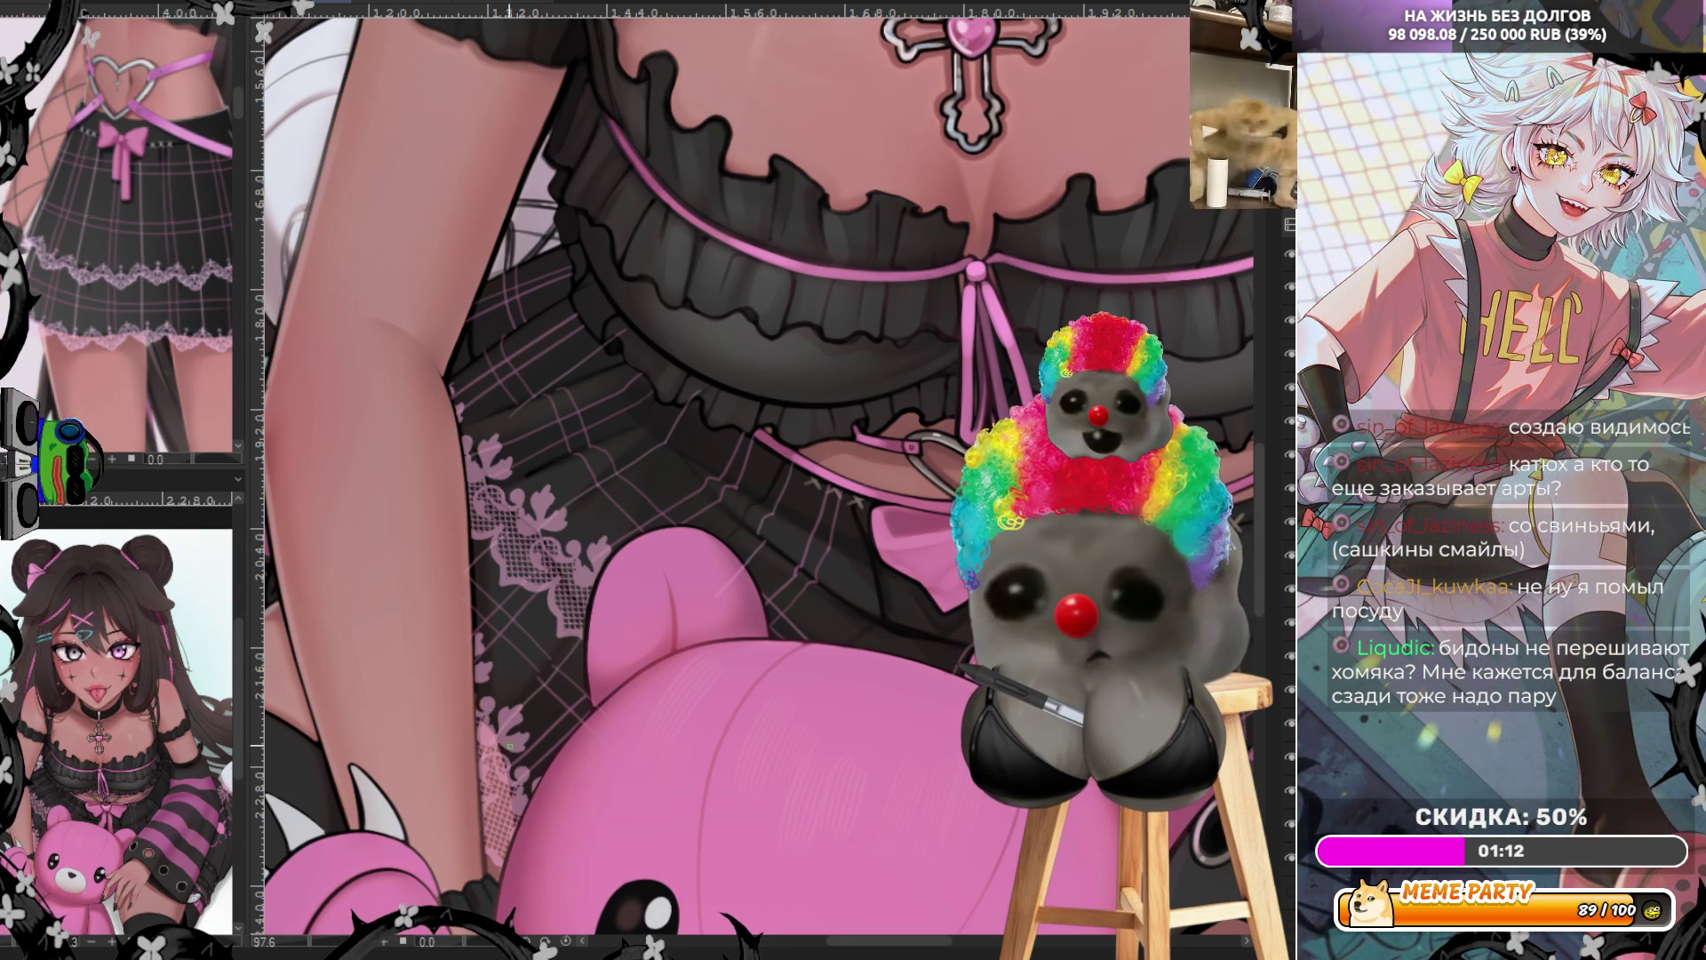
# Centre the cross and bow in view, then add a thin light stroke on the teddy bear
pyautogui.hscroll(5, 759, 480)
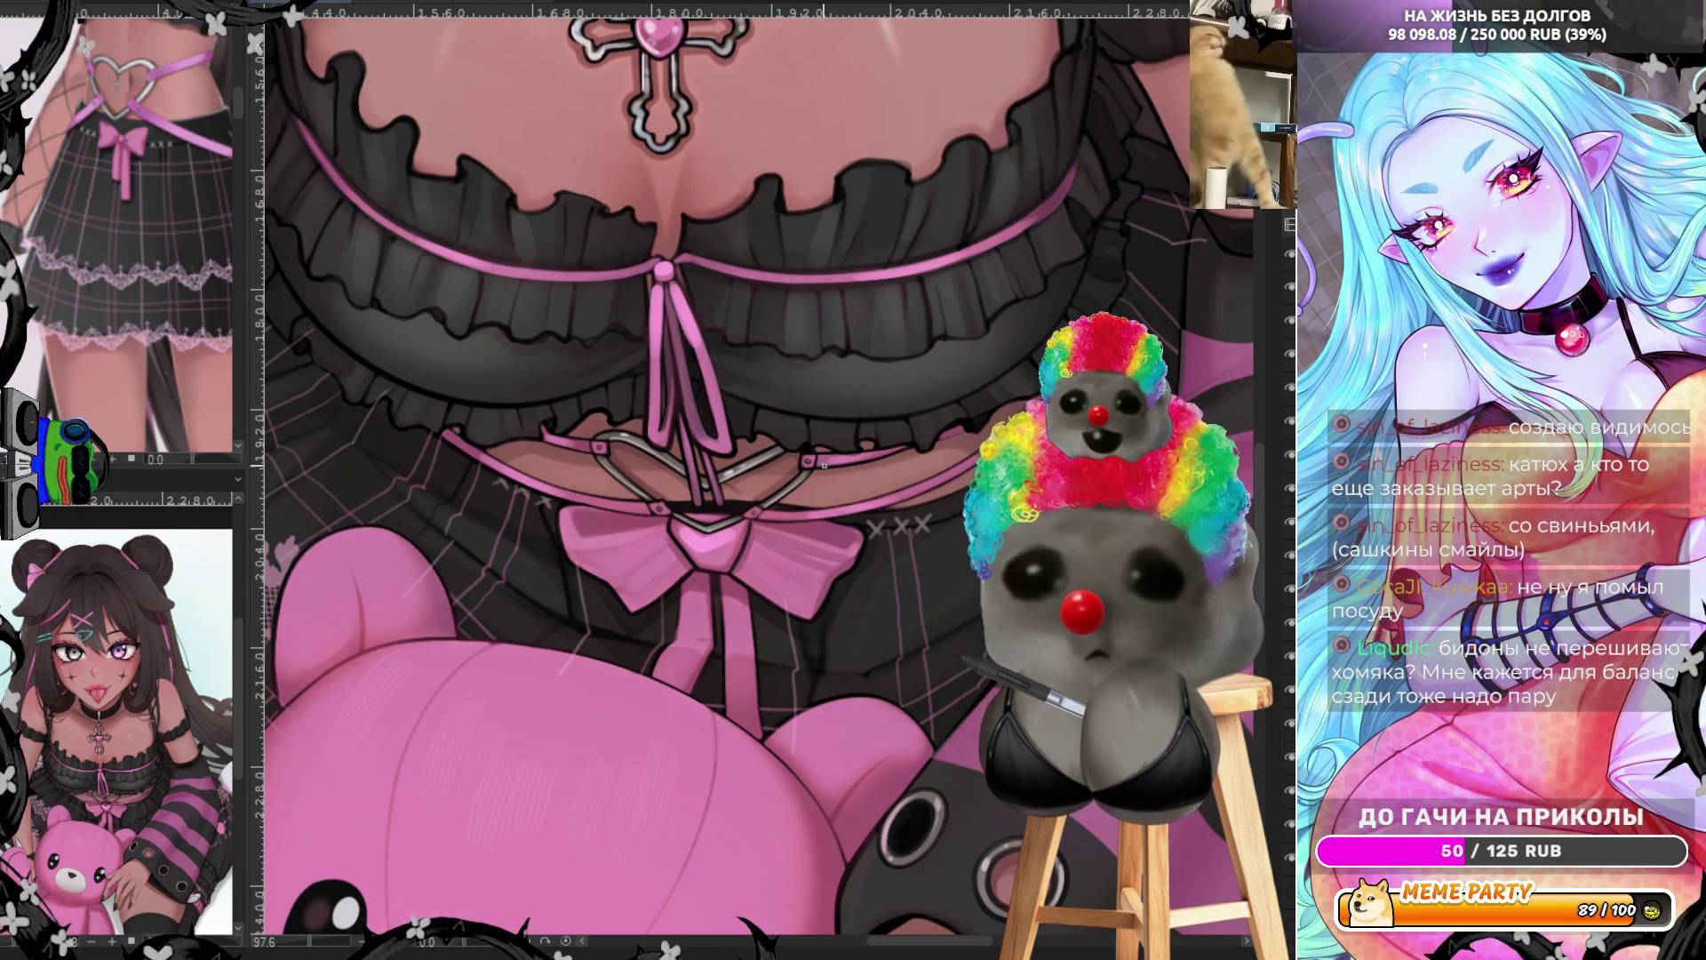
pyautogui.scroll(-4, 751, 483)
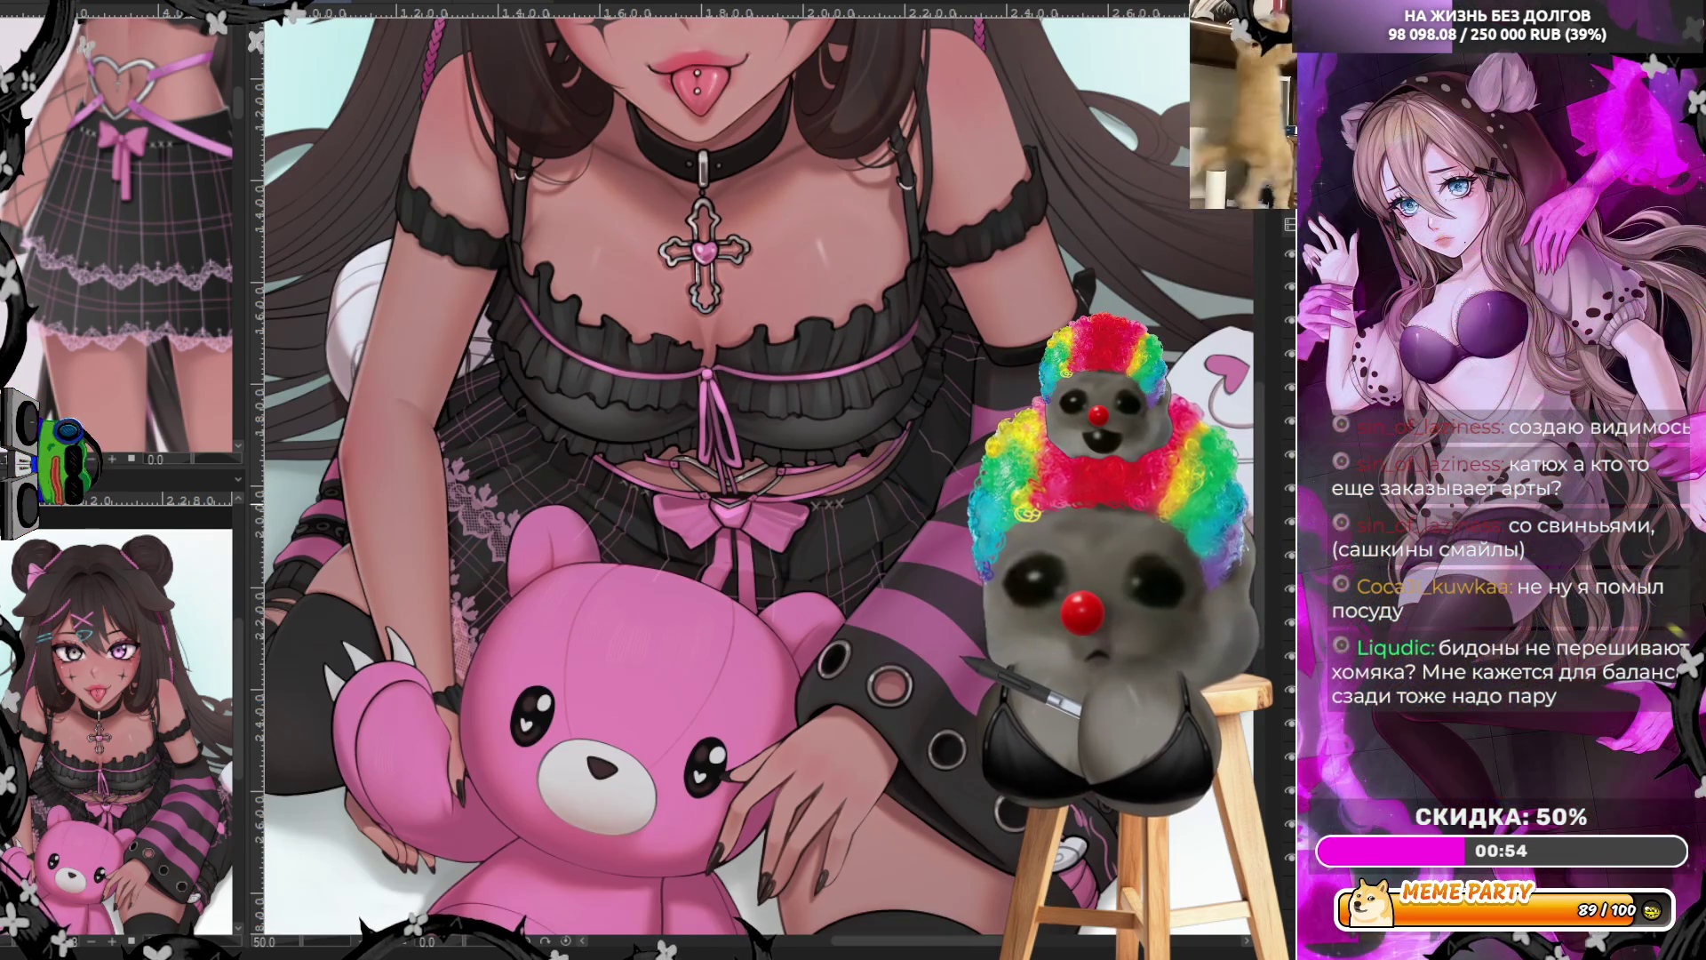
pyautogui.scroll(2, 750, 484)
pyautogui.scroll(2, 1171, 420)
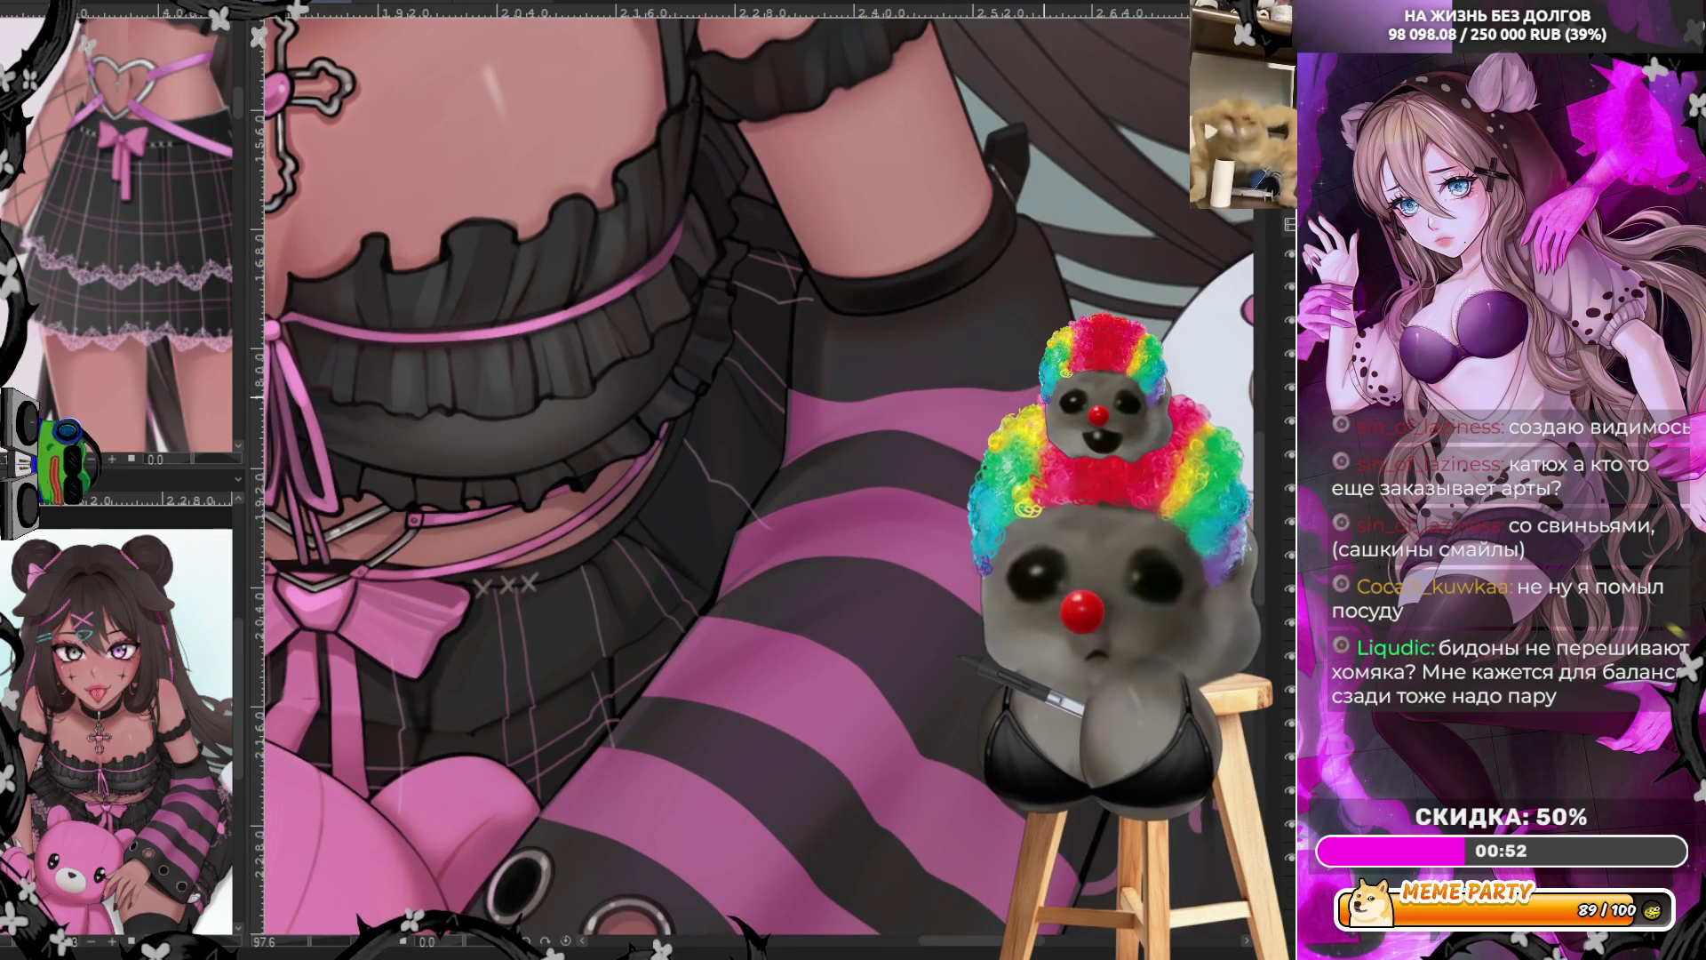
pyautogui.moveTo(267, 463)
pyautogui.mouseDown()
pyautogui.moveTo(763, 440)
pyautogui.moveTo(435, 486)
pyautogui.mouseUp()
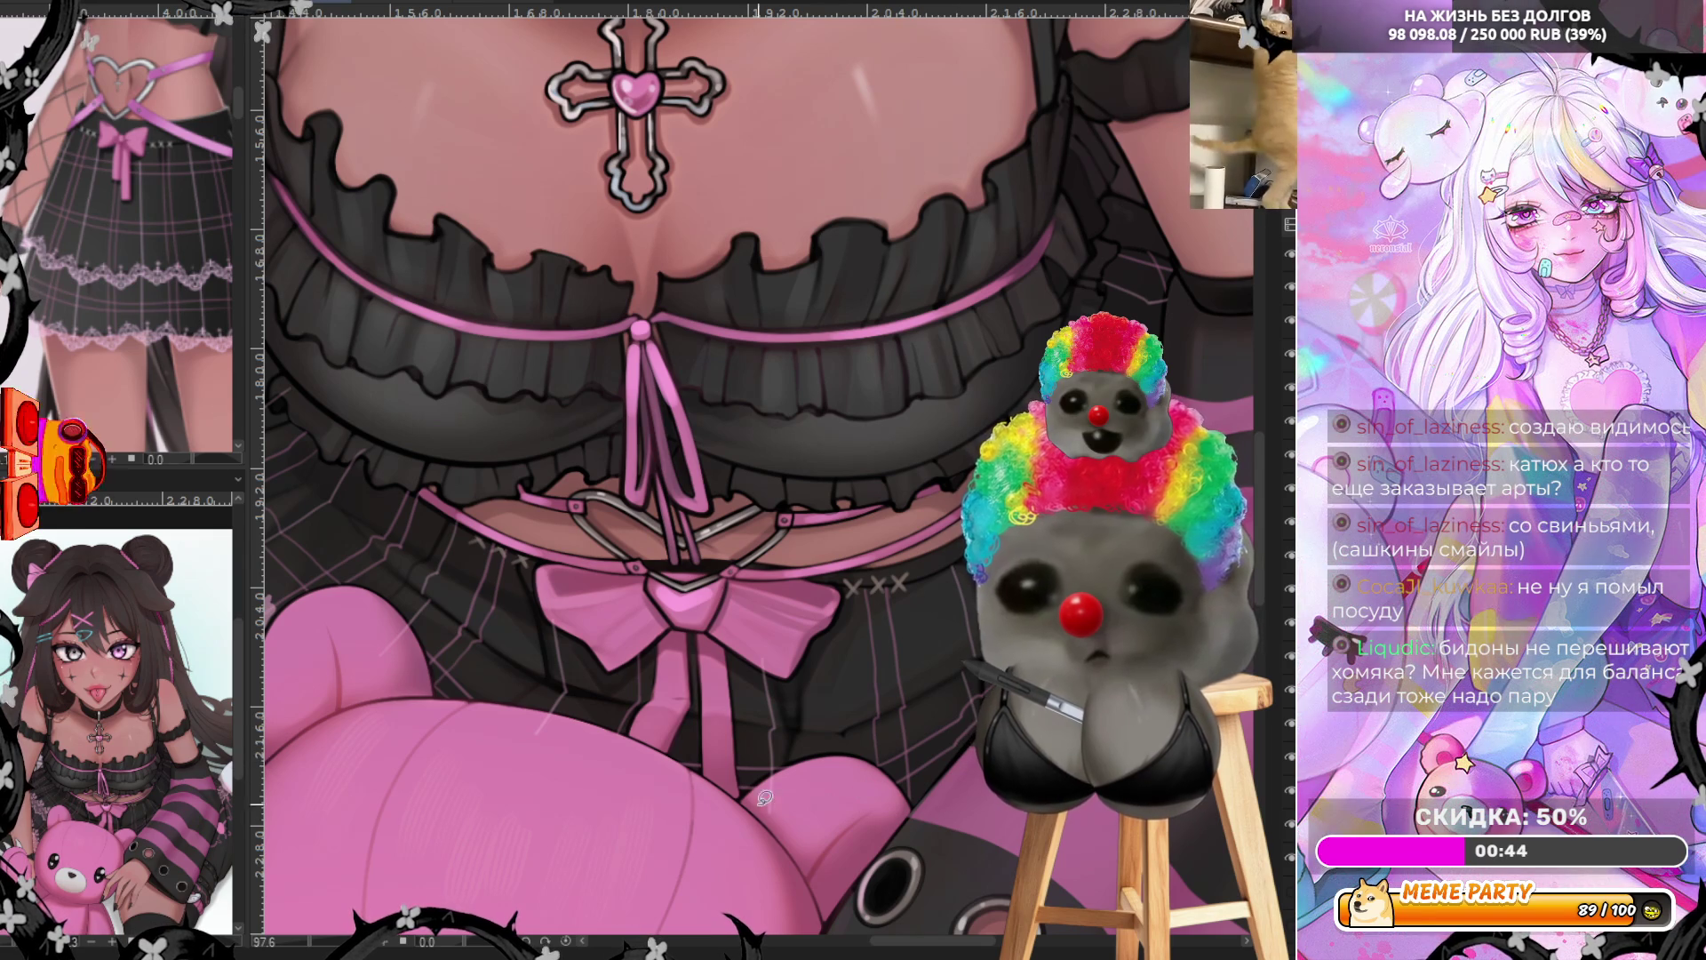
pyautogui.moveTo(738, 802); pyautogui.dragTo(811, 757)
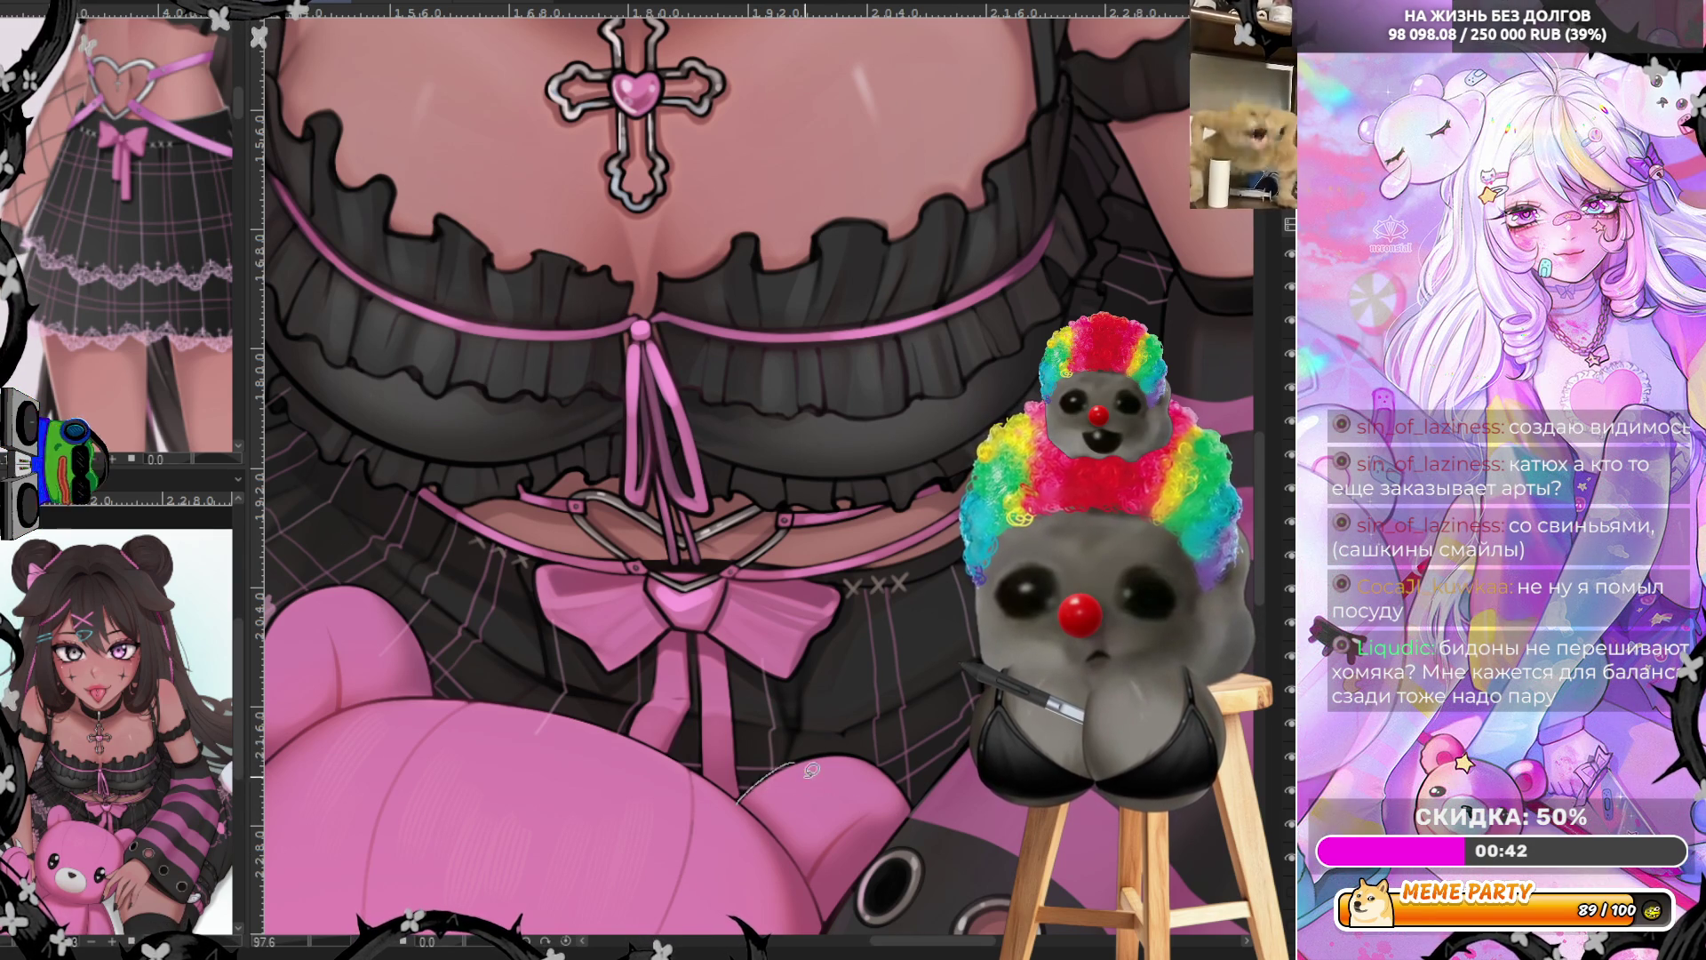
pyautogui.hscroll(-5, 826, 747)
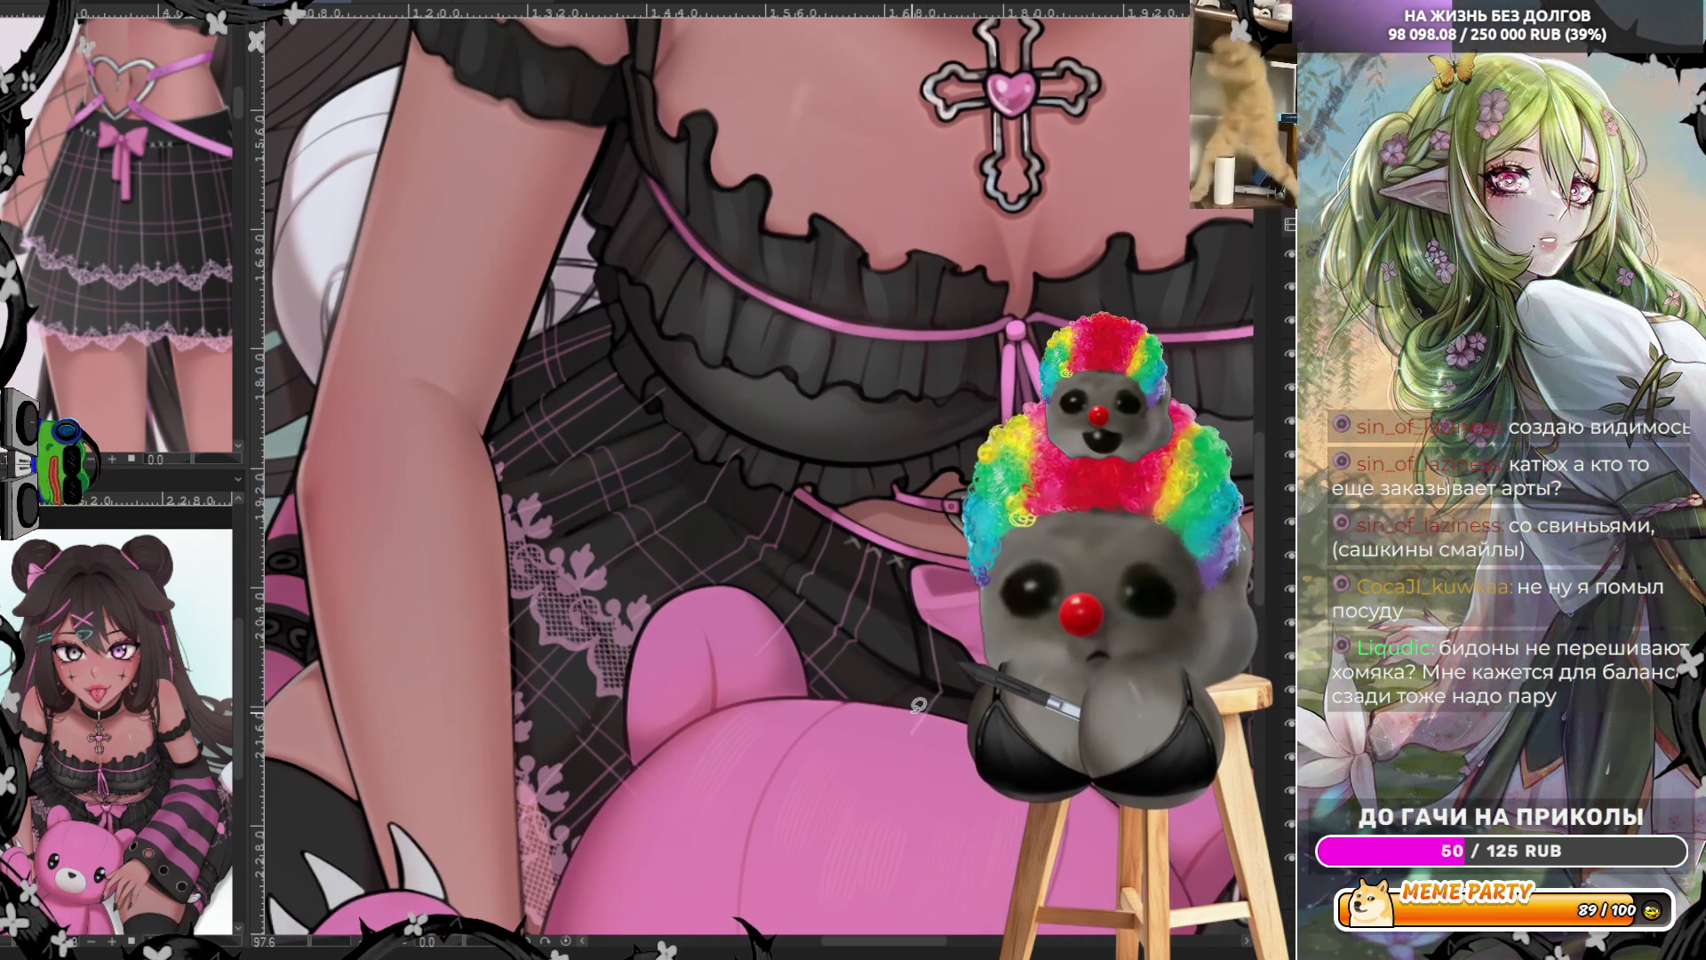
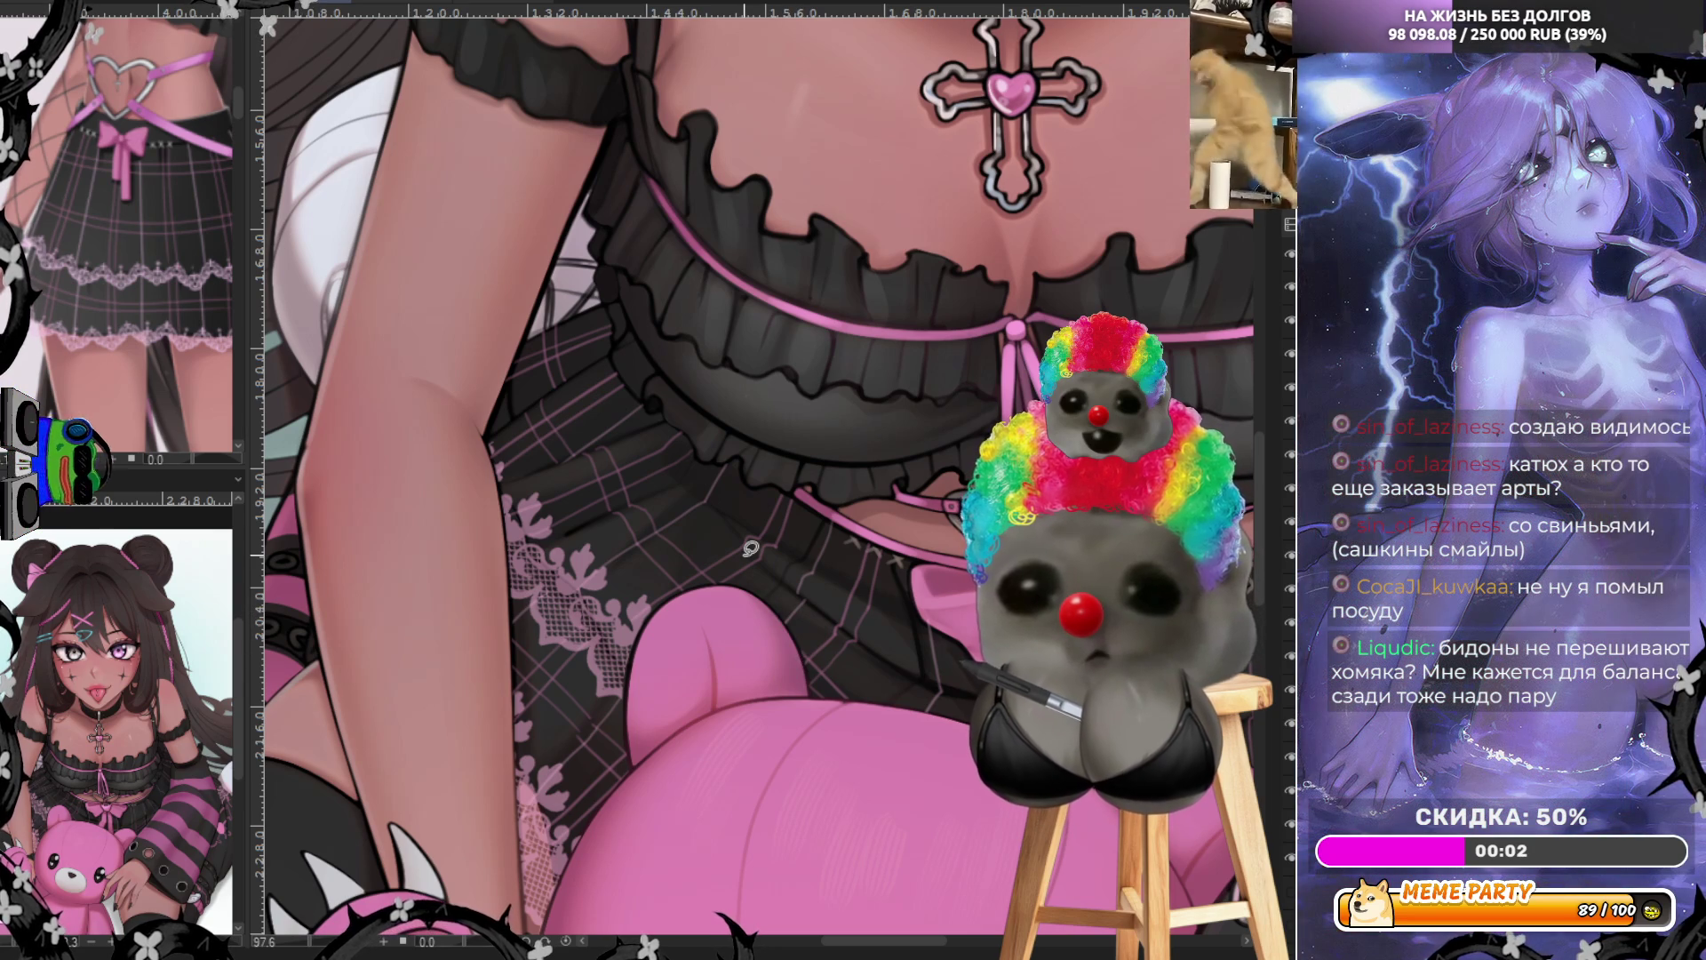
# Zoom and pan around the illustration to inspect it, fitting it to the window
pyautogui.scroll(-4, 751, 548)
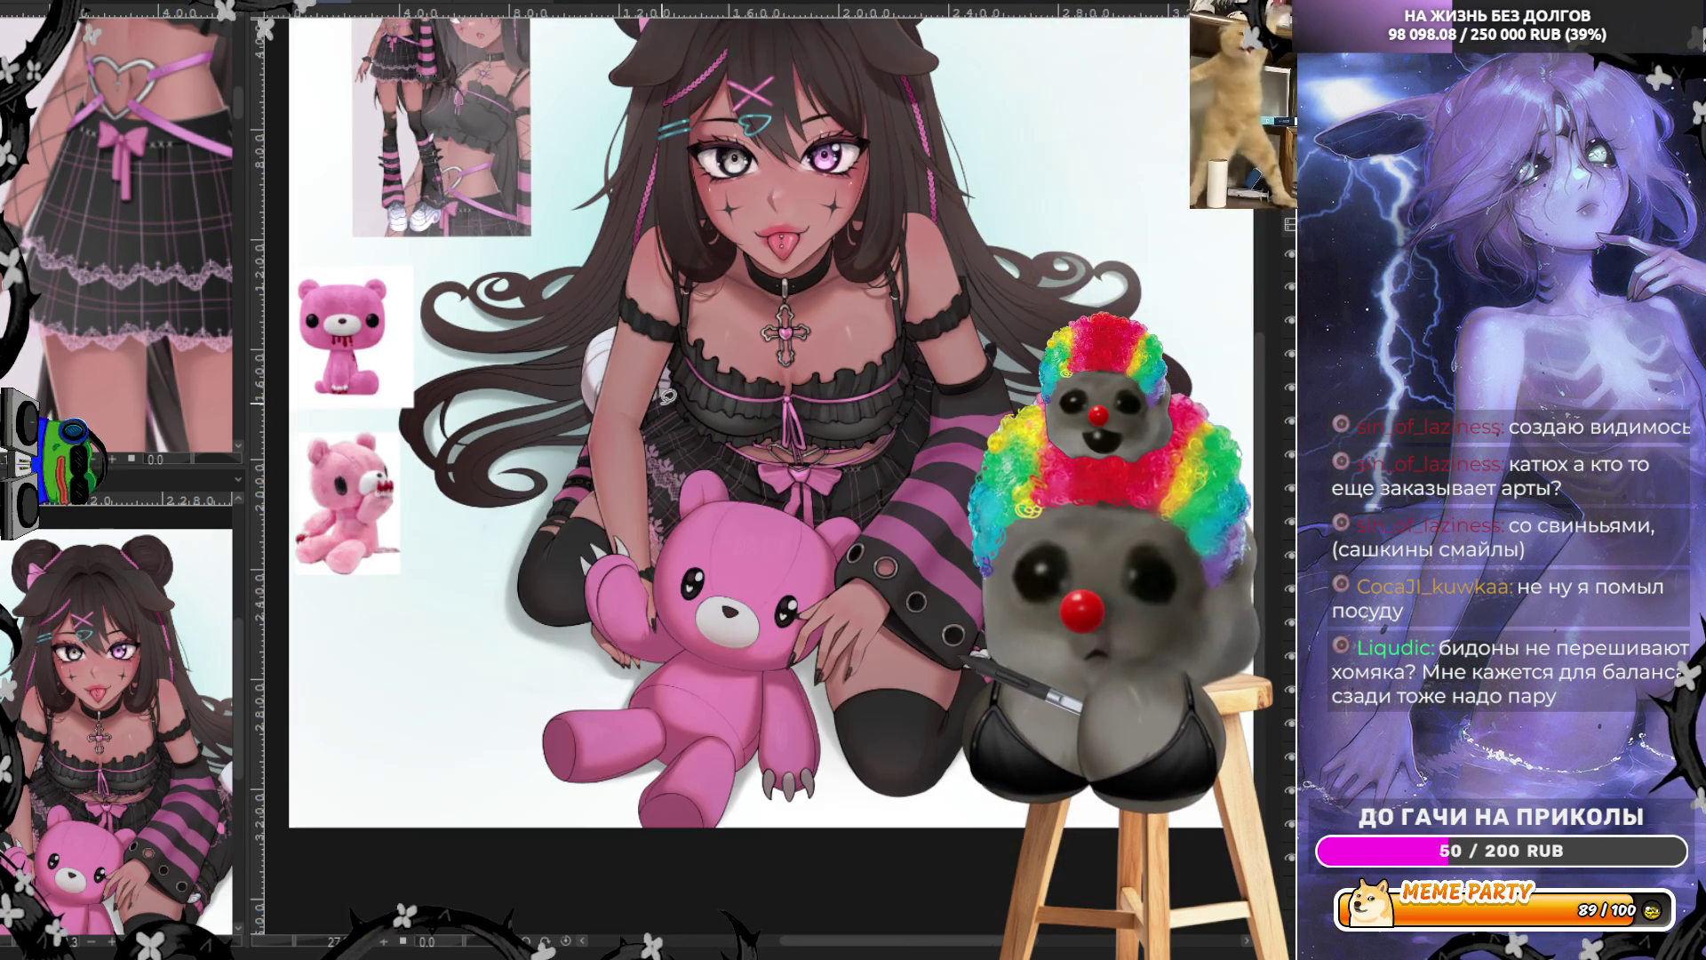
pyautogui.scroll(4, 826, 304)
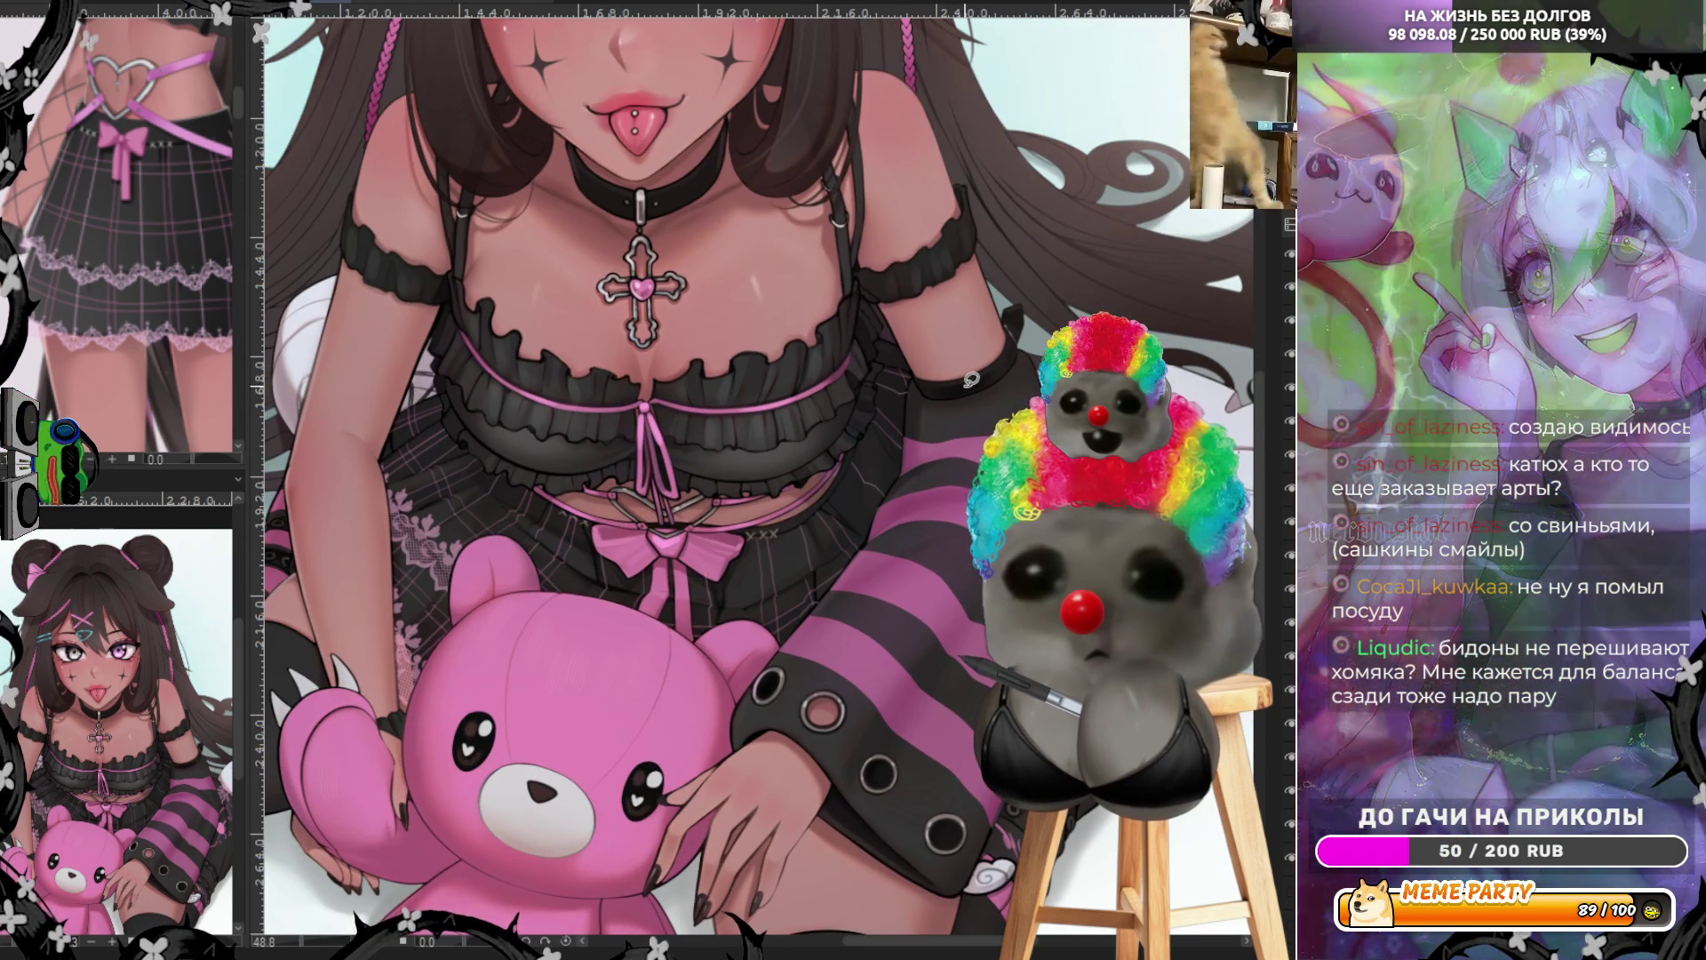
pyautogui.scroll(-4, 972, 379)
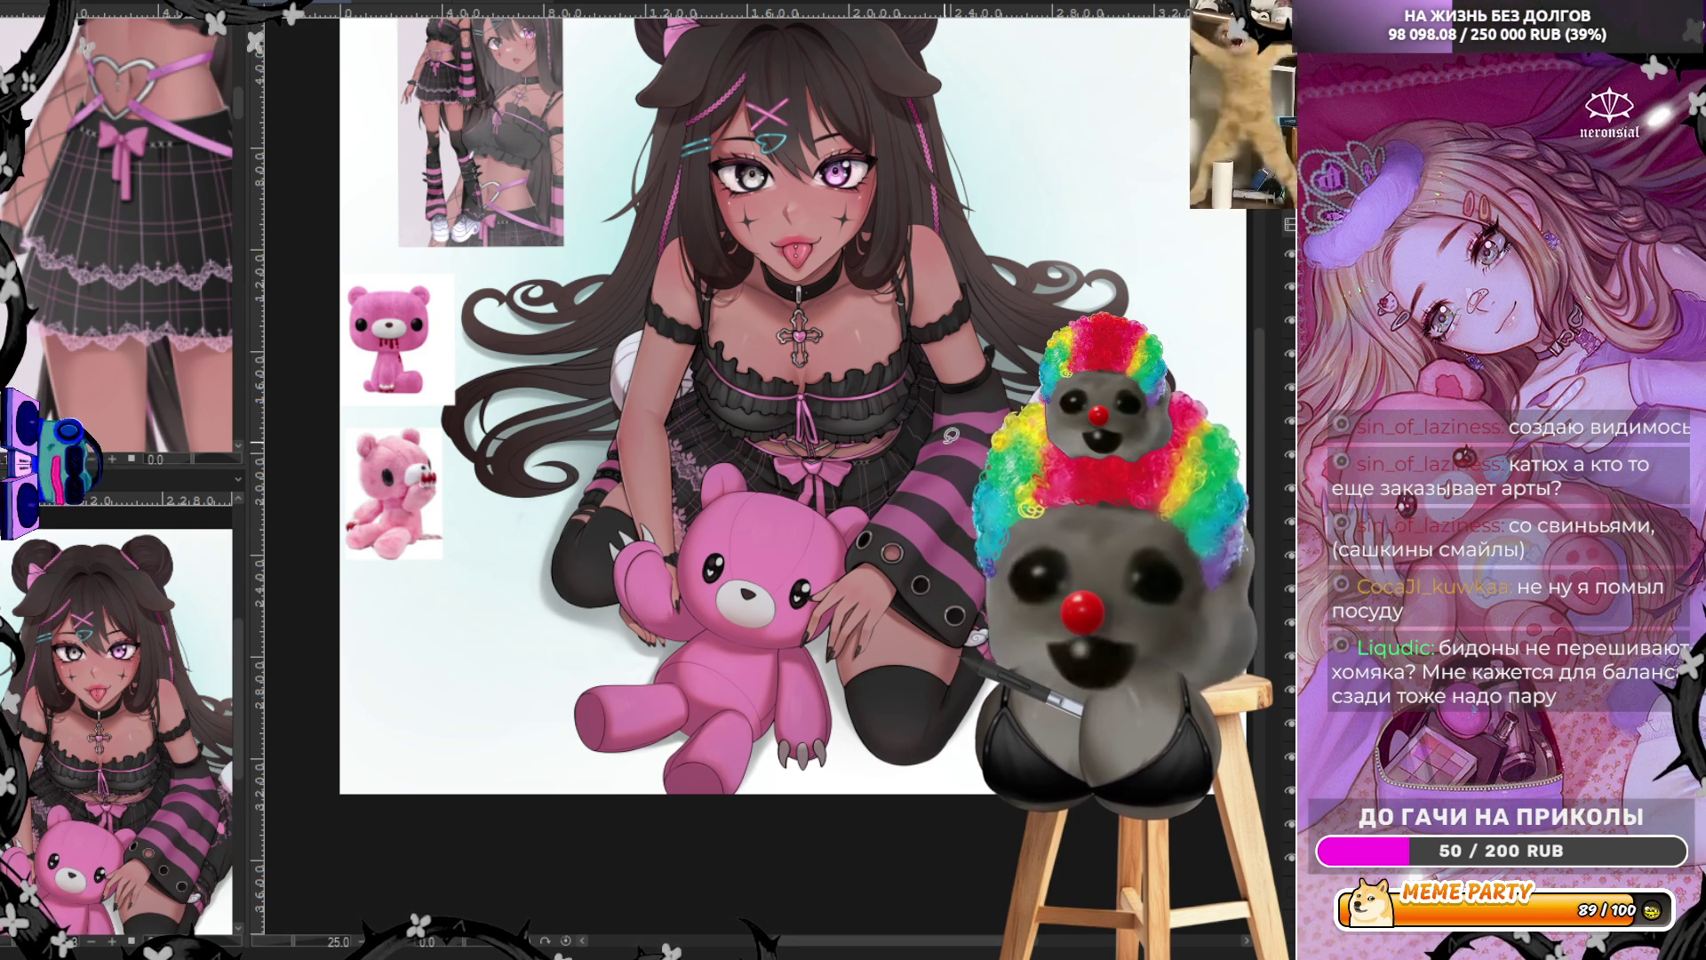
pyautogui.scroll(-2, 755, 488)
pyautogui.scroll(3, 755, 489)
pyautogui.scroll(3, 734, 281)
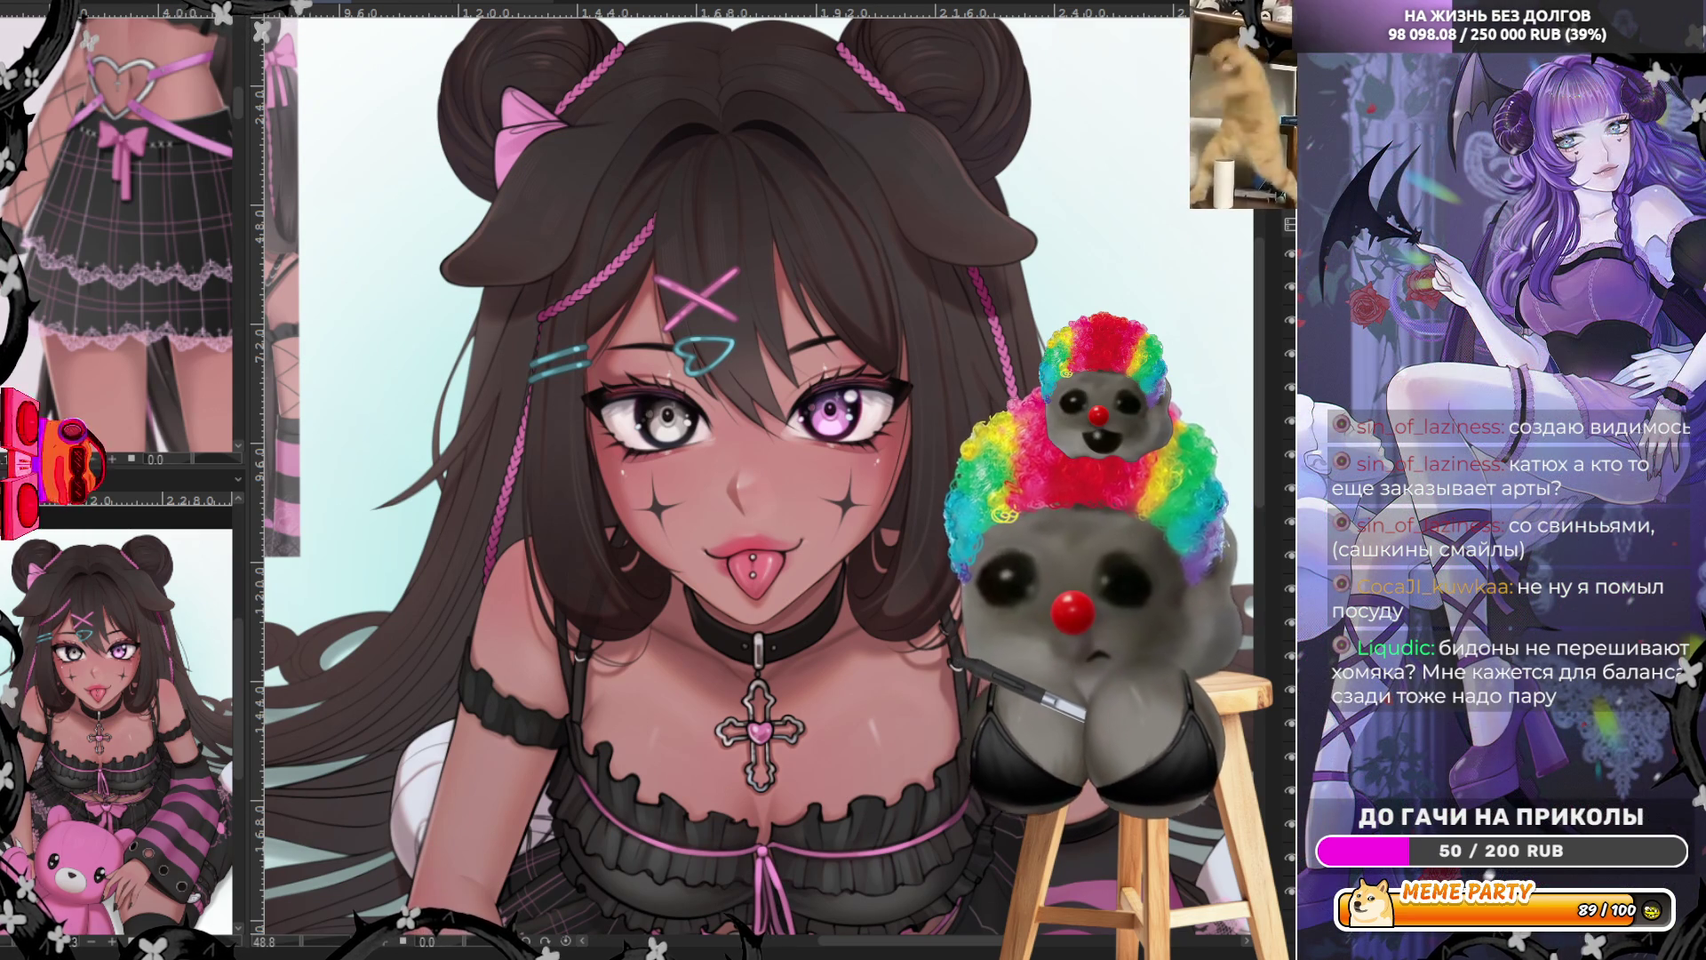
pyautogui.scroll(8, 678, 435)
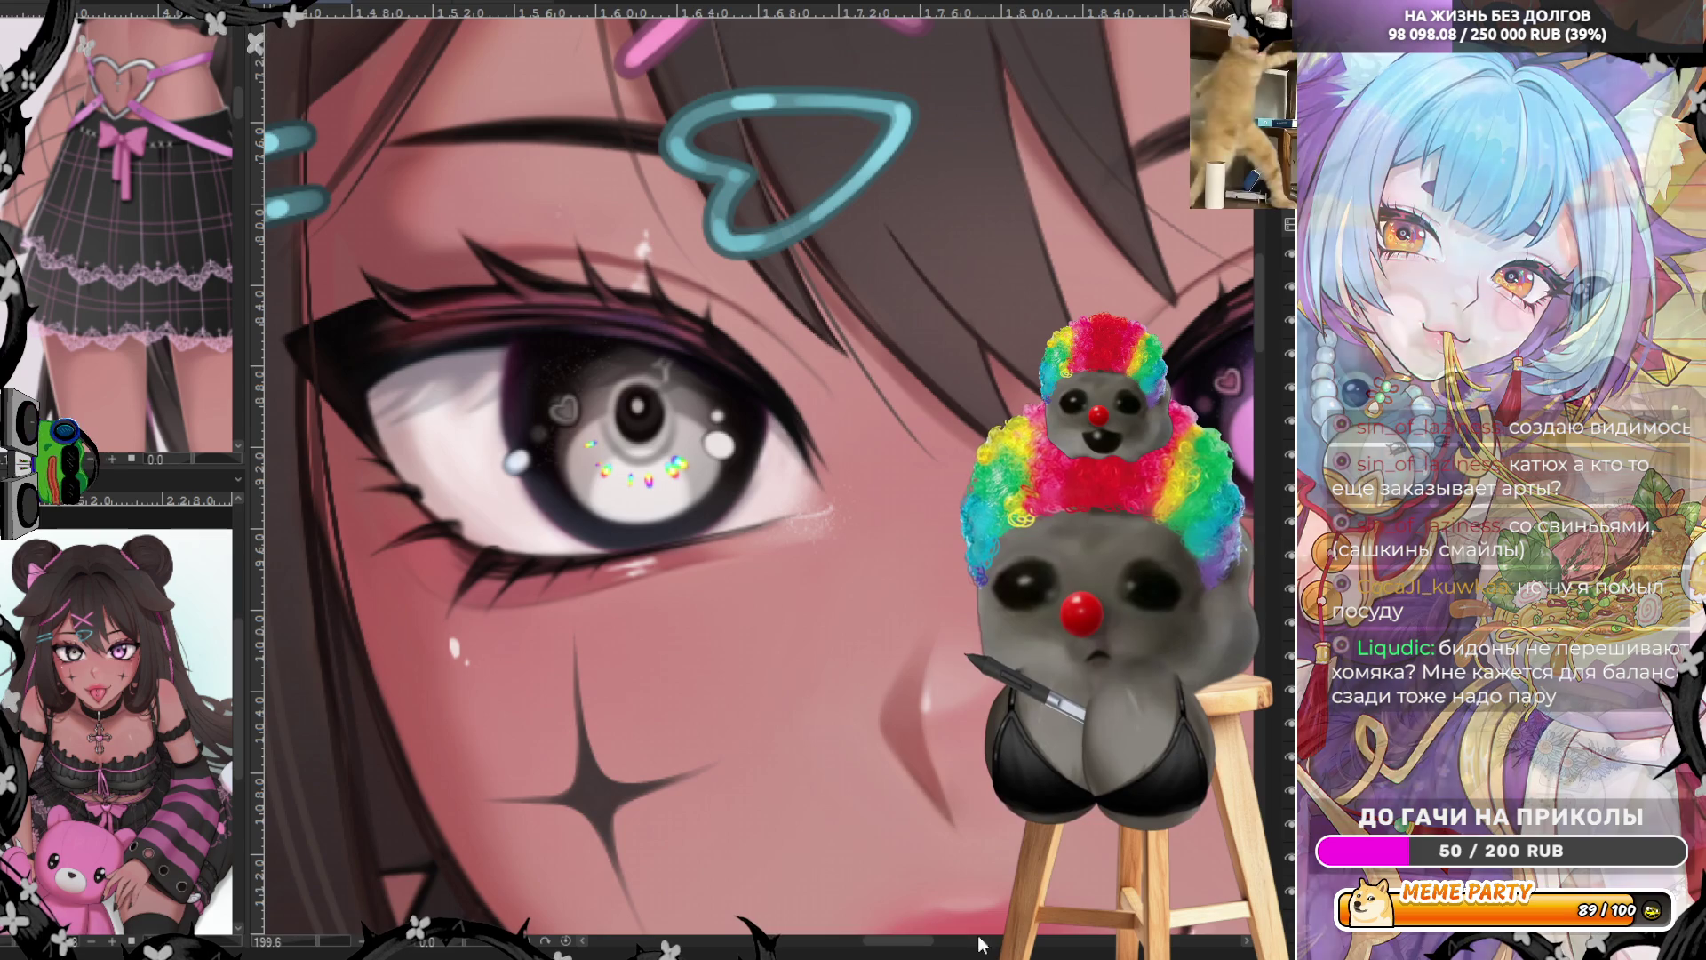
pyautogui.hscroll(5, 689, 454)
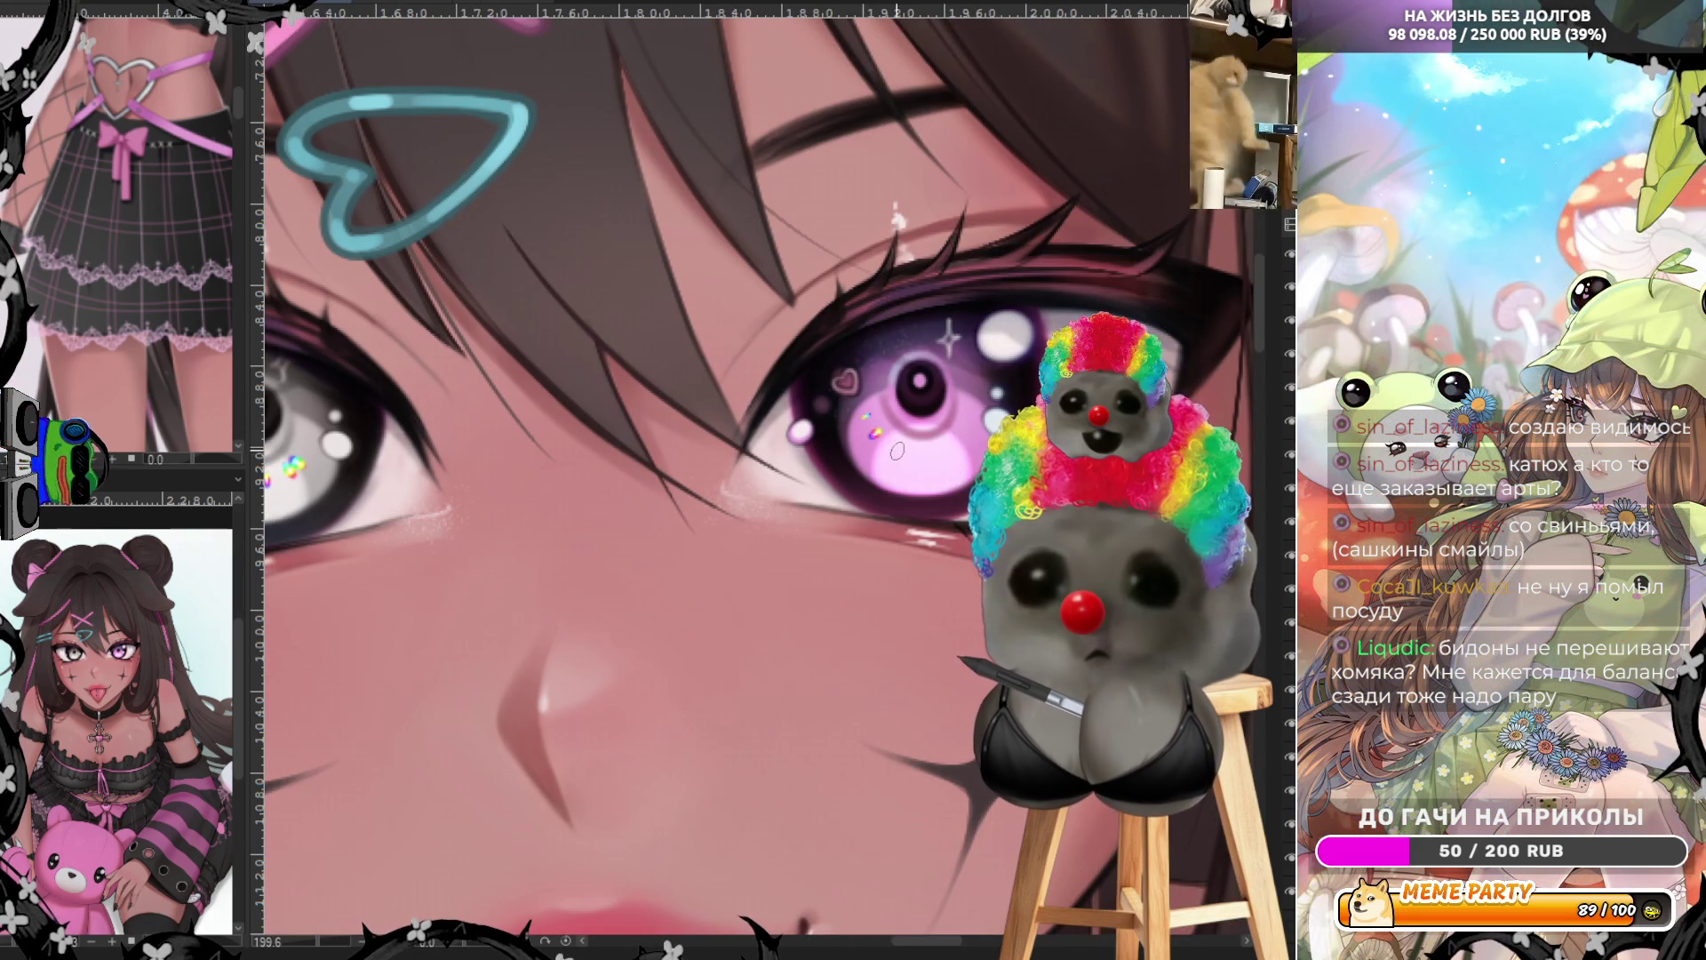
pyautogui.hotkey('ctrl', '0')
pyautogui.scroll(2, 731, 185)
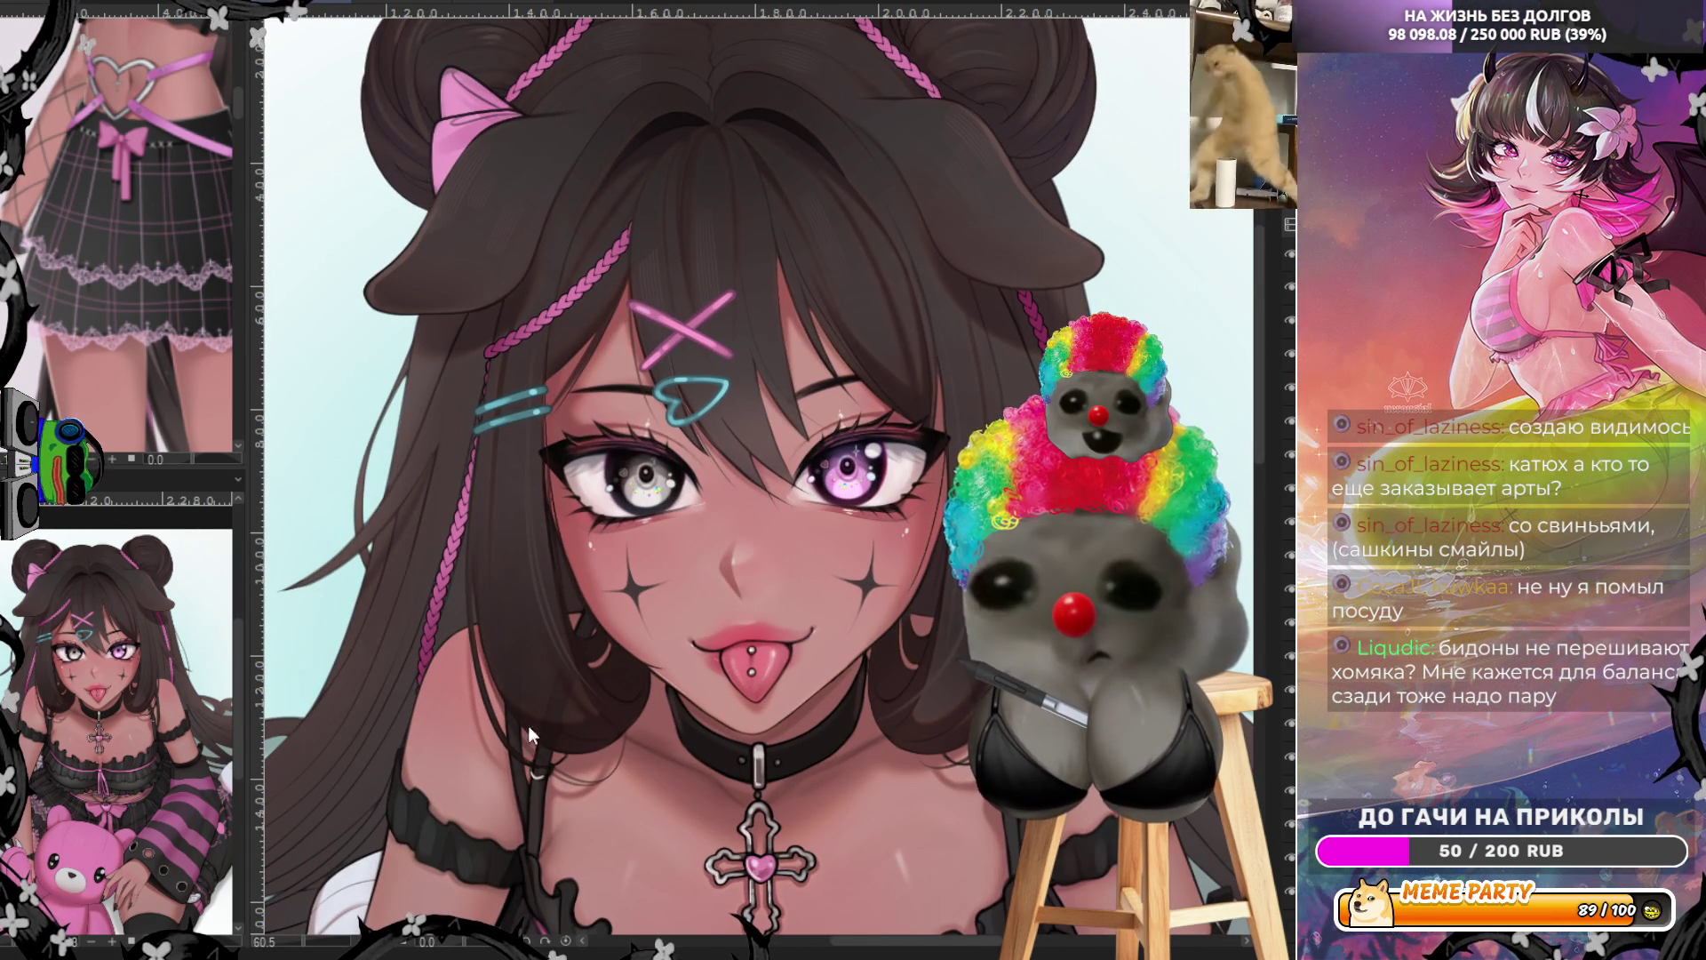
pyautogui.scroll(2, 685, 498)
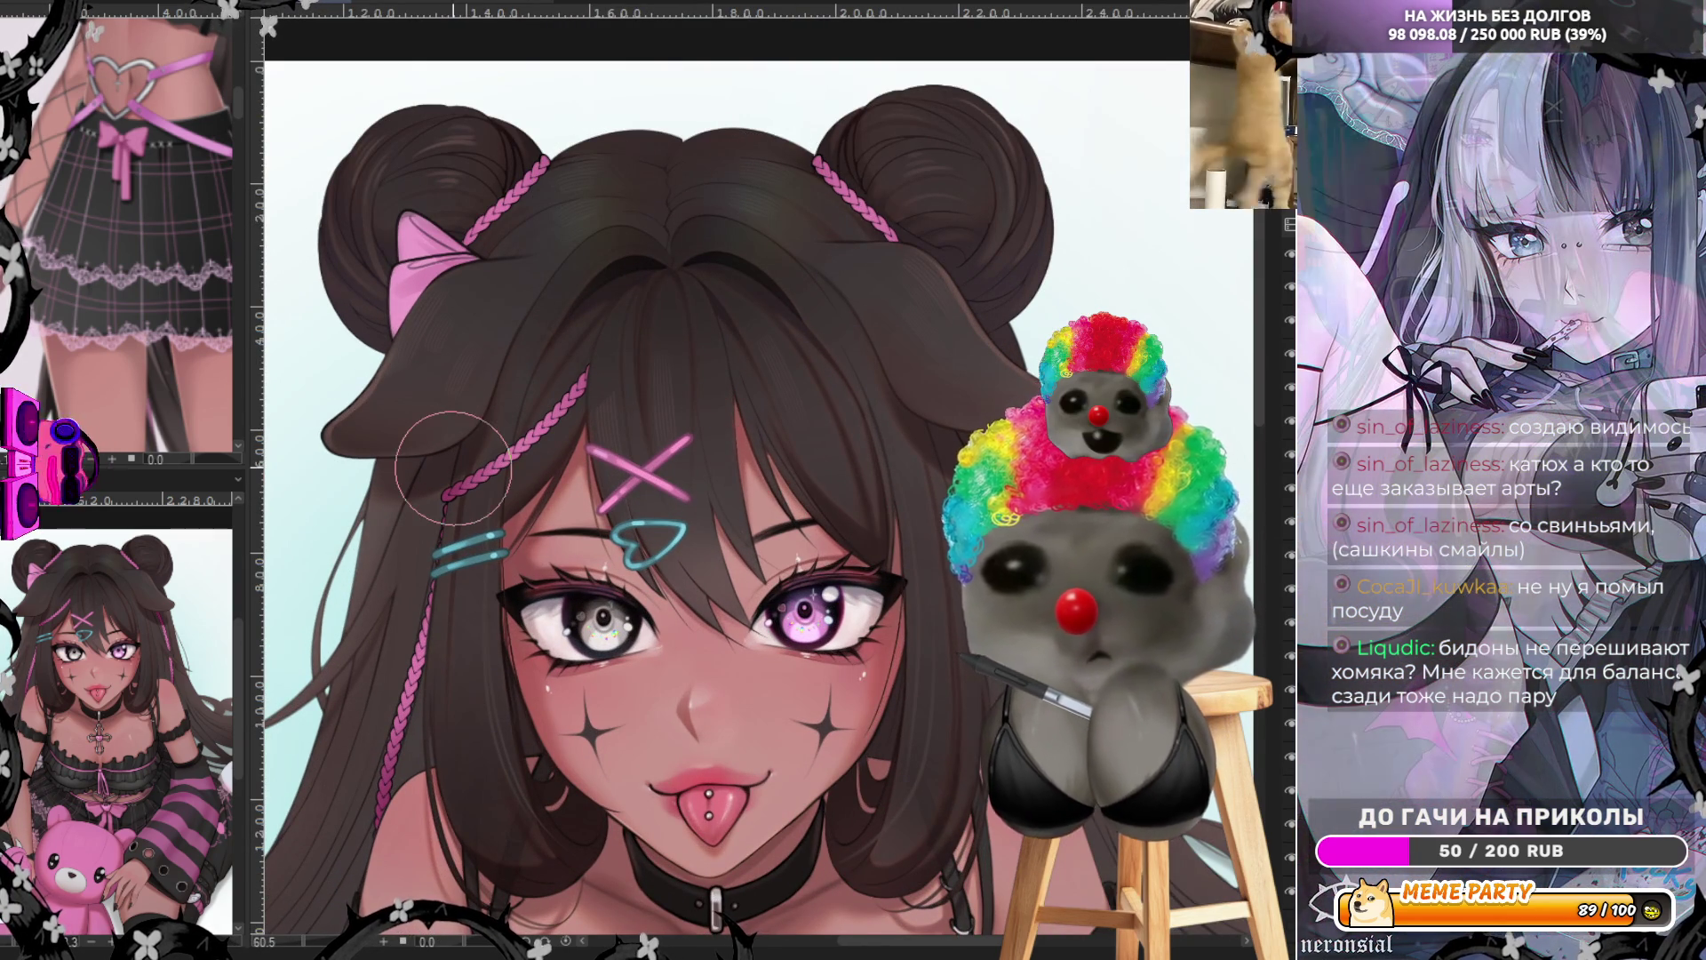
pyautogui.scroll(-3, 831, 164)
pyautogui.scroll(3, 568, 531)
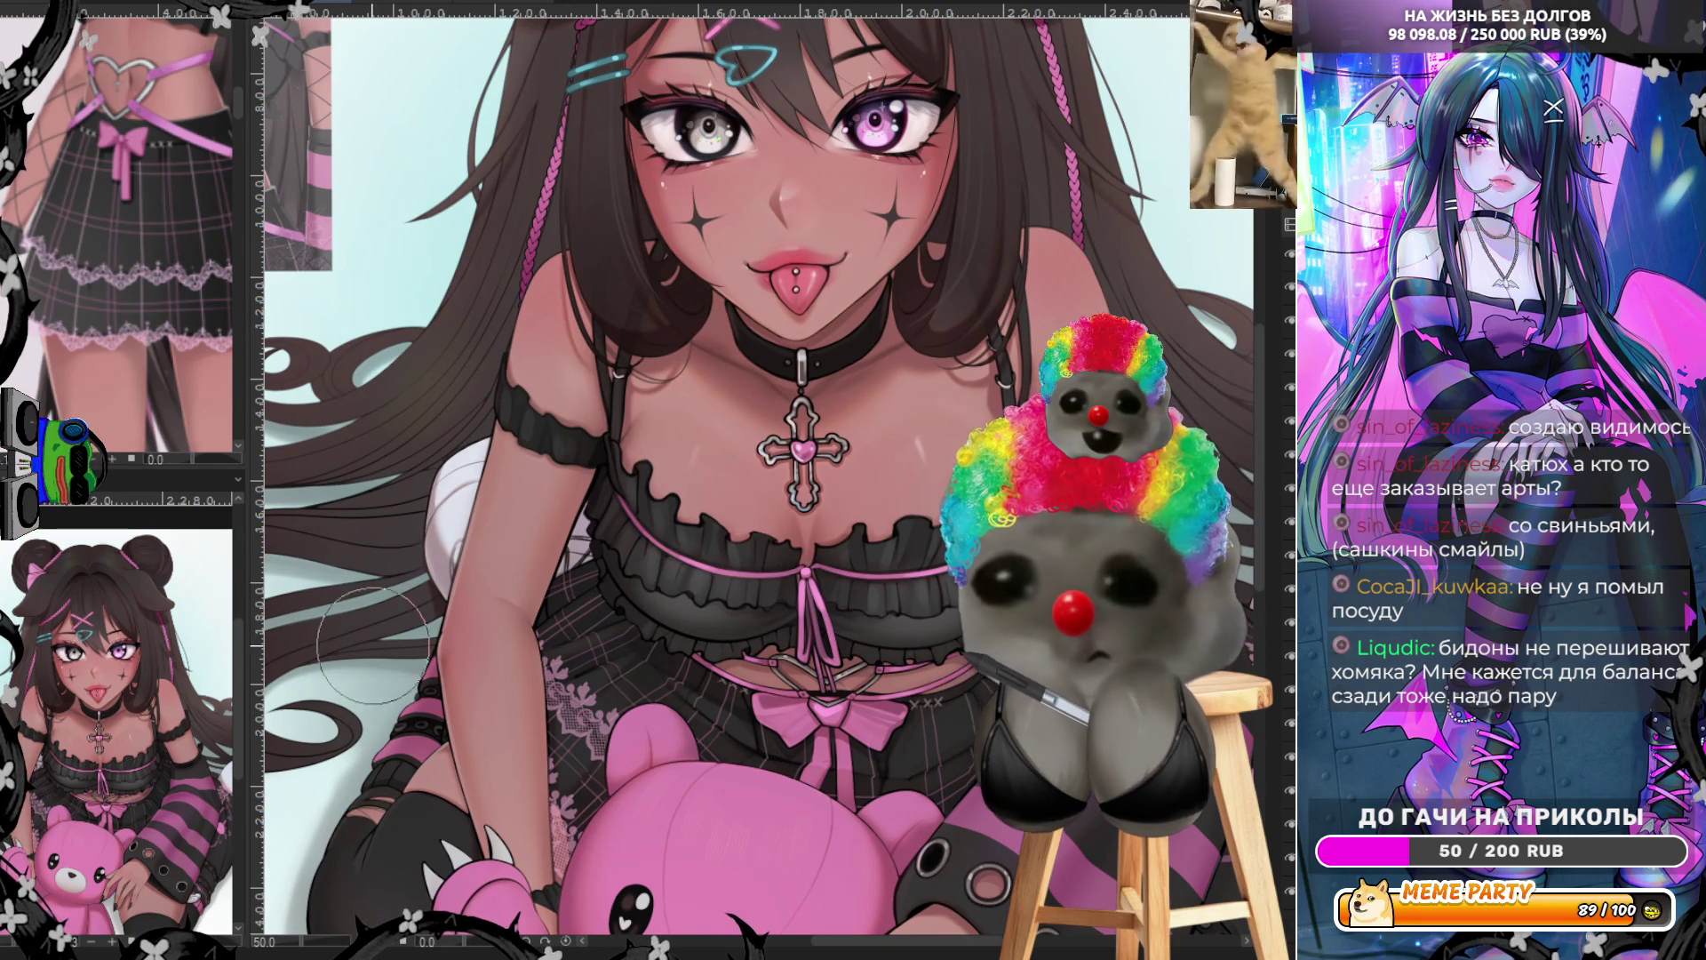
pyautogui.scroll(-2, 733, 613)
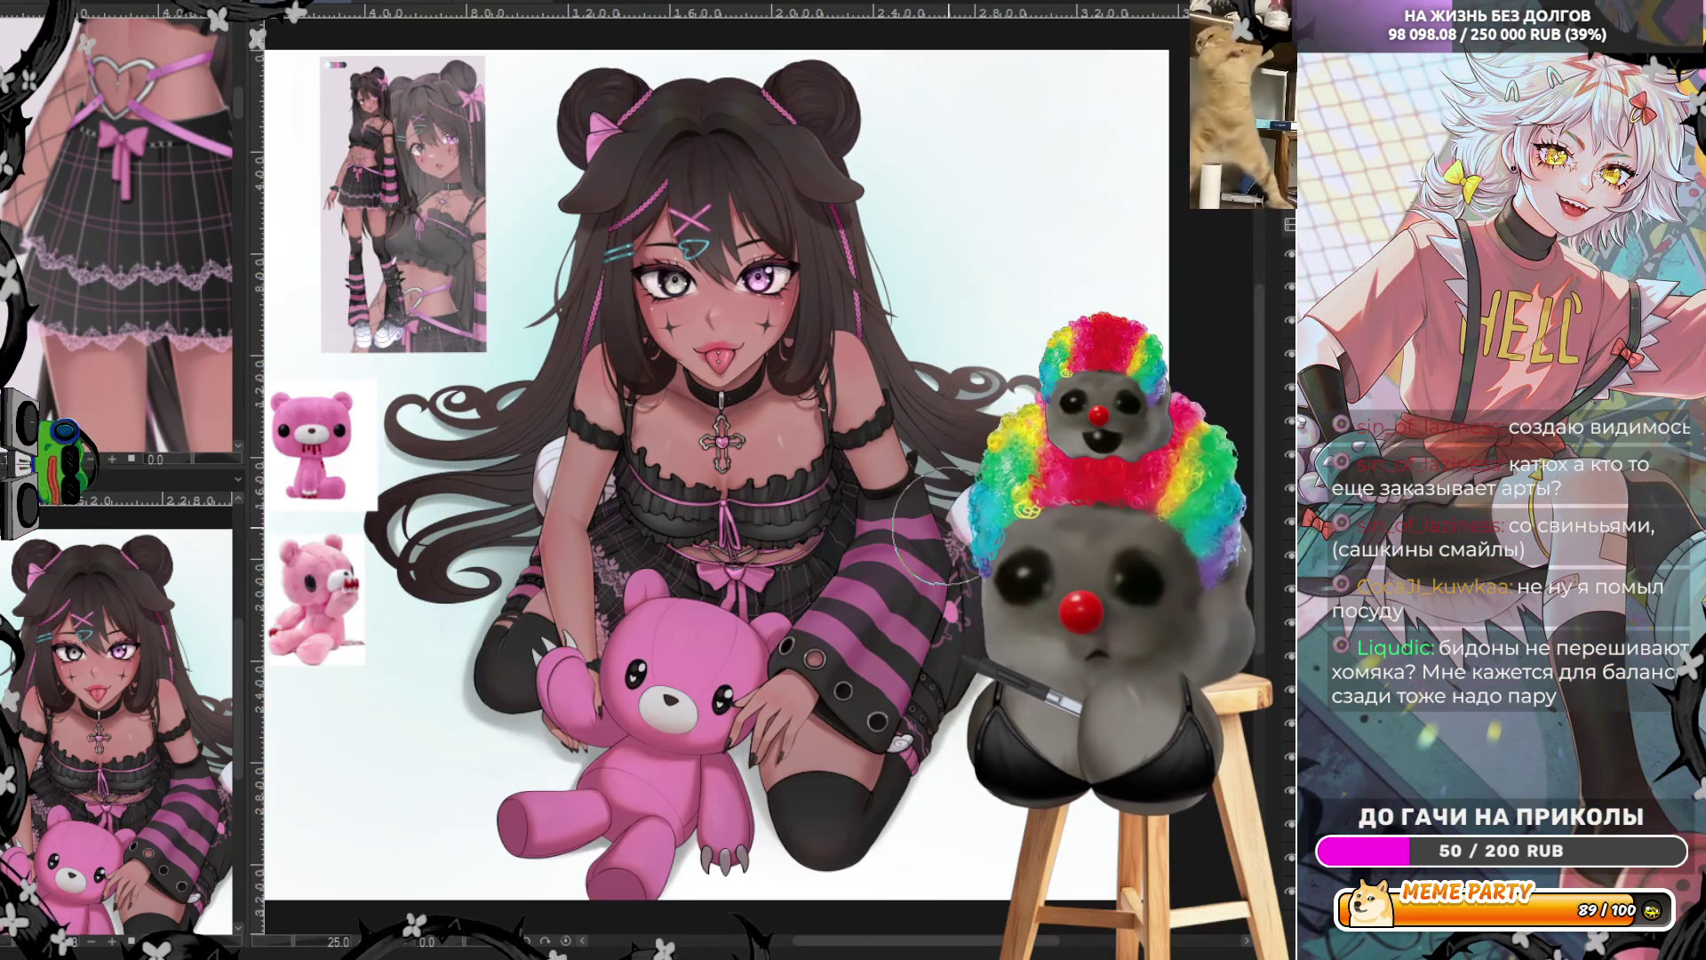
pyautogui.scroll(1, 733, 613)
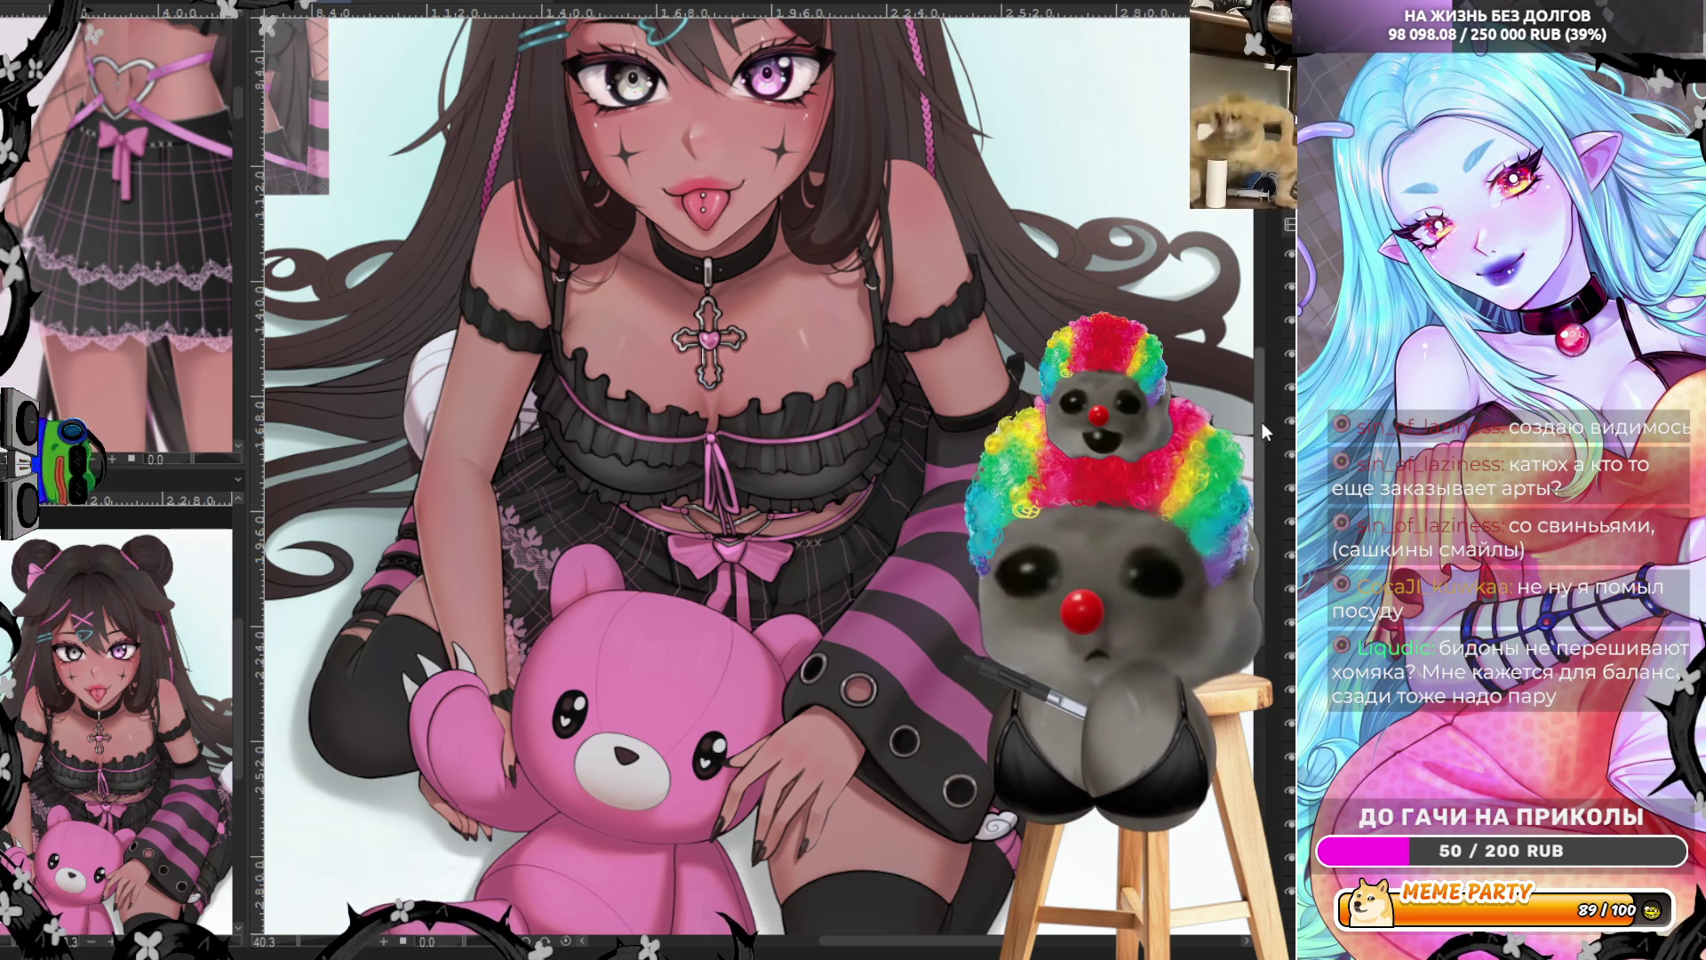
pyautogui.scroll(-3, 756, 444)
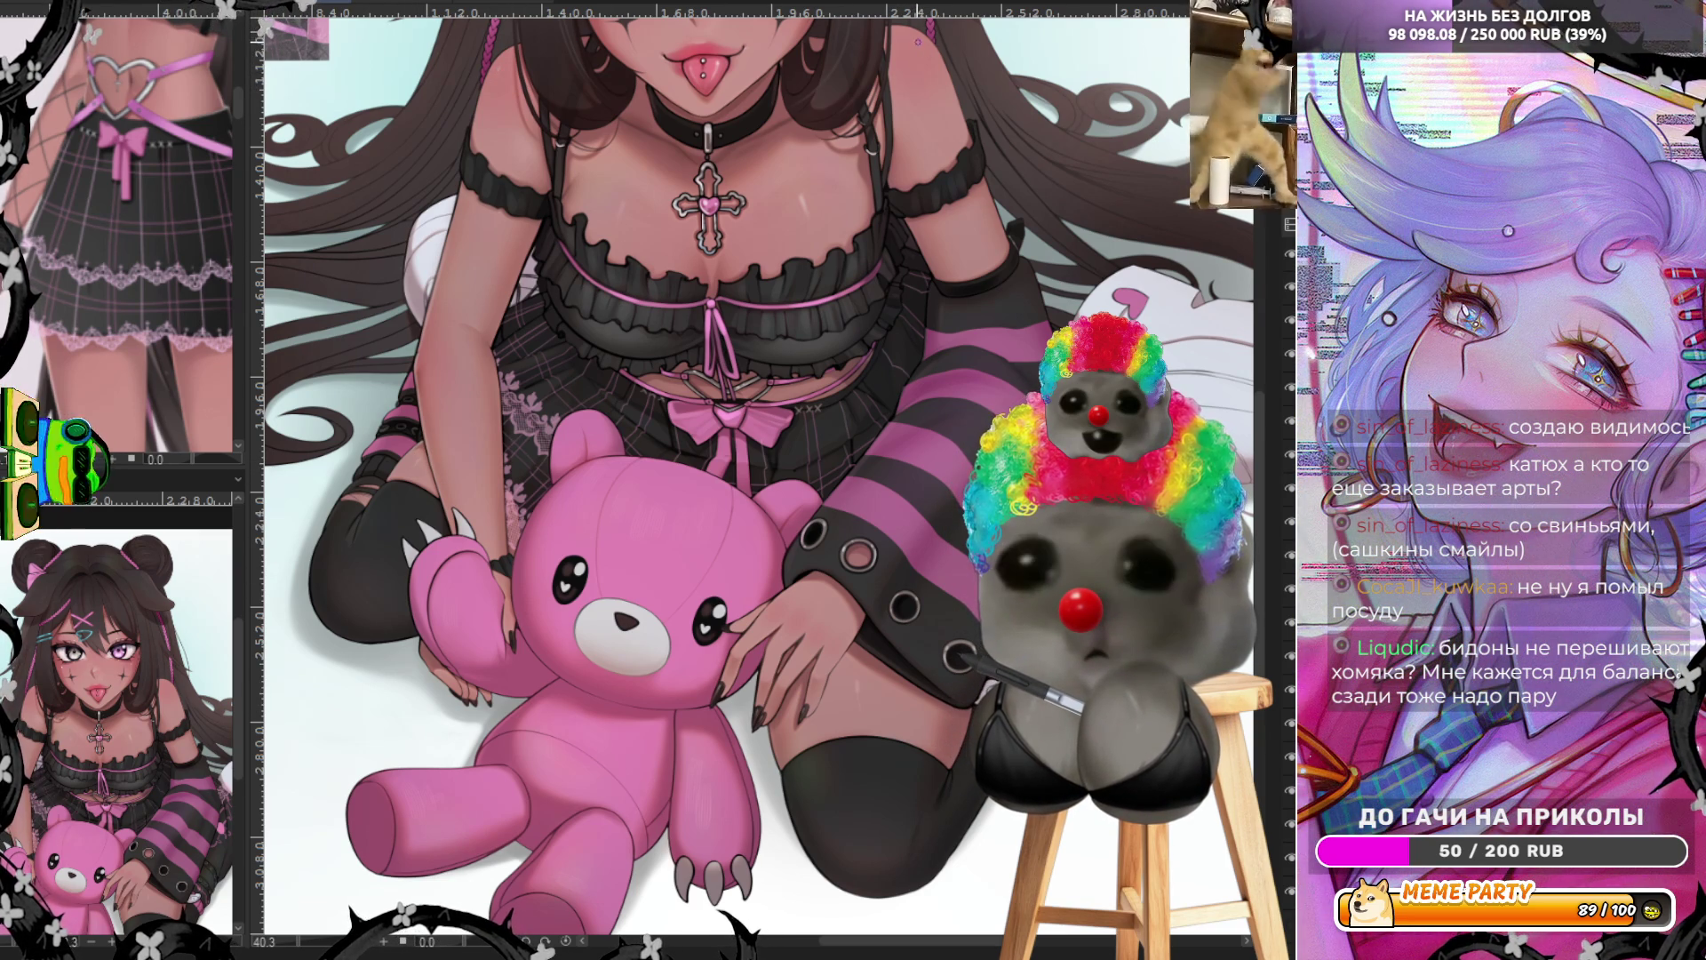
pyautogui.scroll(-3, 468, 428)
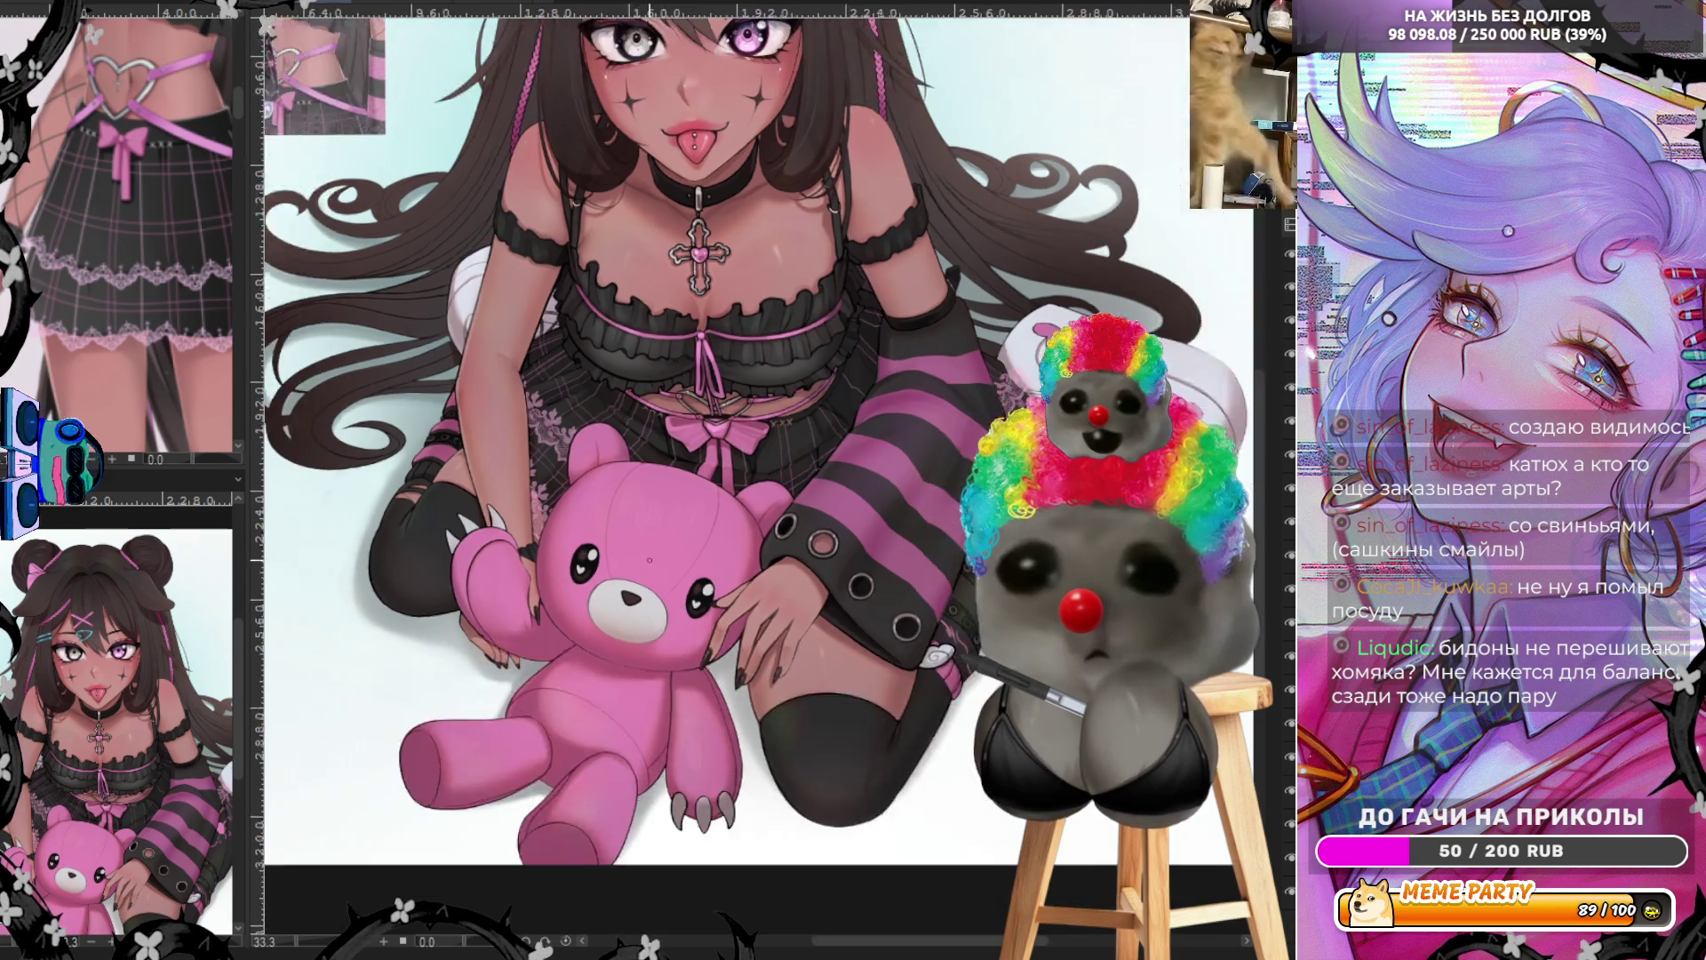
pyautogui.scroll(5, 468, 427)
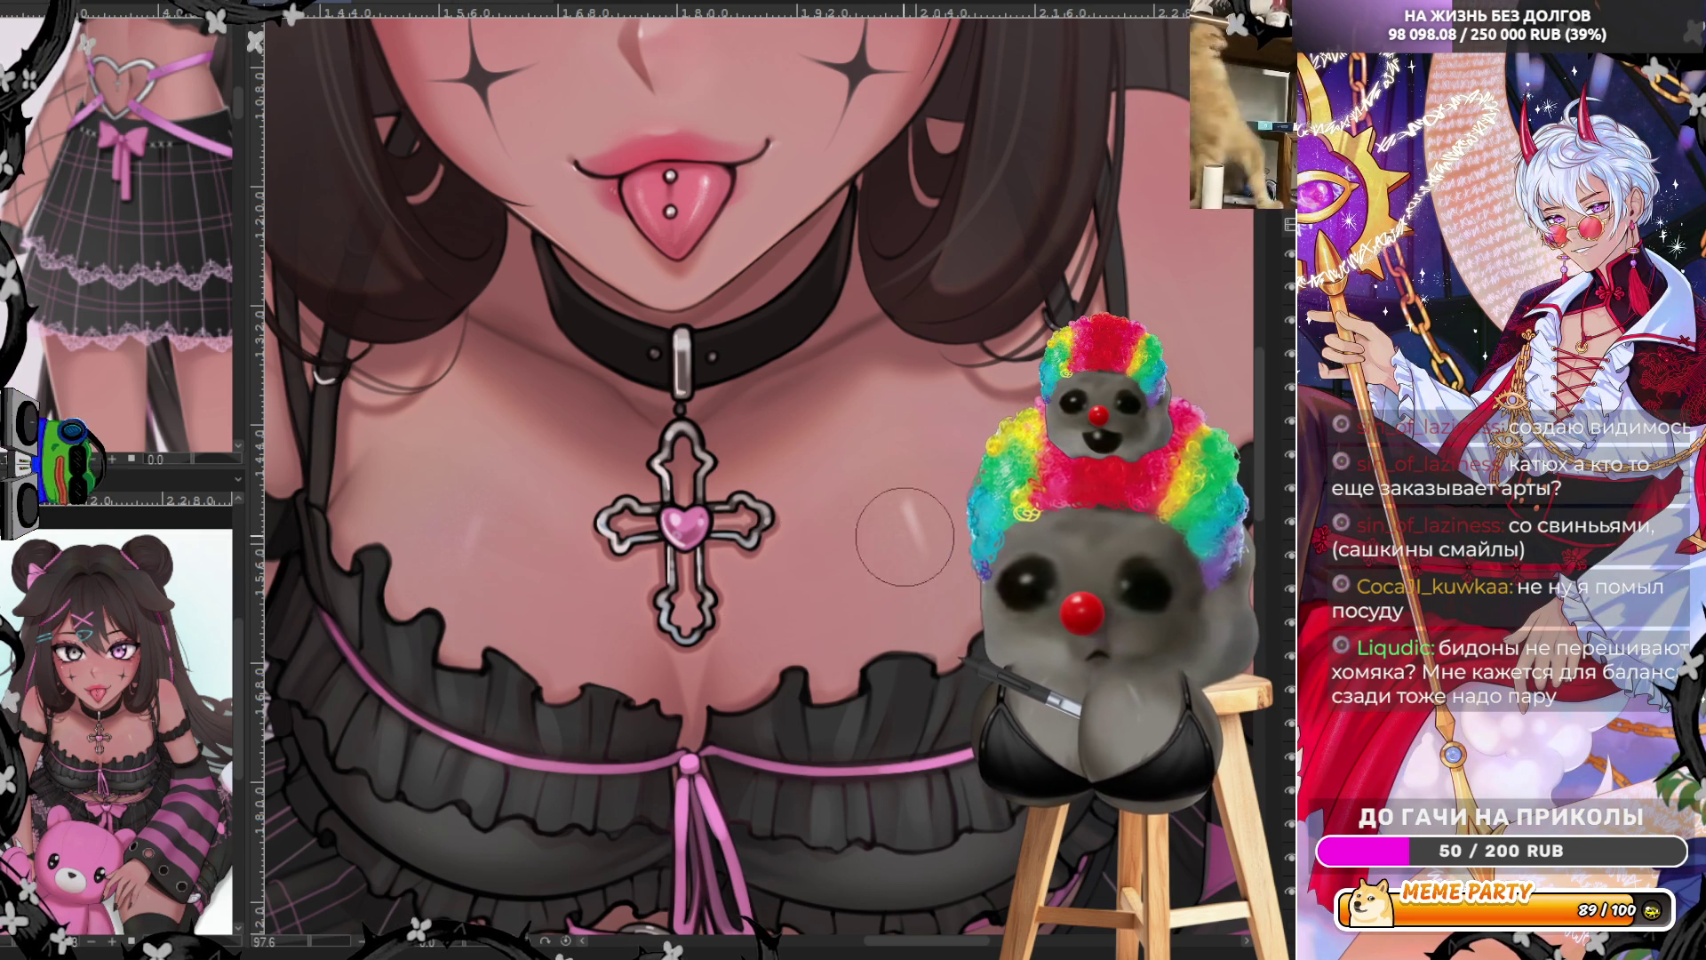
pyautogui.scroll(-6, 902, 517)
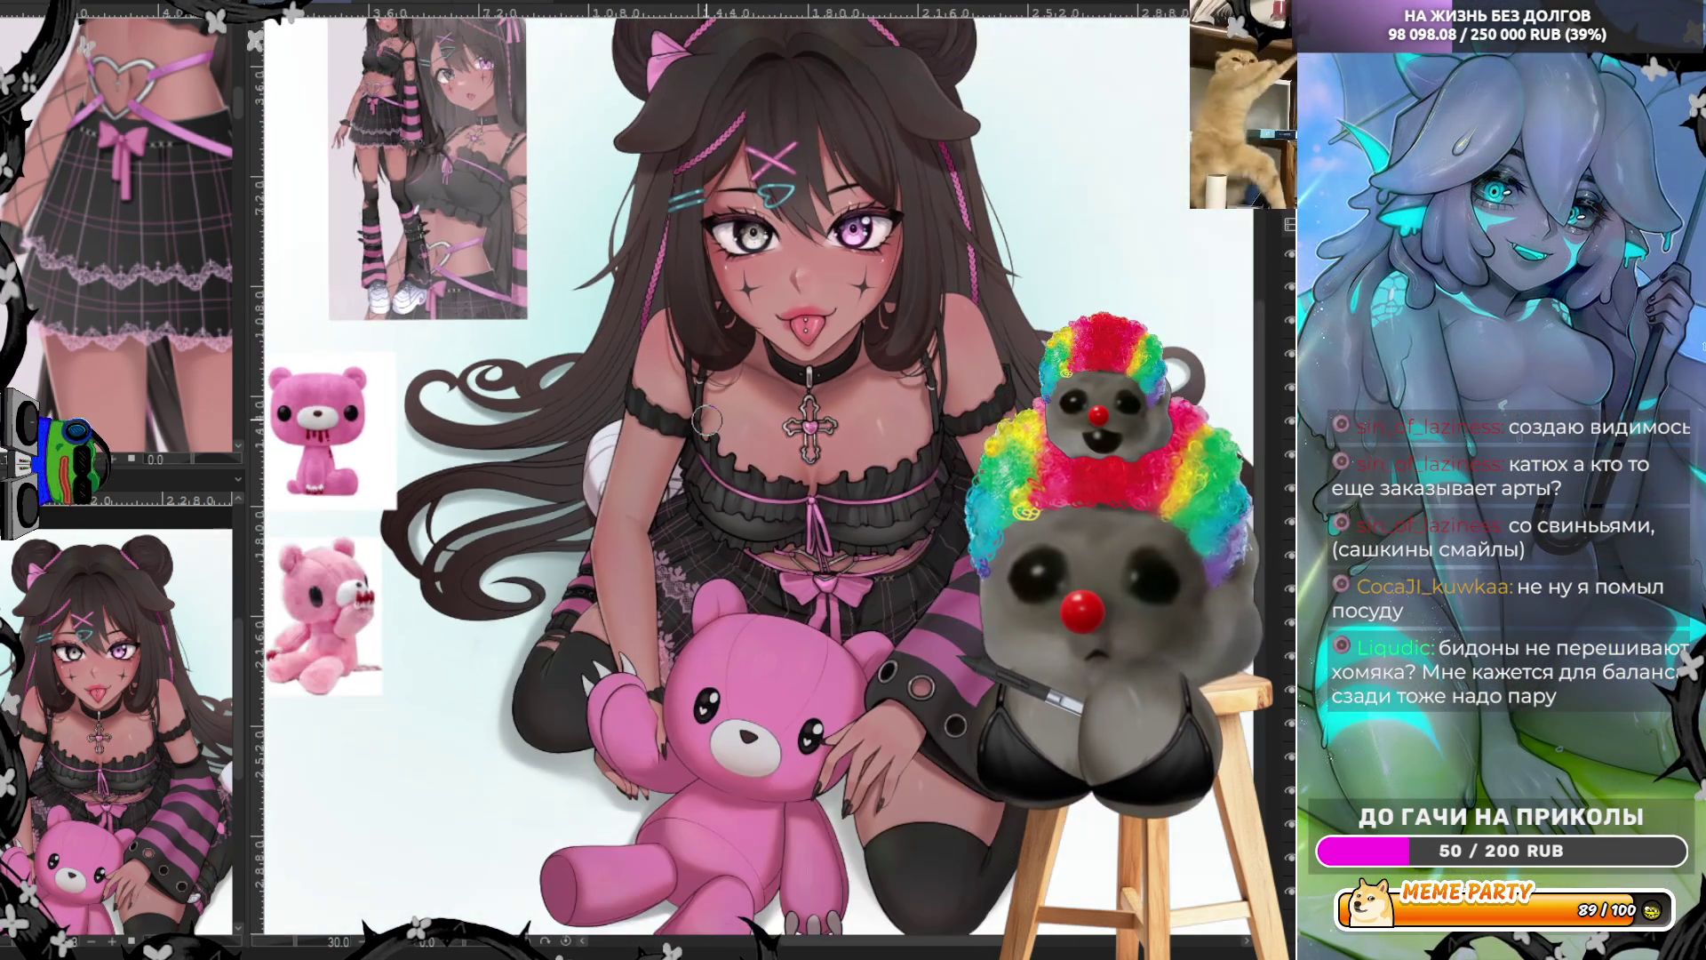
pyautogui.scroll(2, 871, 778)
pyautogui.scroll(-3, 800, 755)
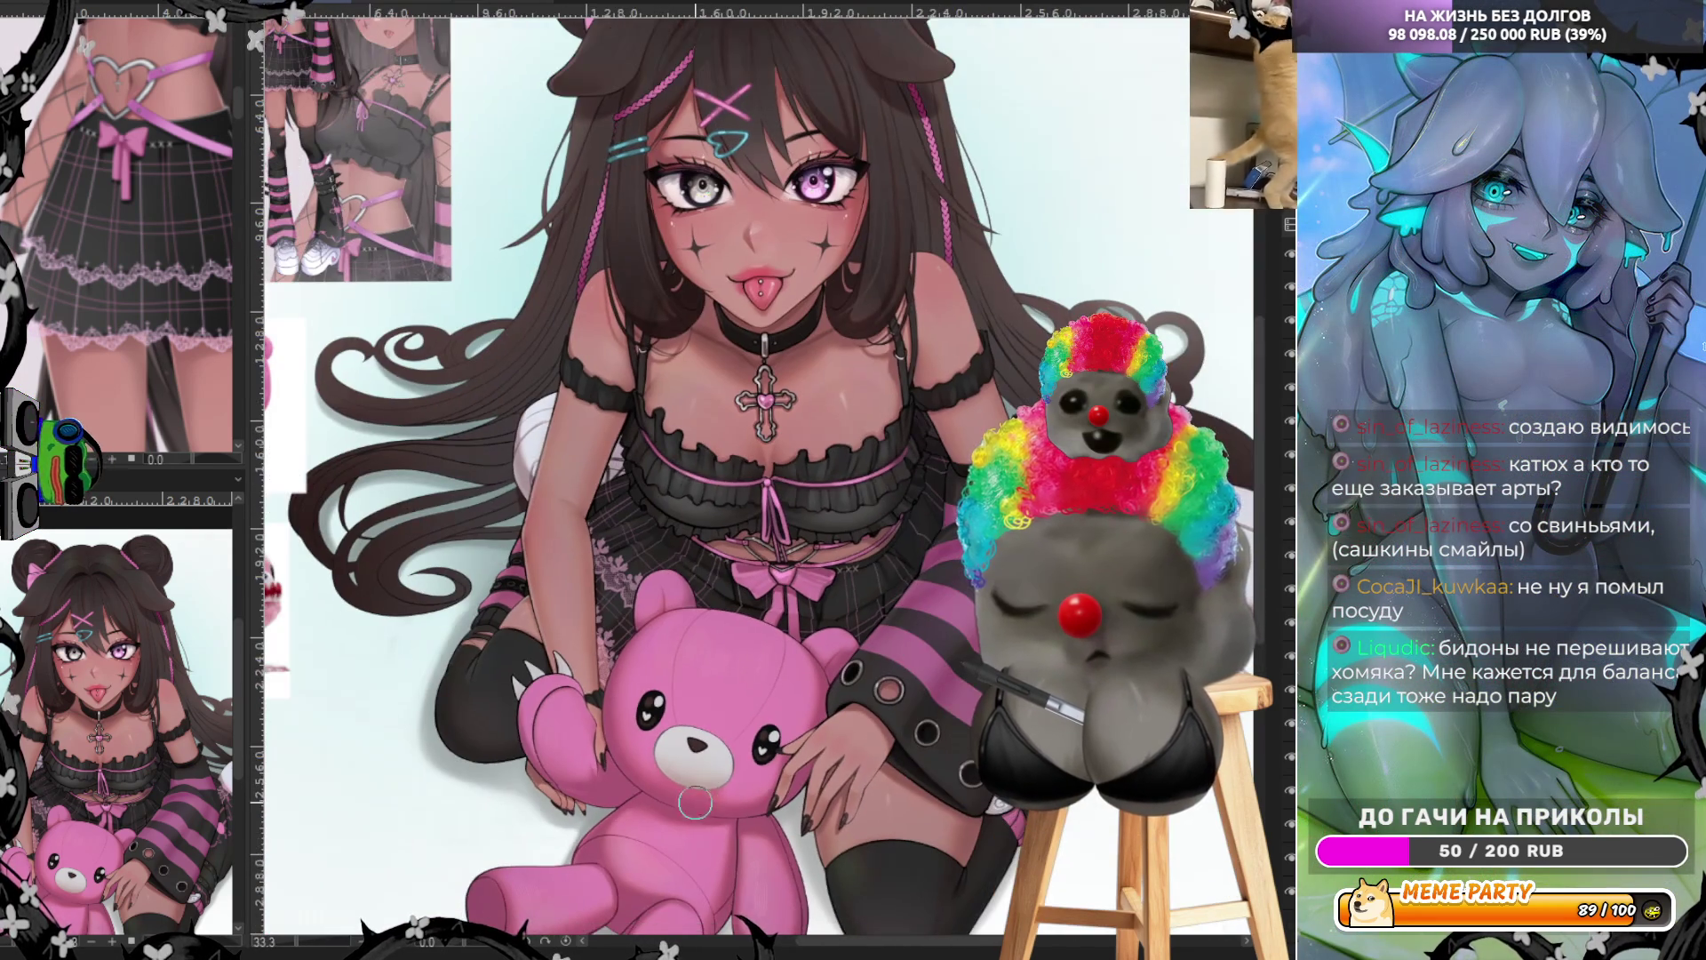
pyautogui.scroll(-1, 720, 722)
pyautogui.scroll(5, 749, 183)
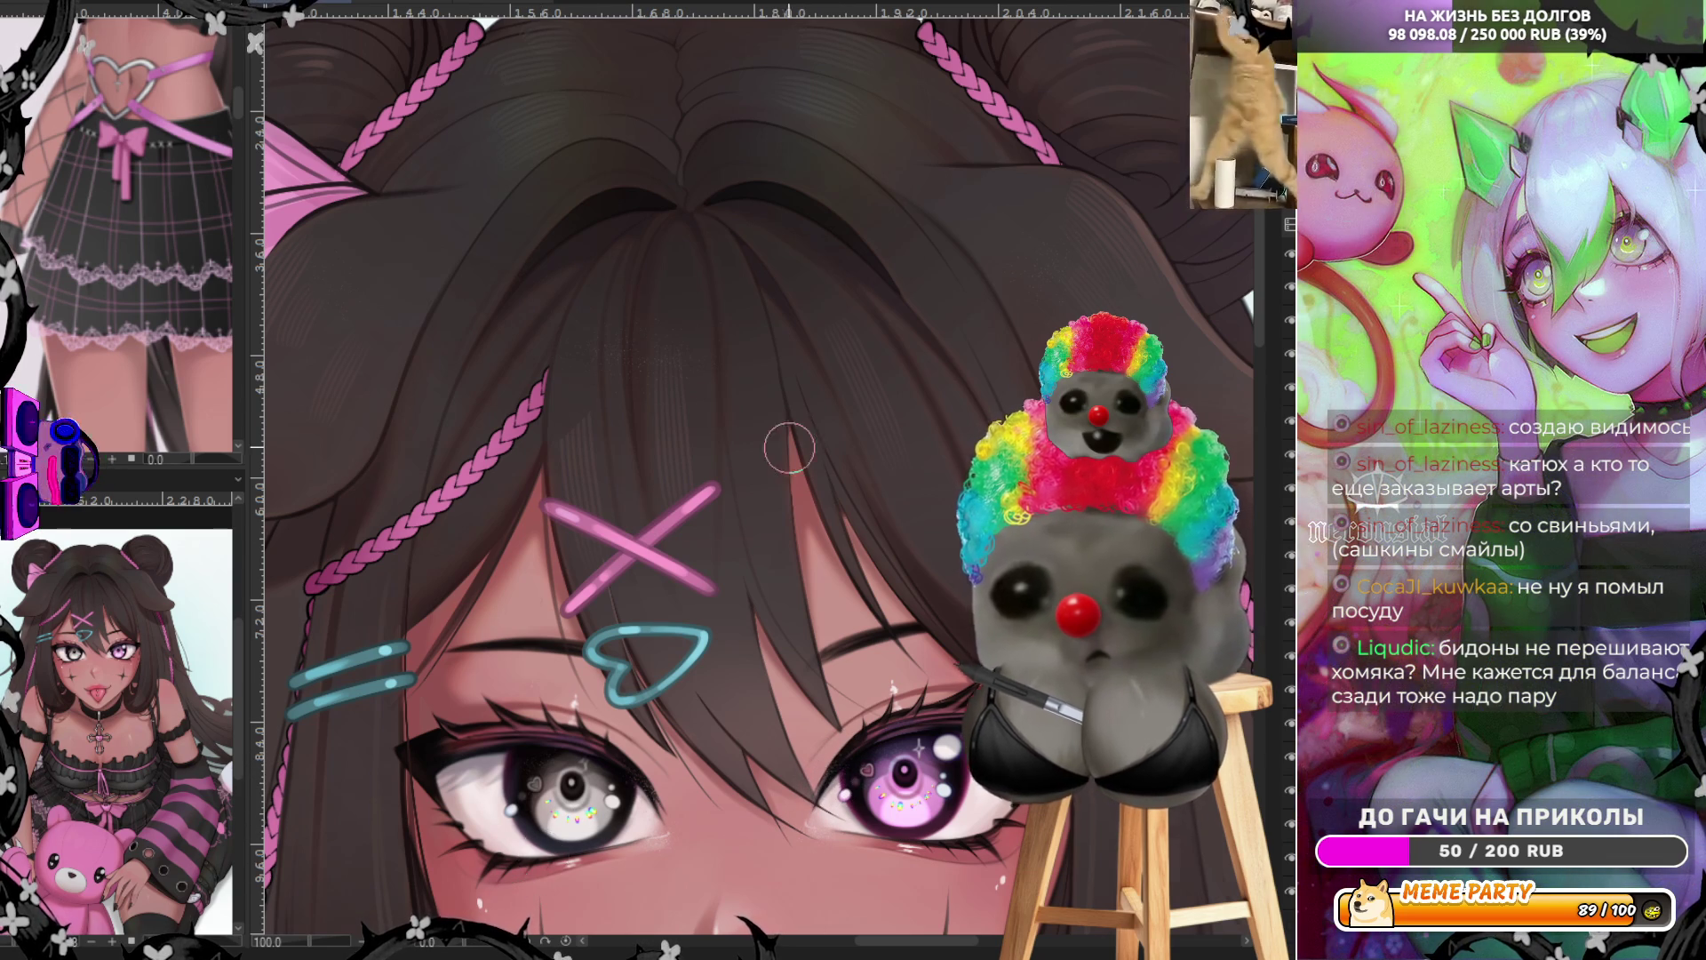
pyautogui.scroll(-6, 782, 460)
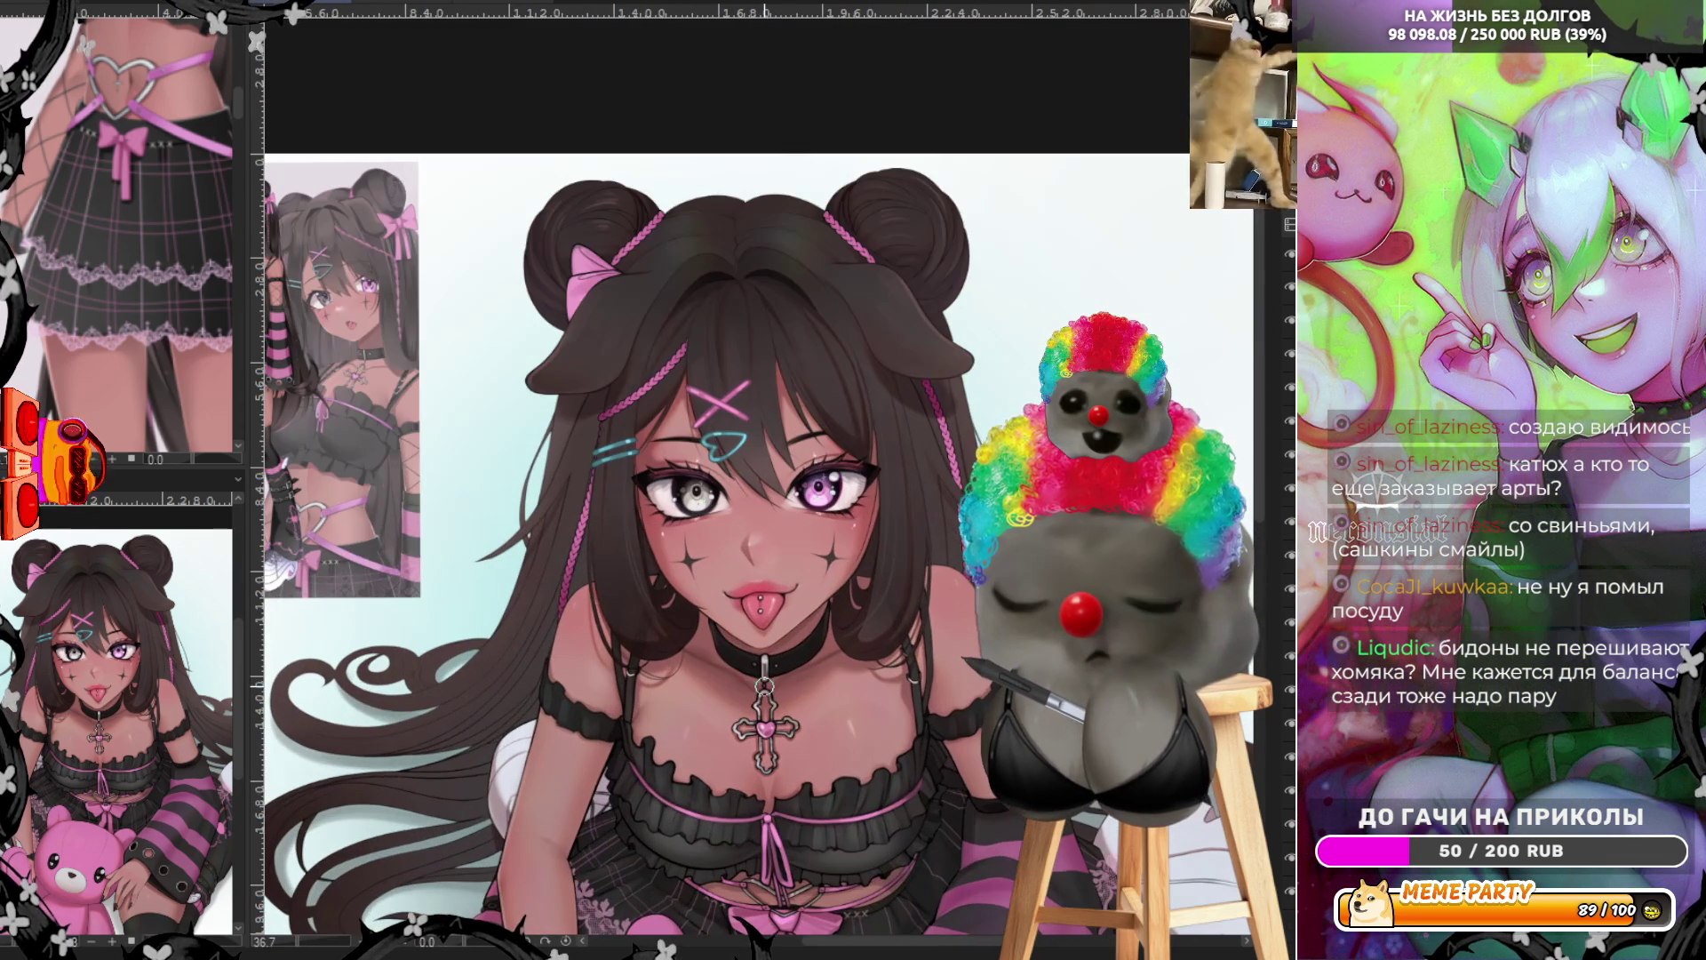
pyautogui.scroll(-1, 736, 423)
pyautogui.scroll(2, 736, 423)
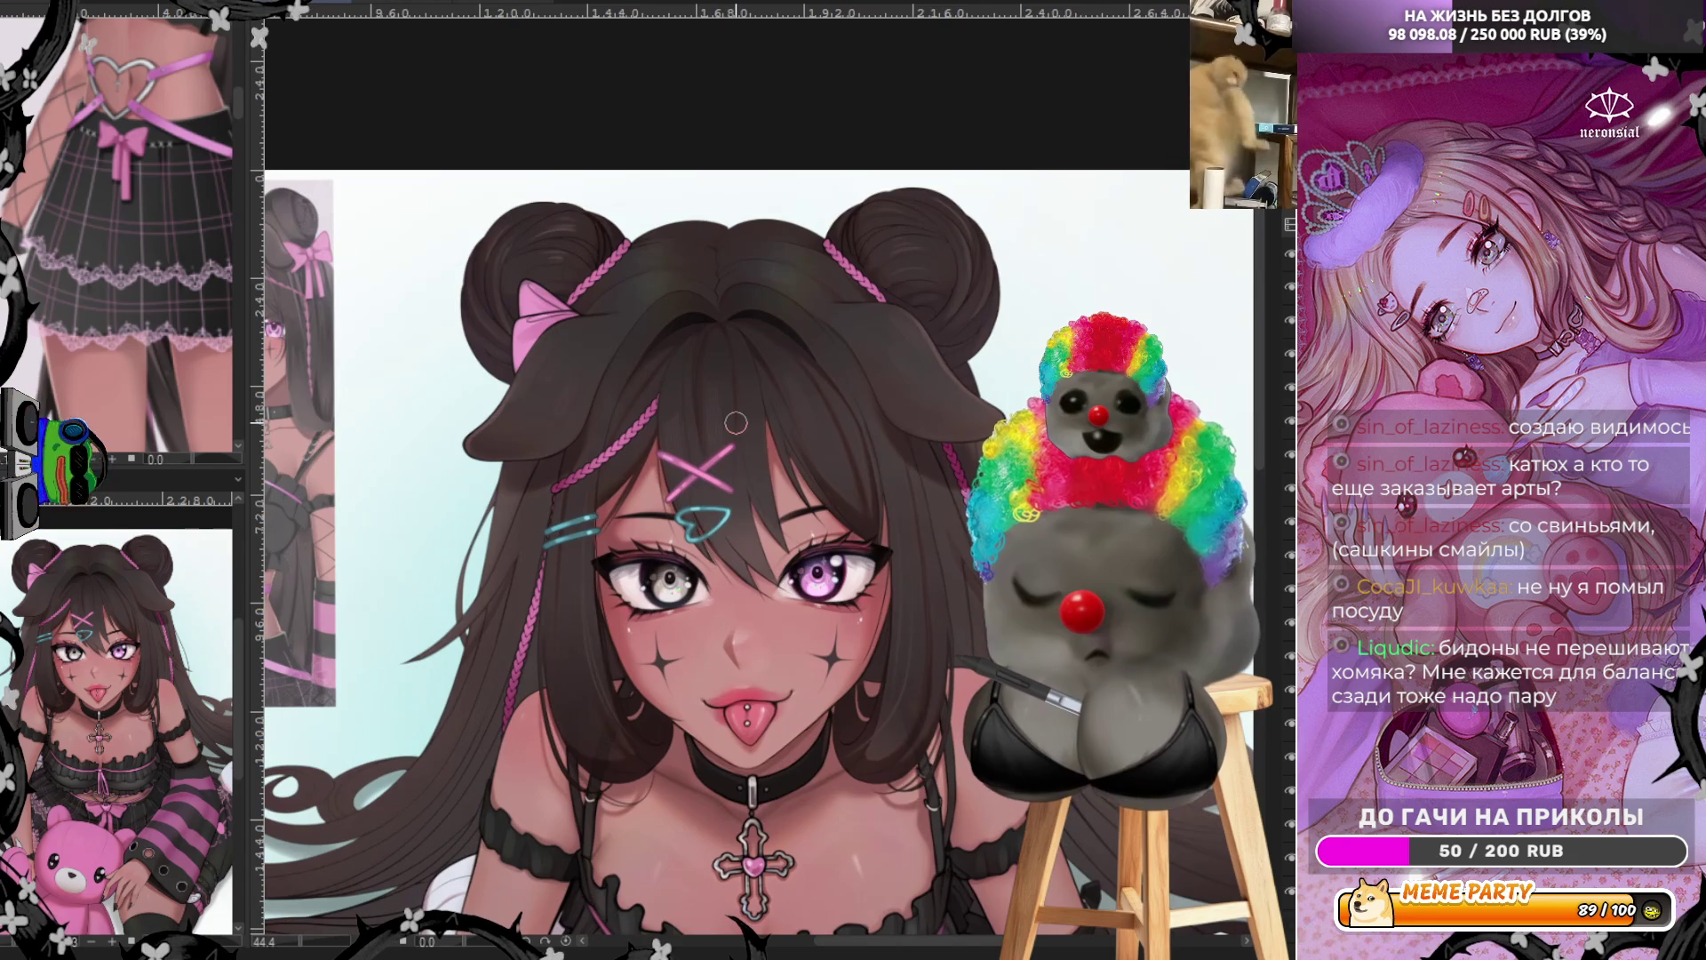
pyautogui.scroll(-2, 736, 423)
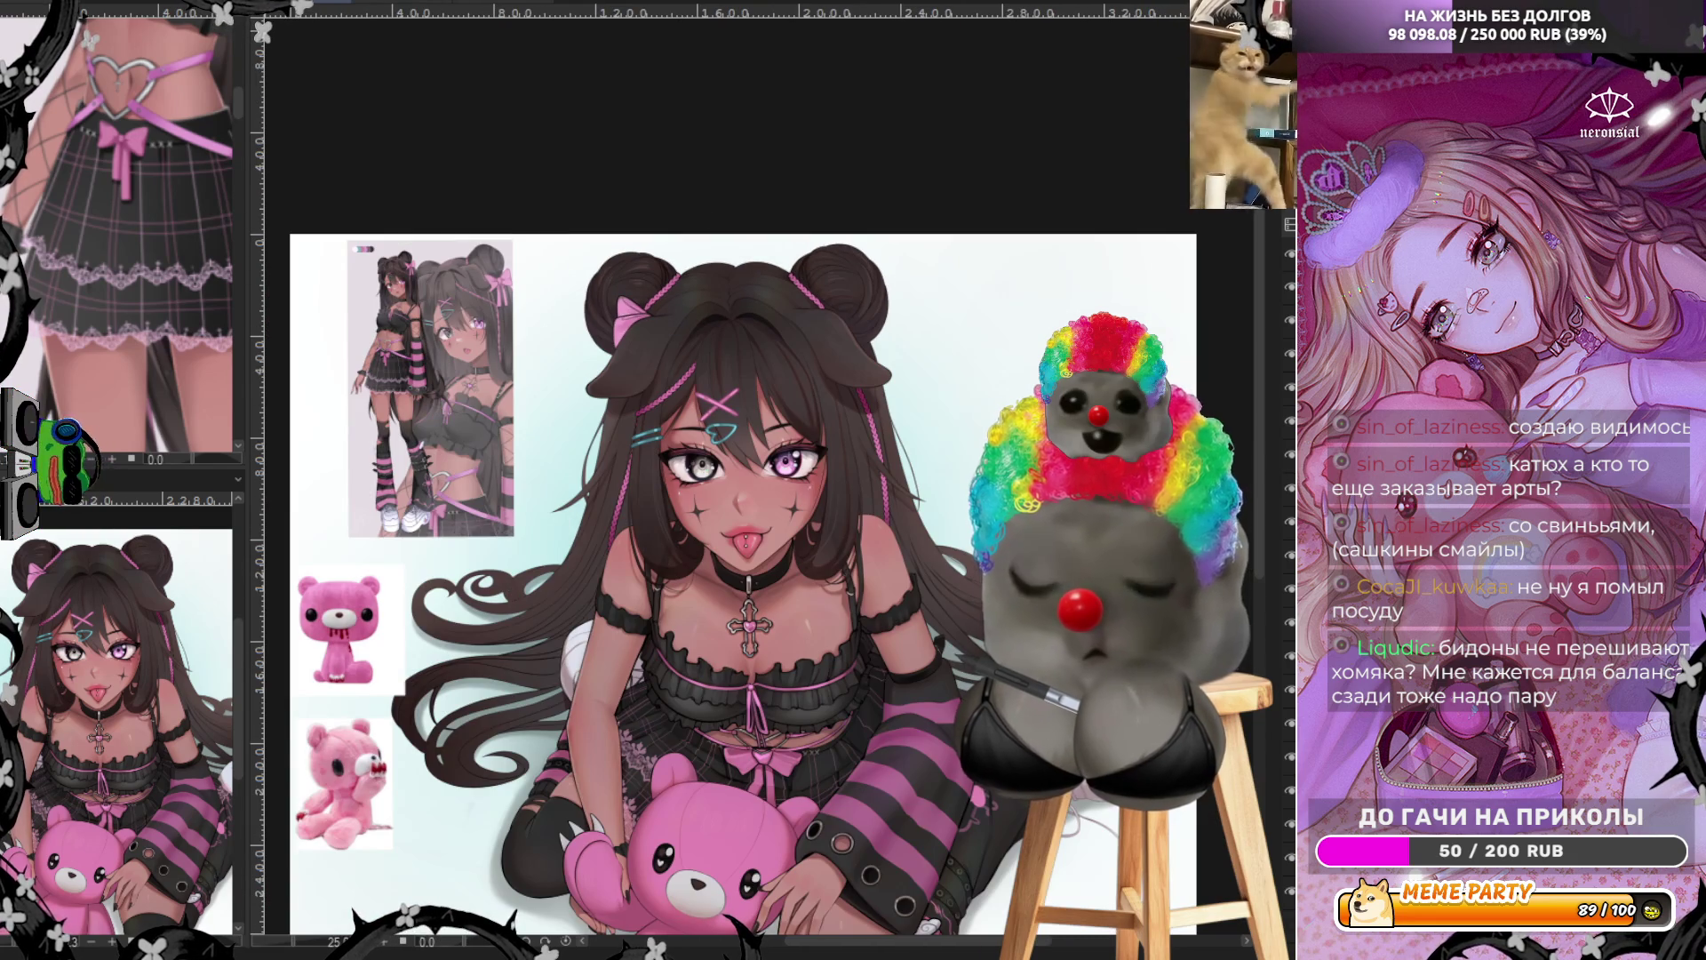
# Check proportions by mirroring the view and briefly hiding the colour art to see the sketch
pyautogui.press('h')
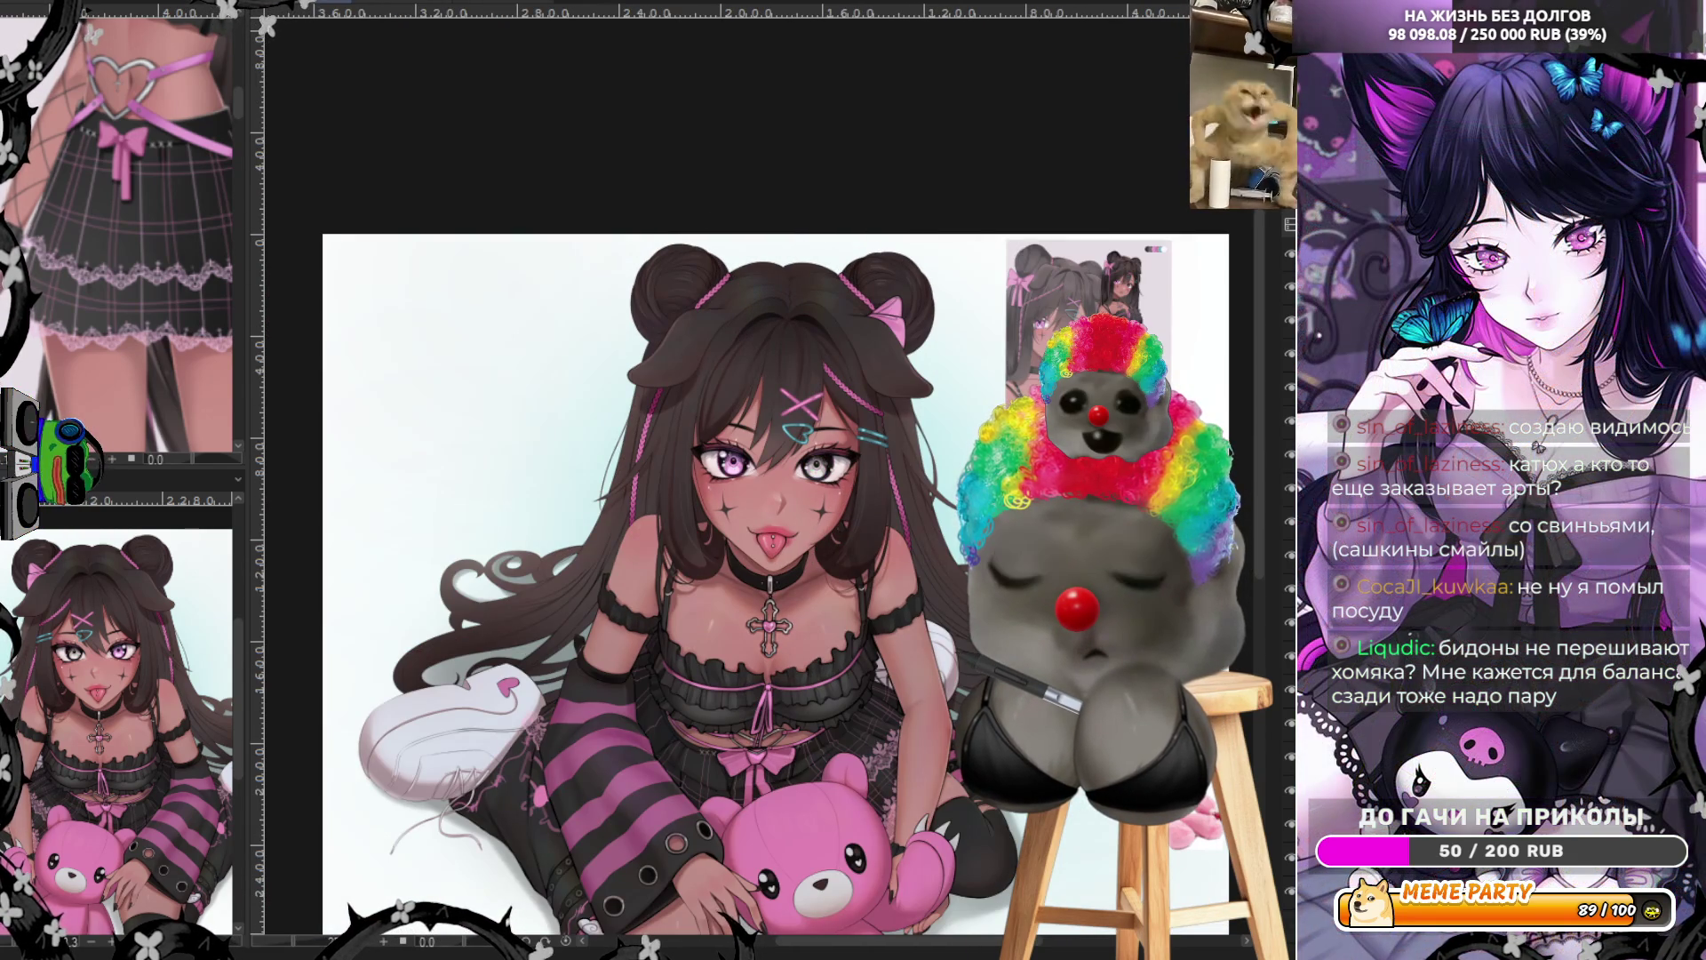
pyautogui.press('h')
pyautogui.scroll(-1, 793, 341)
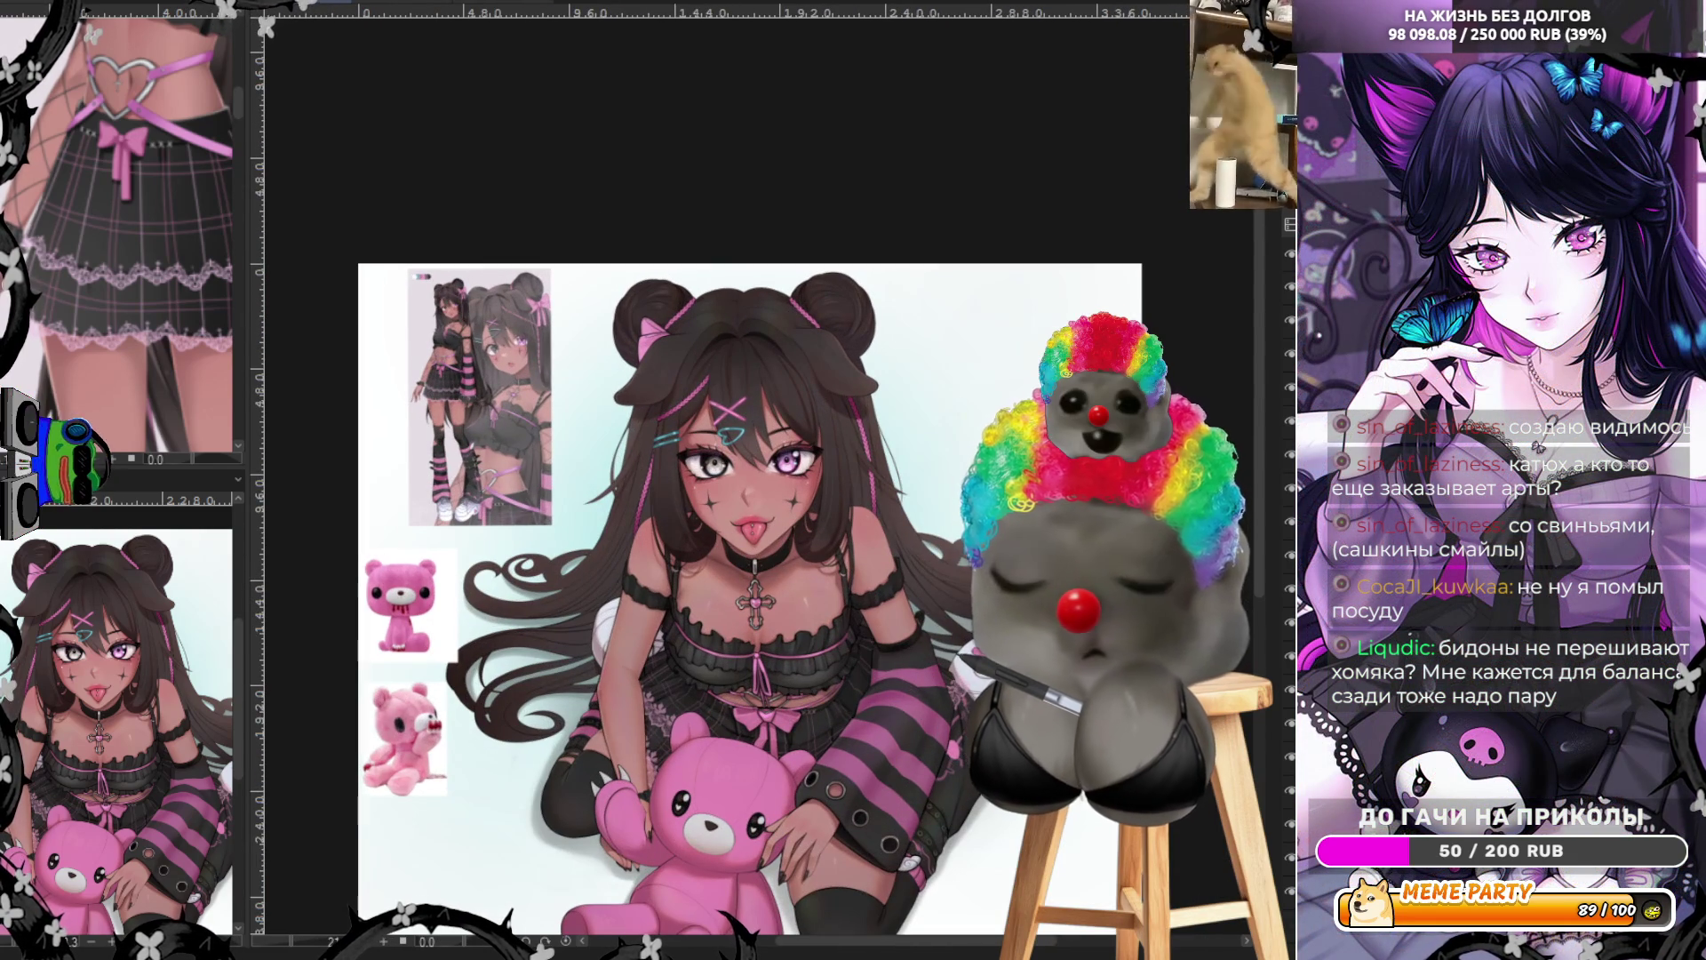
pyautogui.scroll(-3, 131, 252)
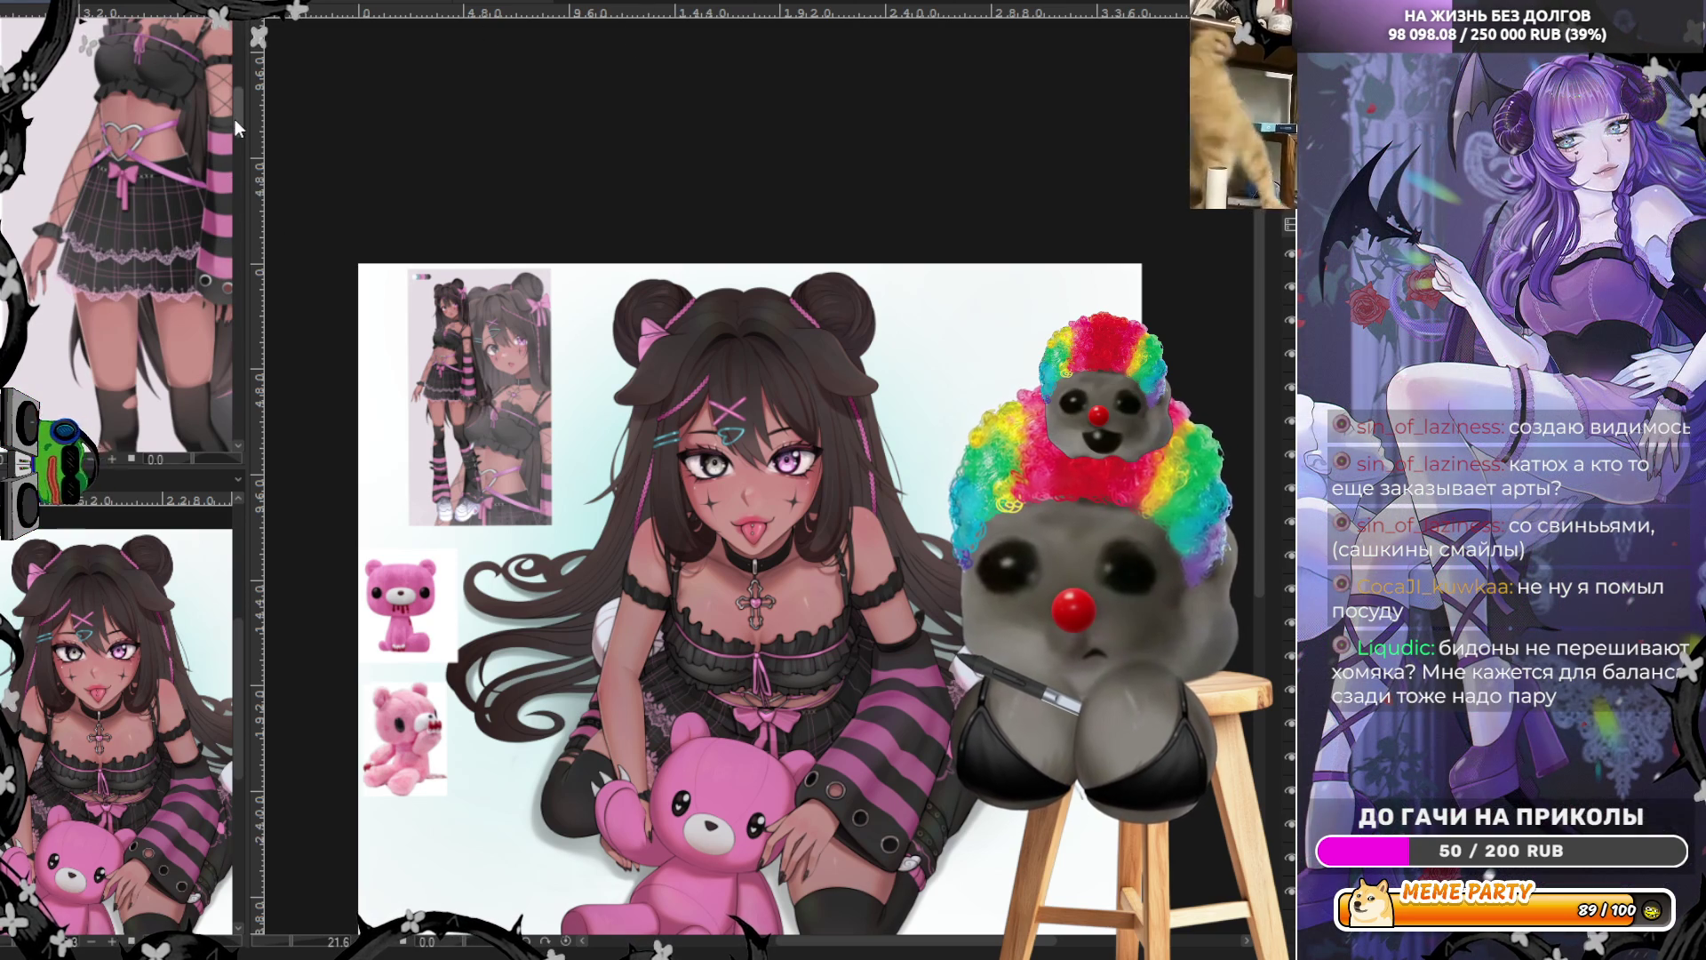
pyautogui.moveTo(235, 120); pyautogui.dragTo(240, 88)
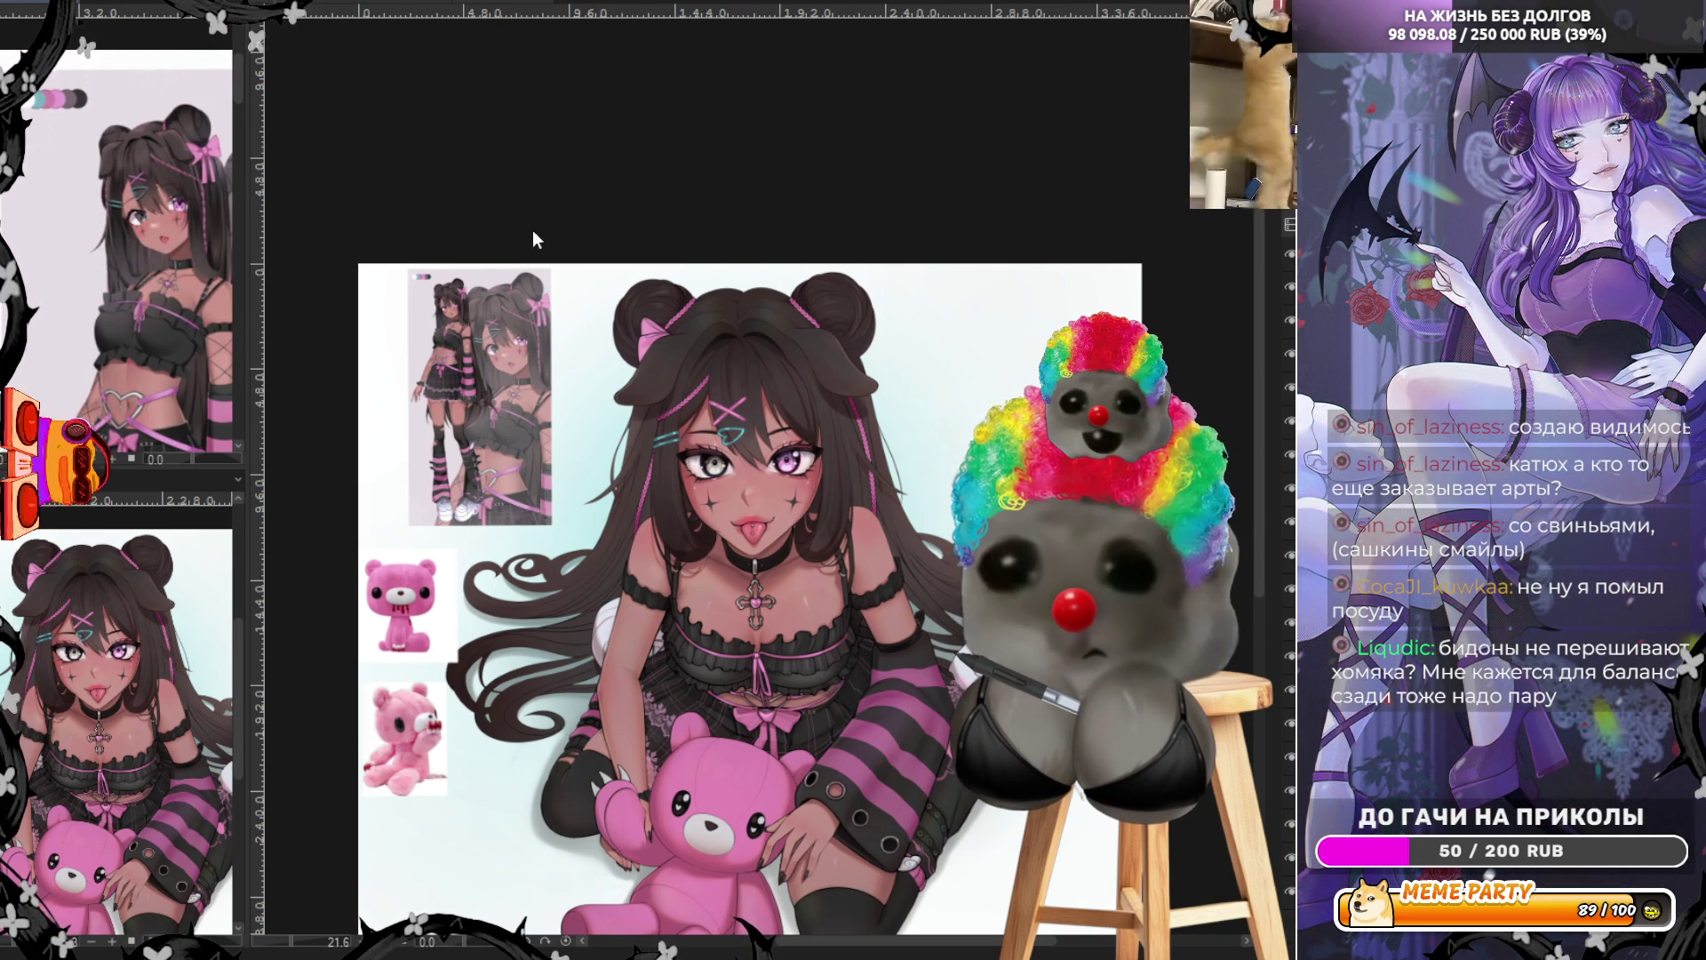
pyautogui.scroll(5, 737, 320)
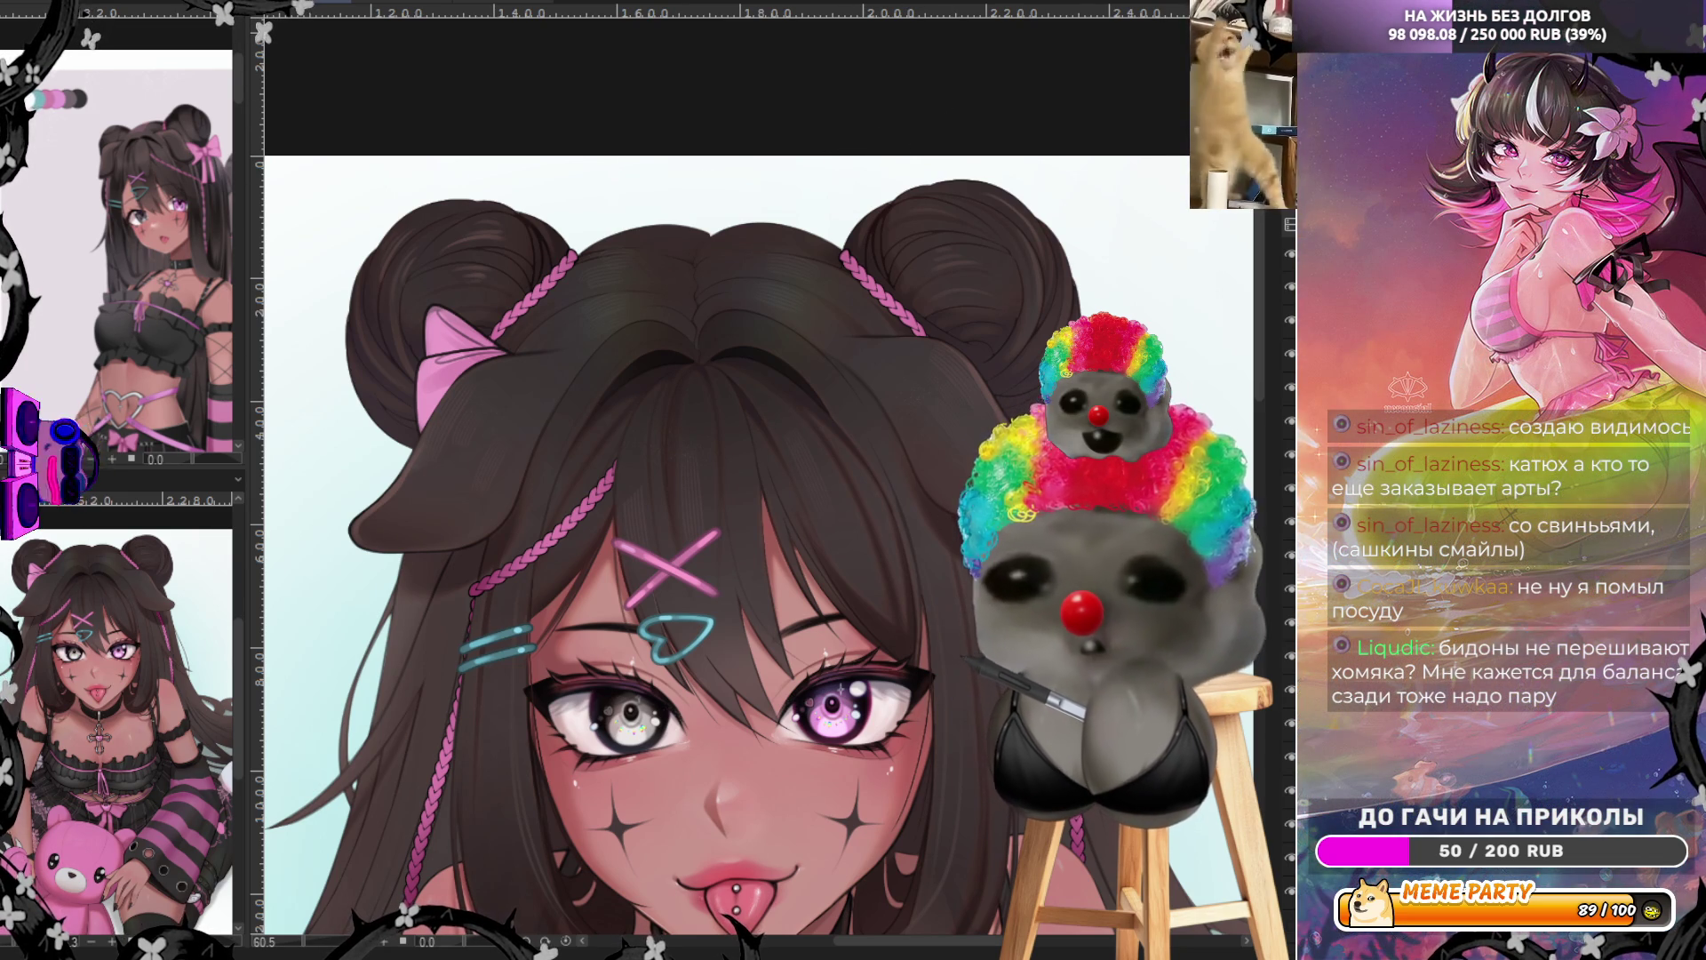
pyautogui.click(1290, 855)
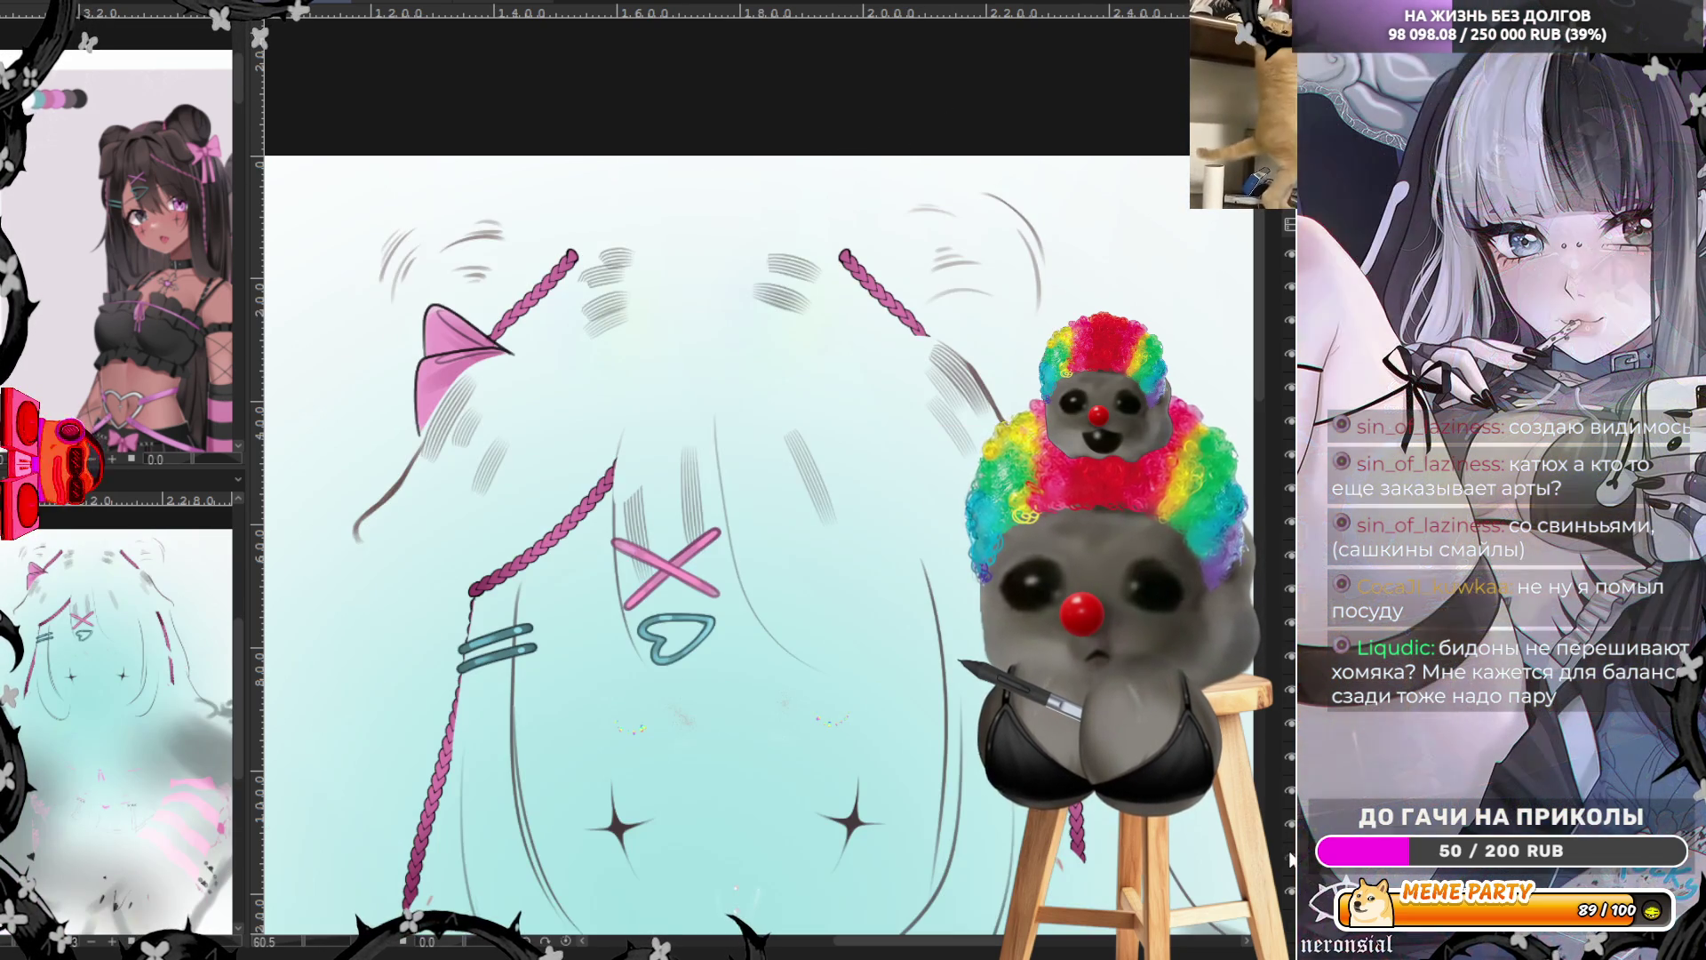
pyautogui.click(1291, 858)
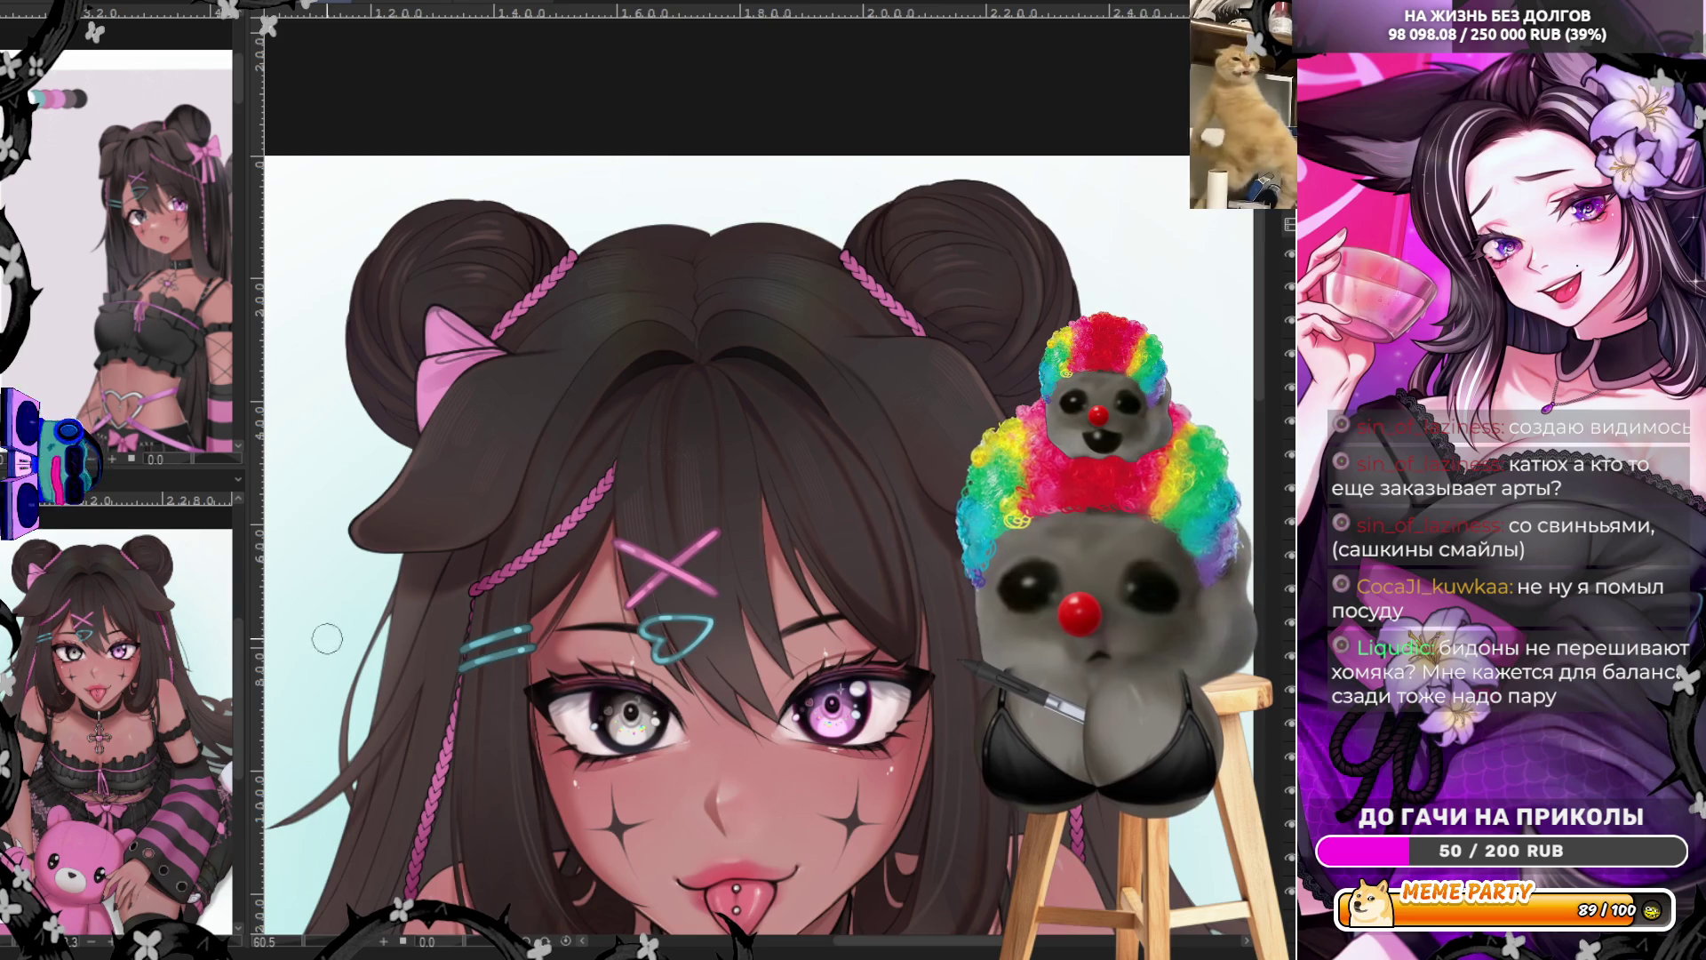
pyautogui.scroll(3, 310, 653)
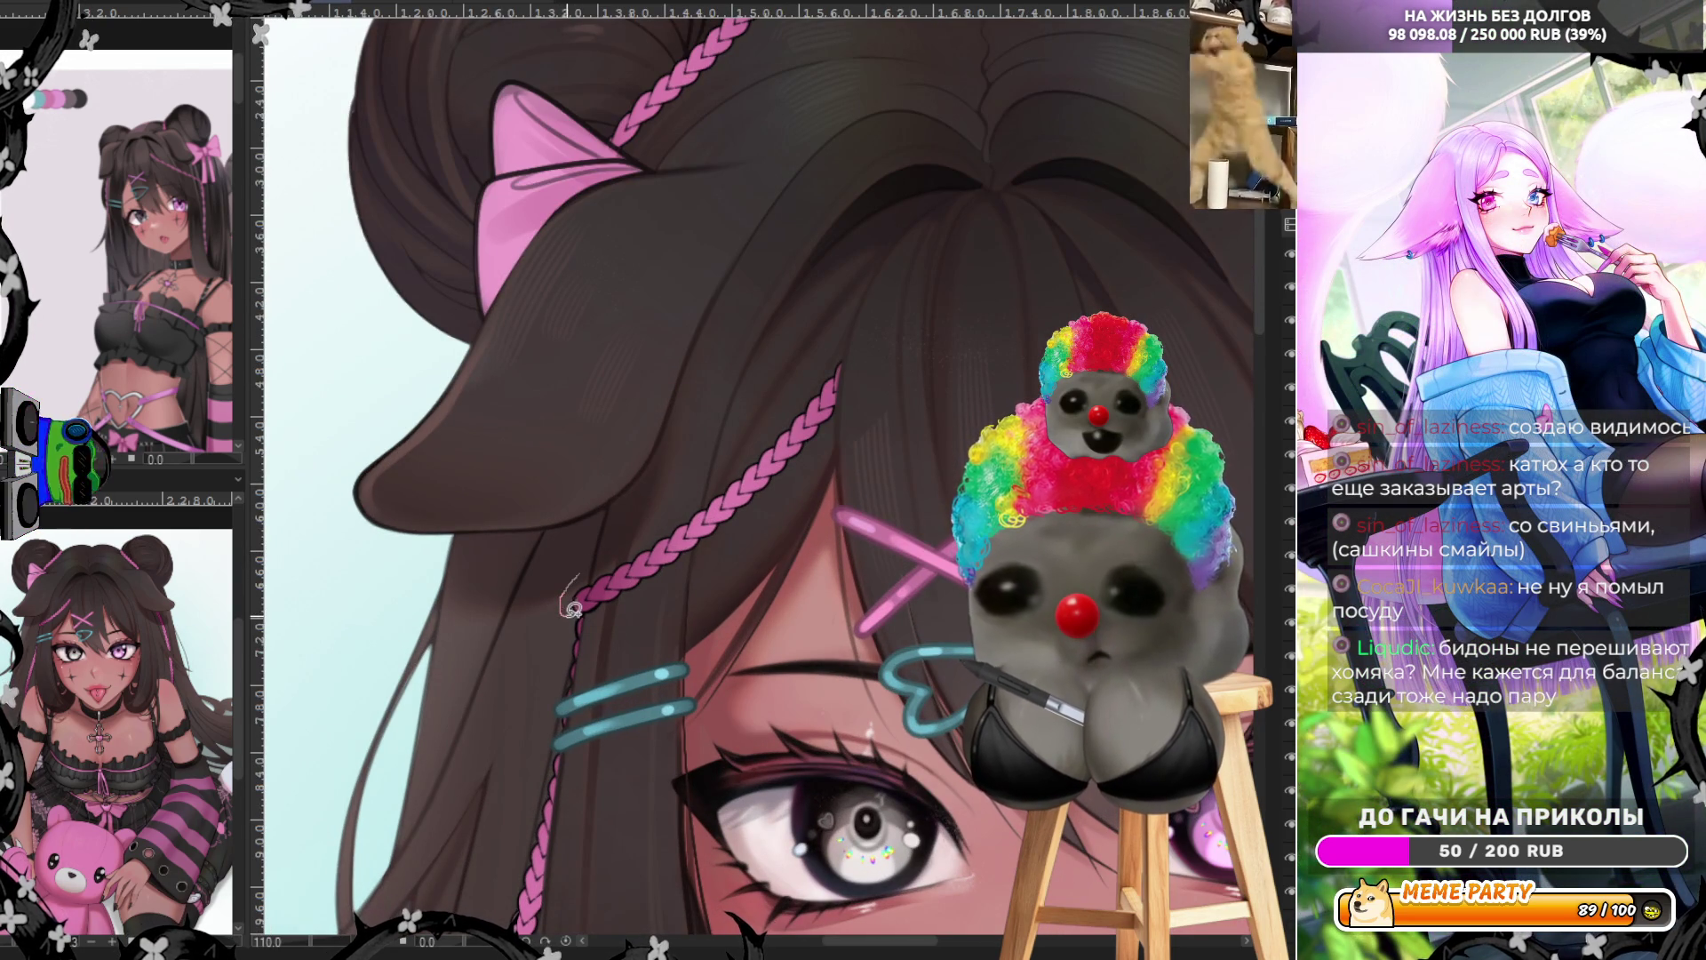
# Lasso the pink braid, move it right across the bangs and stretch it slightly longer
pyautogui.moveTo(605, 609)
pyautogui.mouseDown()
pyautogui.moveTo(755, 534)
pyautogui.moveTo(858, 343)
pyautogui.mouseUp()
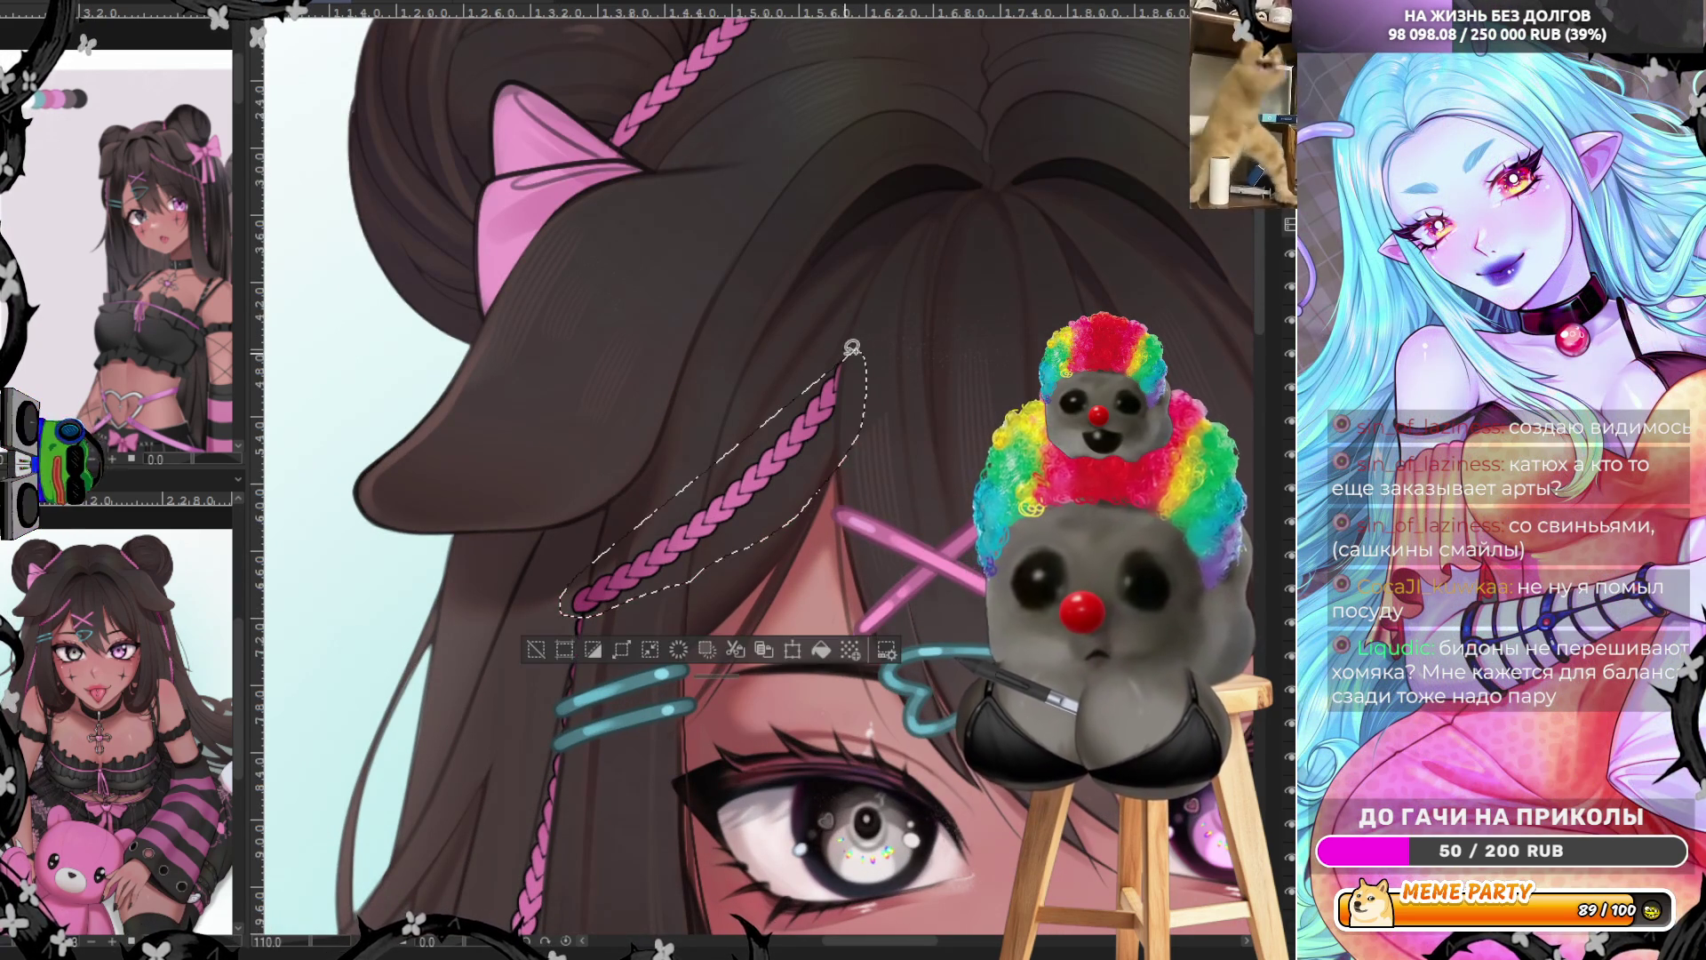
pyautogui.scroll(4, 599, 615)
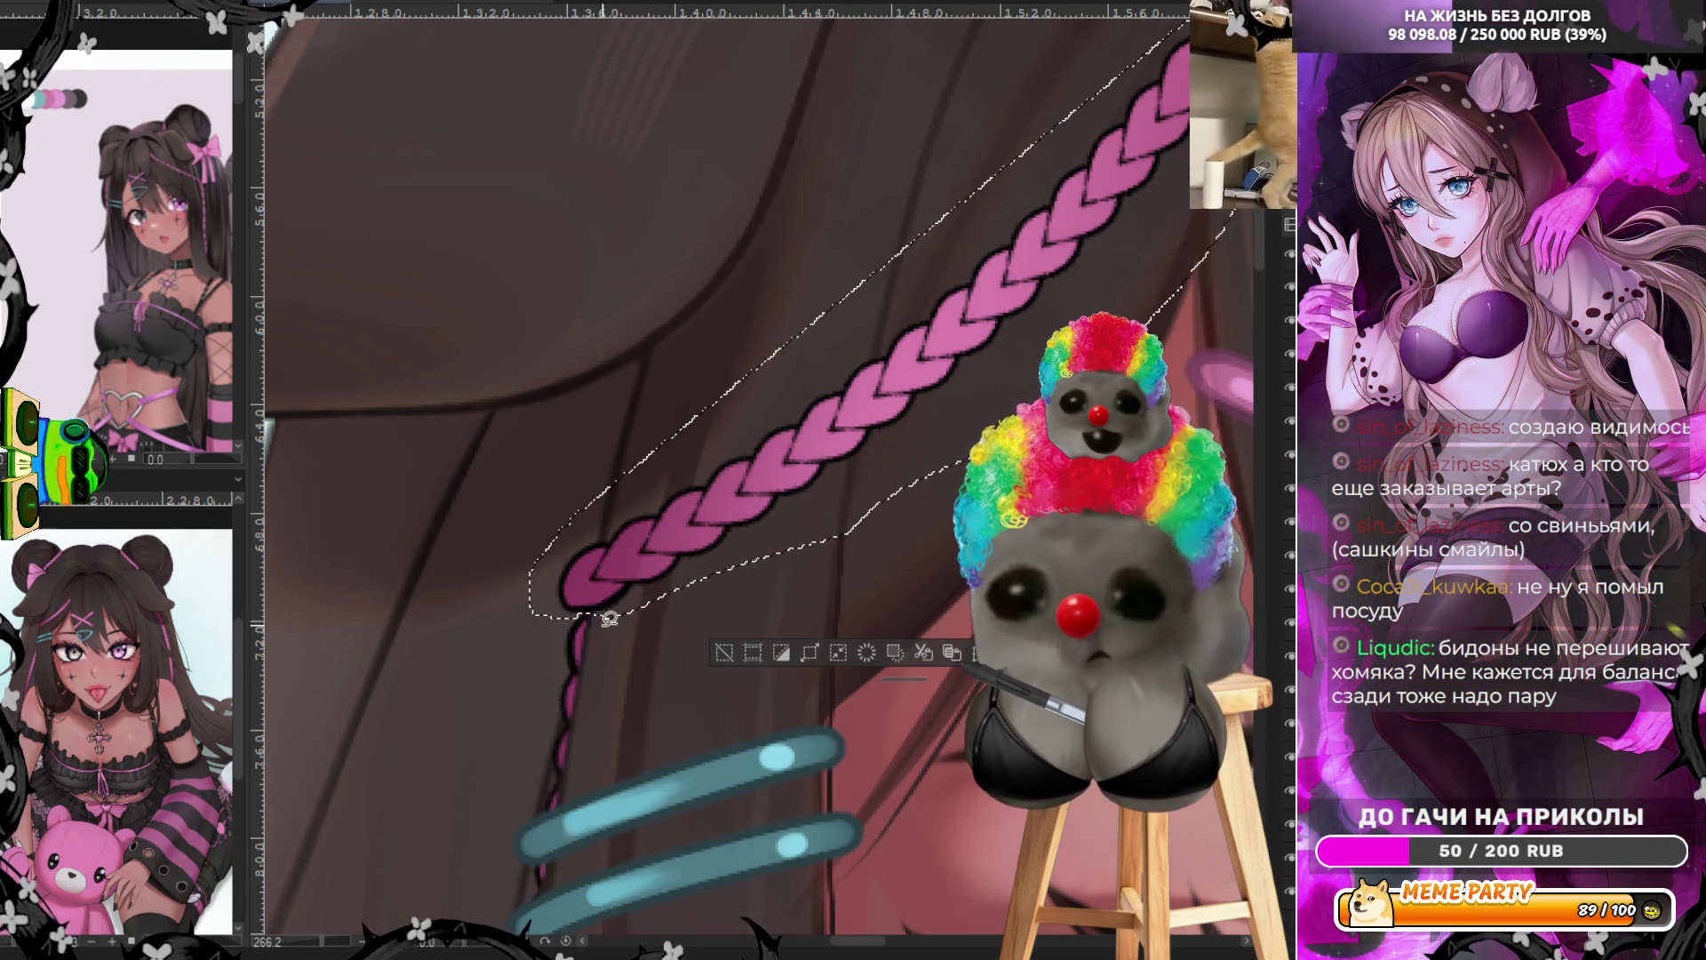
pyautogui.scroll(-3, 610, 619)
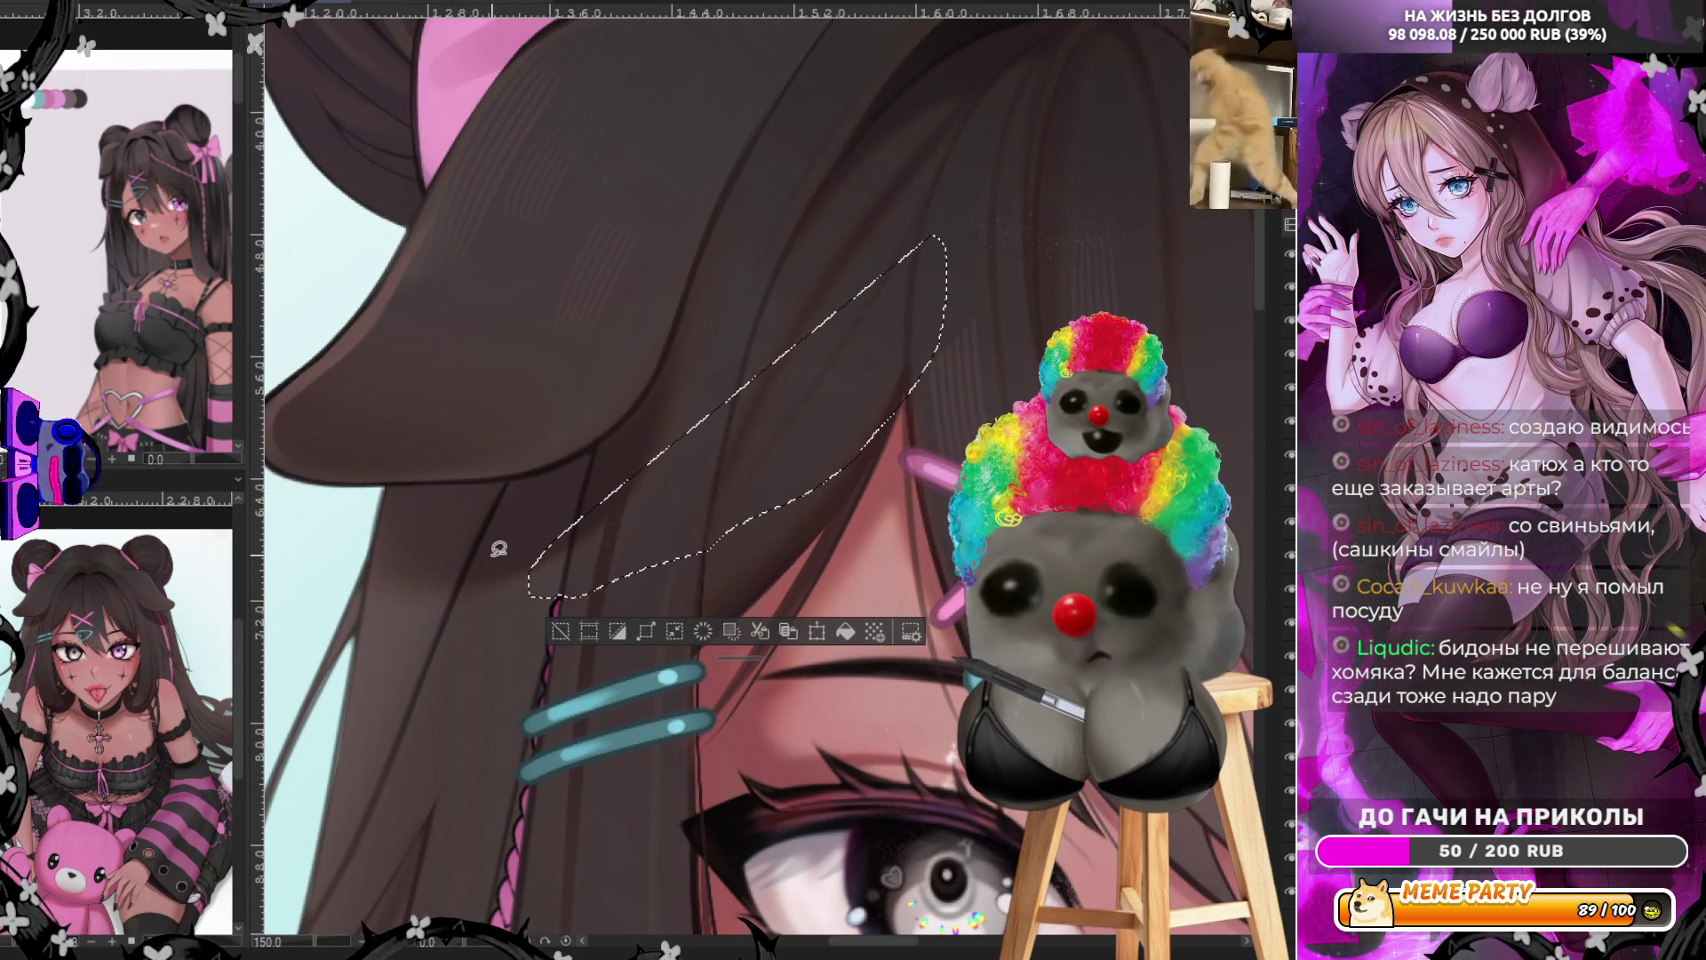
pyautogui.hotkey('ctrl', 't')
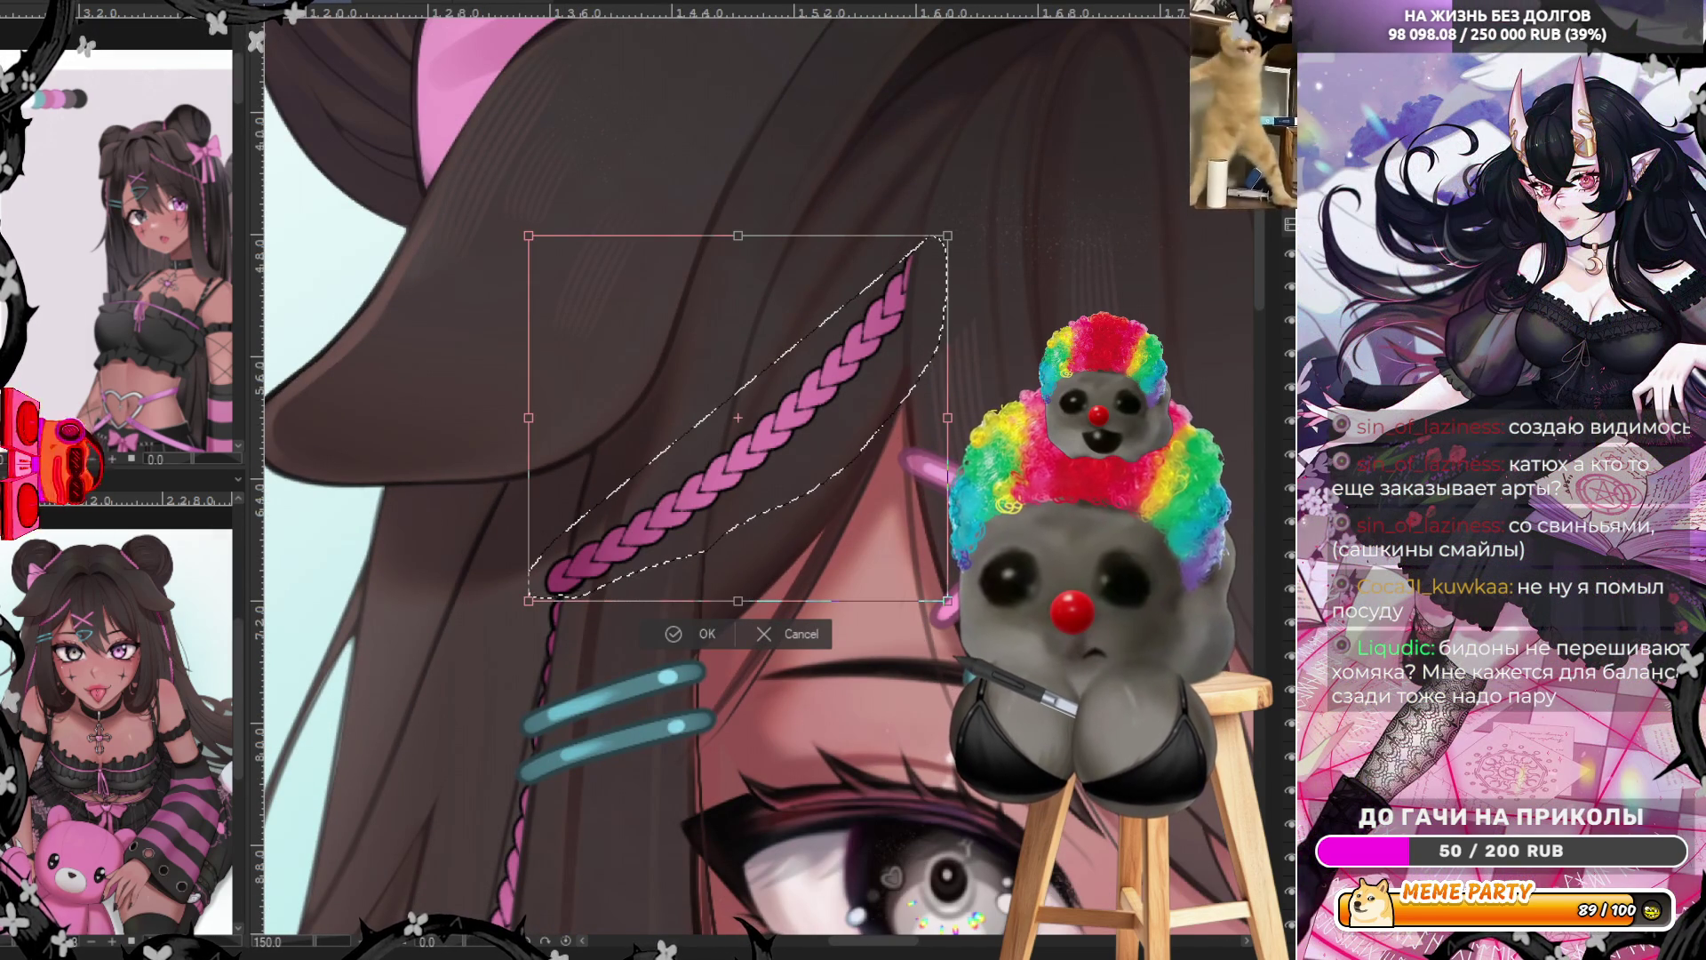
pyautogui.scroll(-4, 520, 503)
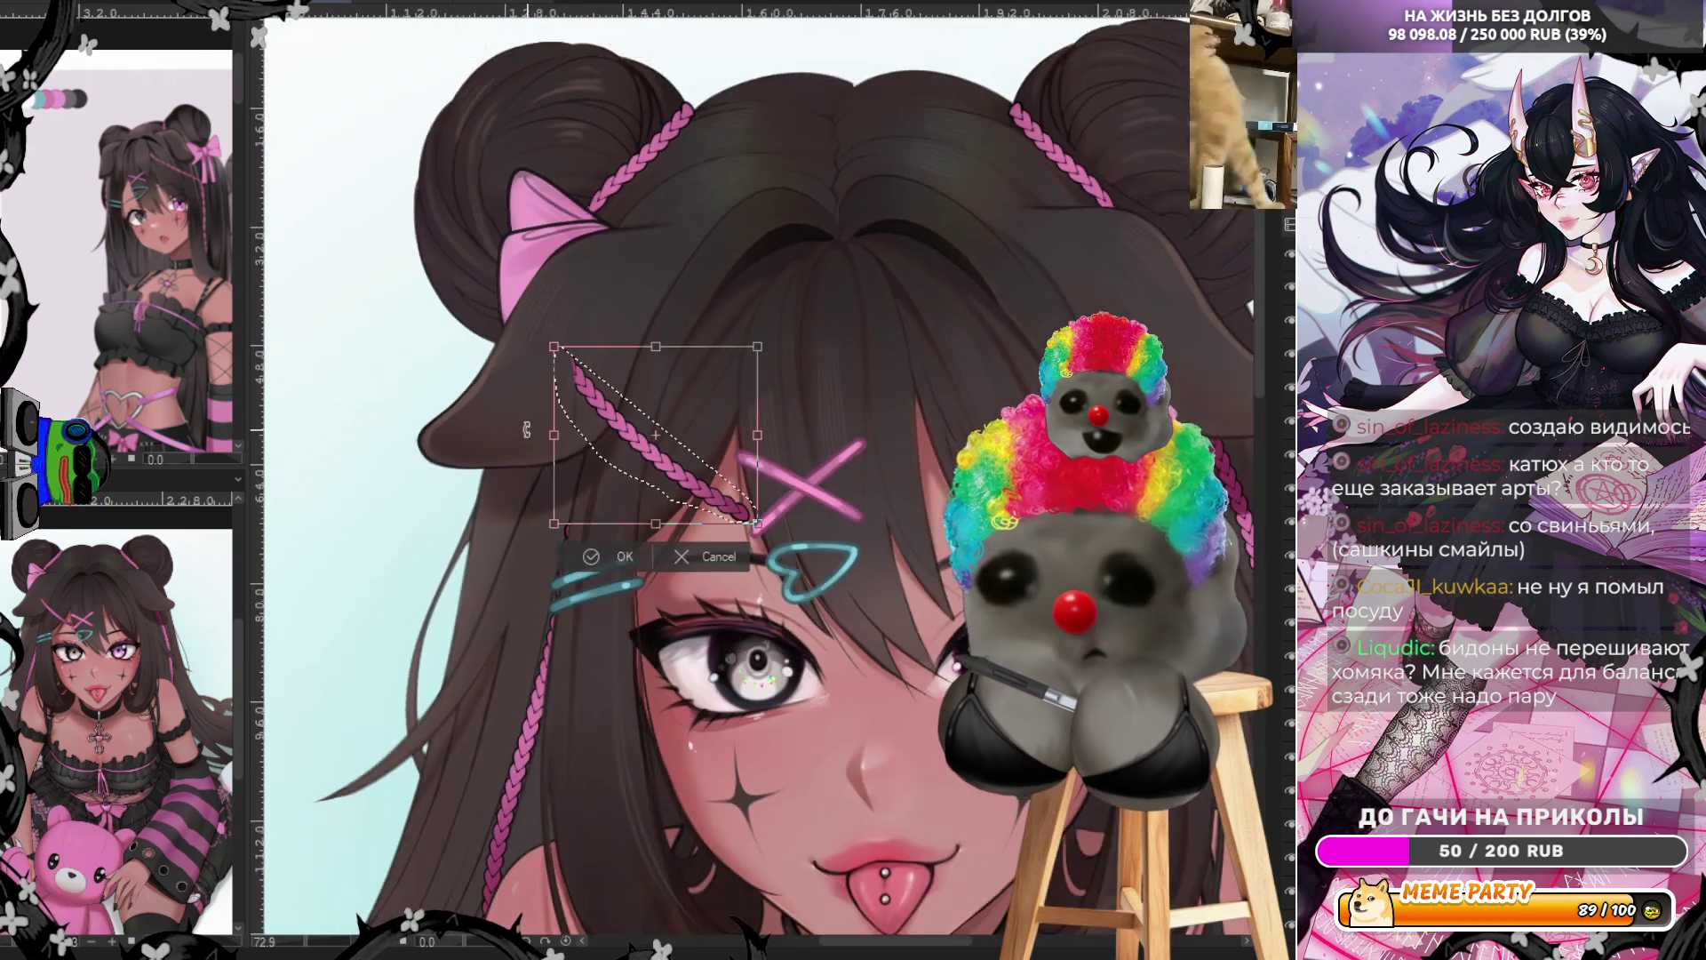
pyautogui.moveTo(520, 503); pyautogui.dragTo(828, 501)
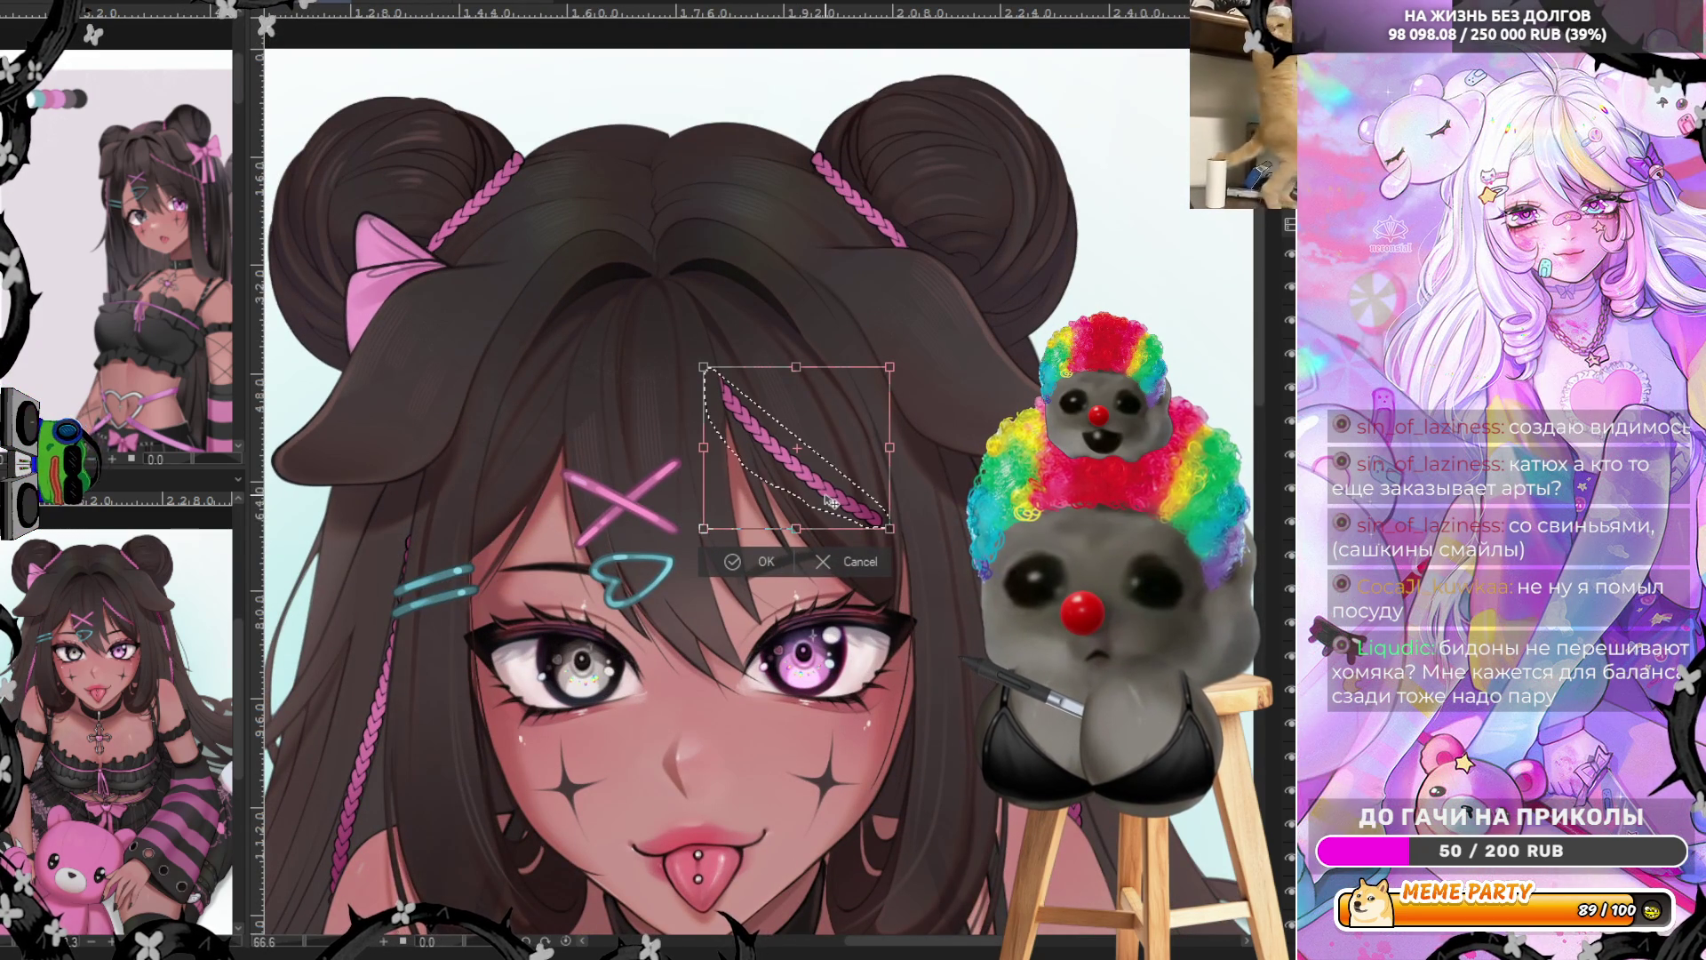
pyautogui.moveTo(890, 451); pyautogui.dragTo(899, 452)
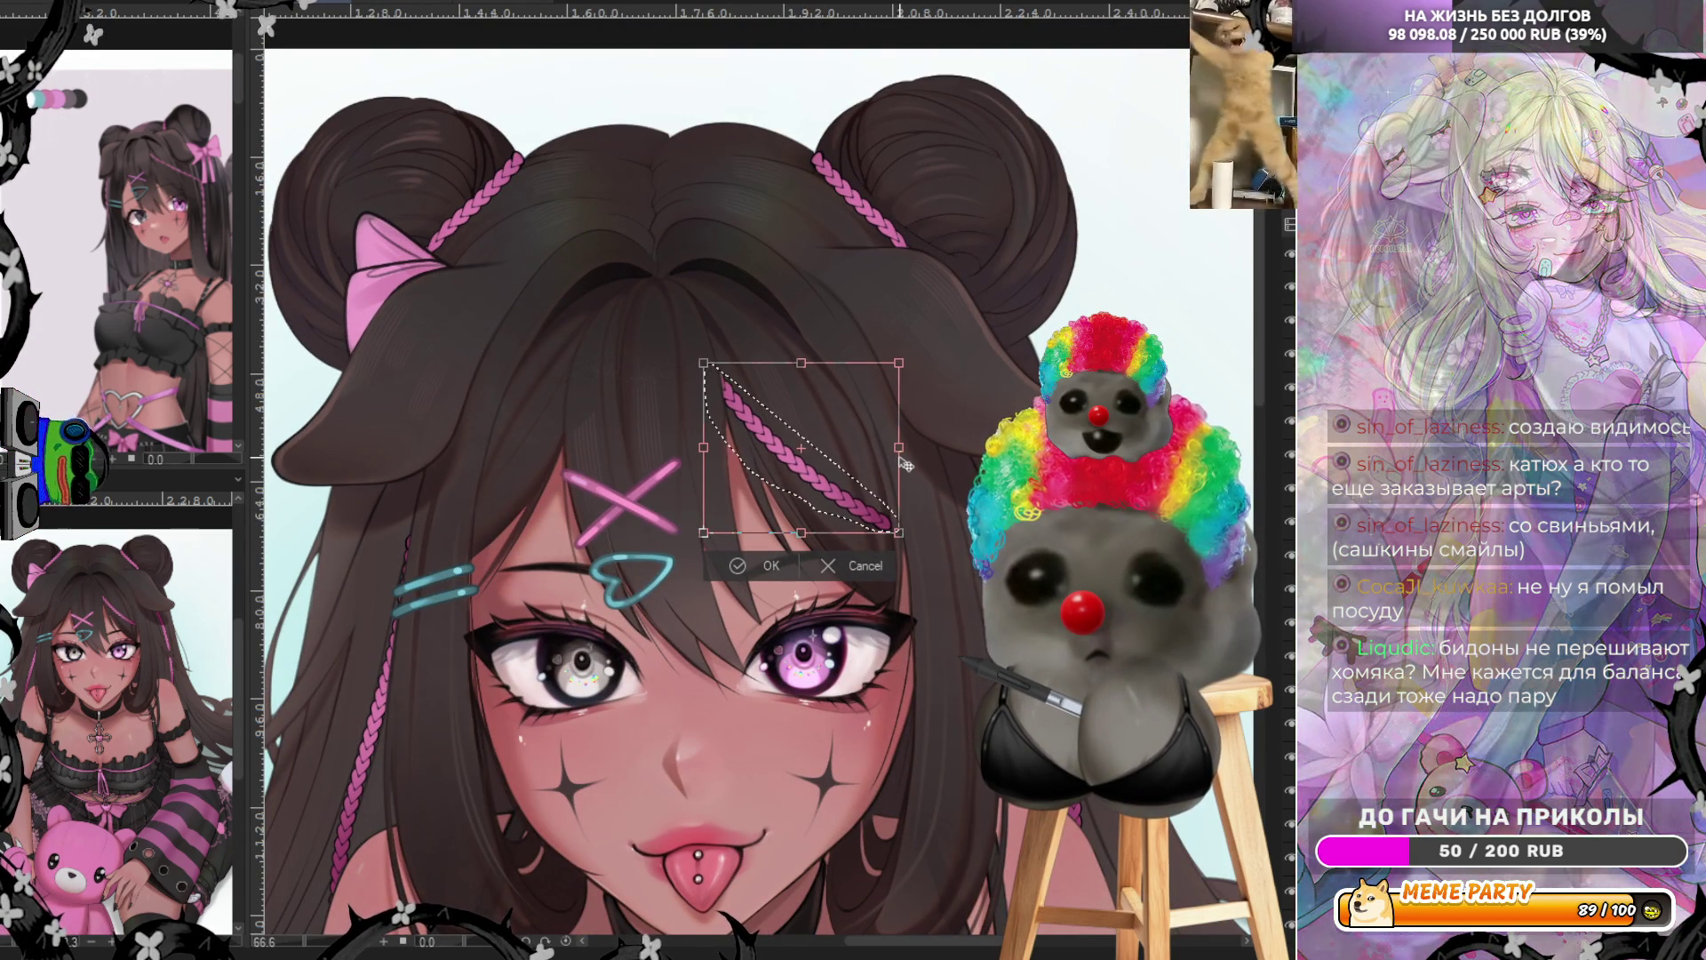
pyautogui.click(753, 564)
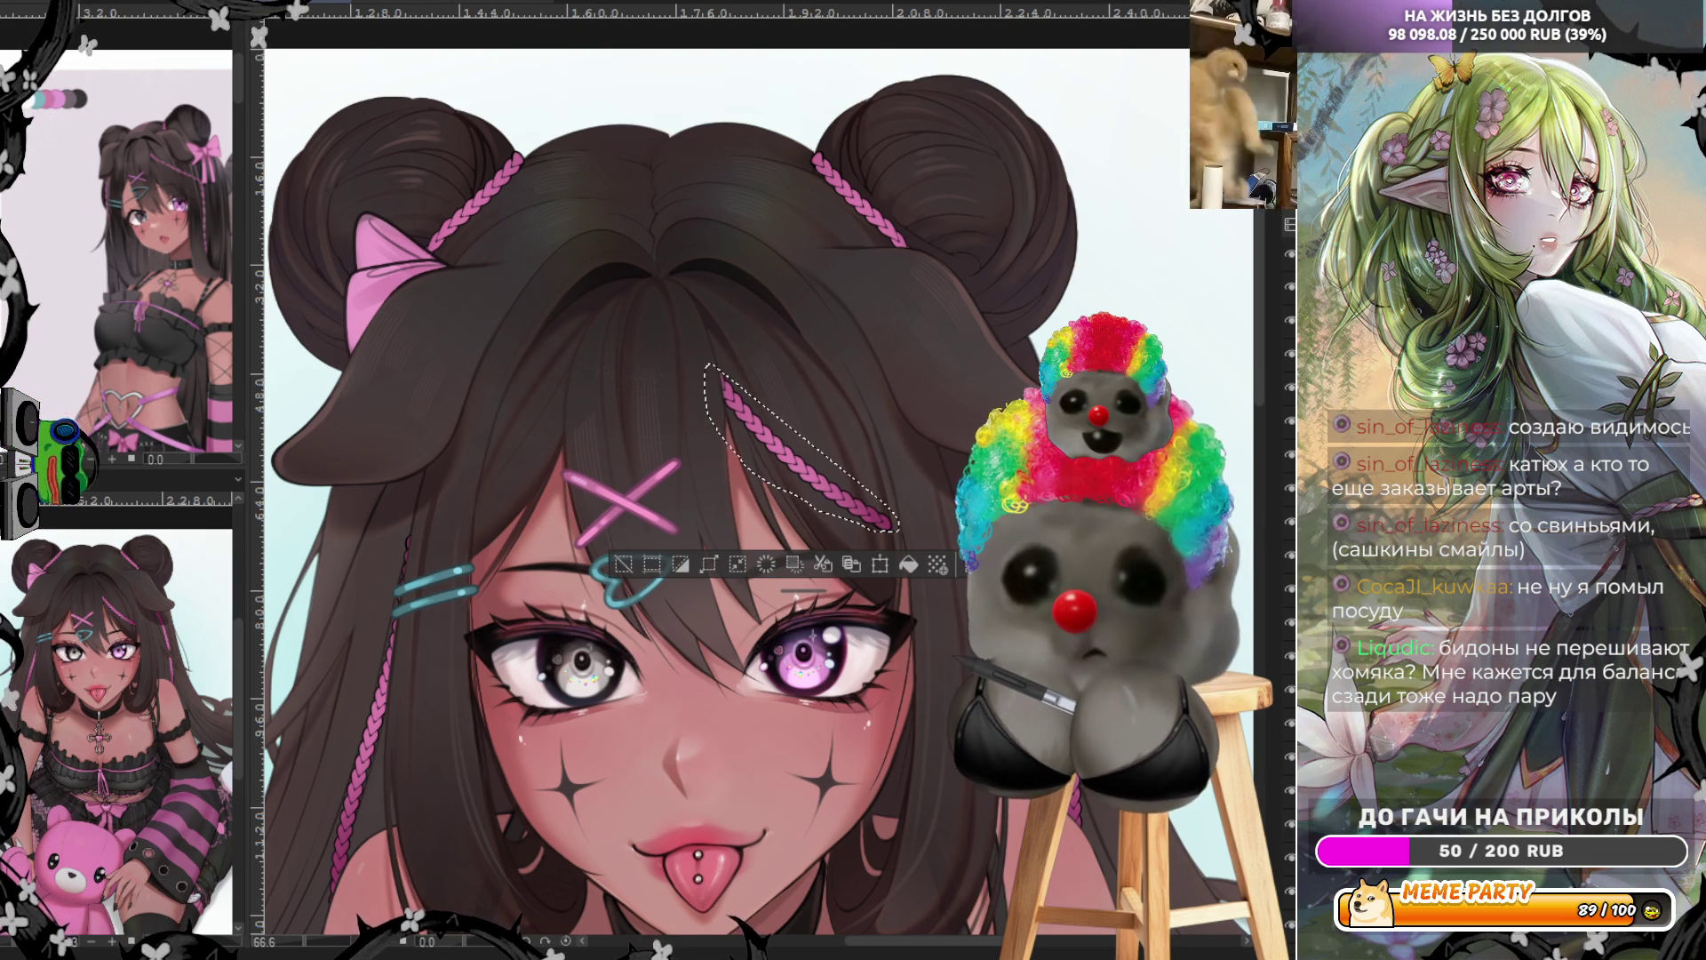
pyautogui.hotkey('ctrl', 'd')
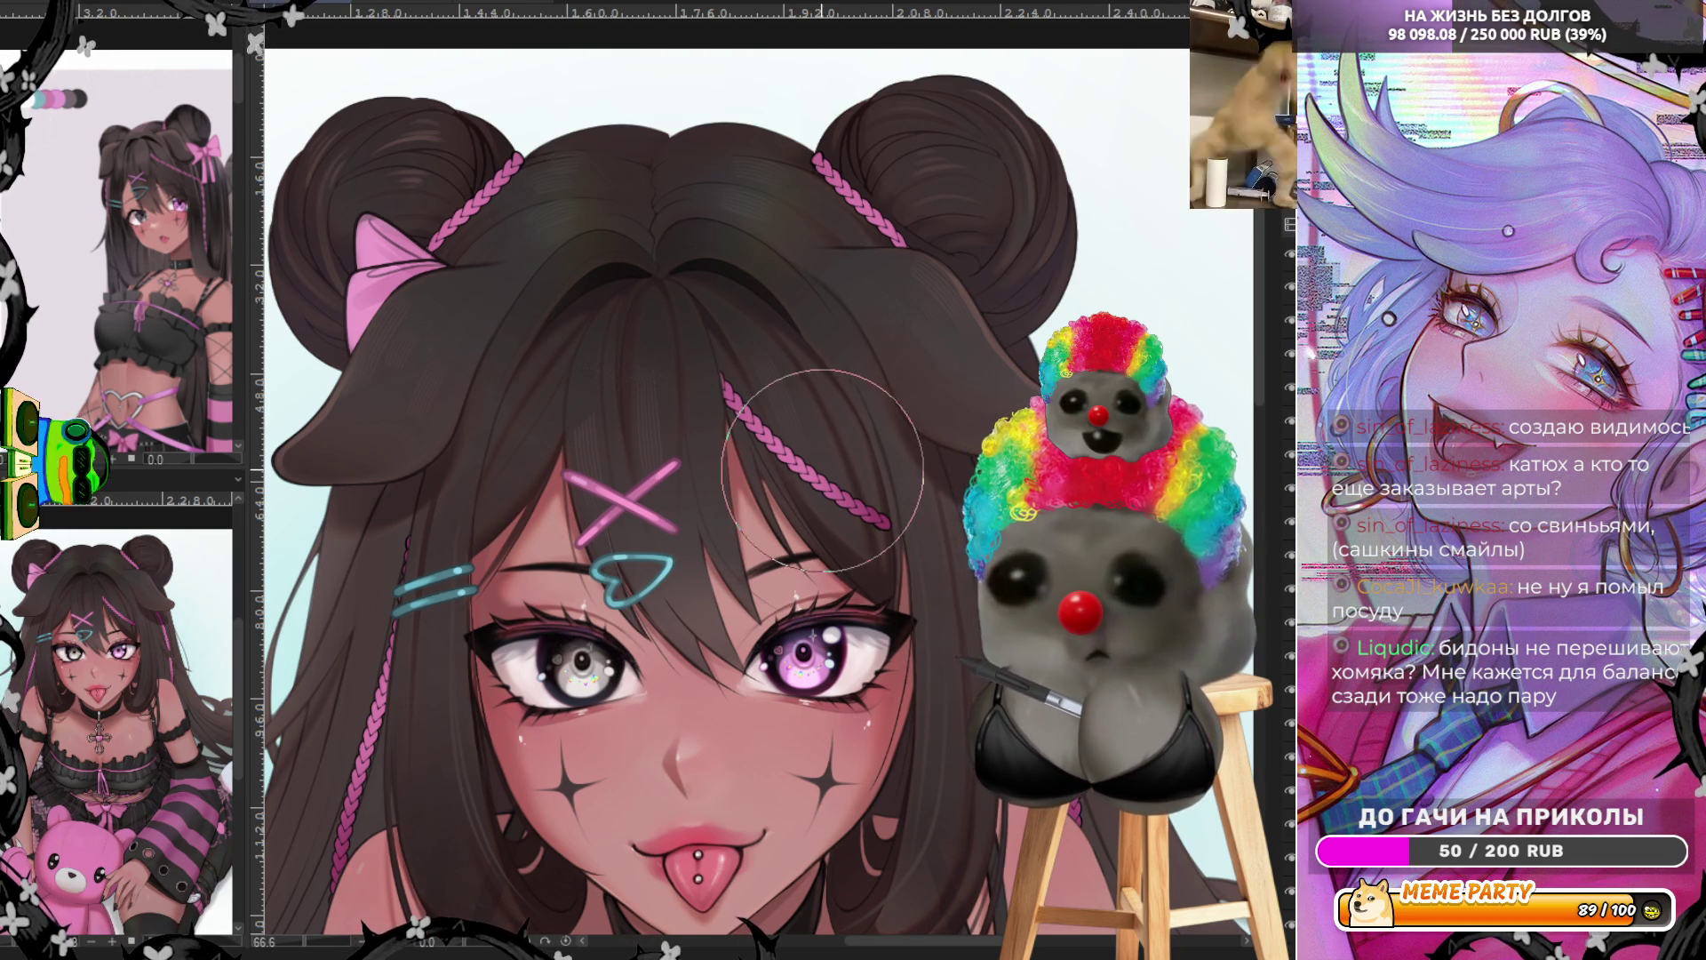
# Brush the braid's end further out to the right
pyautogui.moveTo(889, 526); pyautogui.dragTo(1022, 538)
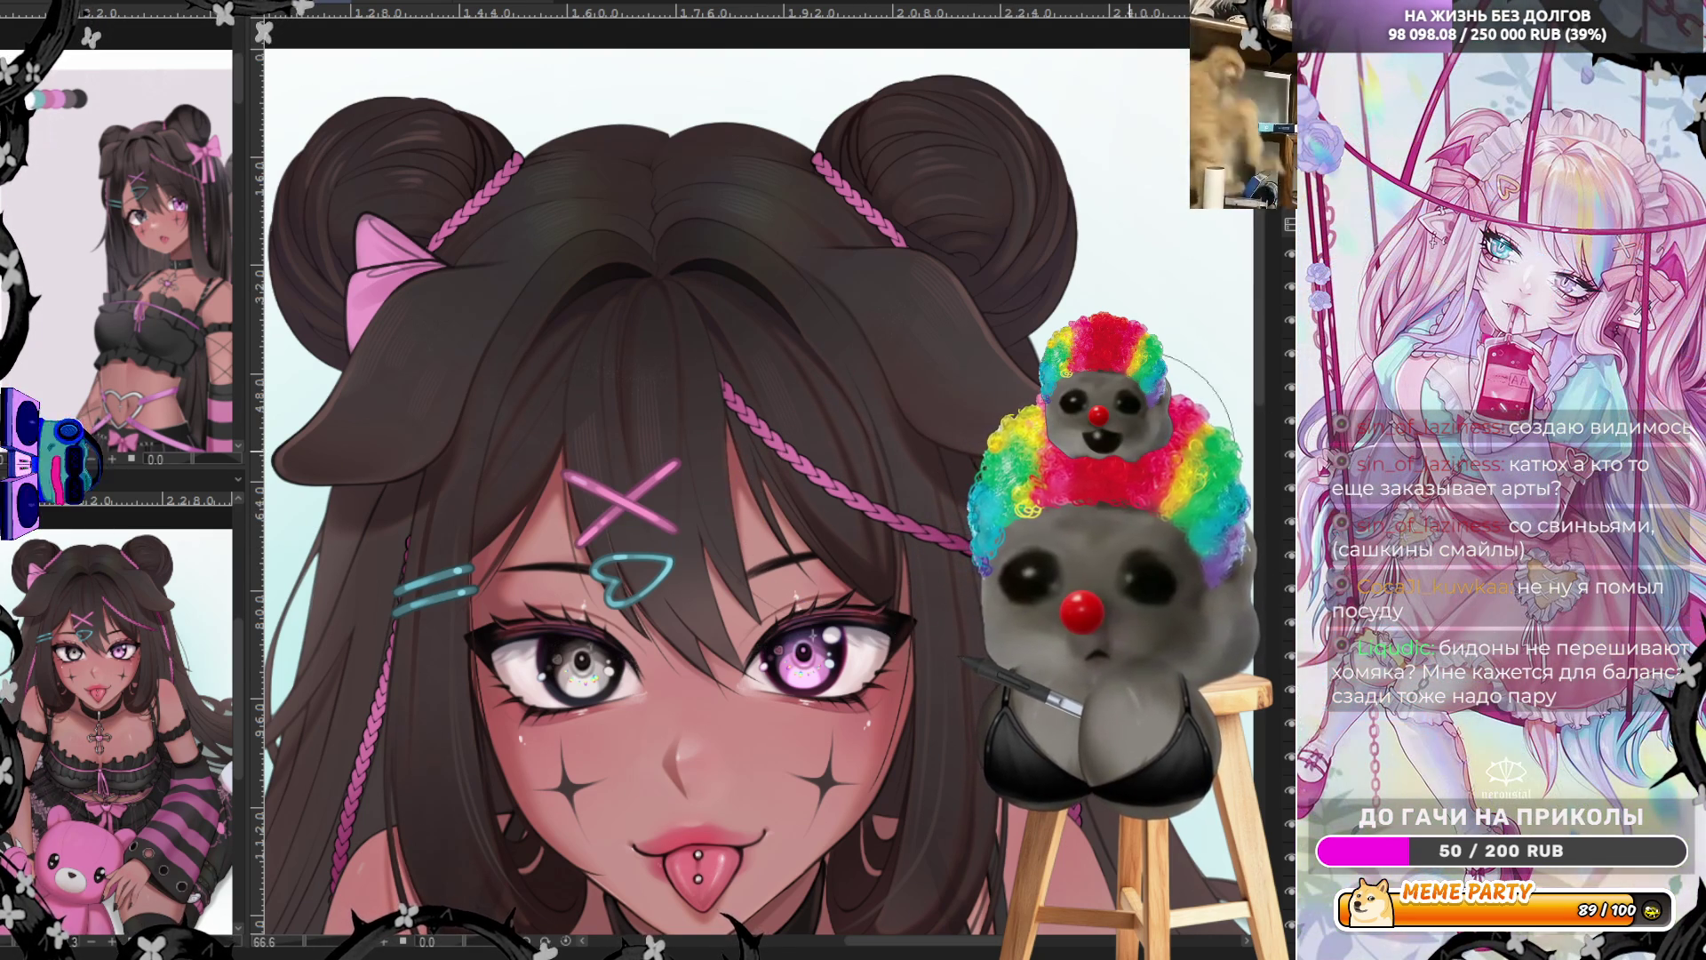
pyautogui.scroll(-3, 1217, 394)
pyautogui.scroll(3, 953, 460)
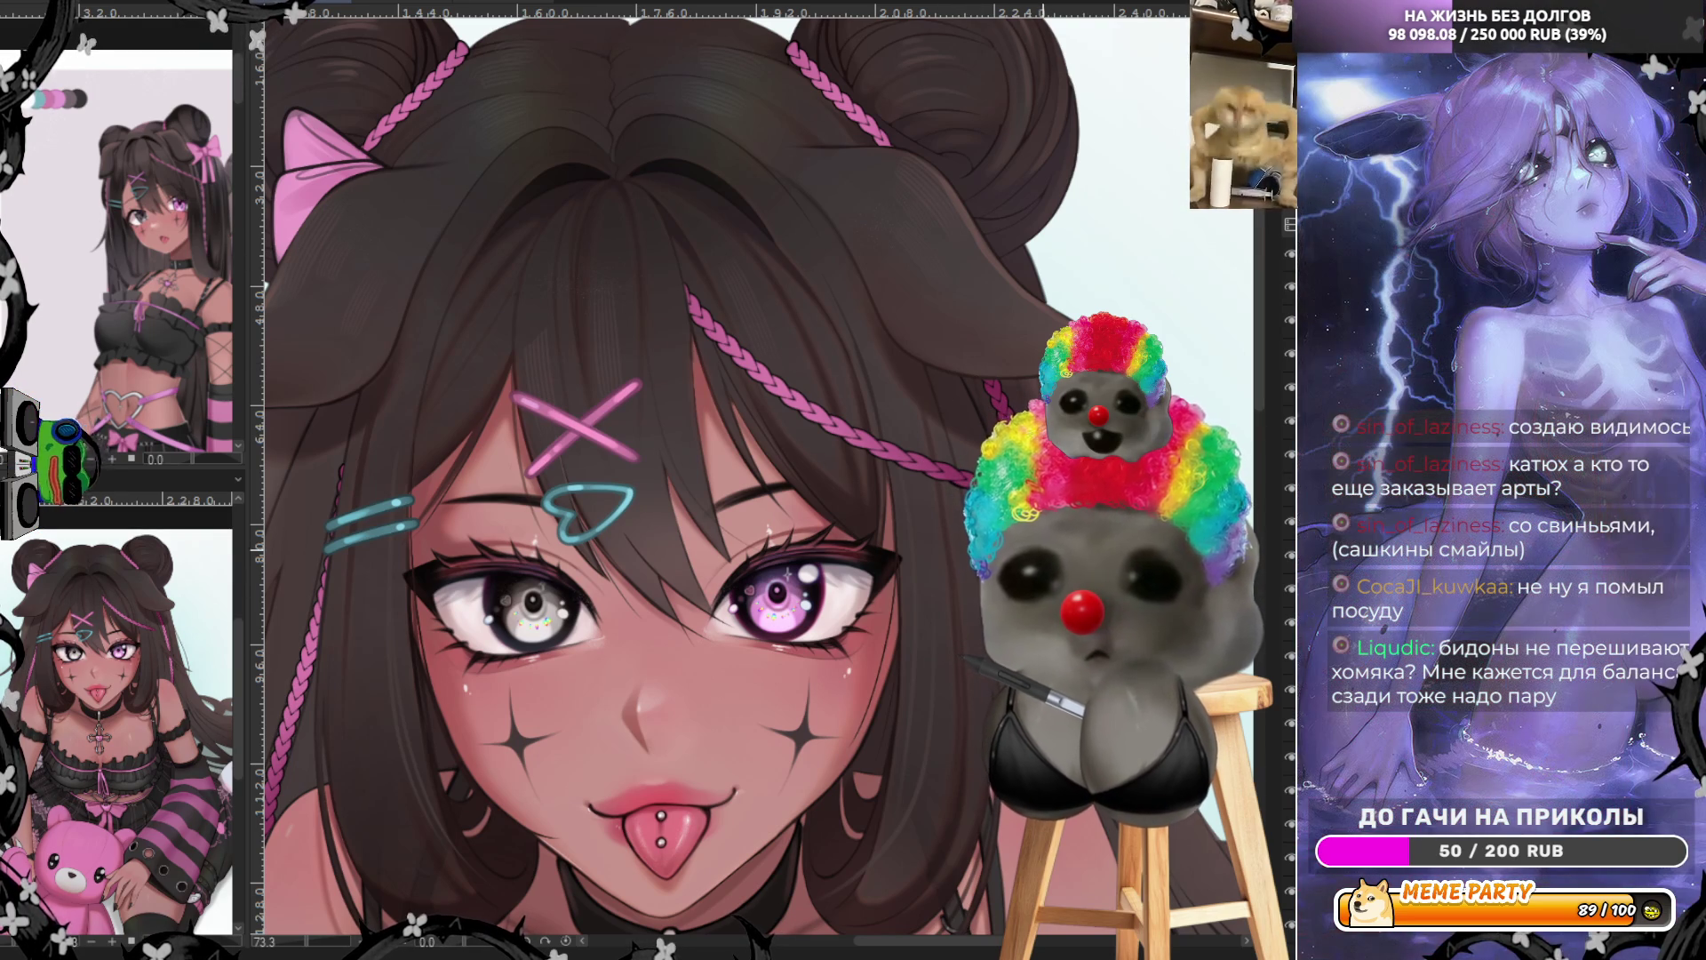
pyautogui.scroll(-4, 1011, 485)
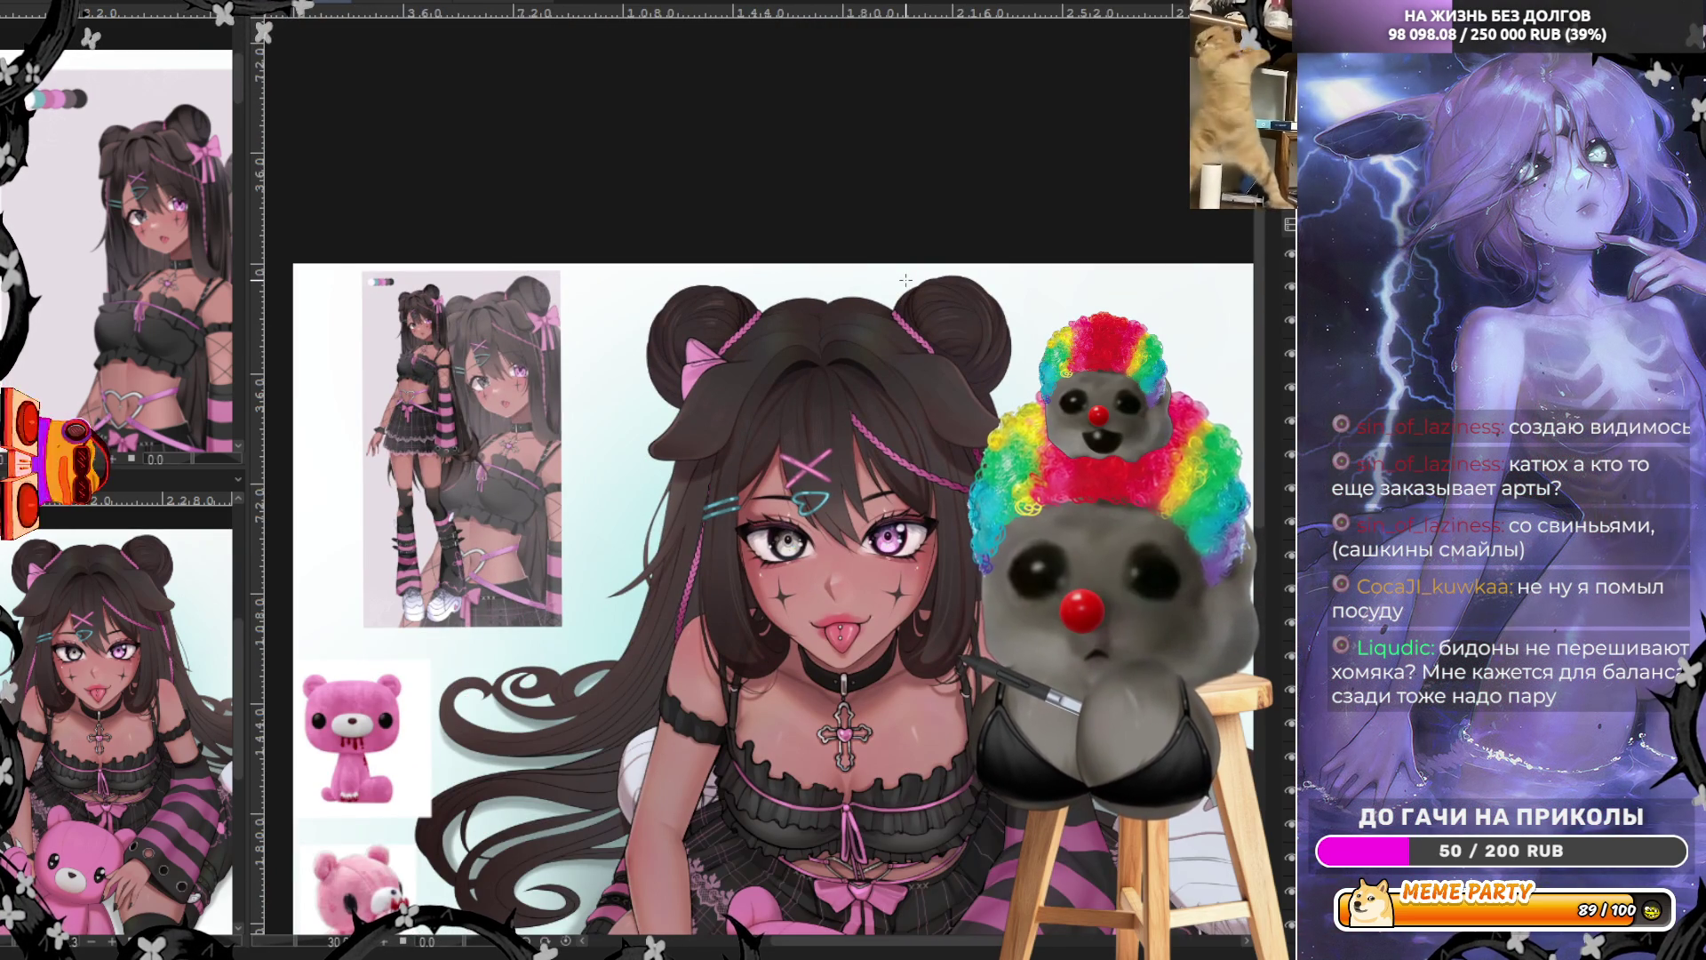
pyautogui.scroll(3, 992, 427)
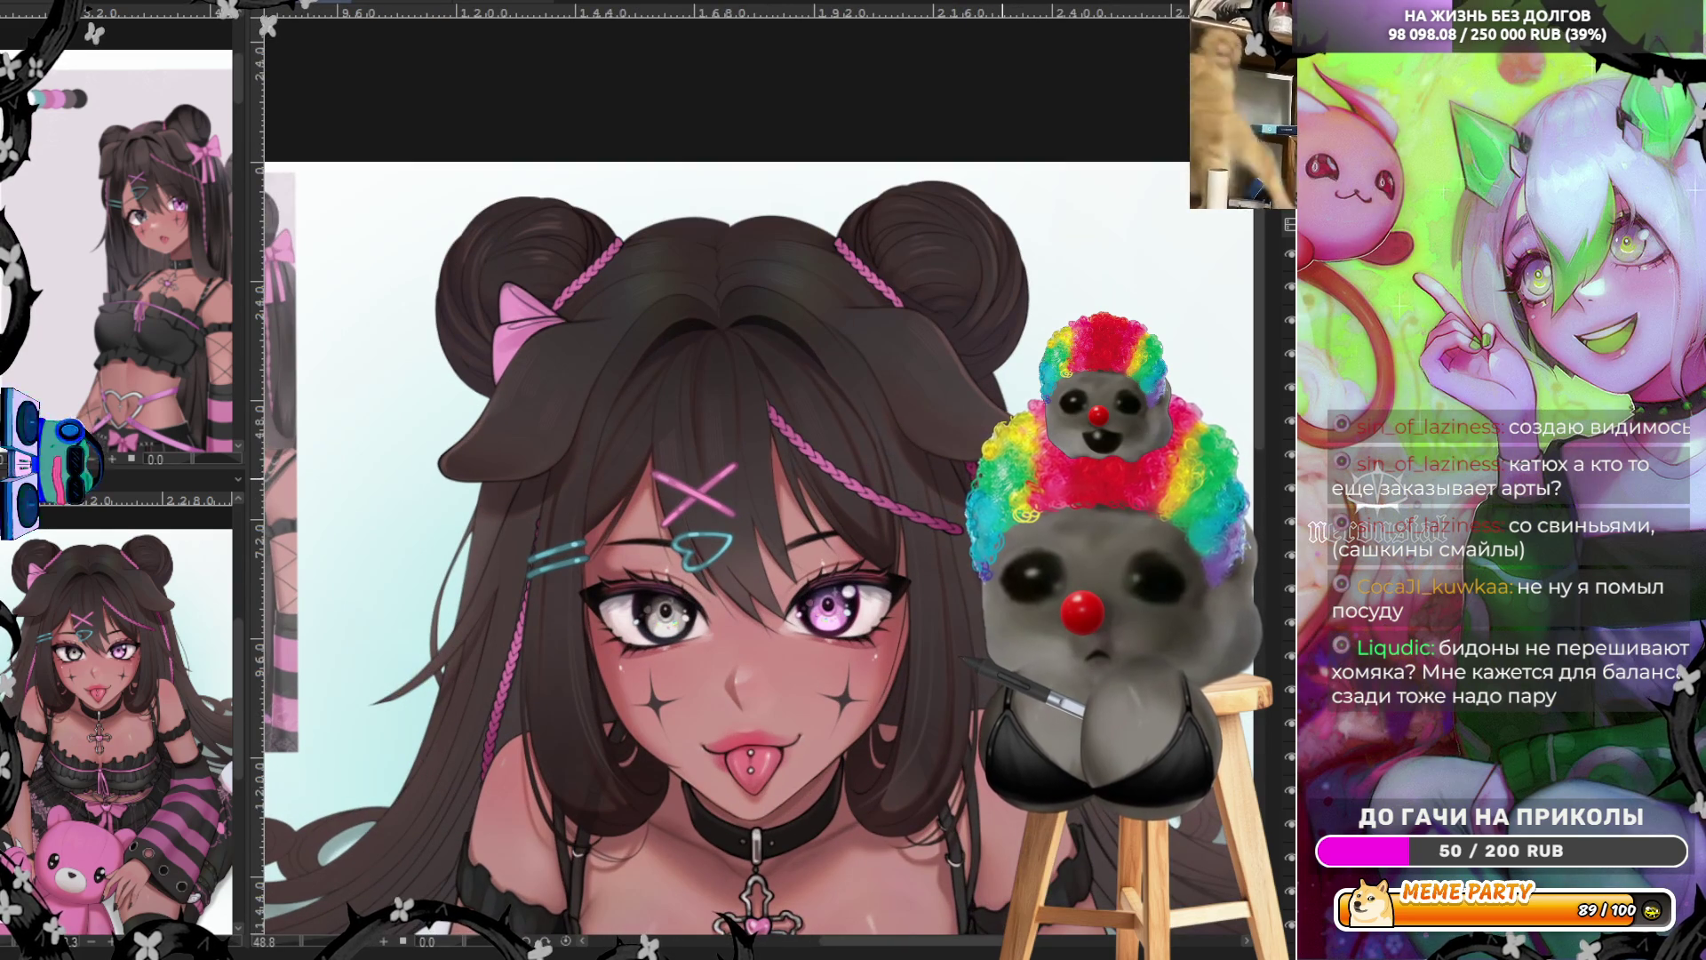
pyautogui.scroll(1, 1151, 544)
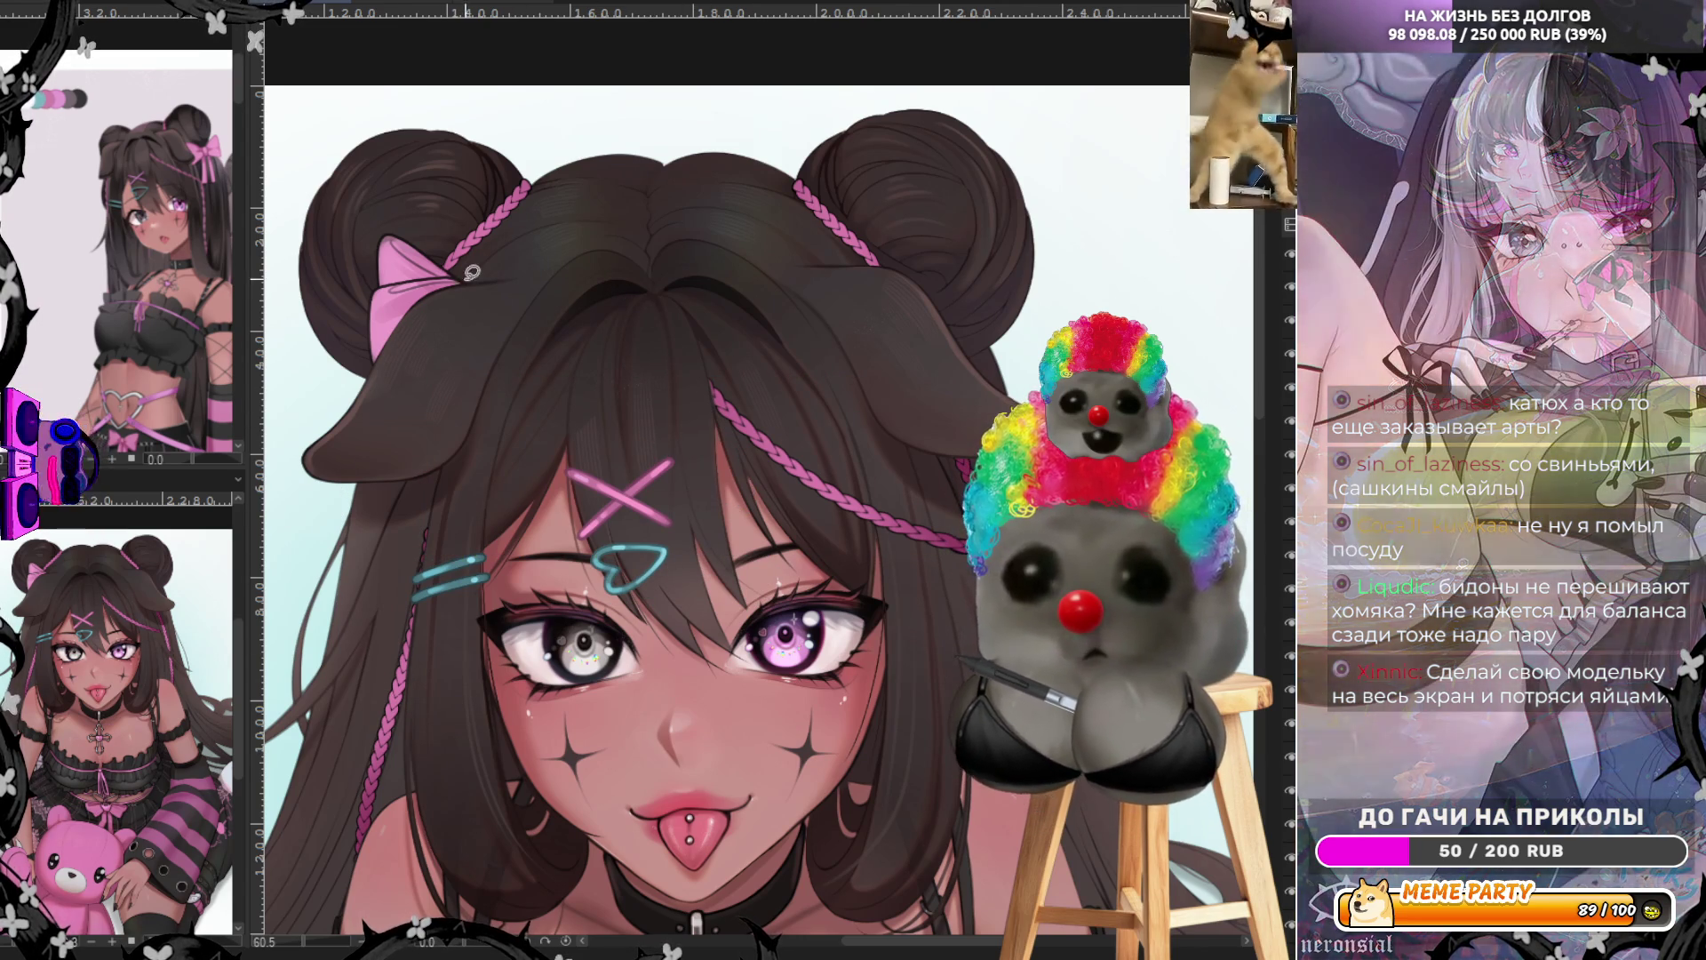
pyautogui.hotkey('ctrl', 't')
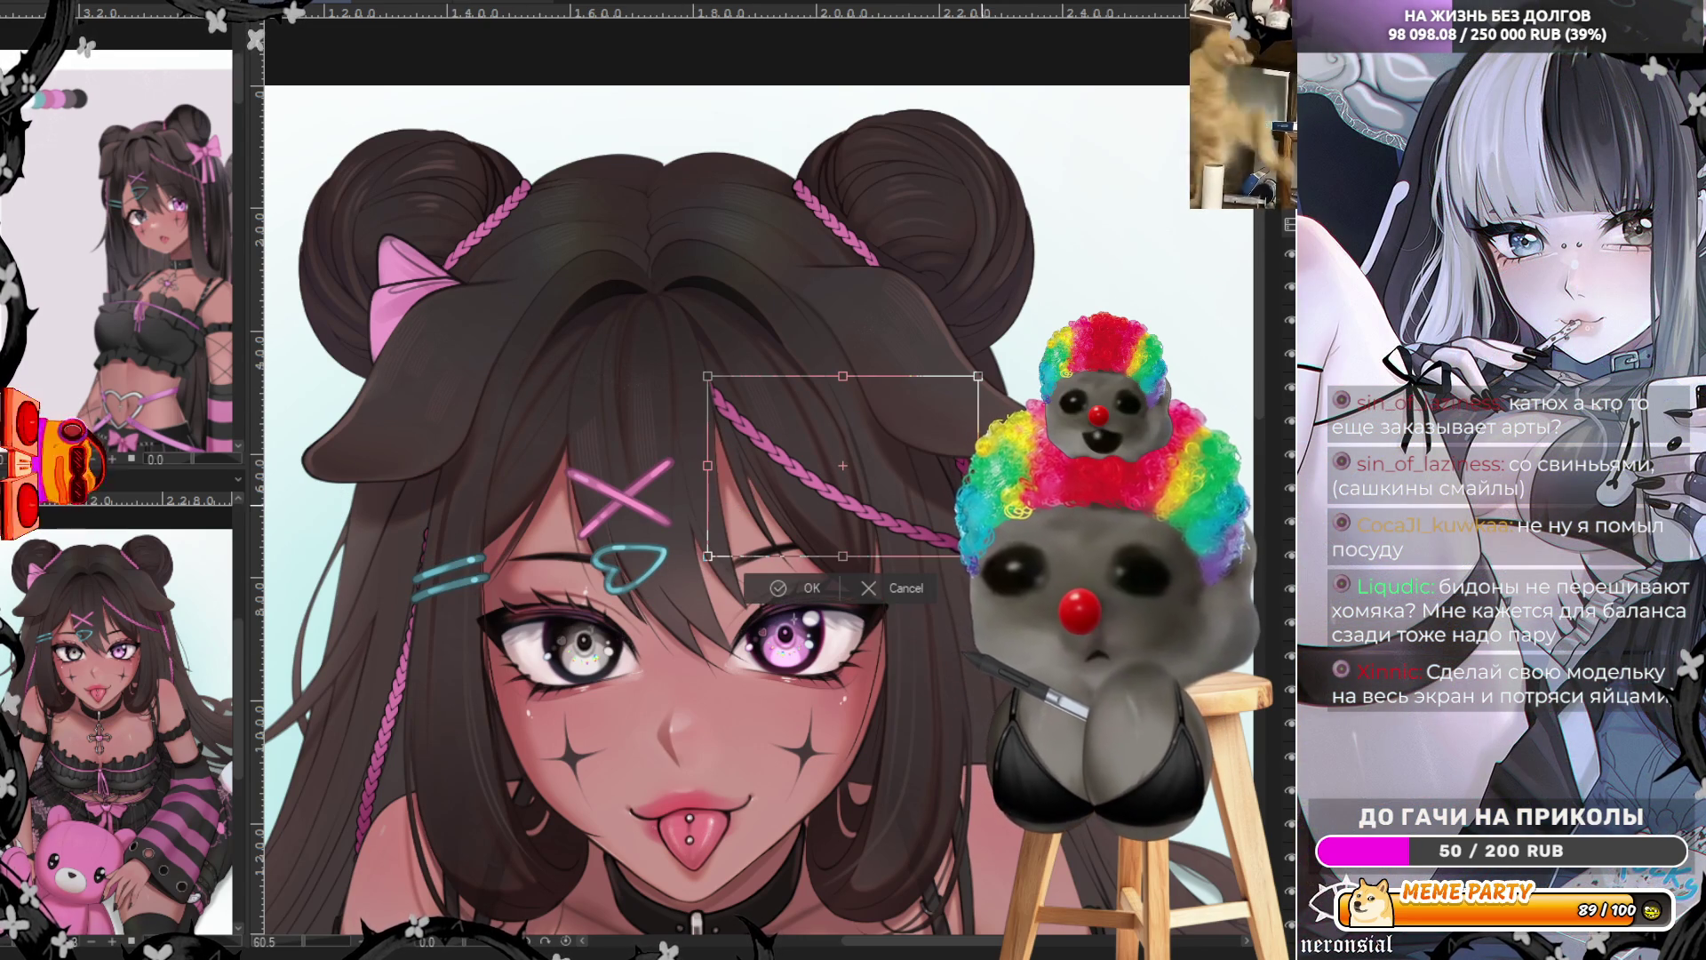
# Rotate and slightly widen the braid, lower it a little on the bangs, then zoom out
pyautogui.moveTo(1009, 574); pyautogui.dragTo(1014, 567)
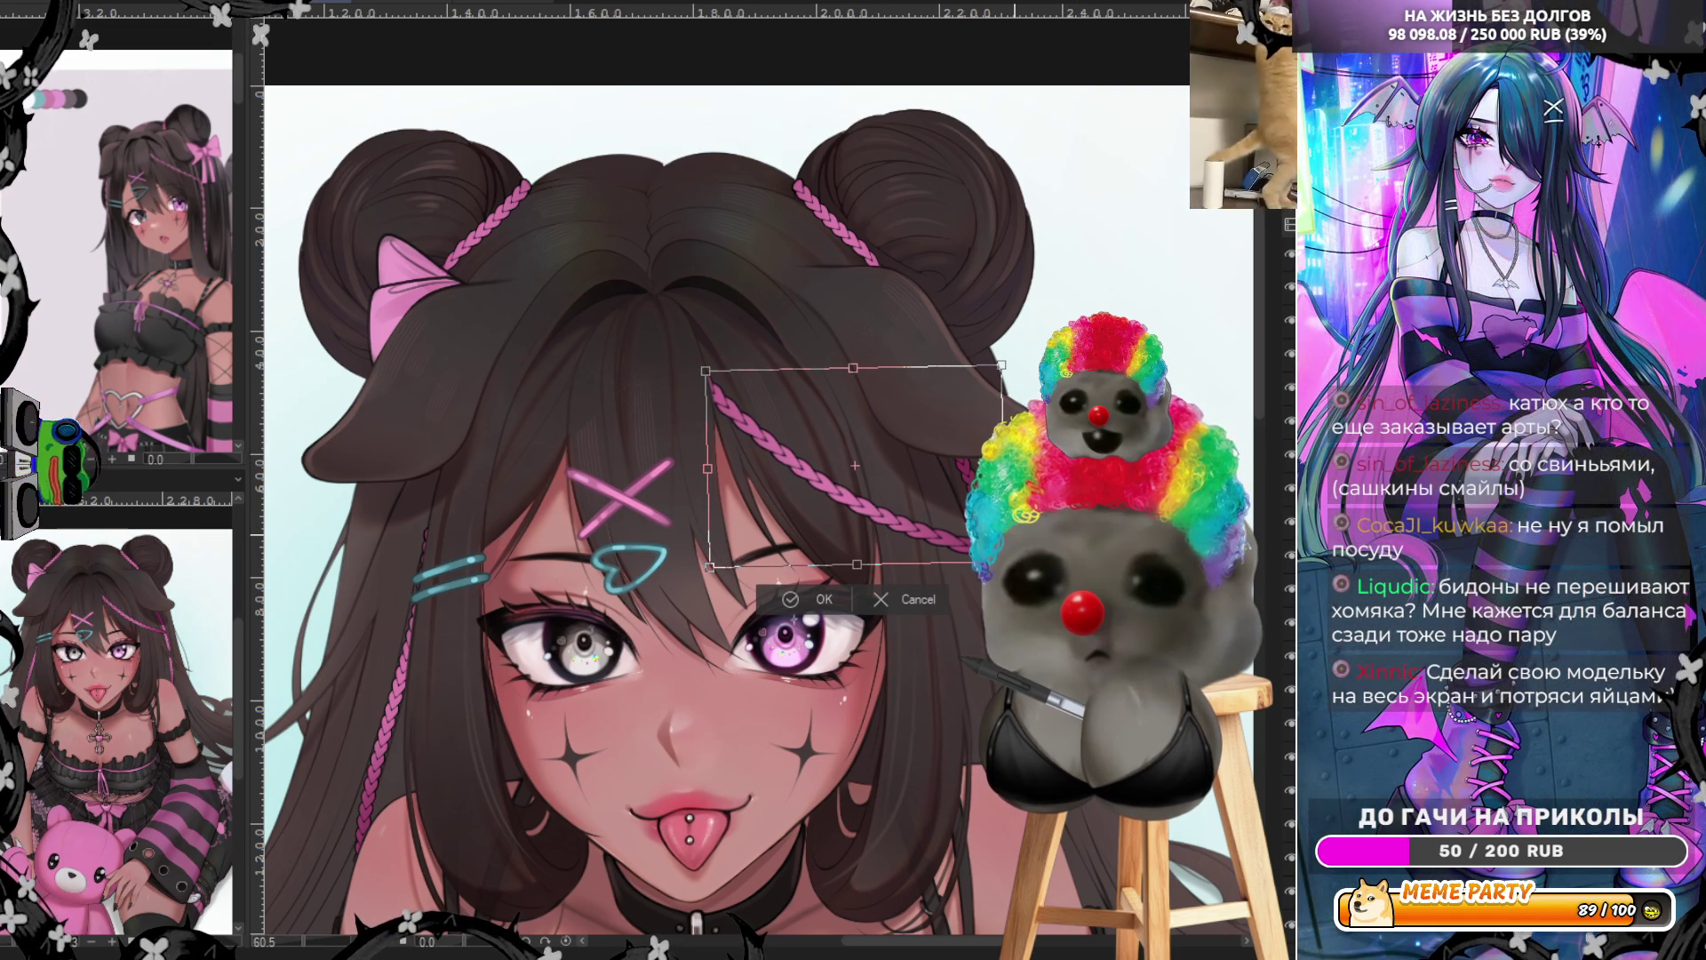
pyautogui.moveTo(1013, 567); pyautogui.dragTo(1017, 569)
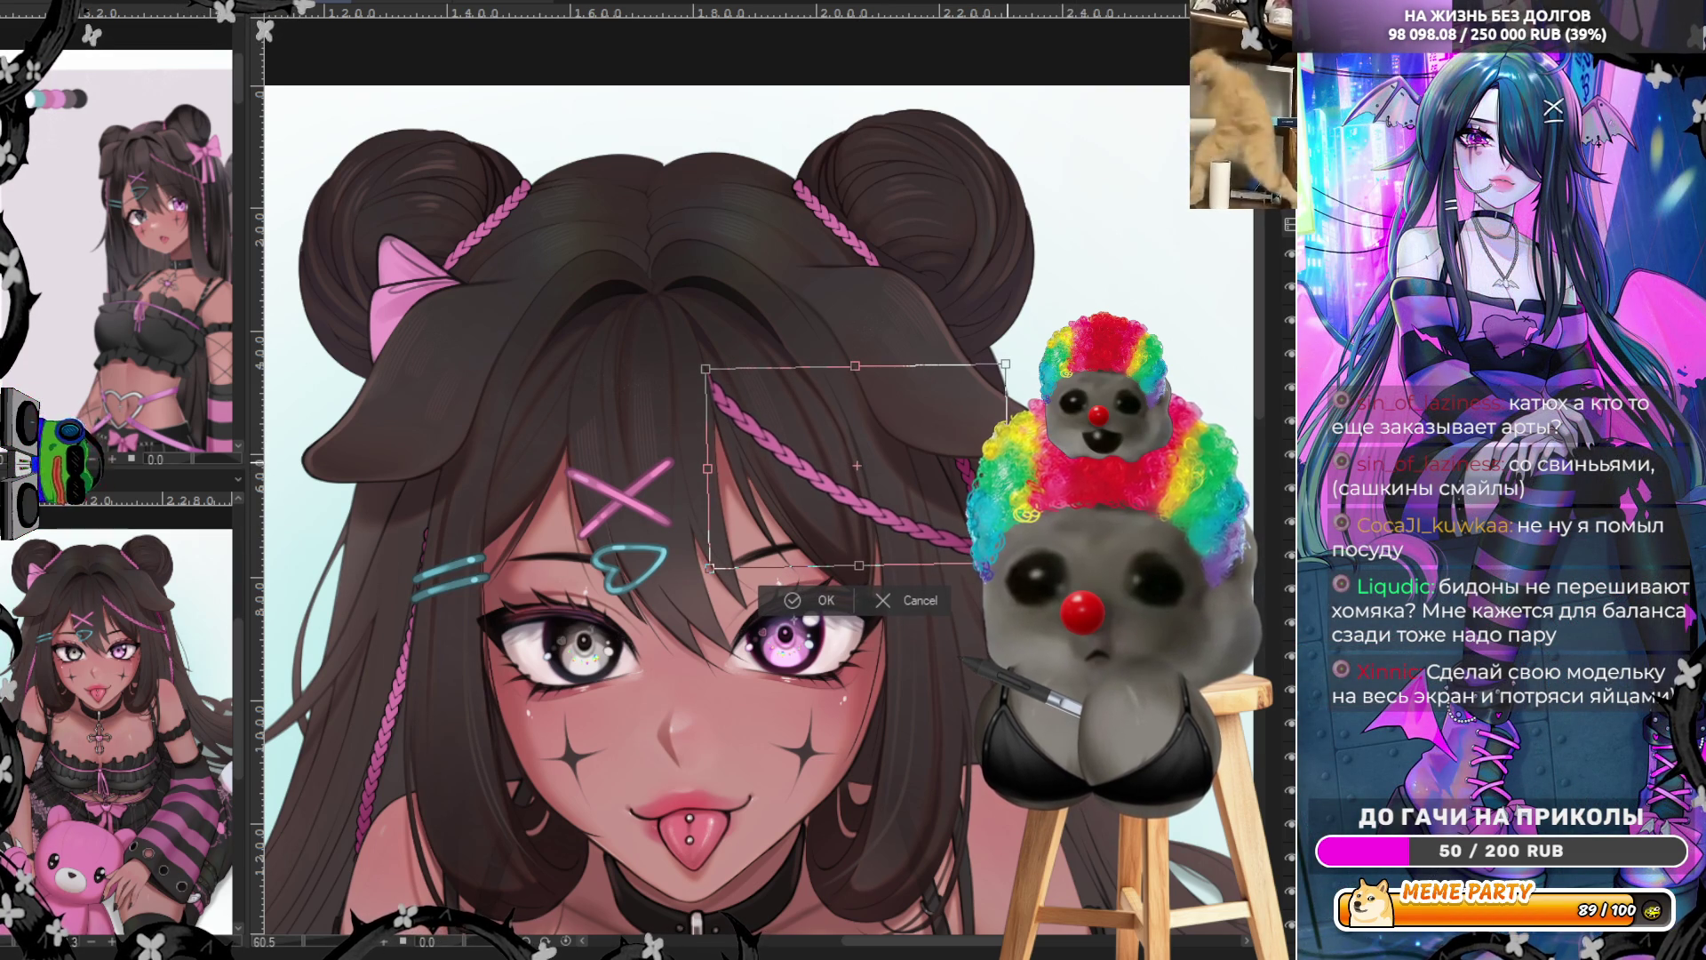
pyautogui.moveTo(935, 513); pyautogui.dragTo(936, 526)
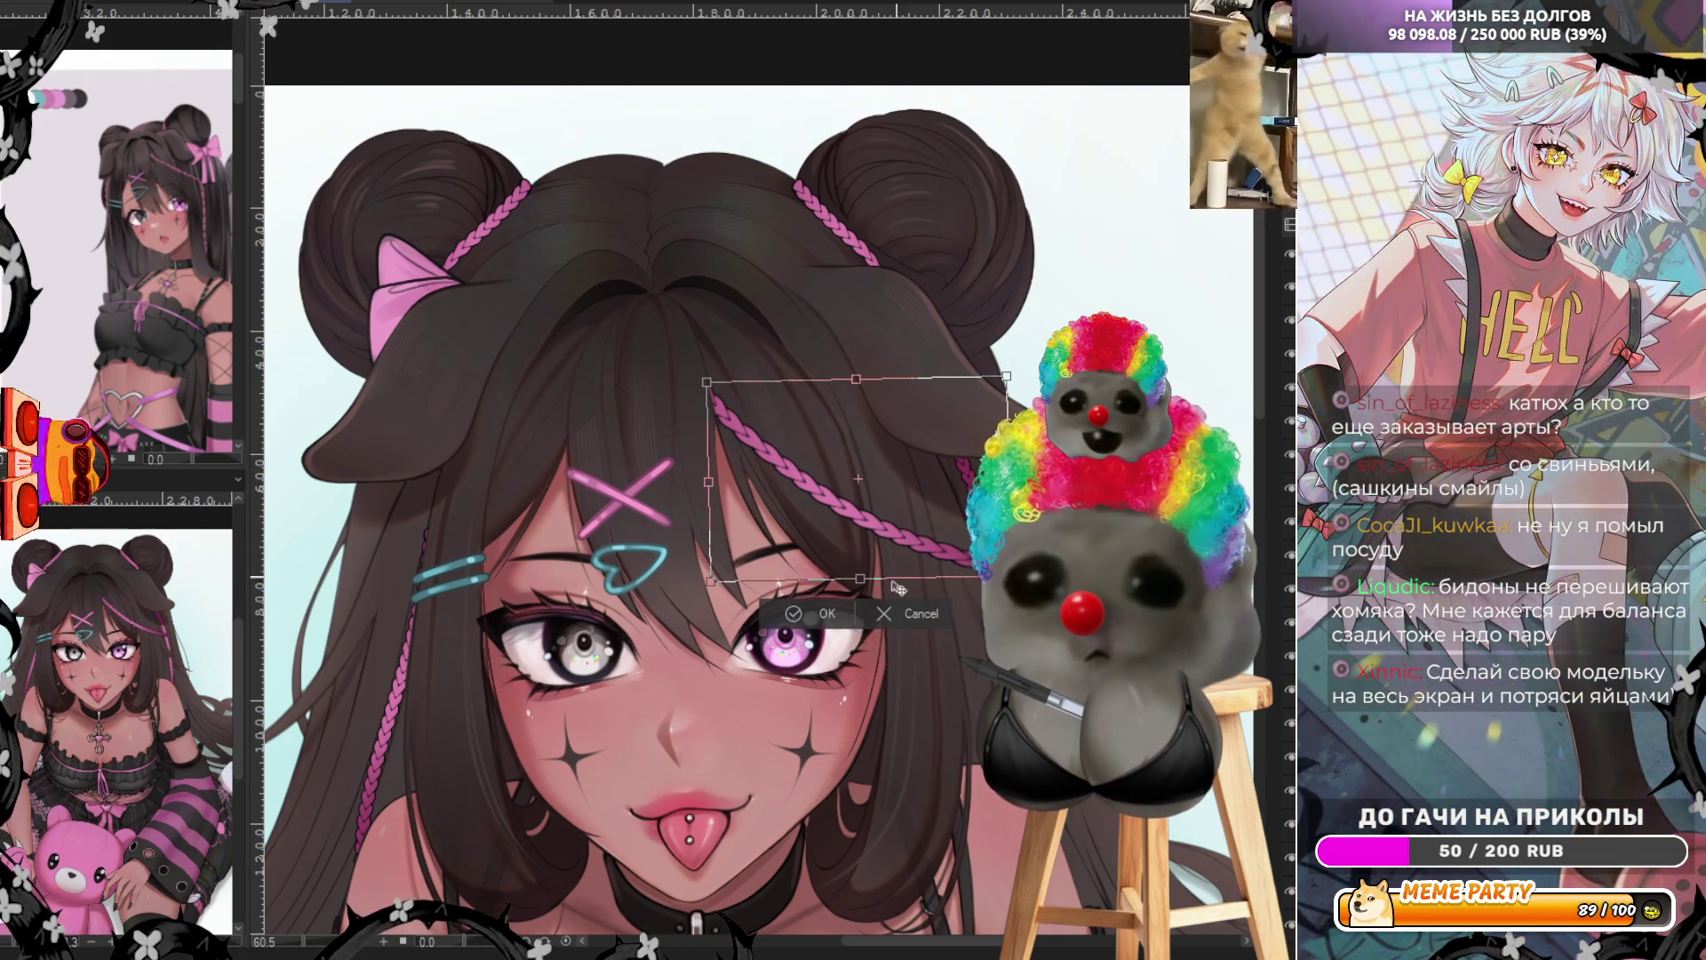
pyautogui.click(822, 613)
pyautogui.scroll(-3, 905, 213)
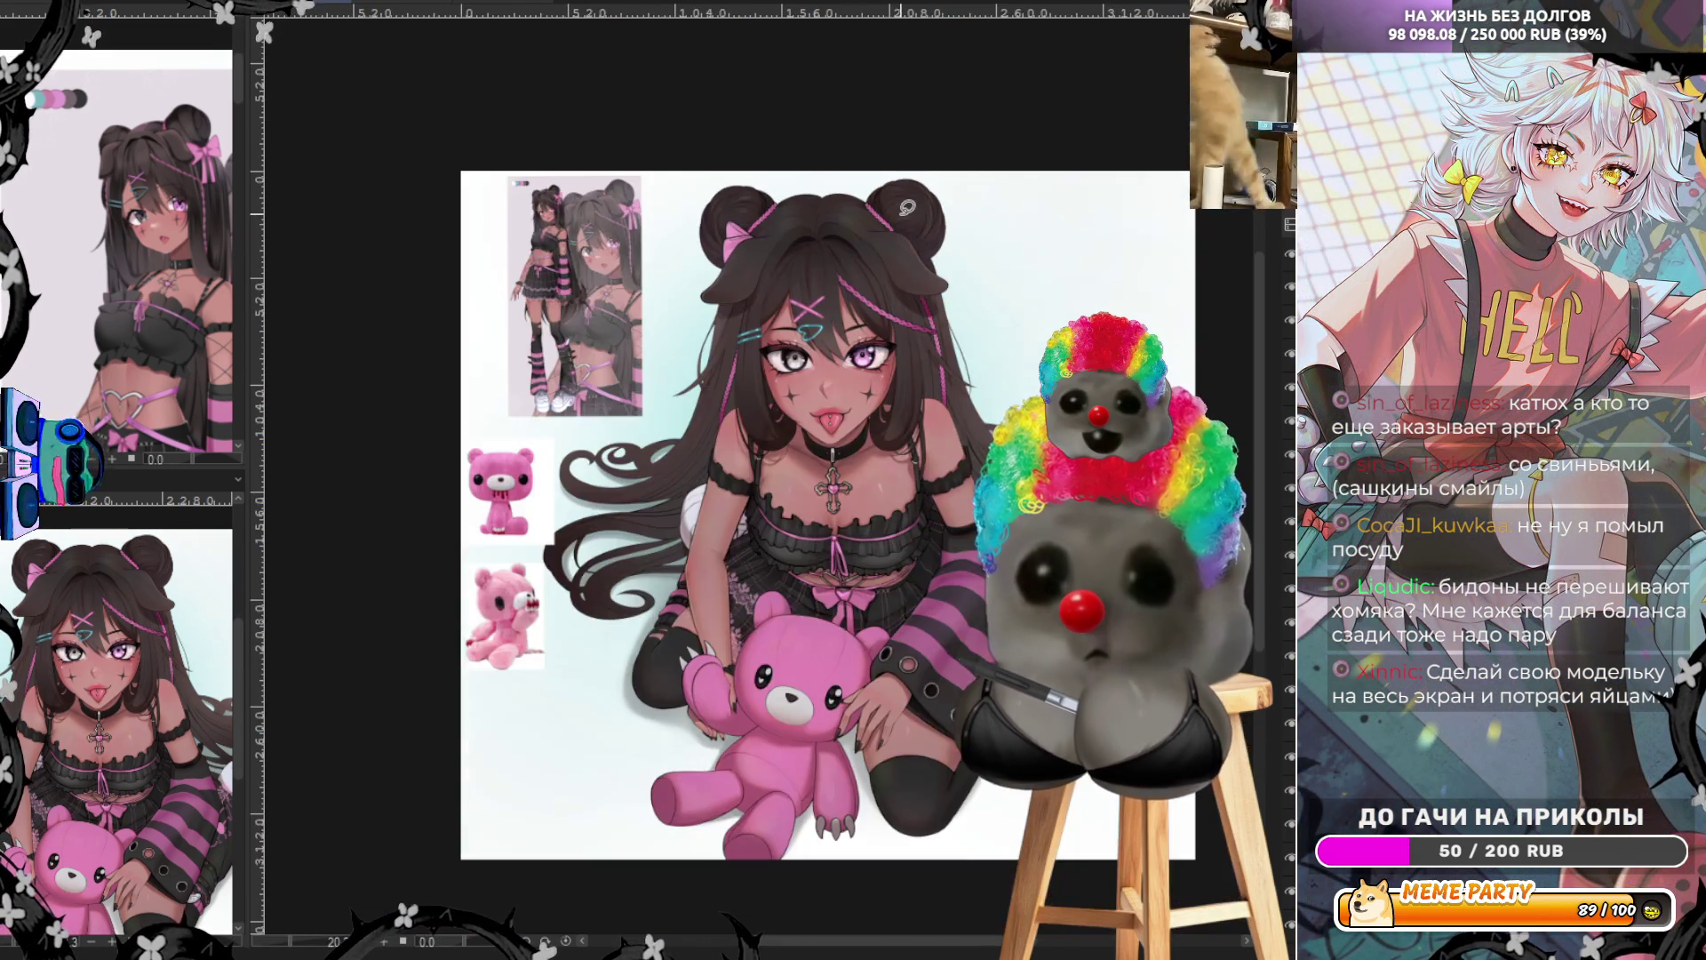
pyautogui.scroll(8, 909, 223)
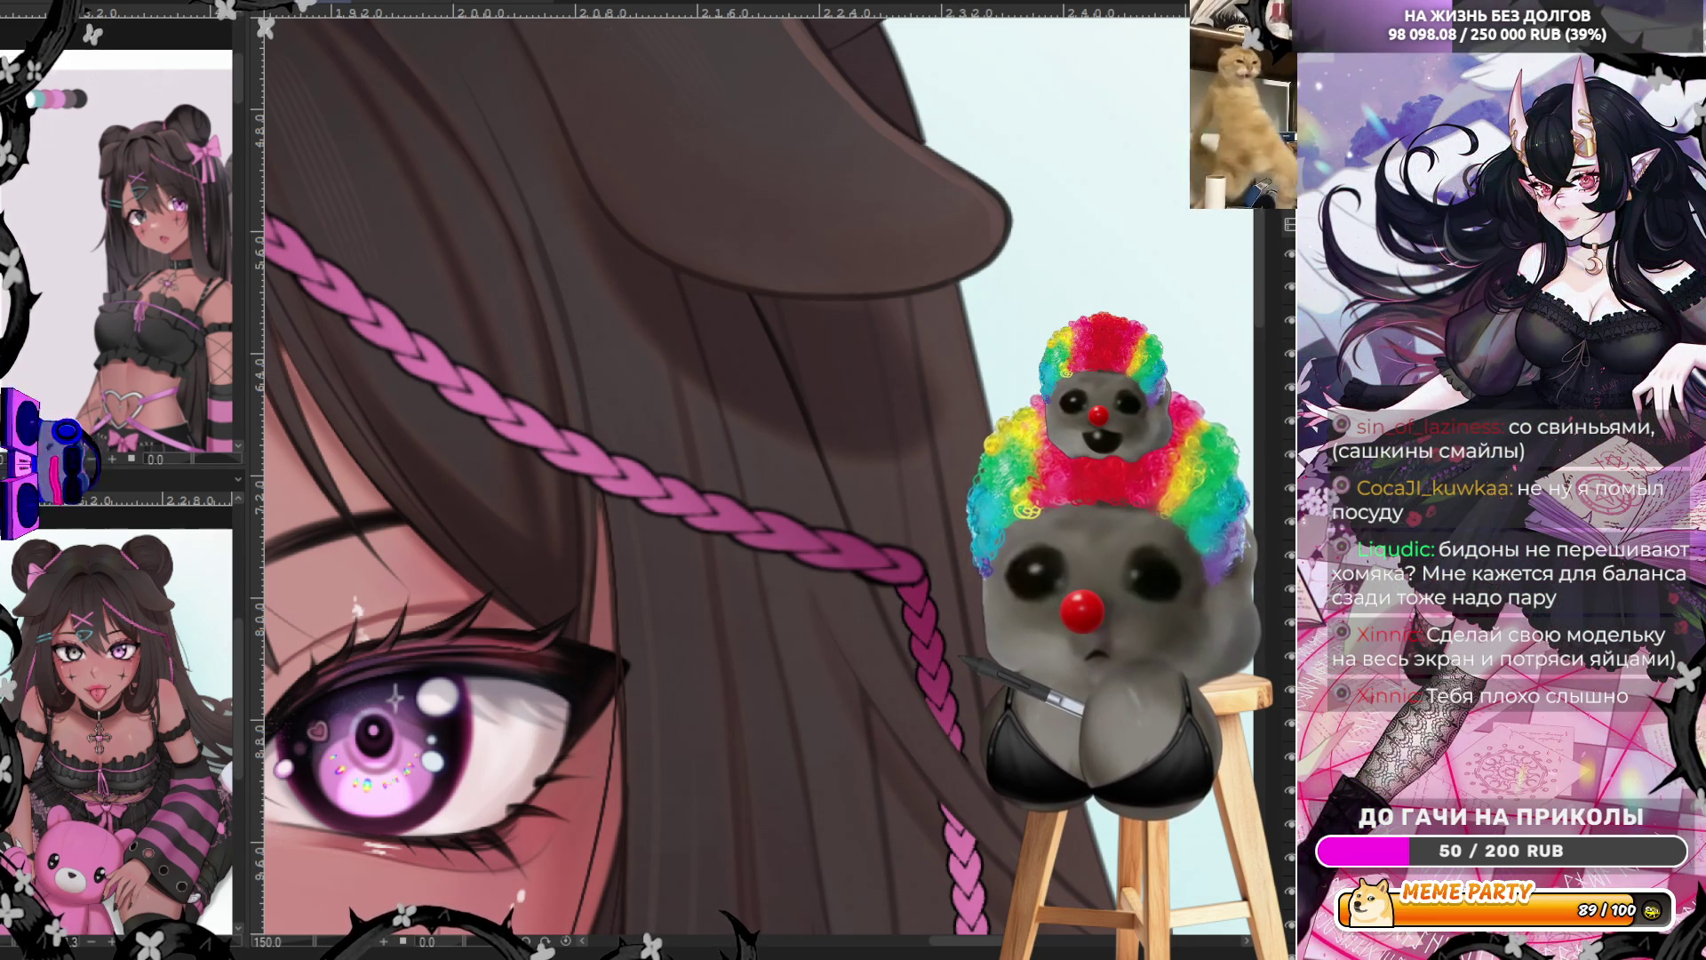
pyautogui.scroll(-5, 925, 302)
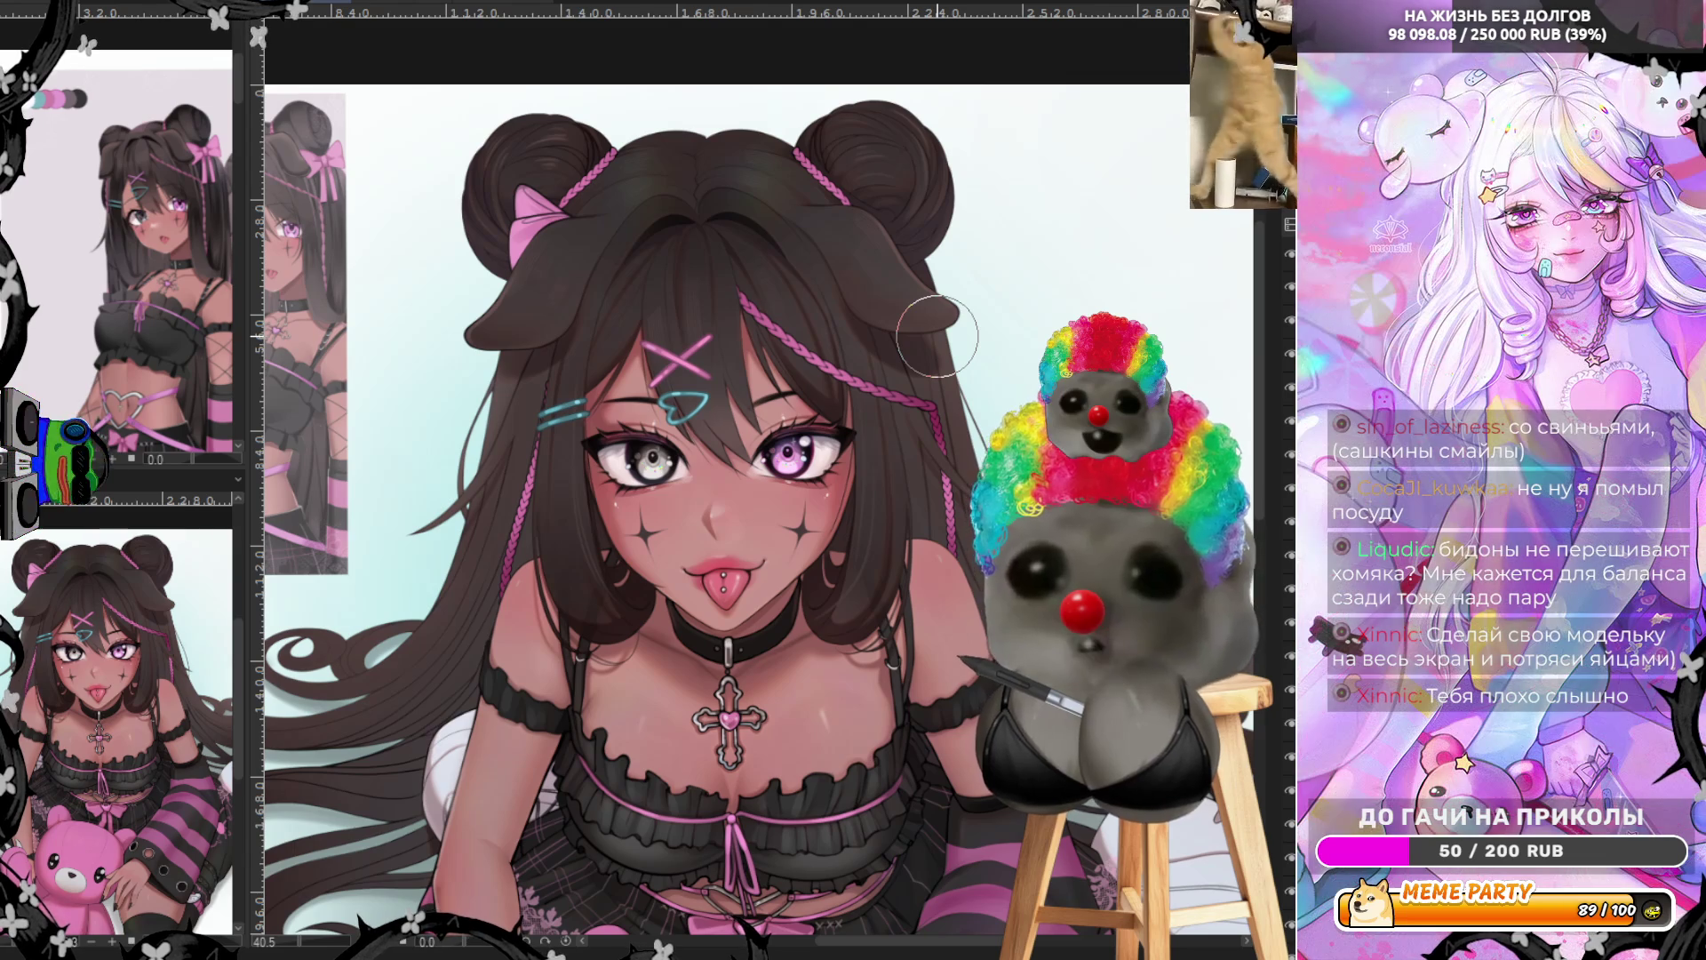
# Lasso the left bun's pink bow, rotate it upright and place it on the right bun
pyautogui.scroll(-2, 676, 391)
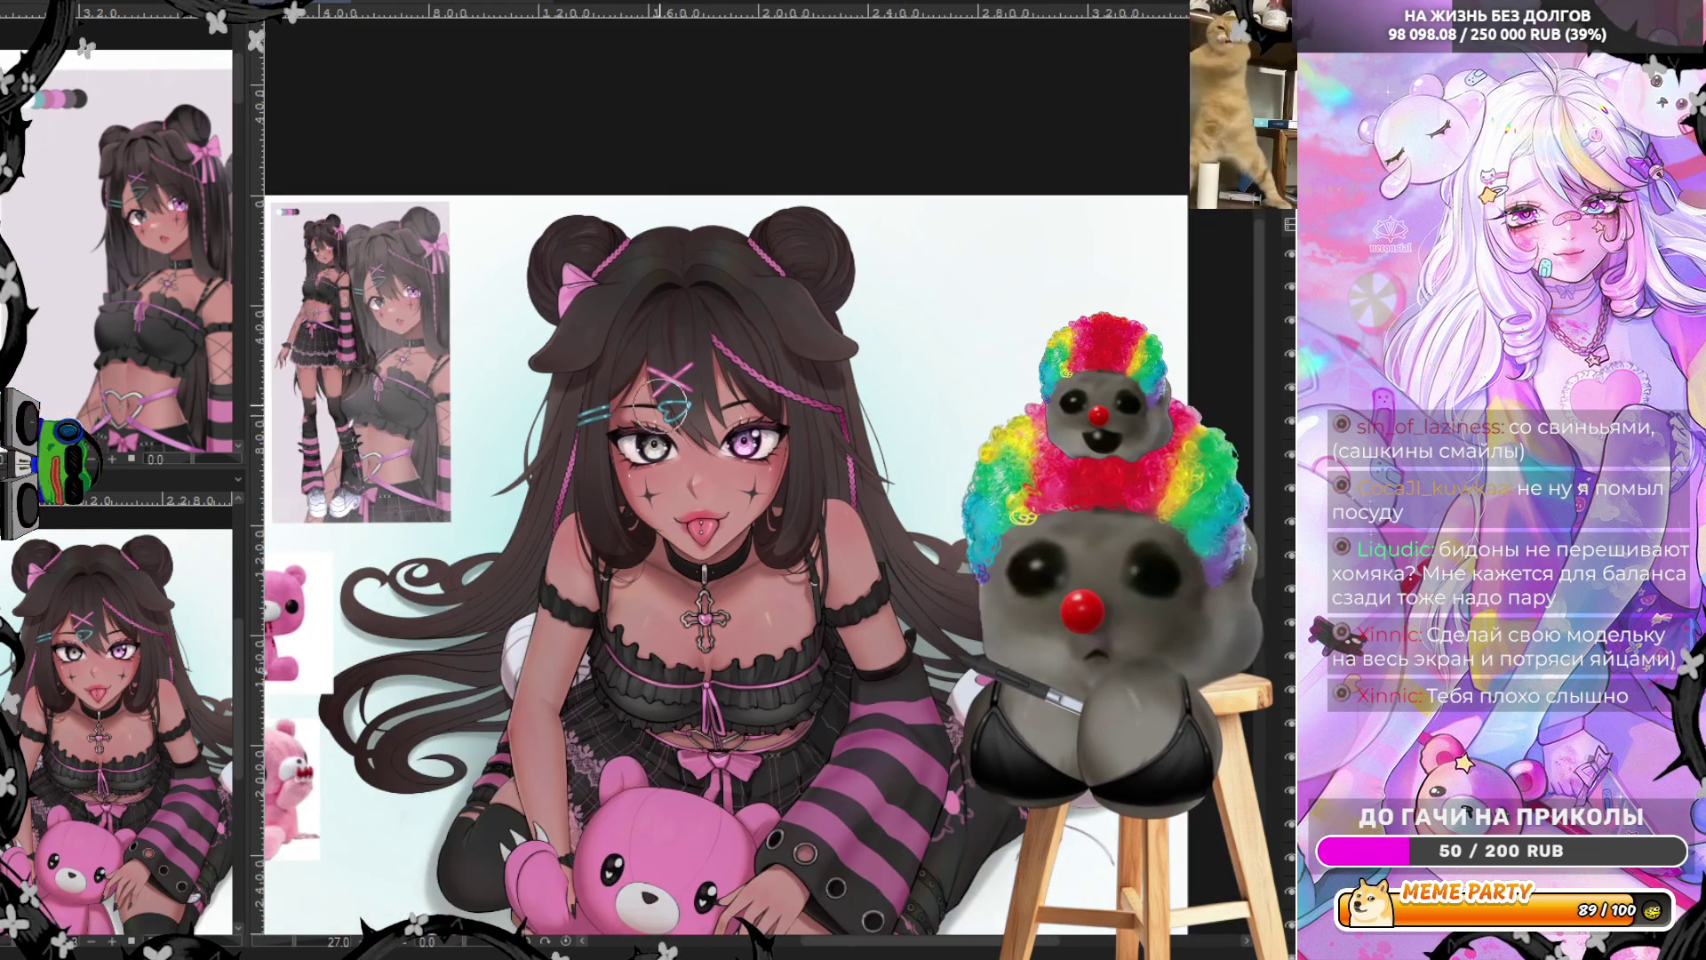
pyautogui.scroll(3, 680, 386)
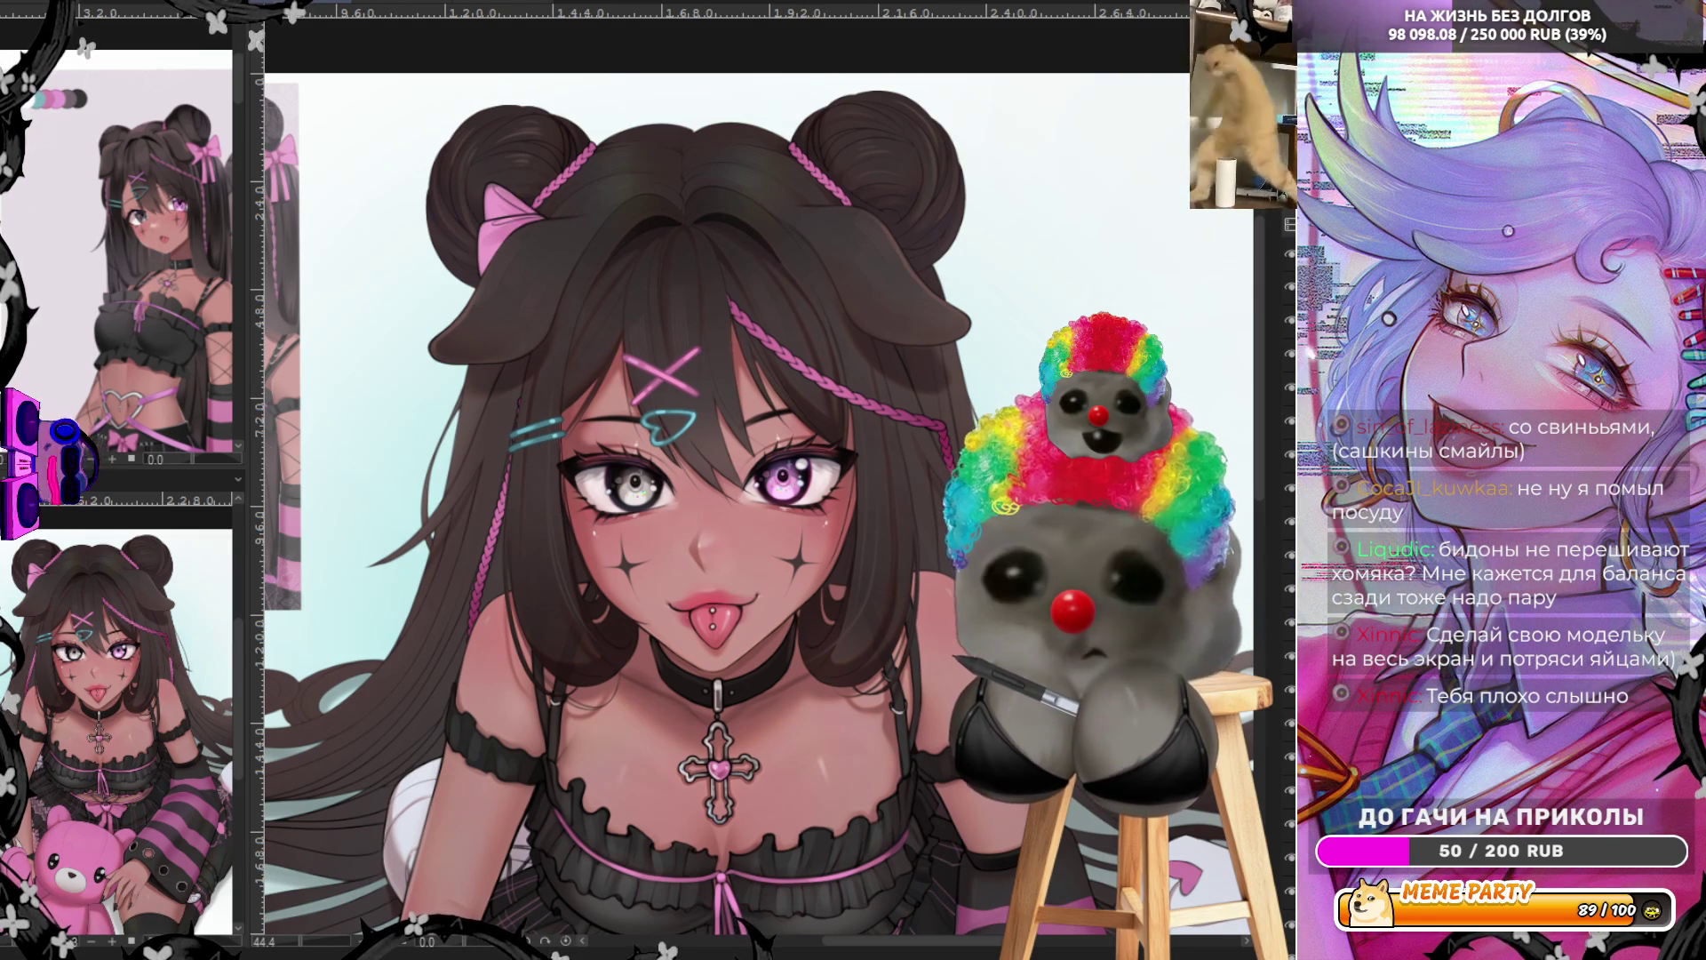
pyautogui.moveTo(474, 305); pyautogui.dragTo(560, 154)
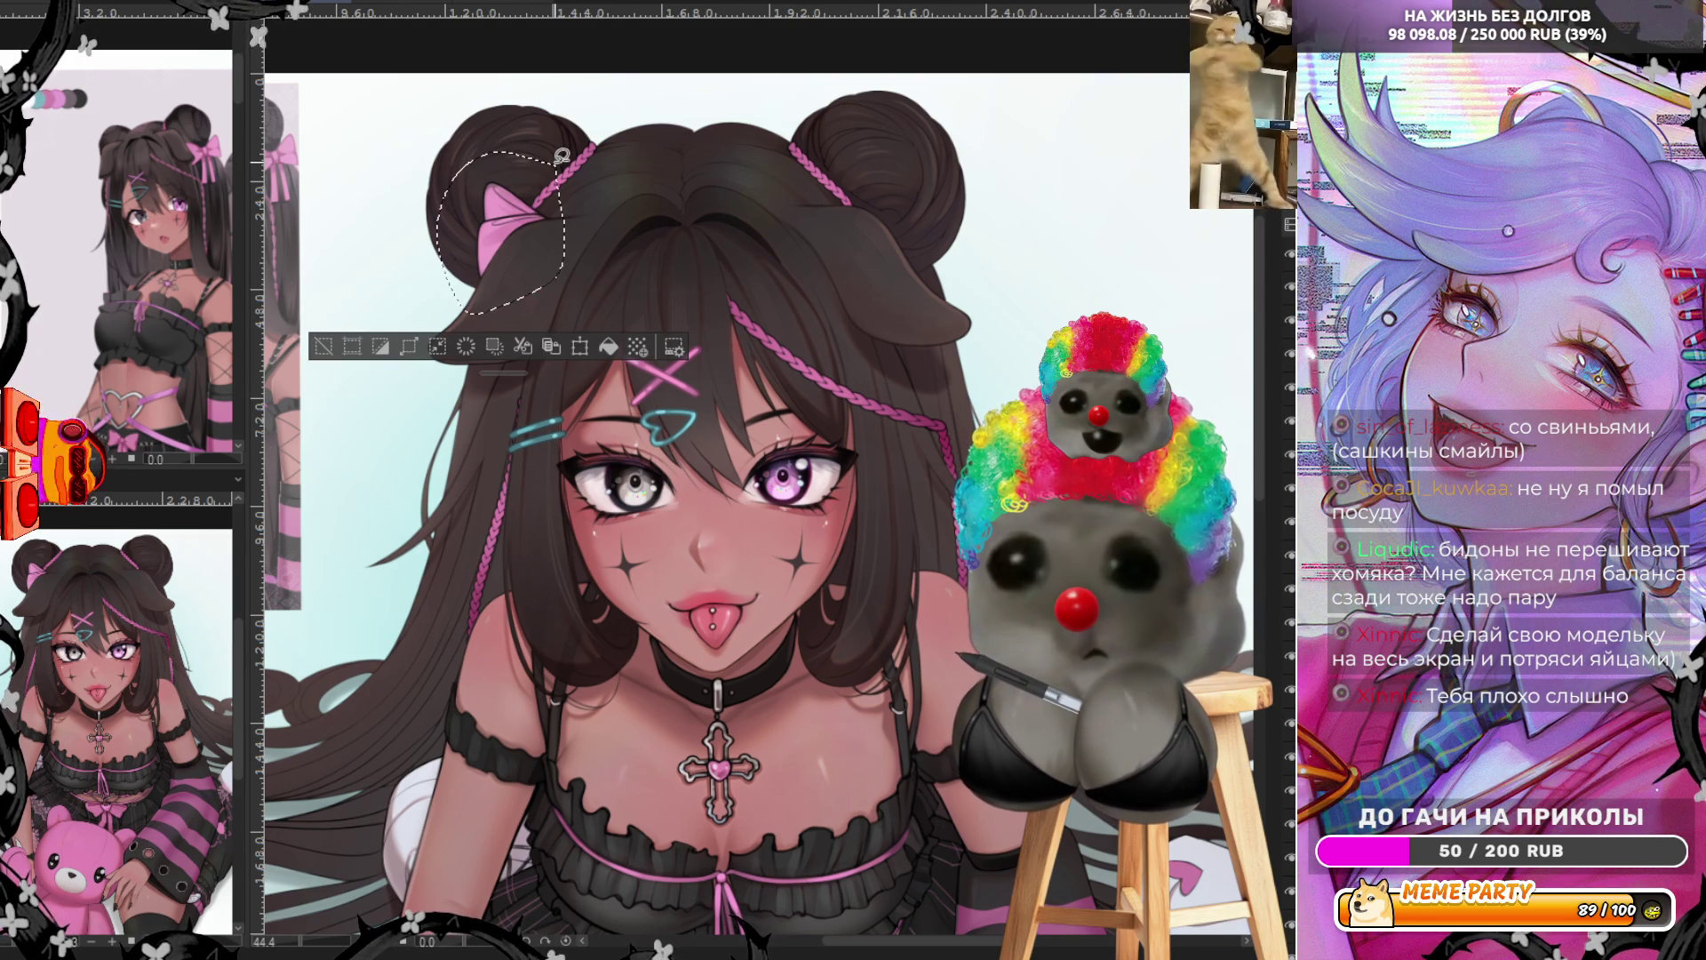
pyautogui.hotkey('ctrl', 't')
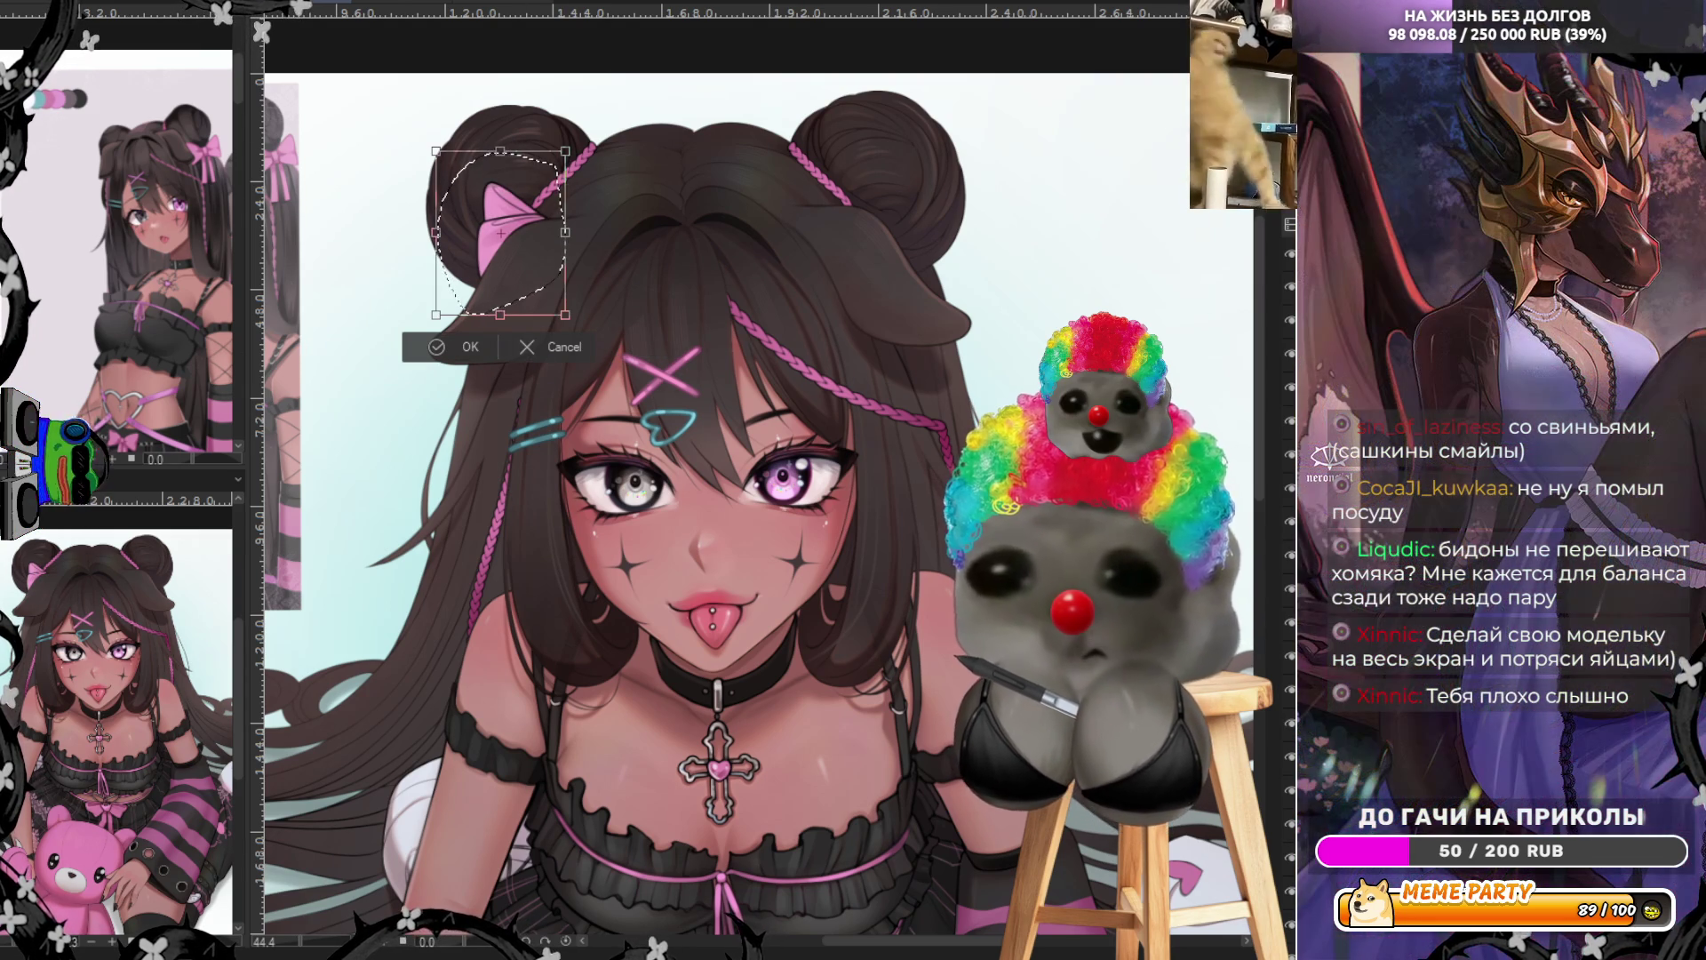
pyautogui.moveTo(324, 320); pyautogui.dragTo(400, 409)
pyautogui.moveTo(543, 255); pyautogui.dragTo(896, 251)
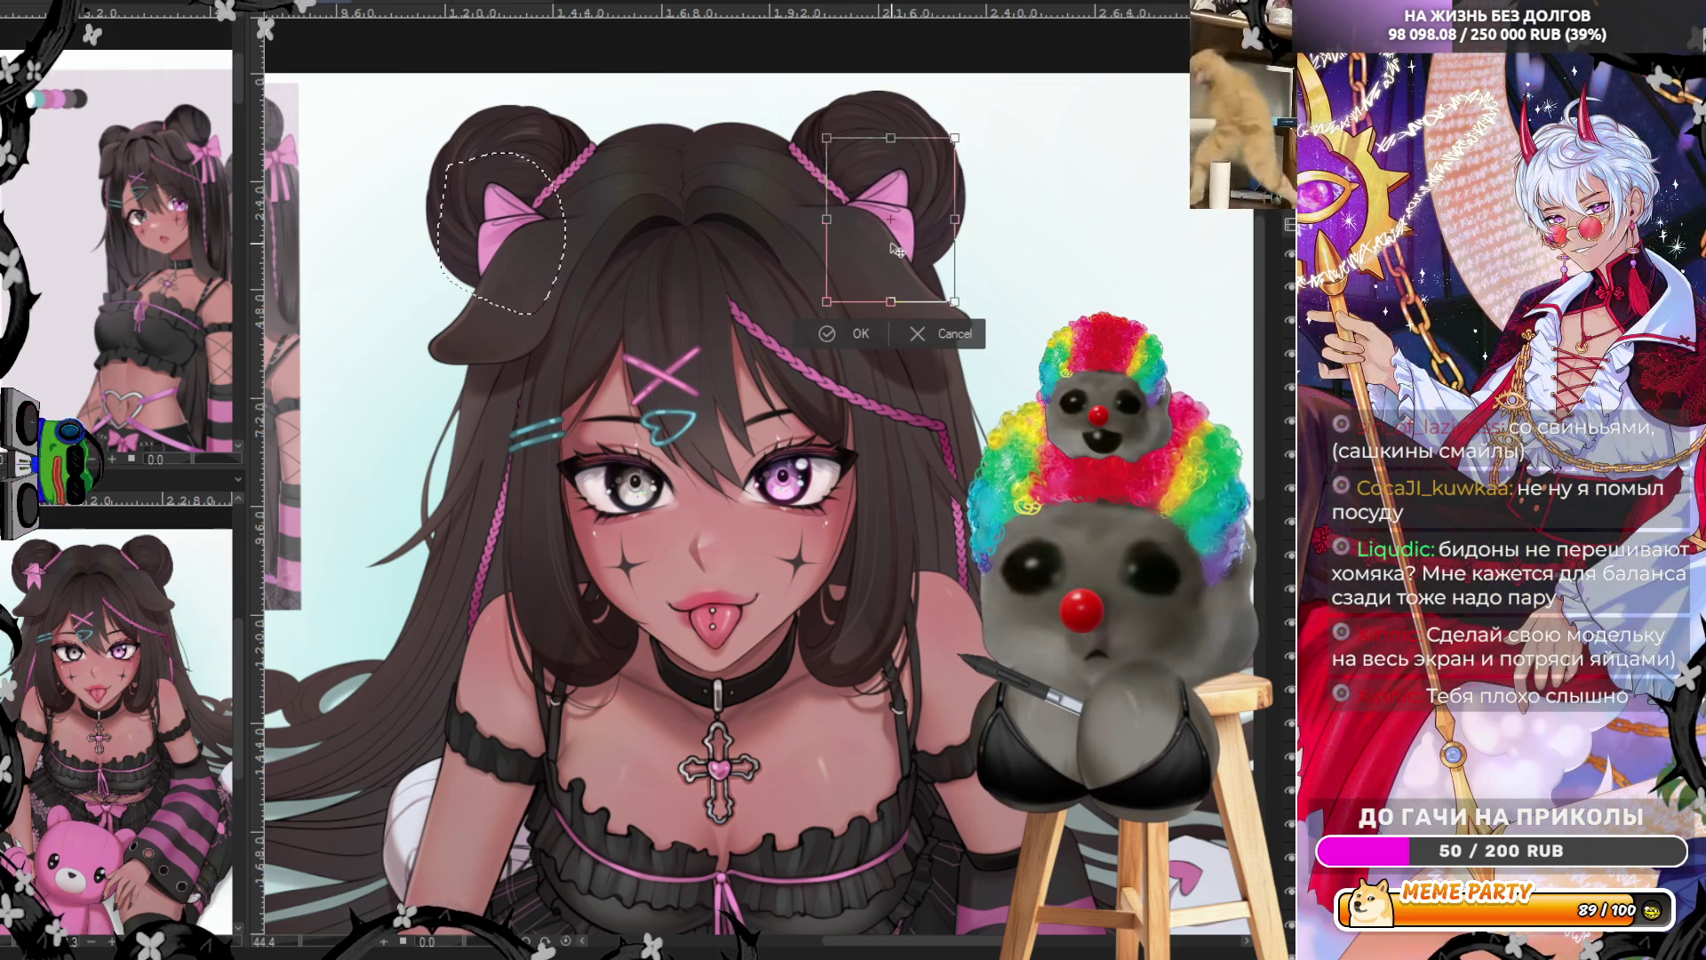
pyautogui.click(860, 337)
pyautogui.scroll(5, 944, 263)
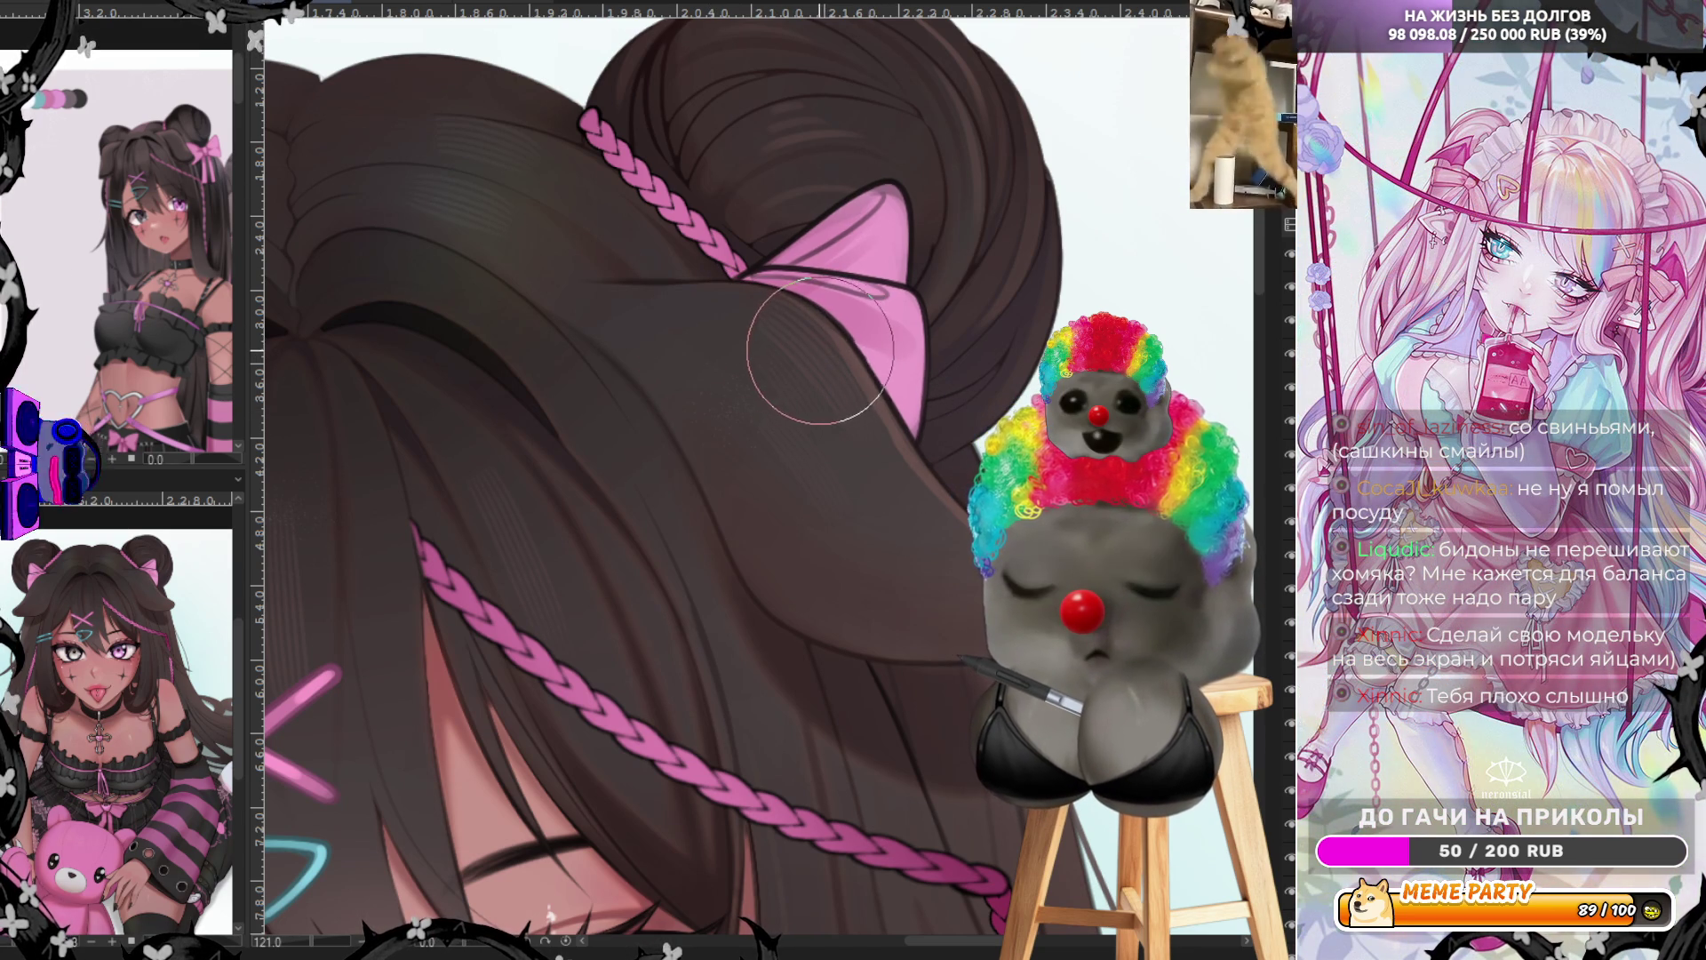
pyautogui.scroll(-10, 838, 218)
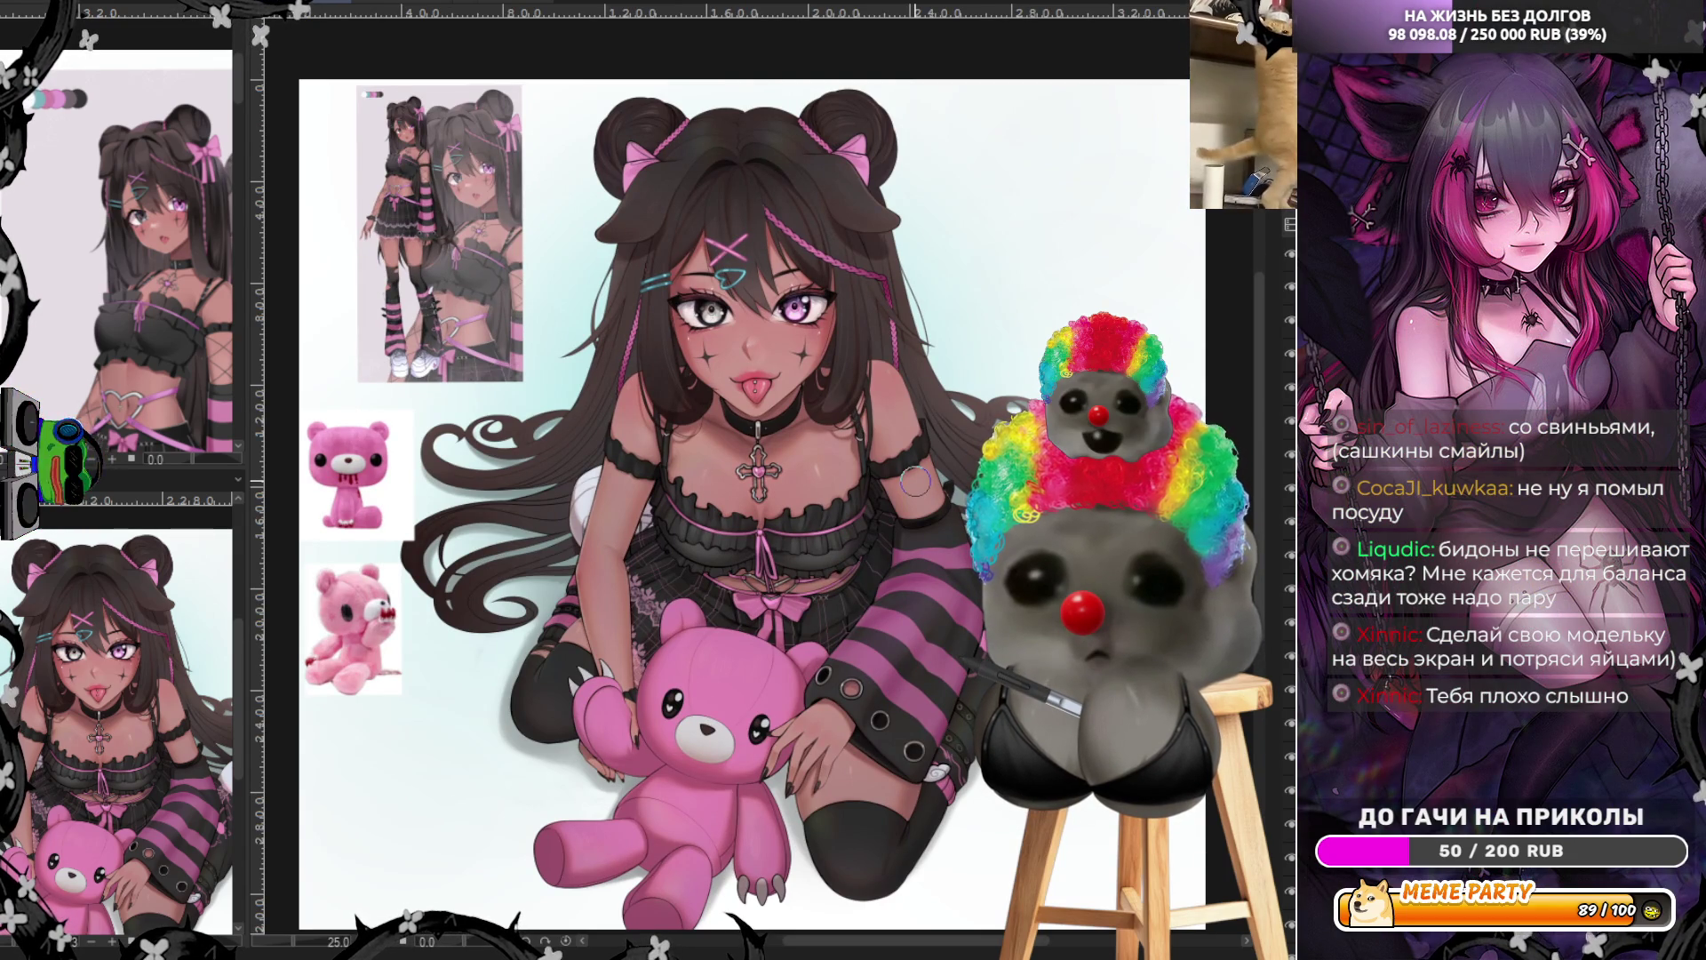
pyautogui.scroll(-3, 569, 257)
pyautogui.scroll(5, 657, 178)
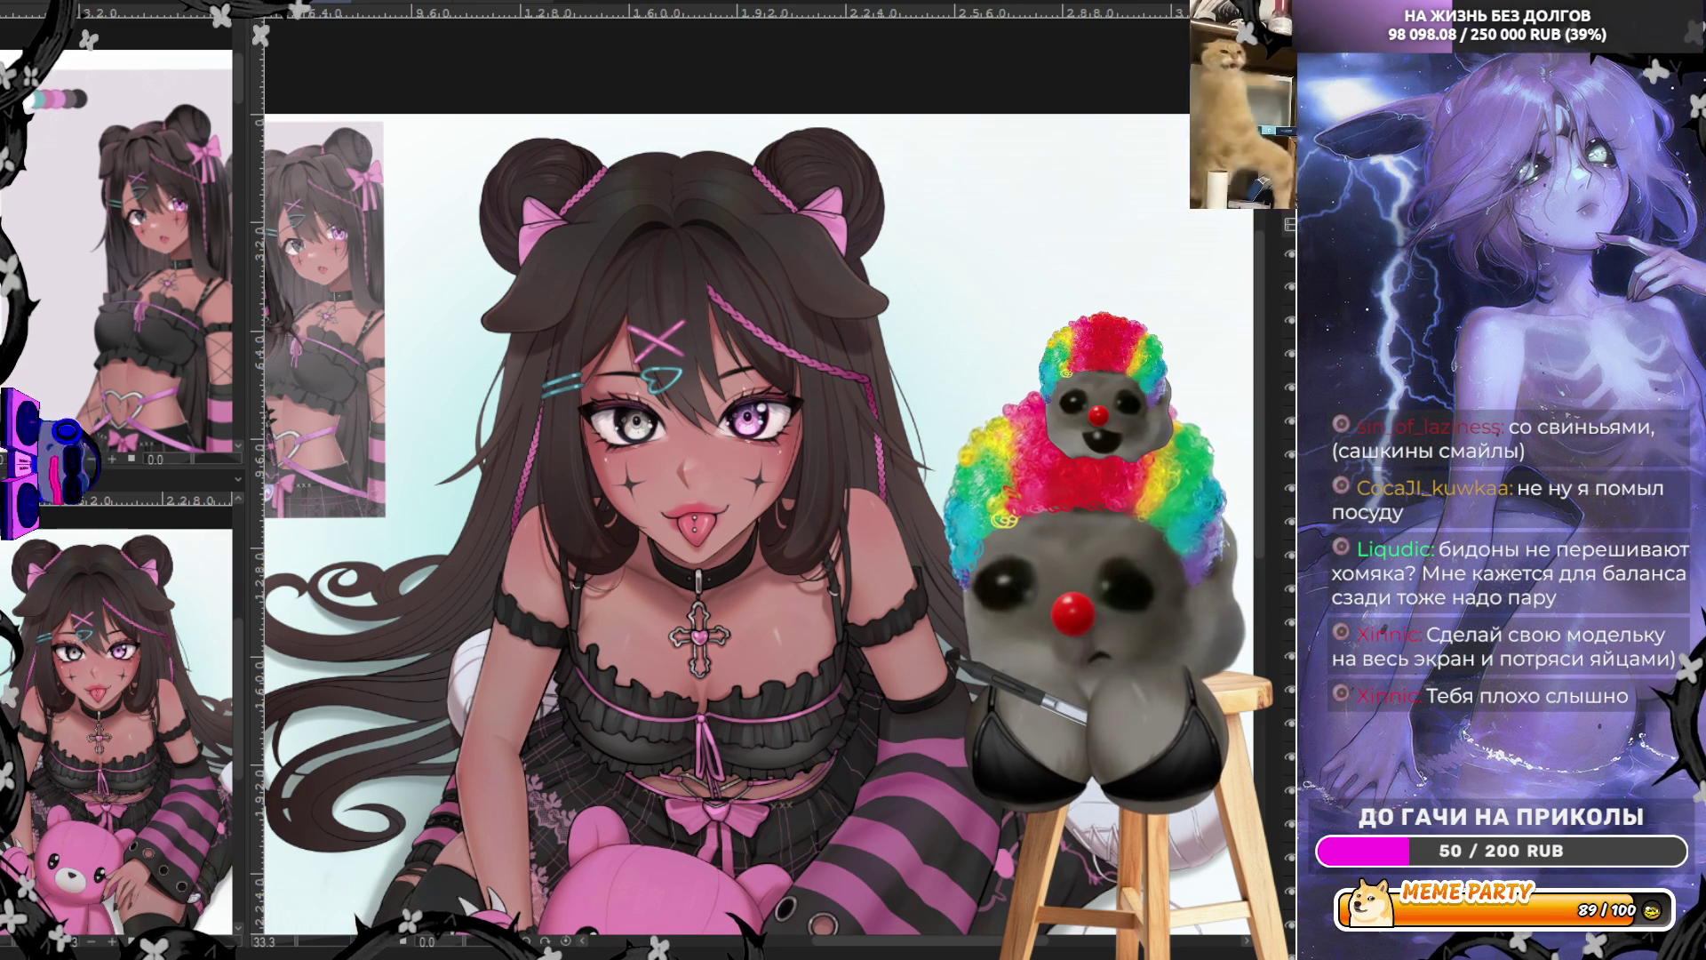
pyautogui.scroll(3, 604, 249)
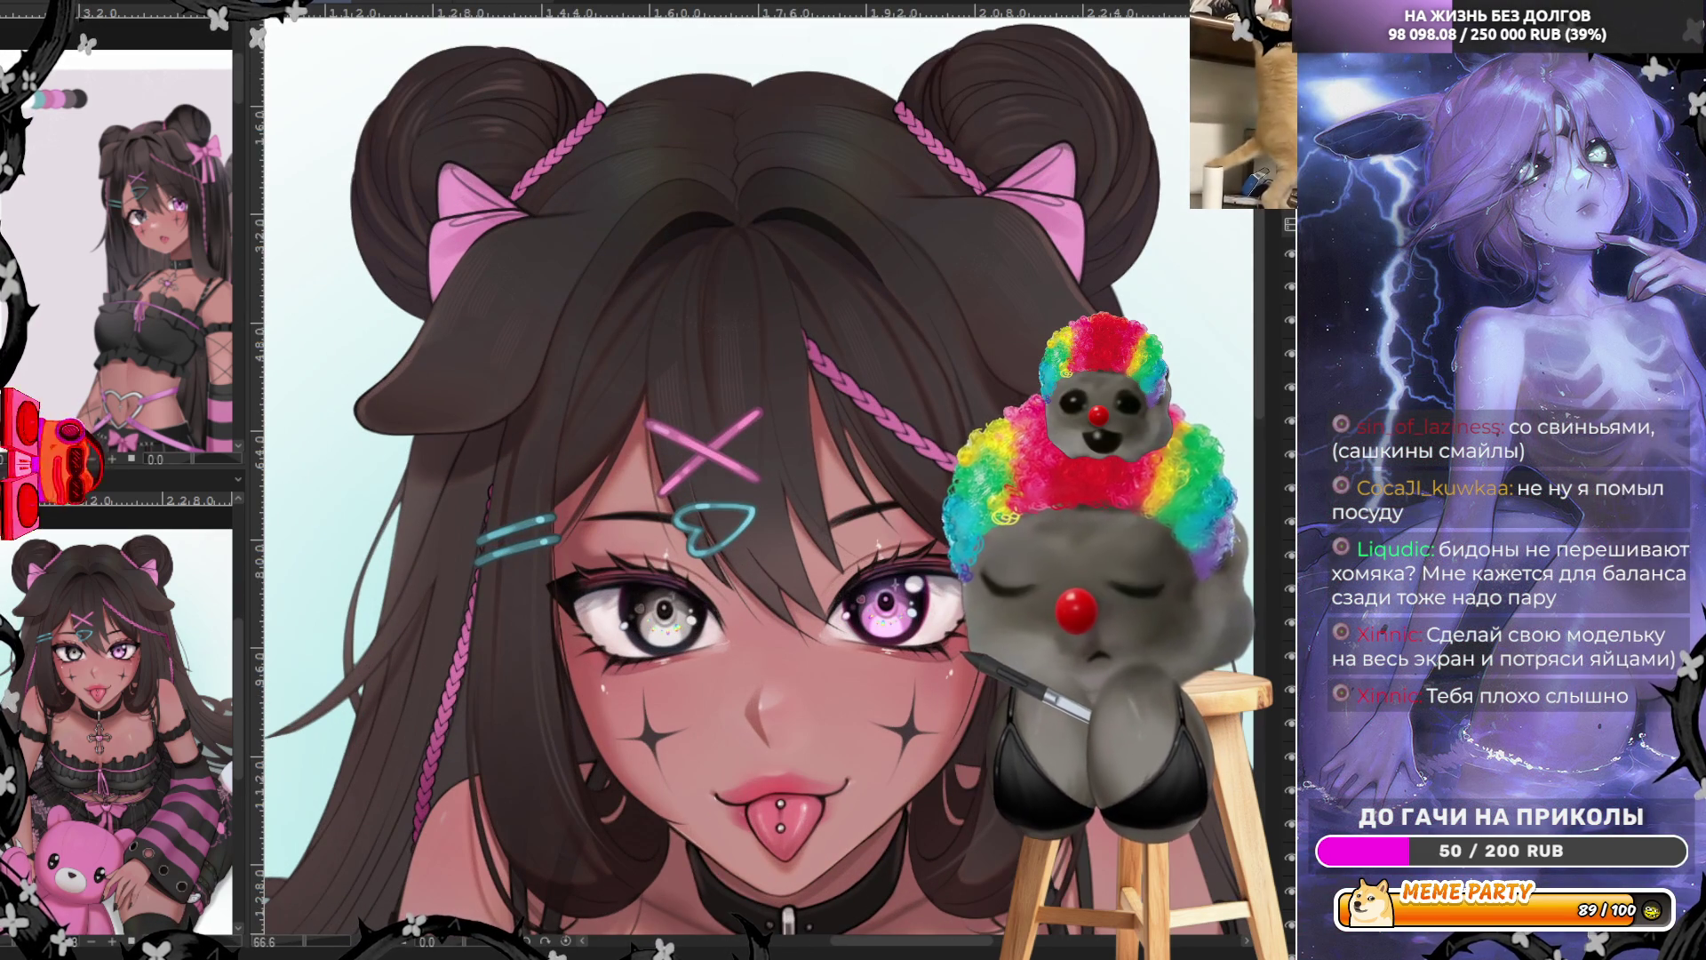
# Paint three pink highlight strokes across the top of the hair and shift them up-left
pyautogui.moveTo(675, 355); pyautogui.dragTo(818, 293)
pyautogui.moveTo(498, 347); pyautogui.dragTo(640, 240)
pyautogui.moveTo(871, 267); pyautogui.dragTo(987, 231)
pyautogui.moveTo(880, 303)
pyautogui.mouseDown()
pyautogui.moveTo(764, 275)
pyautogui.moveTo(875, 249)
pyautogui.moveTo(853, 160)
pyautogui.mouseUp()
pyautogui.press('Return')
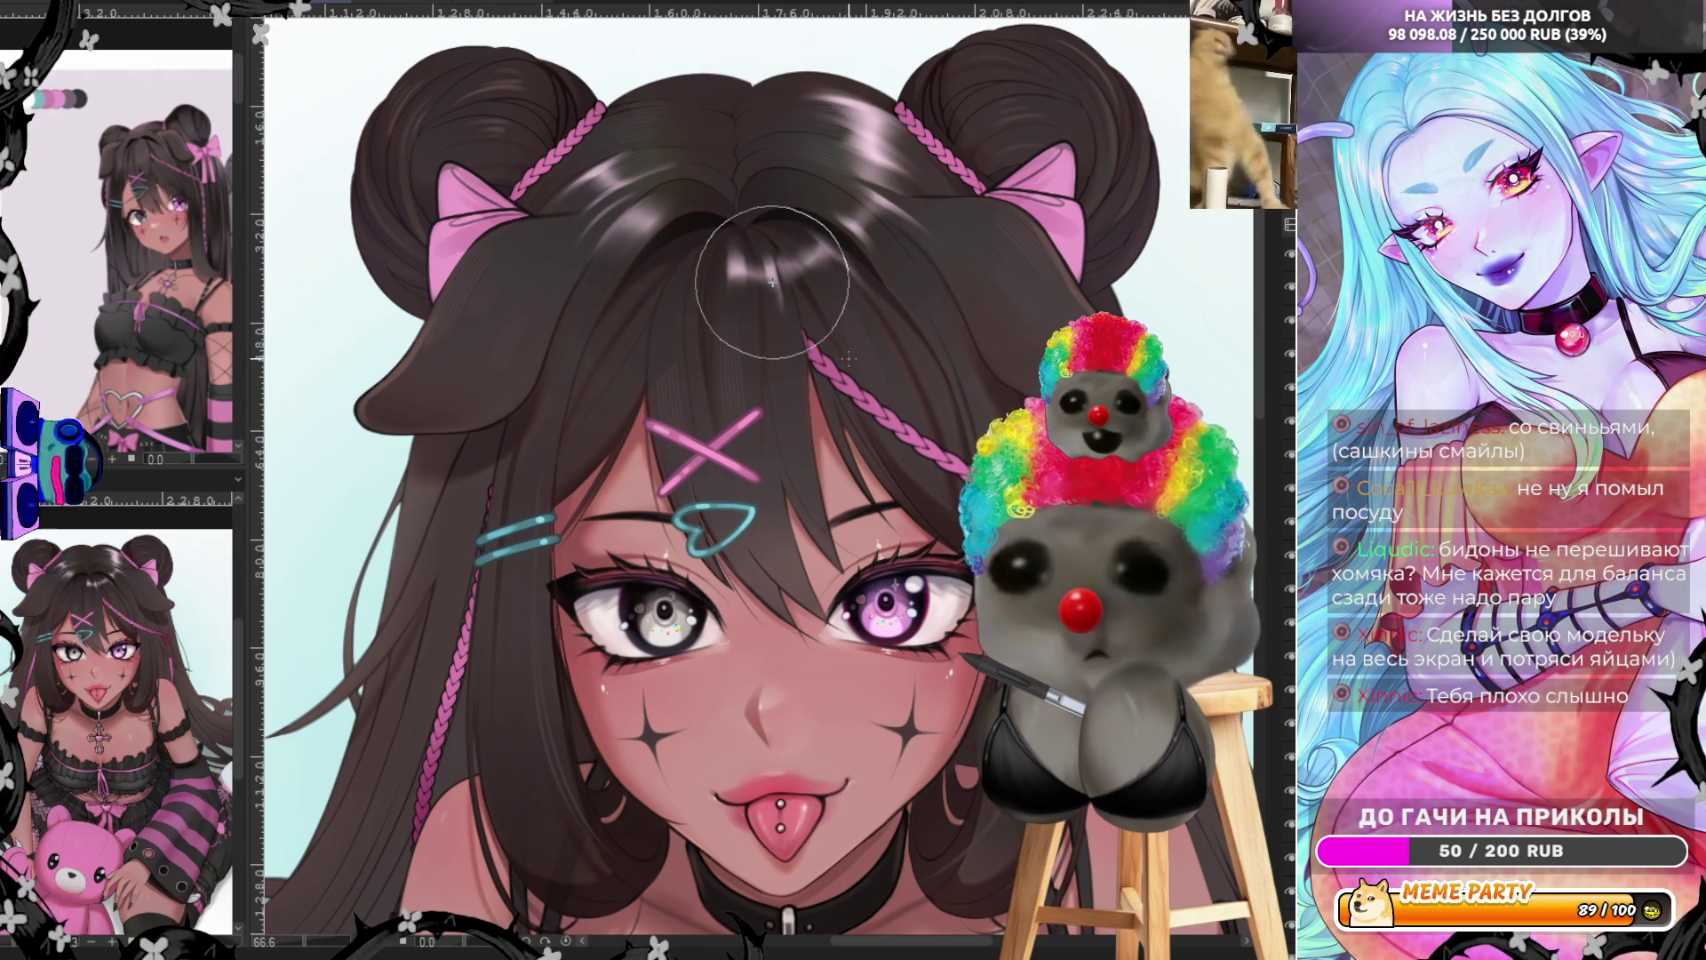
# Move a small oval patch of the hair highlight to the left
pyautogui.moveTo(845, 357); pyautogui.dragTo(869, 365)
pyautogui.hotkey('ctrl', 't')
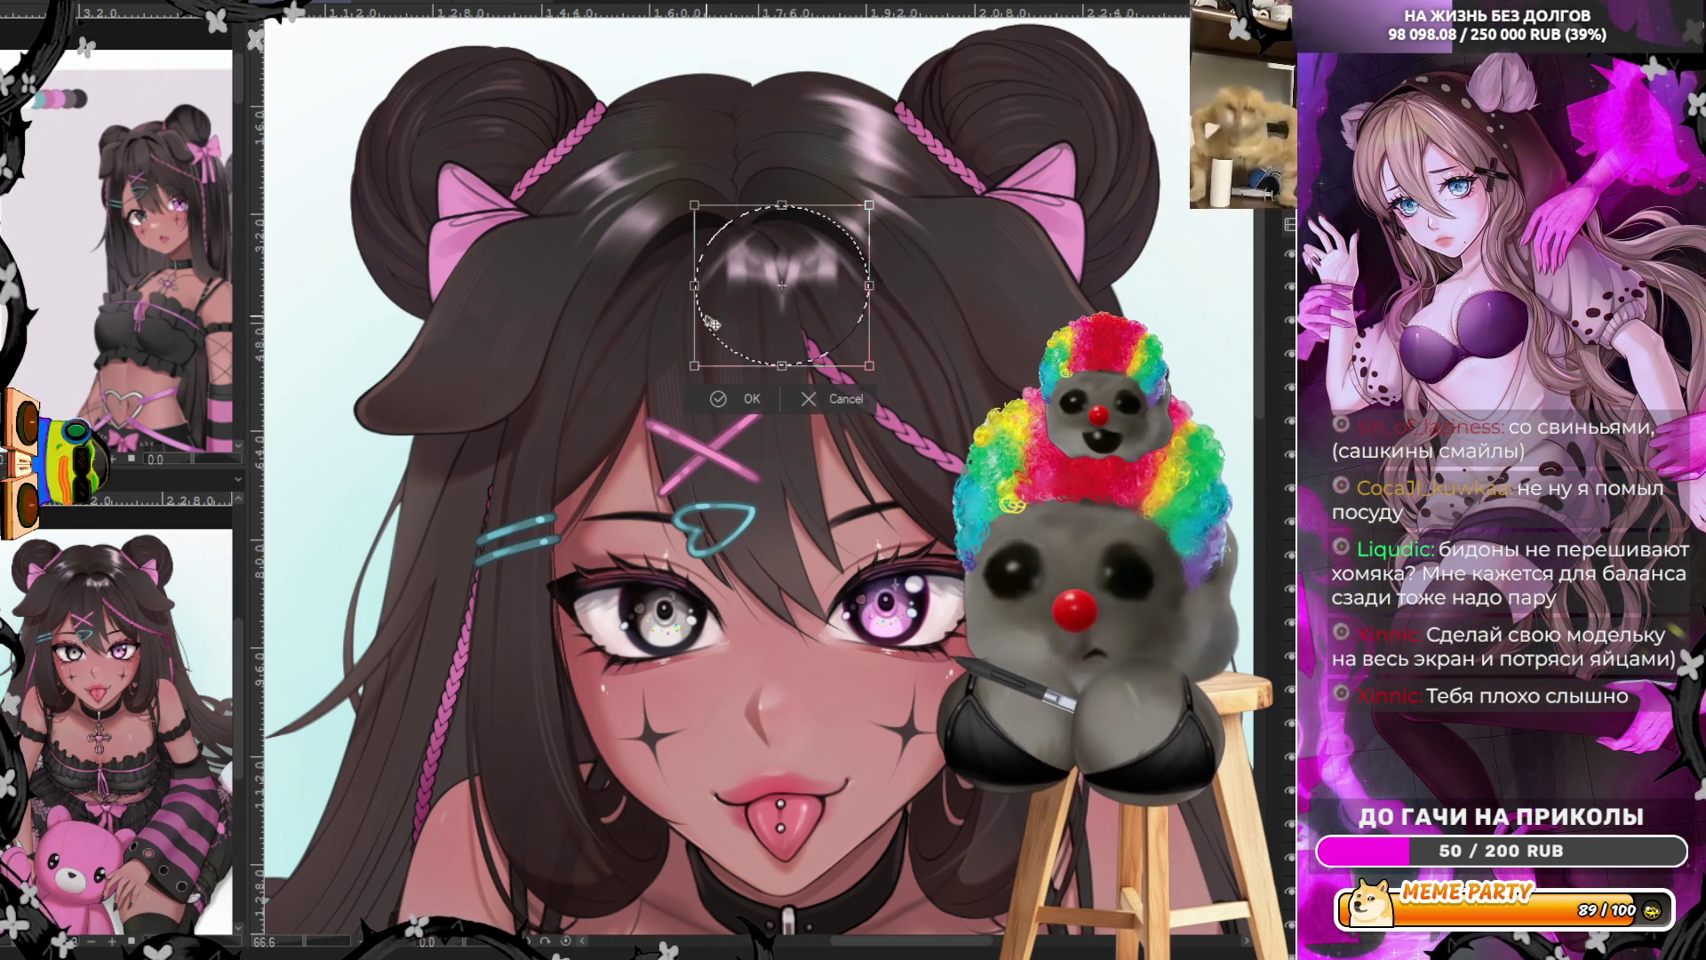
pyautogui.moveTo(808, 320); pyautogui.dragTo(738, 324)
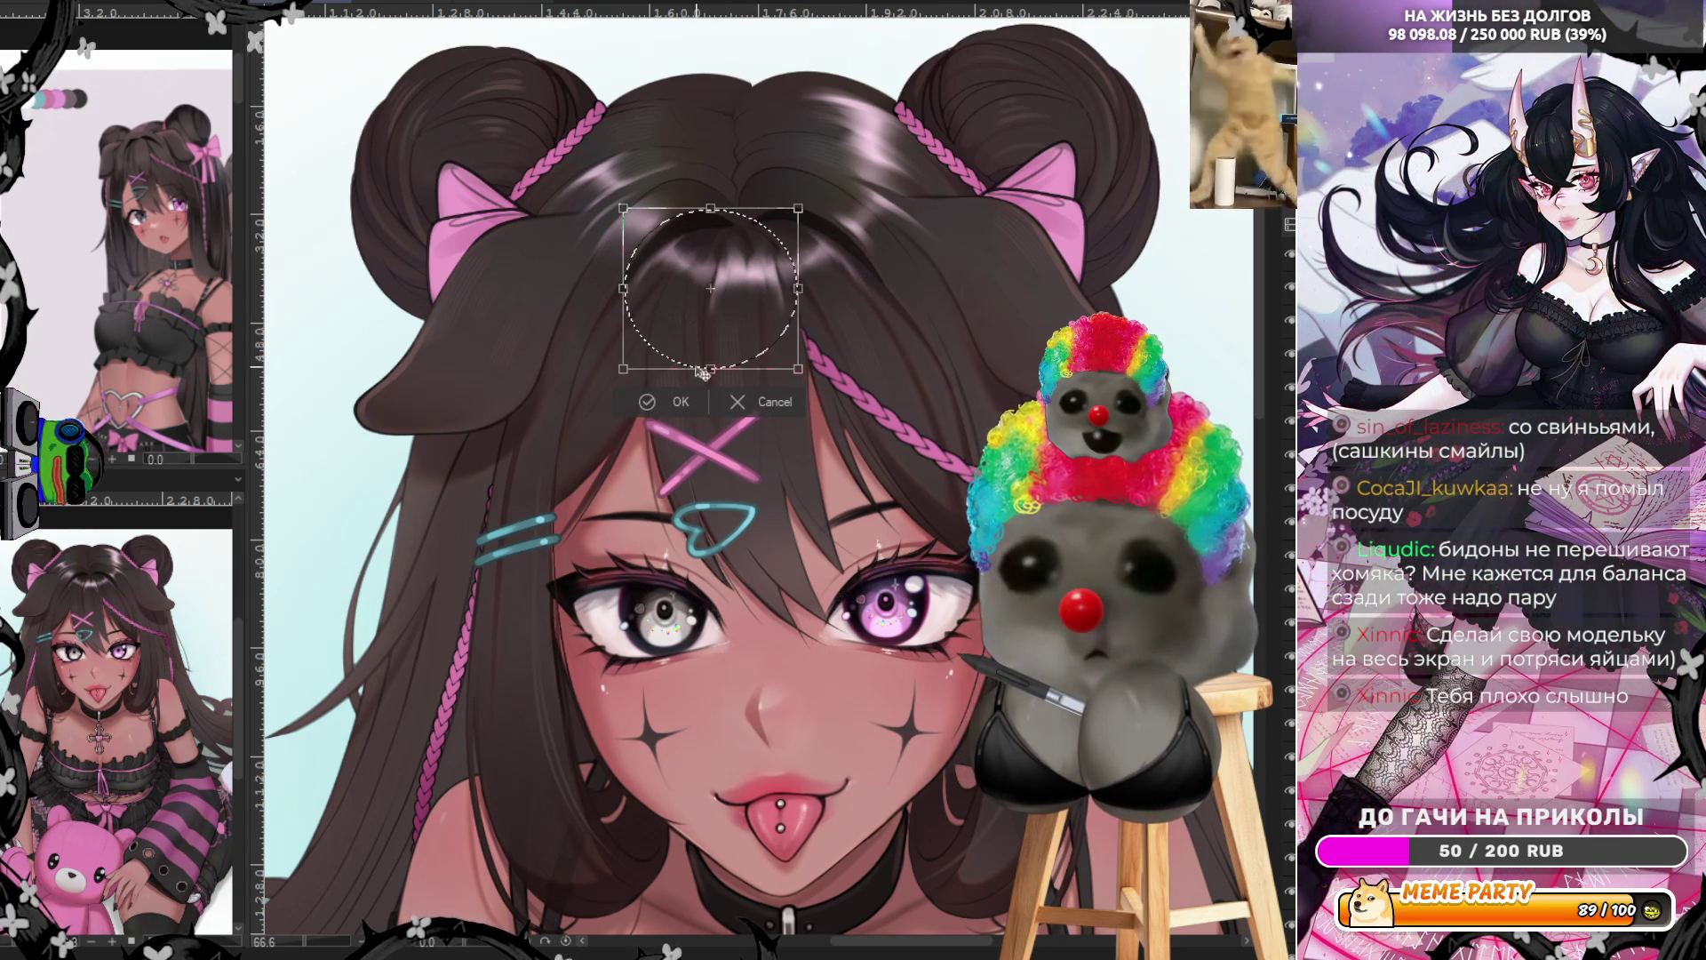
pyautogui.click(683, 403)
pyautogui.hotkey('ctrl', 'd')
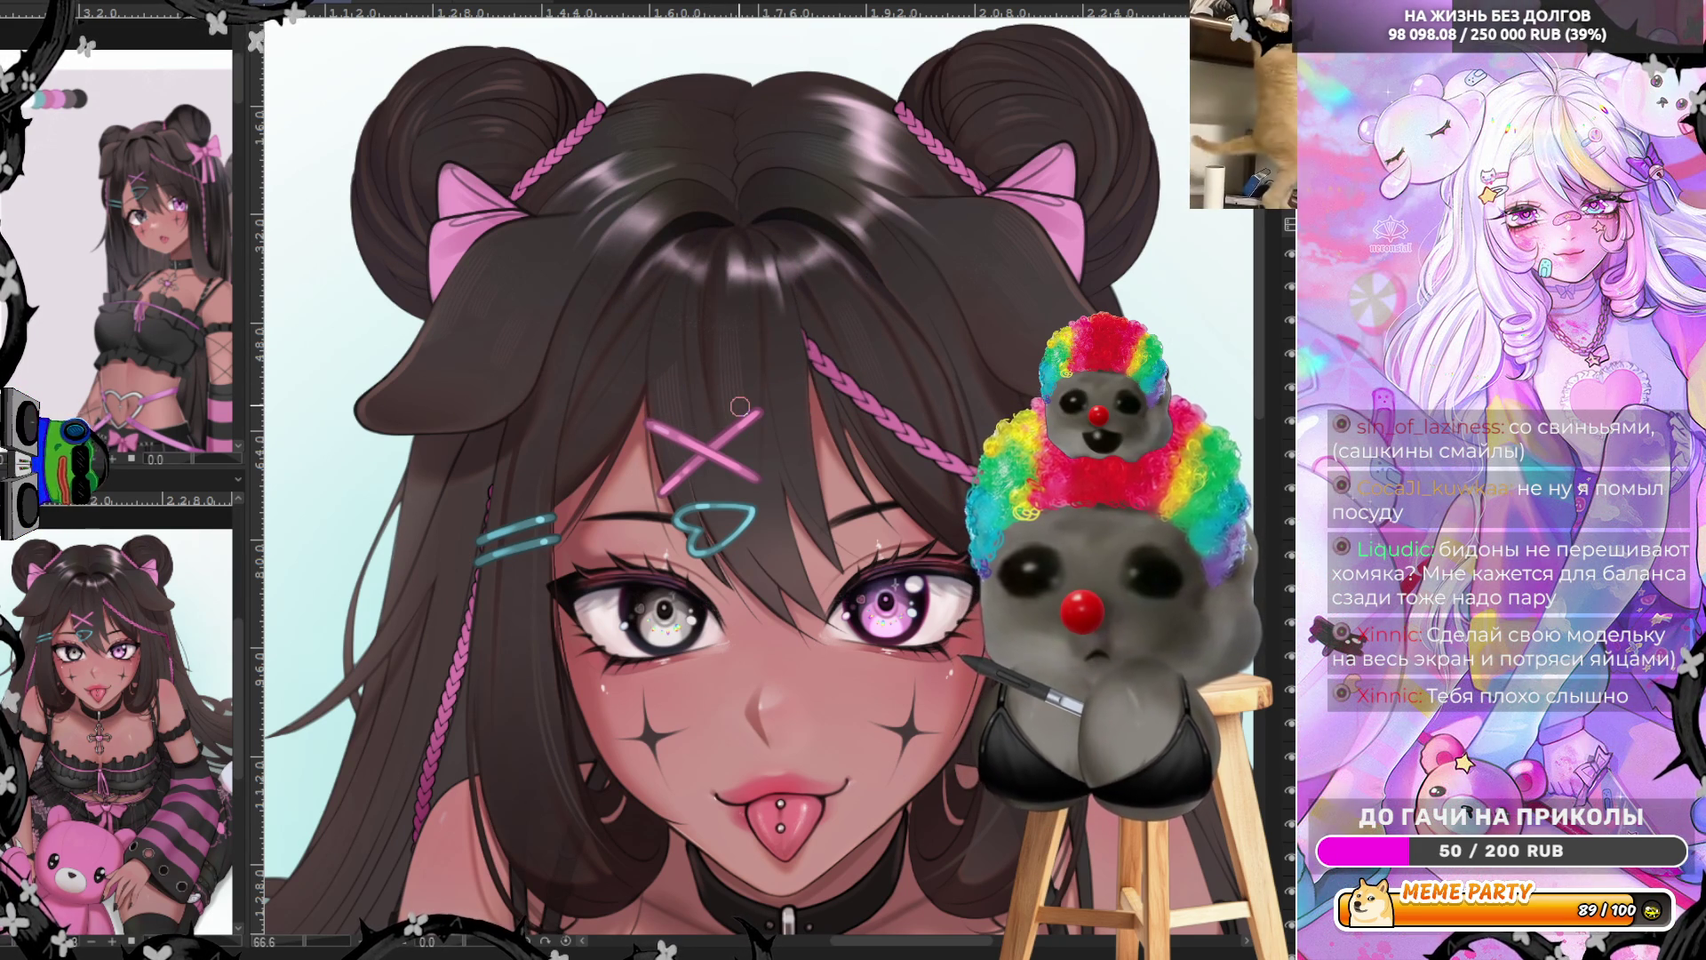
# Shift a larger highlight area atop the hair leftward toward the left bun
pyautogui.hotkey('ctrl', '0')
pyautogui.scroll(5, 638, 120)
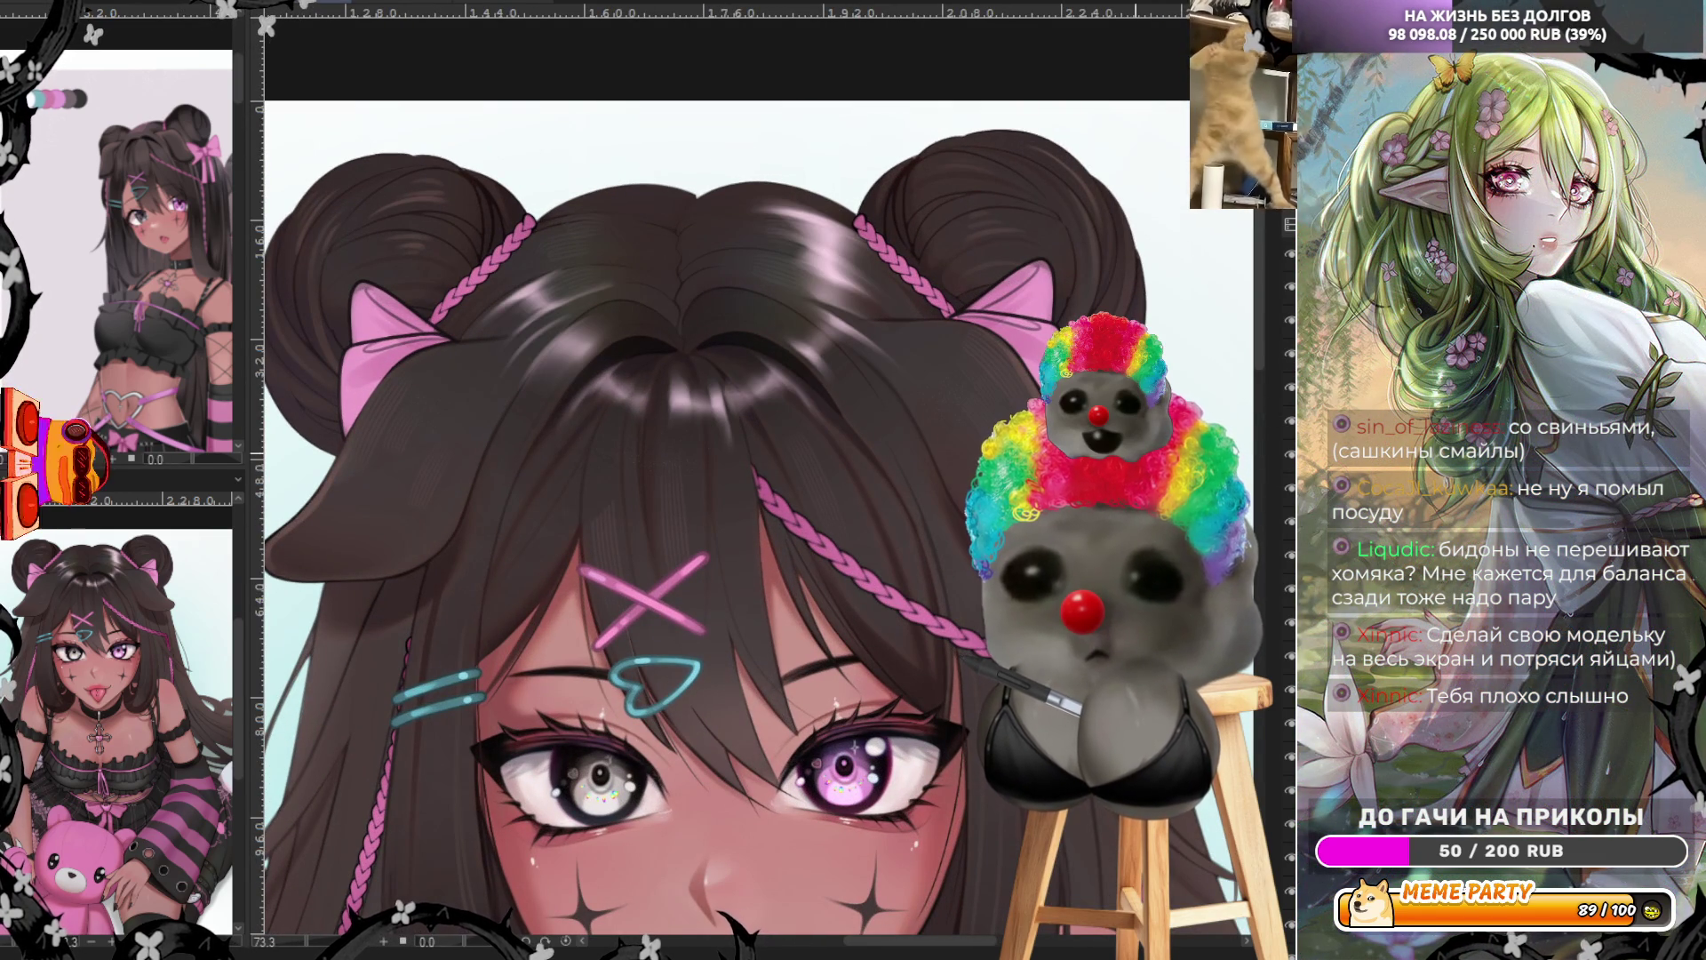
pyautogui.moveTo(712, 179); pyautogui.dragTo(988, 333)
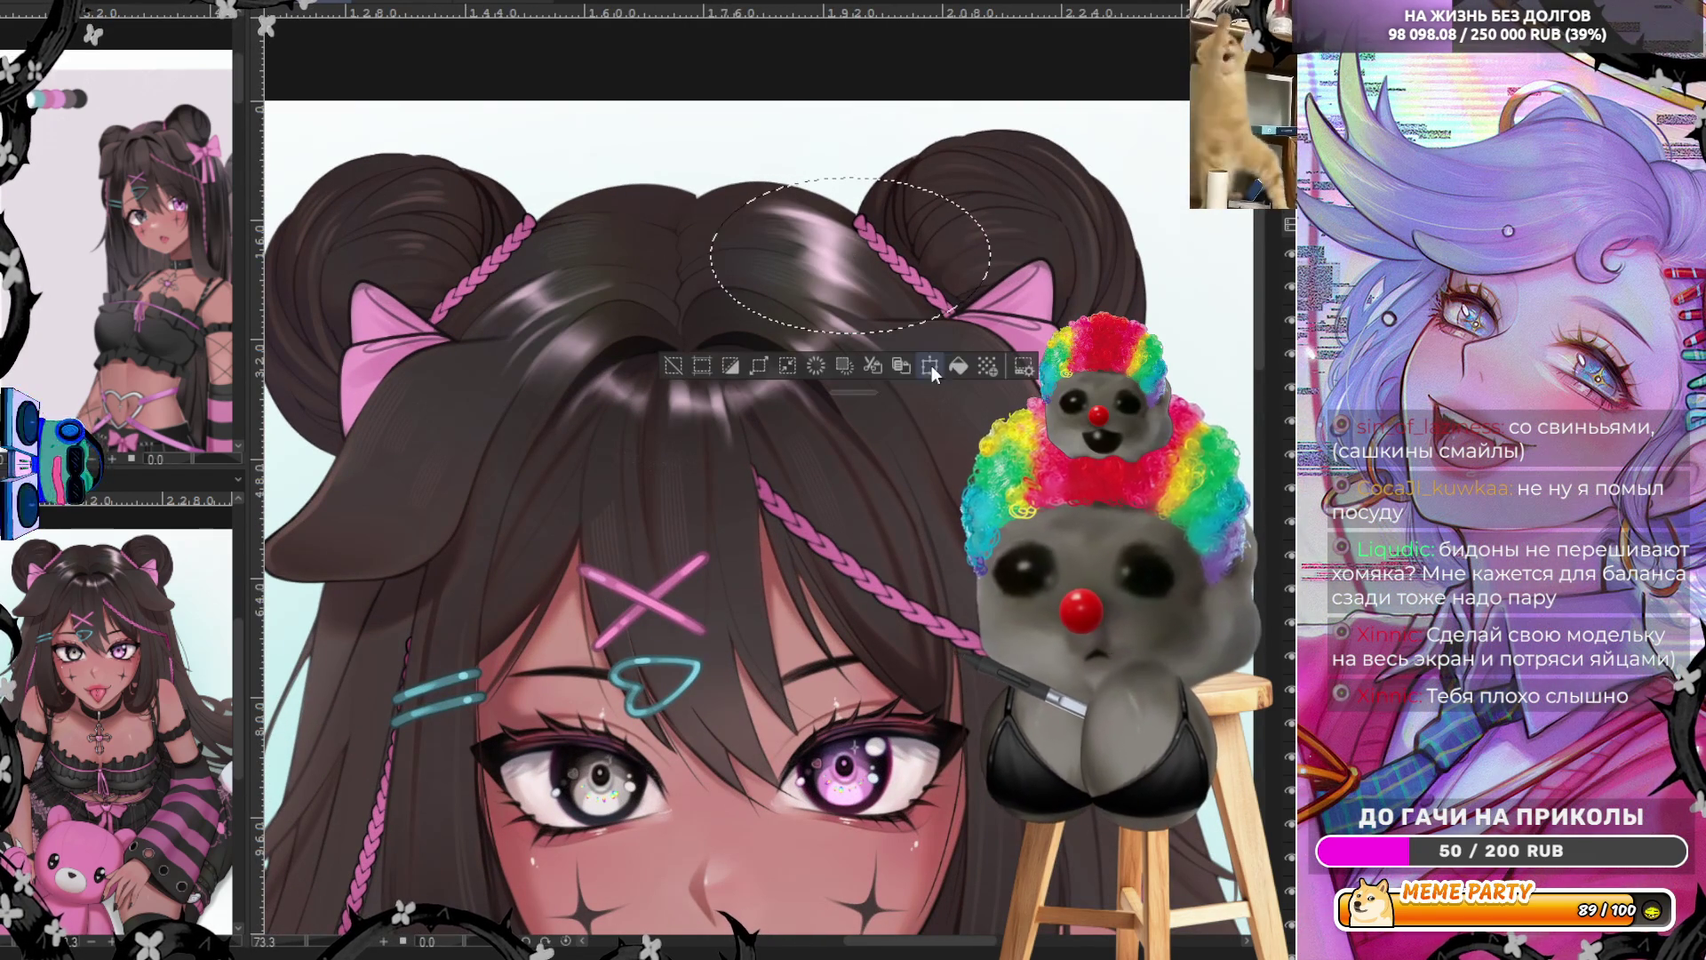
pyautogui.click(874, 366)
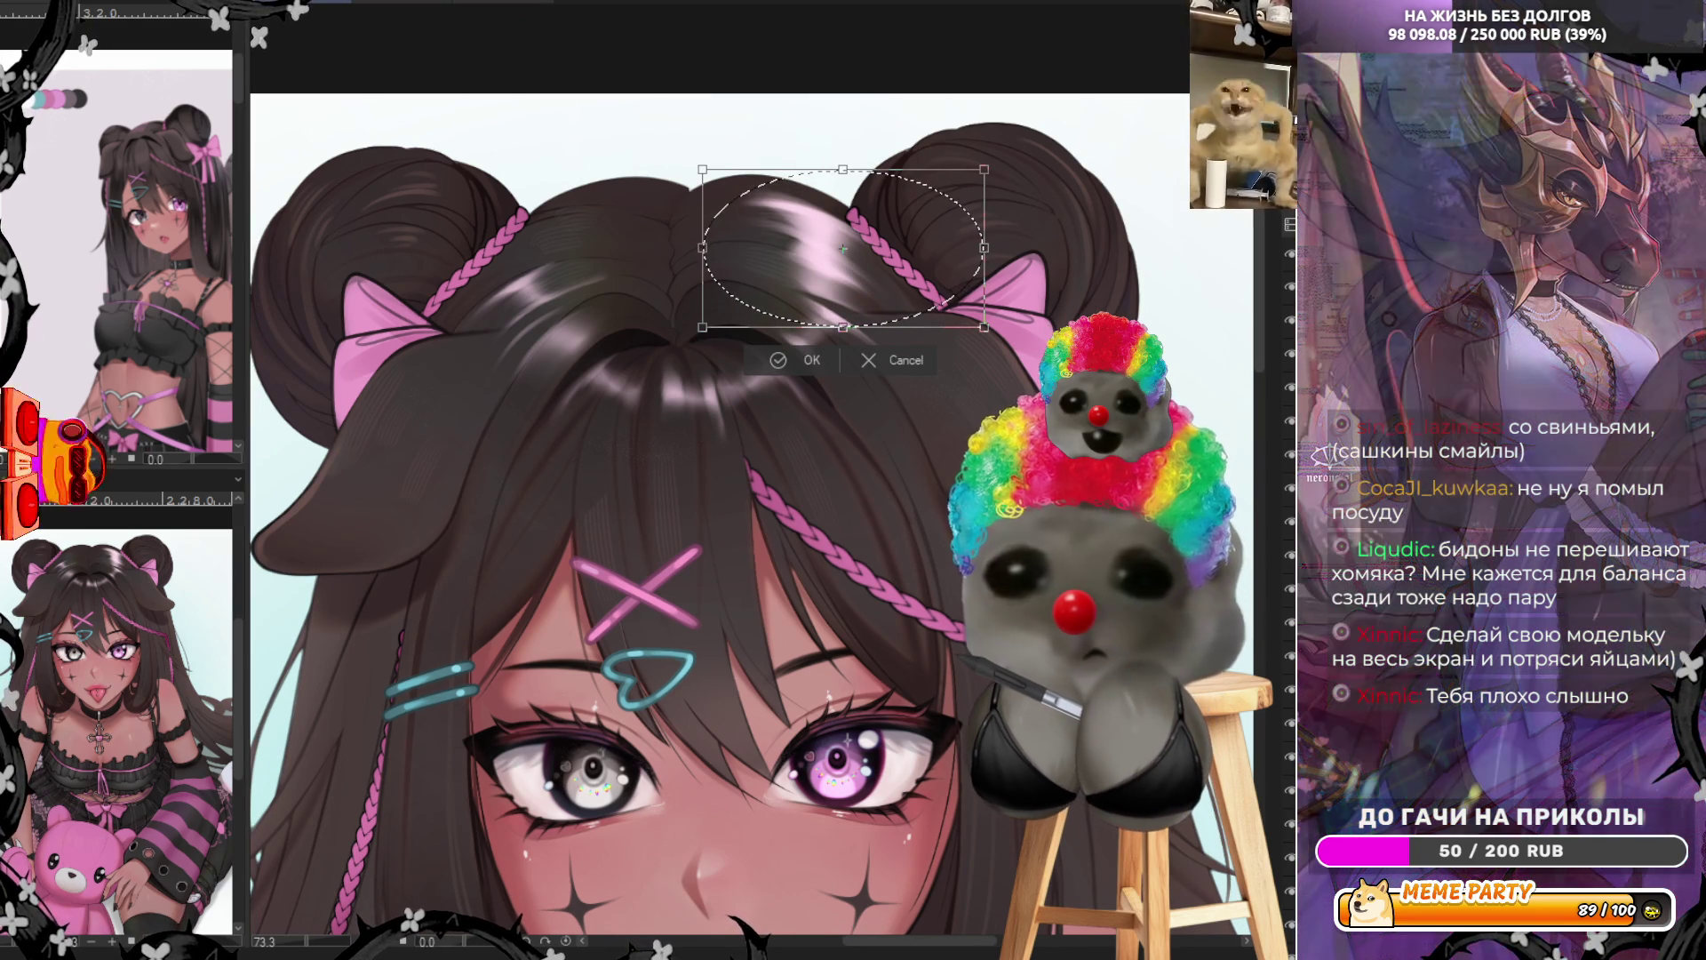
pyautogui.moveTo(916, 334); pyautogui.dragTo(596, 336)
pyautogui.click(457, 360)
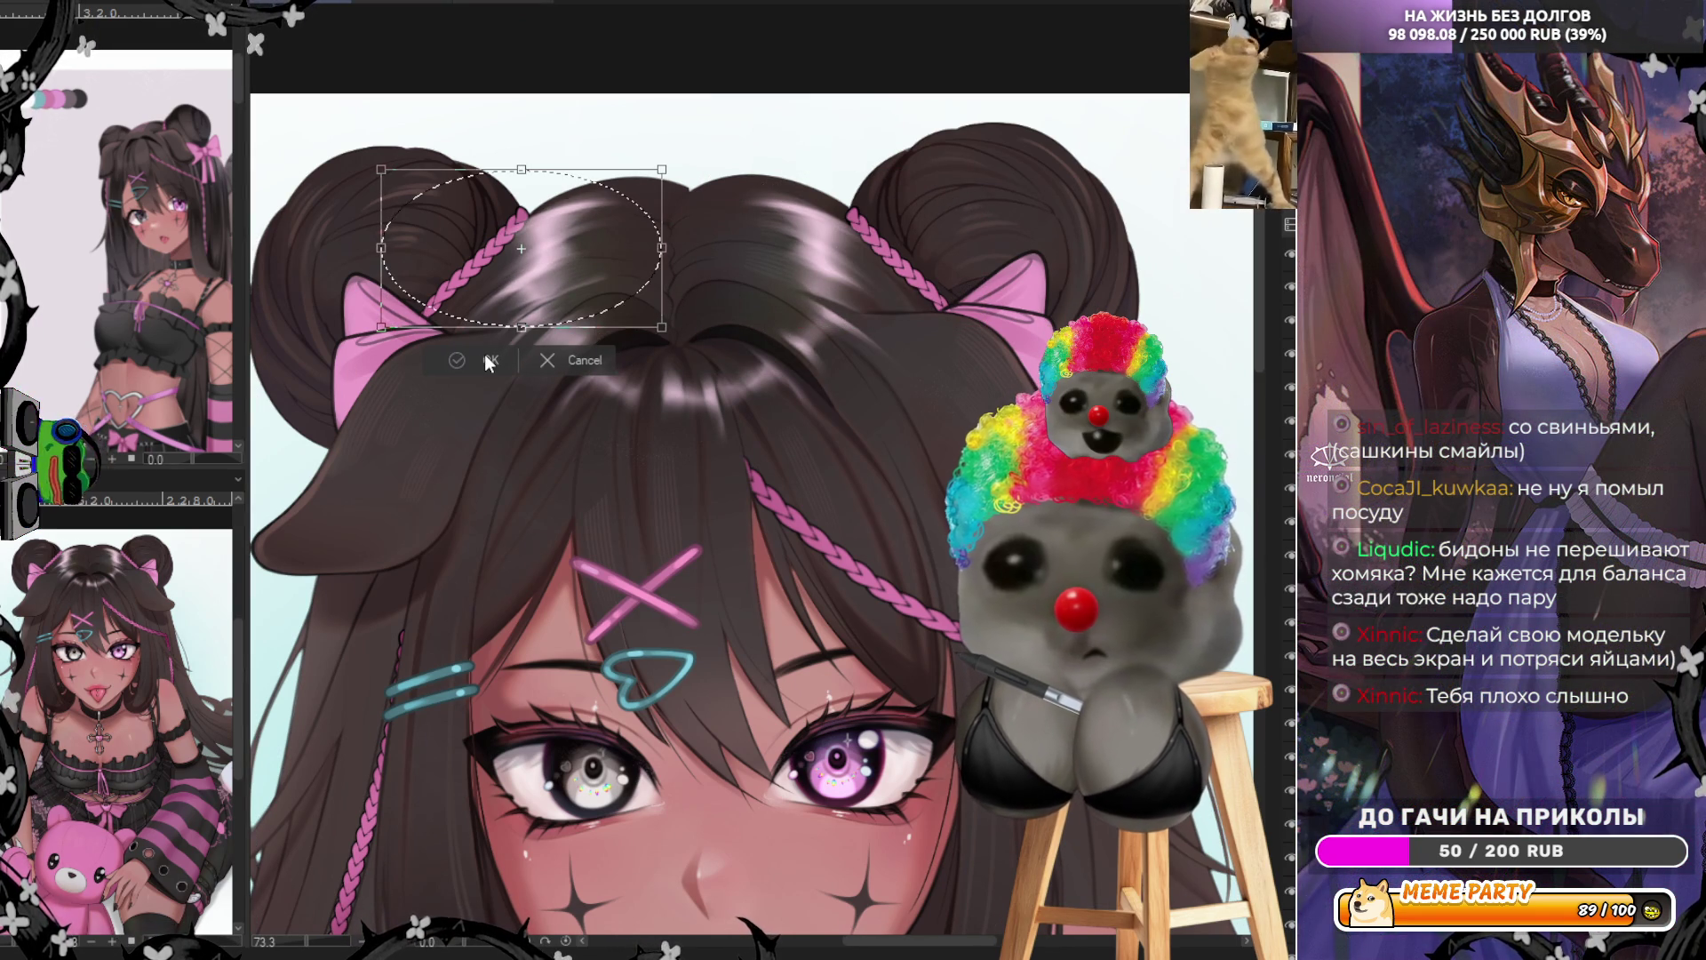
pyautogui.hotkey('ctrl', 'd')
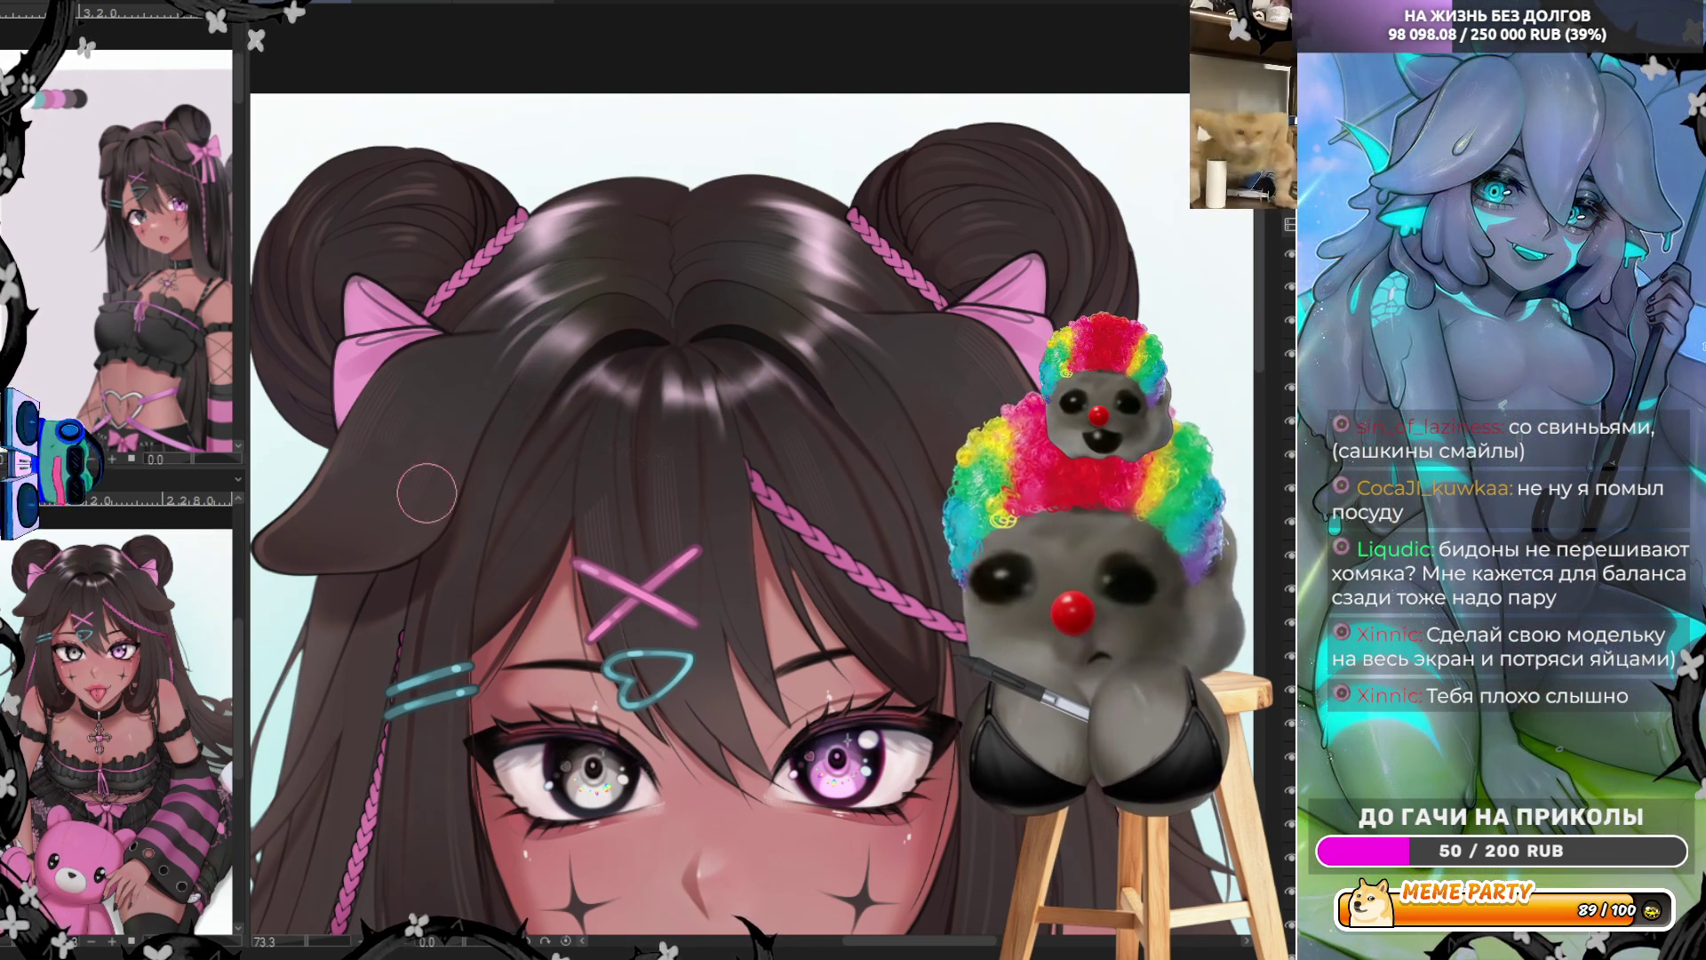
pyautogui.scroll(-5, 382, 495)
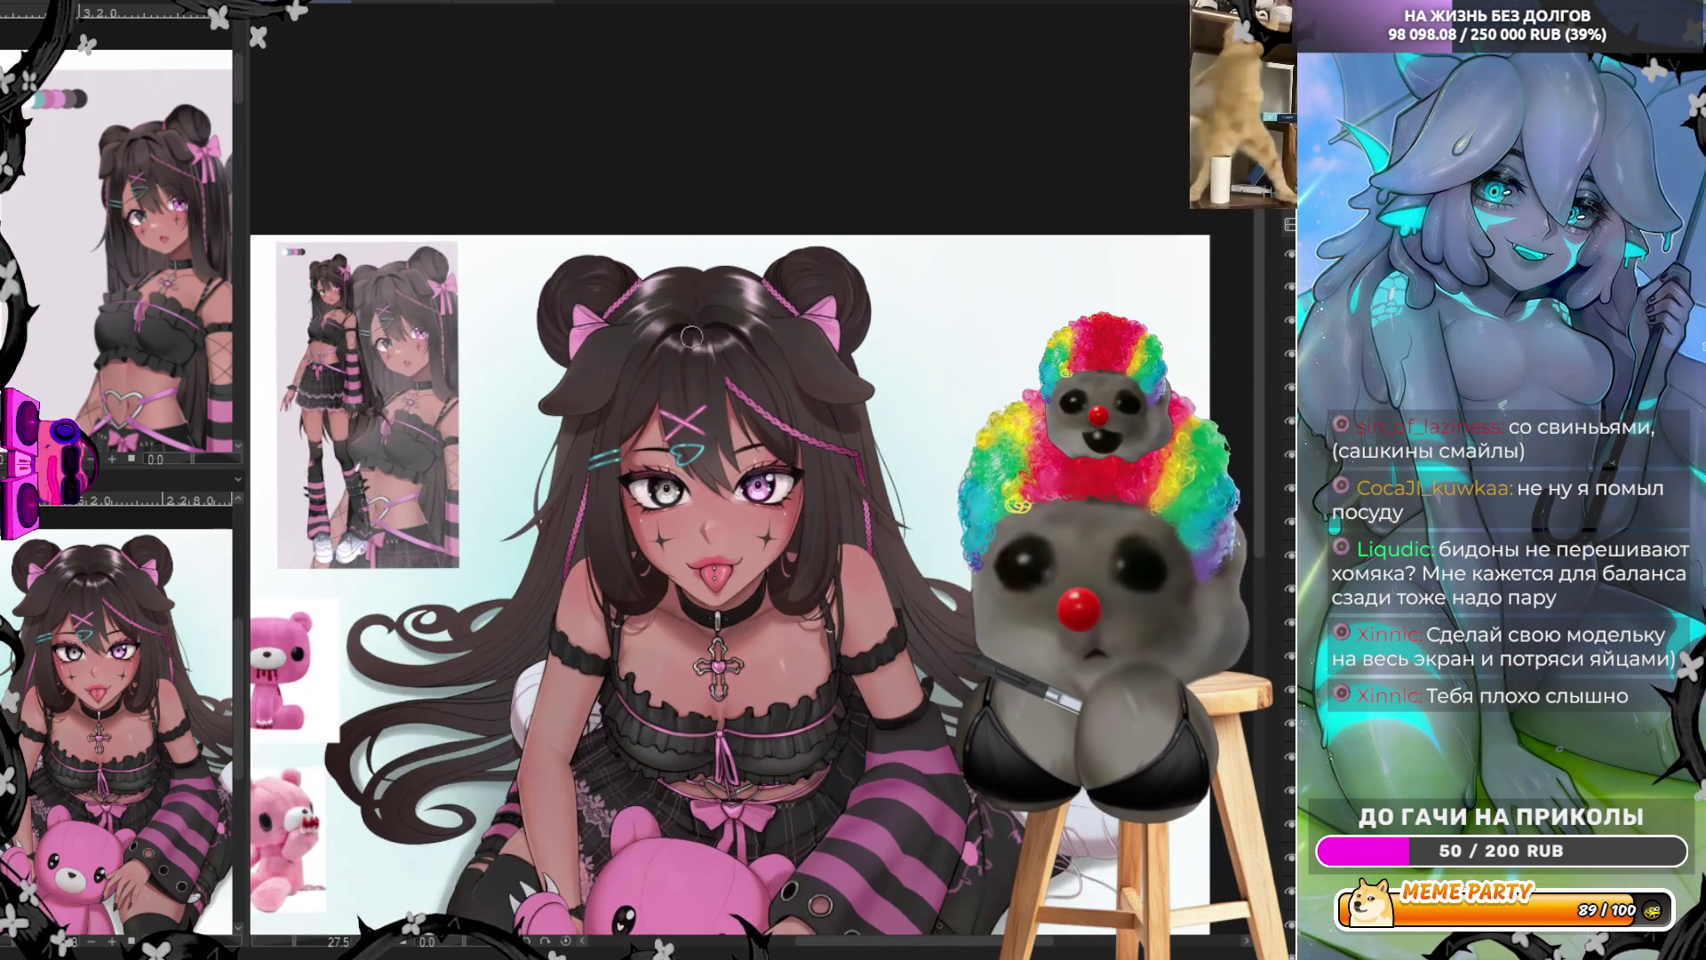
pyautogui.scroll(3, 671, 325)
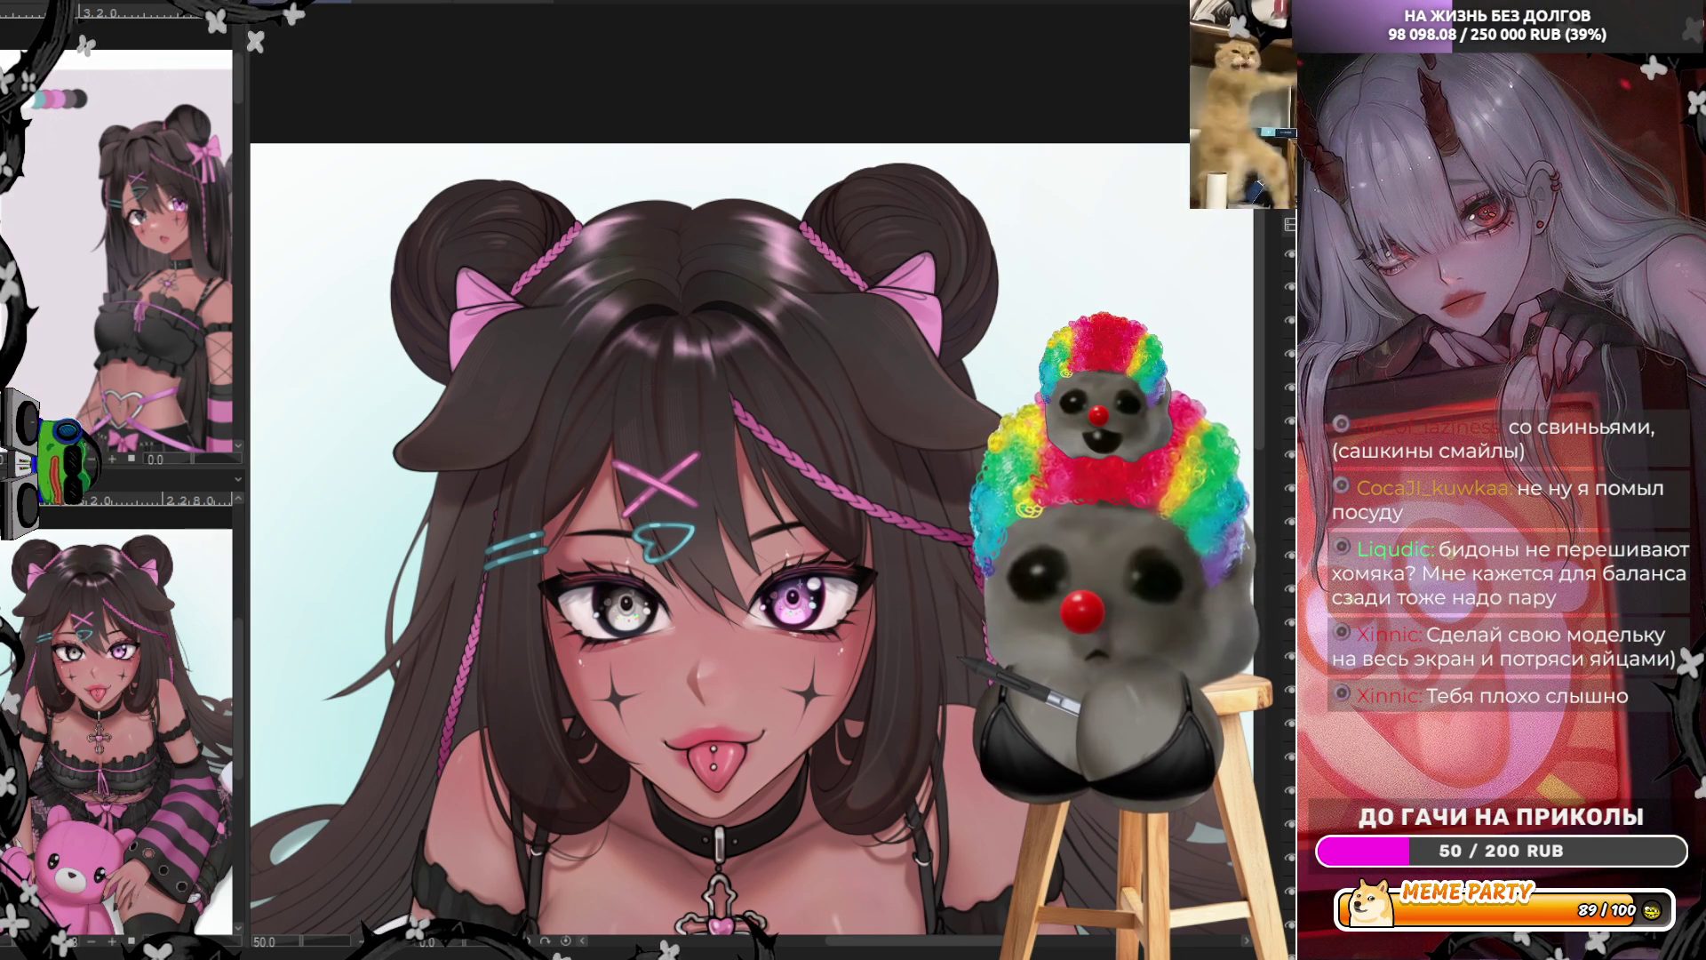
pyautogui.scroll(-2, 716, 456)
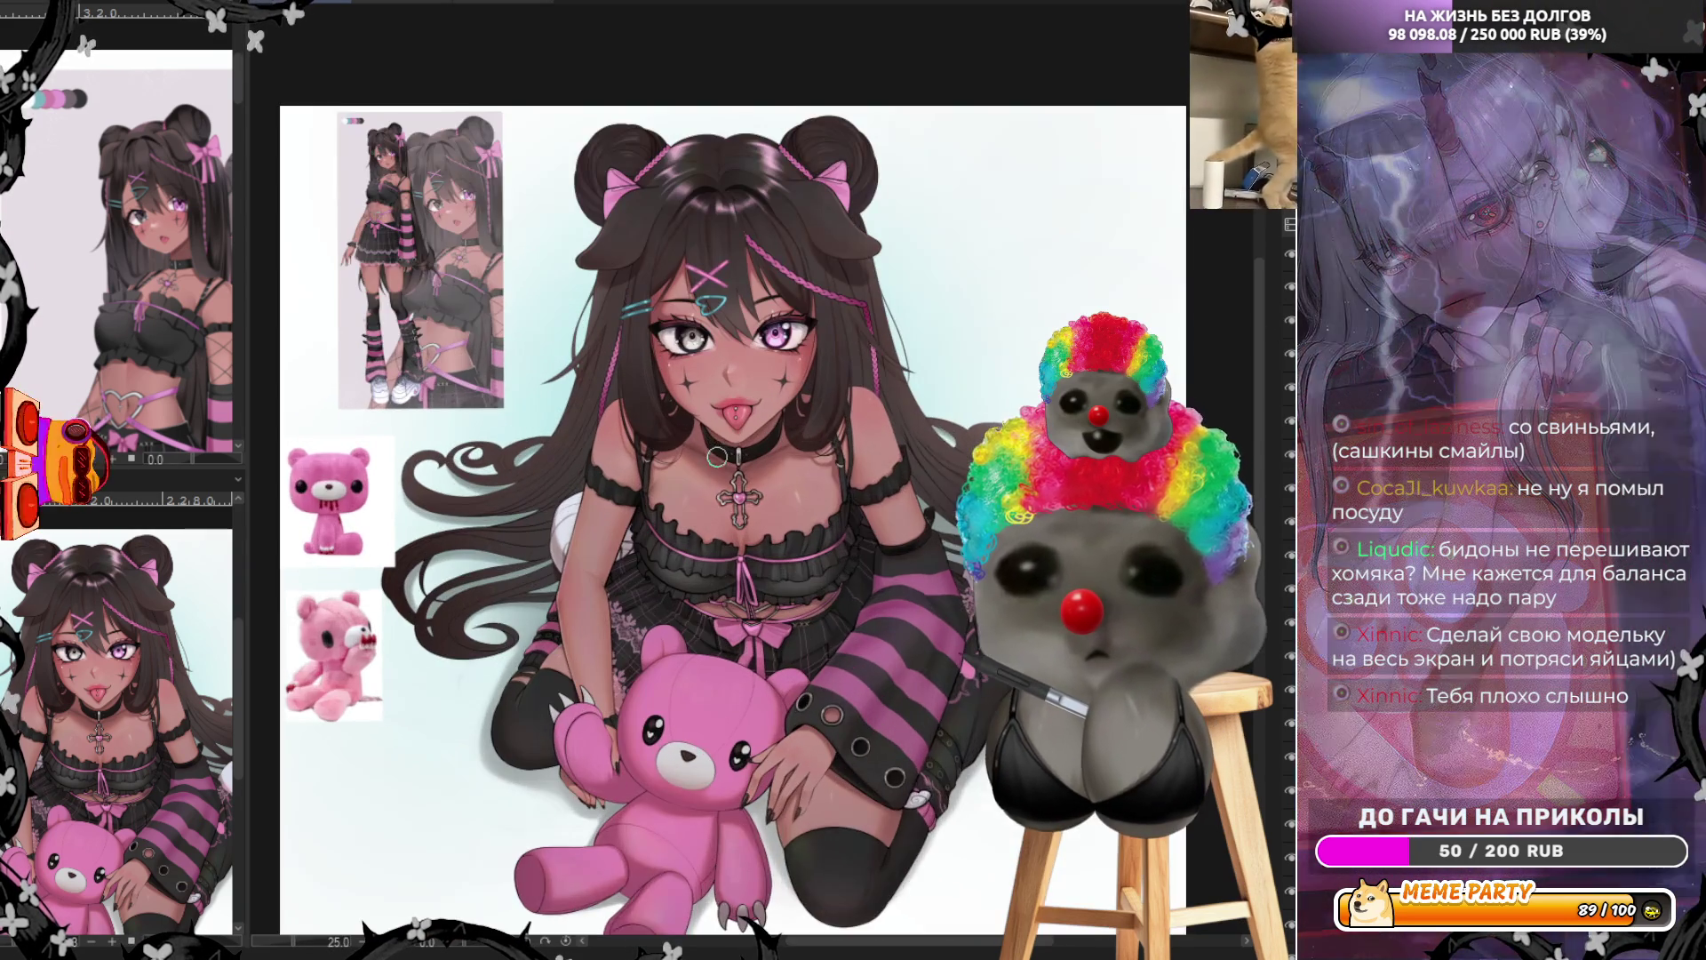
pyautogui.scroll(1, 716, 456)
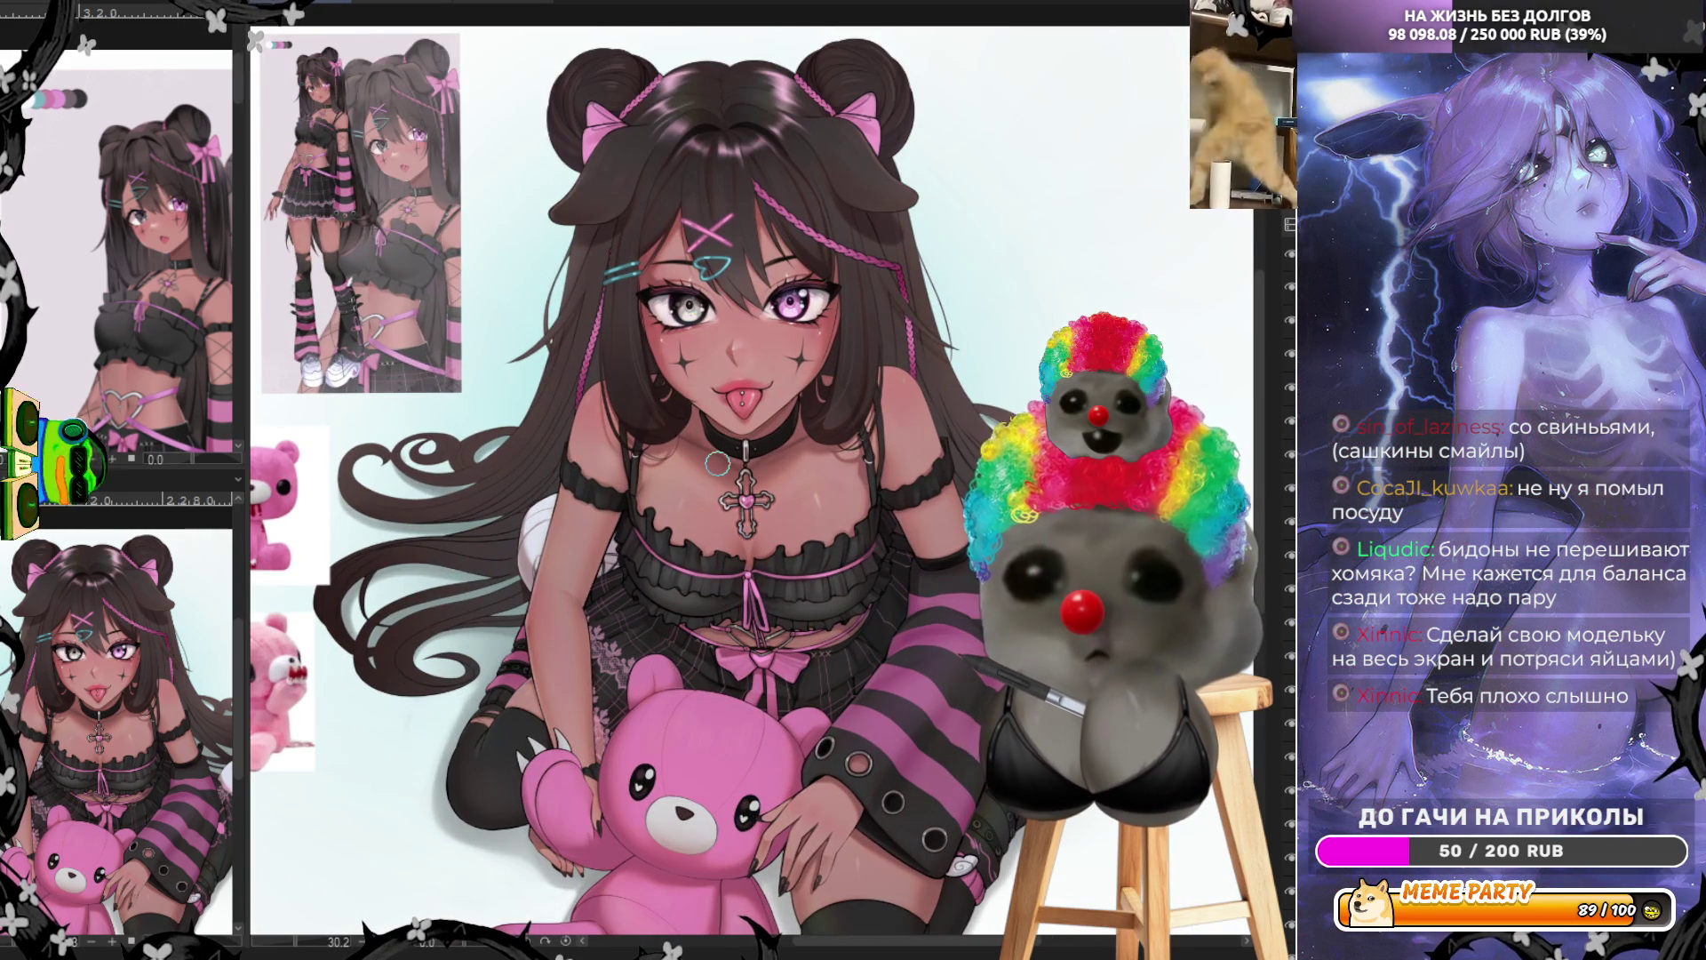
pyautogui.scroll(3, 854, 498)
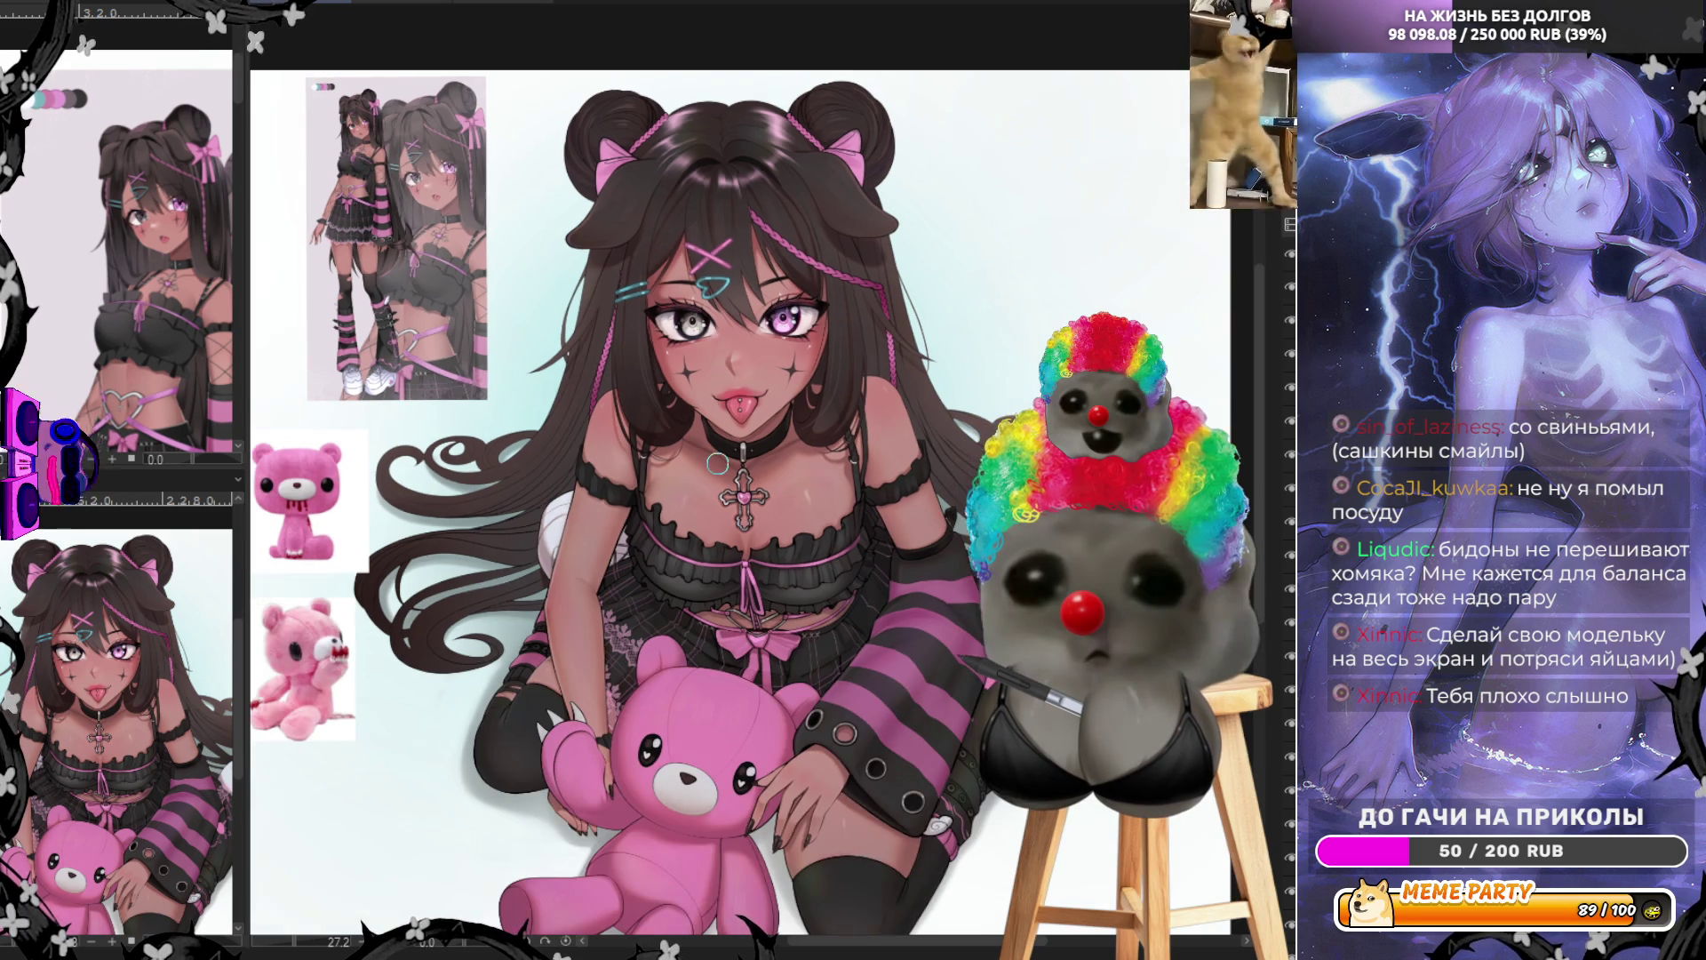